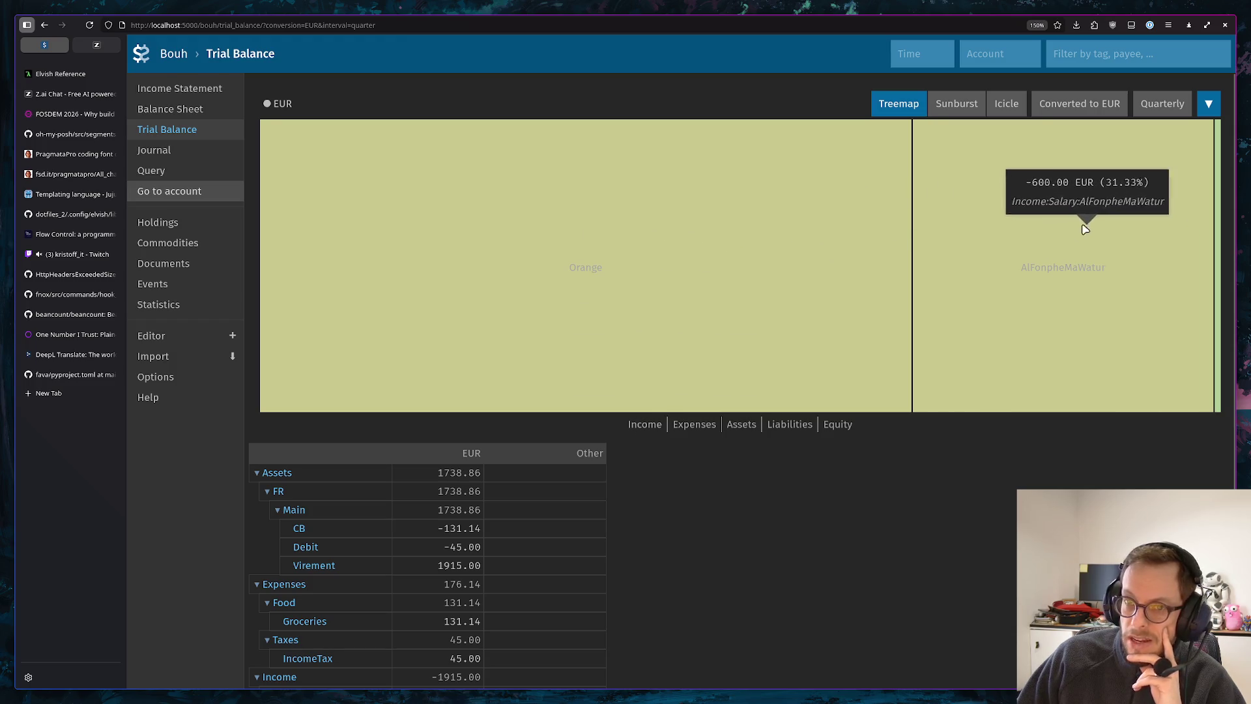
Browse Income Statement and Balance Sheet, then show the Trial Balance Income accounts as a sunburst
{"action": "left_click", "coordinate": [174, 87]}
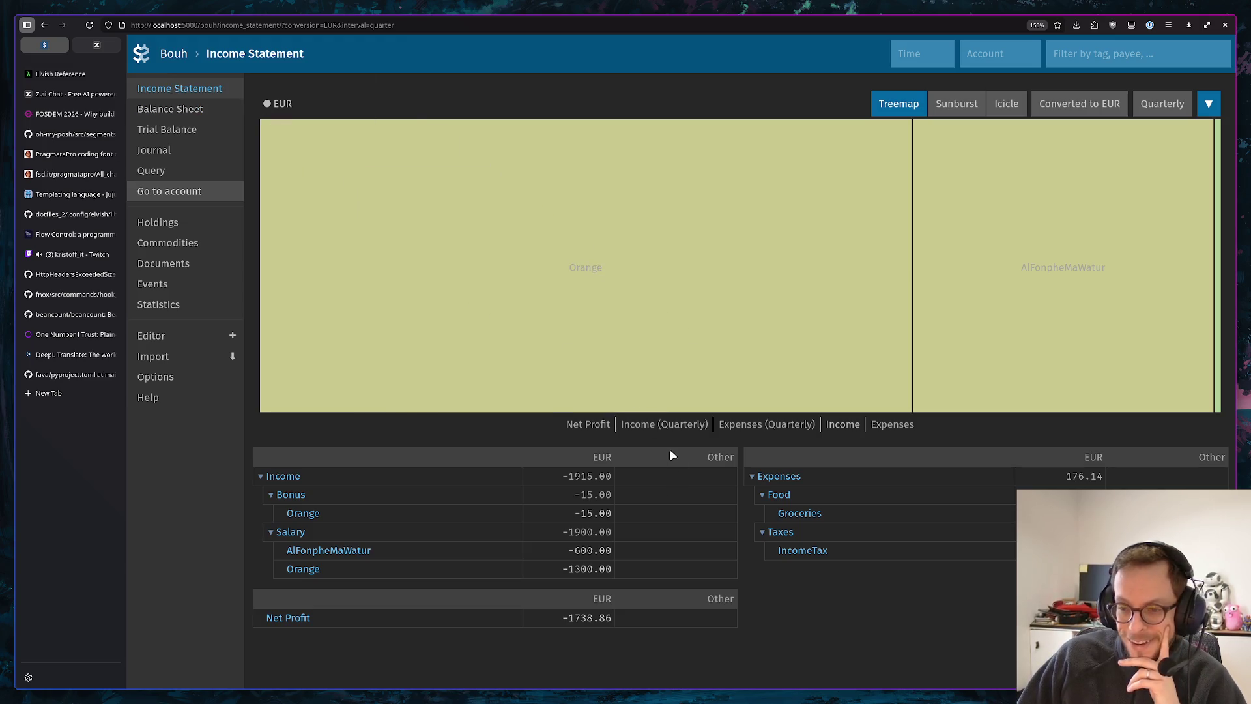
{"action": "left_click", "coordinate": [590, 424]}
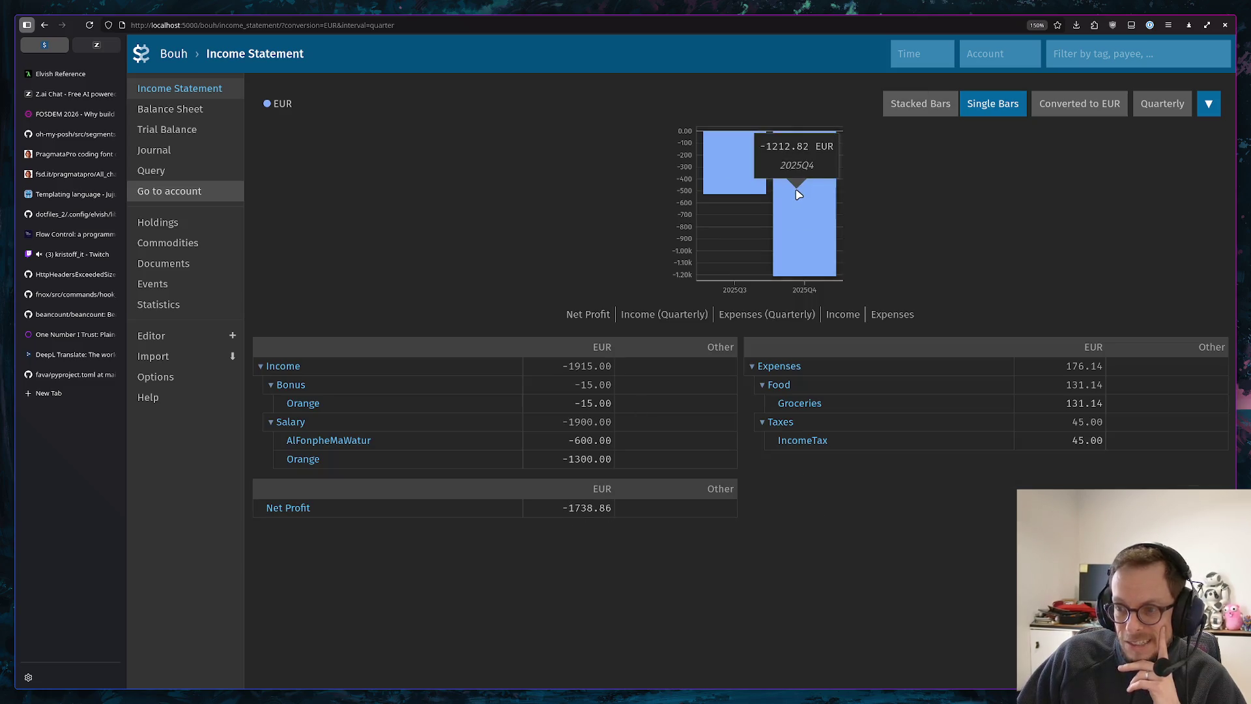
{"action": "left_click", "coordinate": [201, 110]}
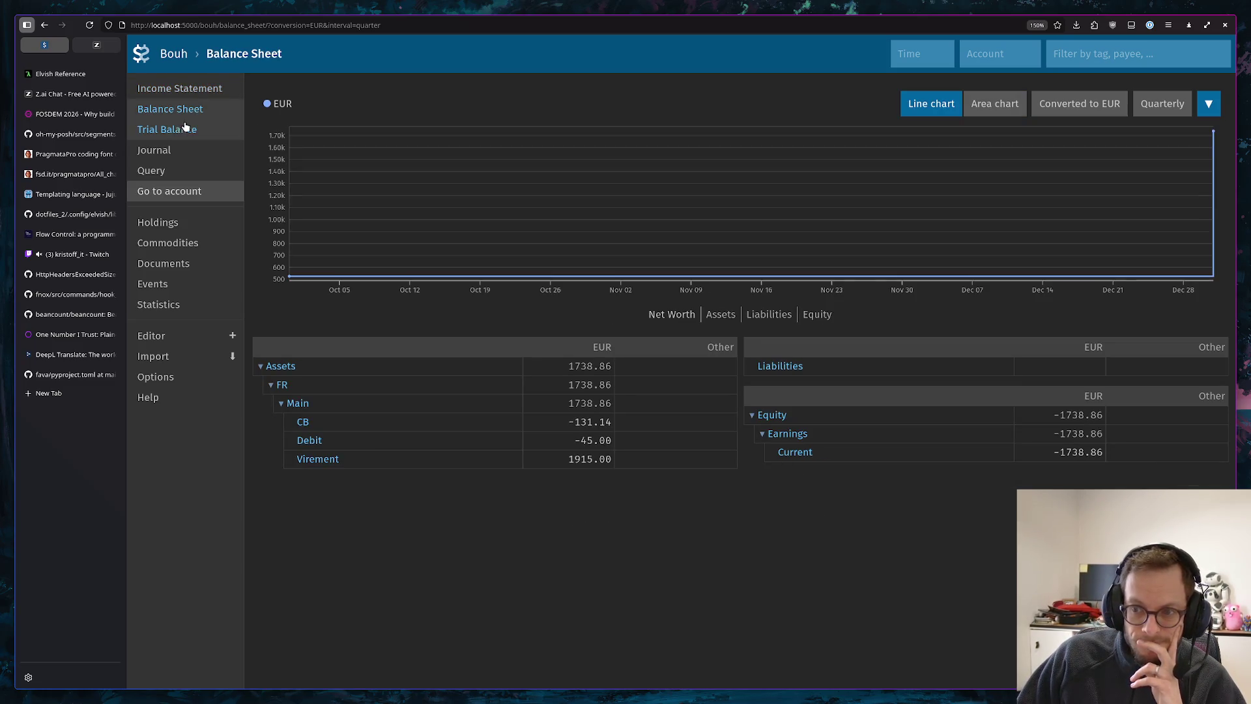
{"action": "left_click", "coordinate": [178, 131]}
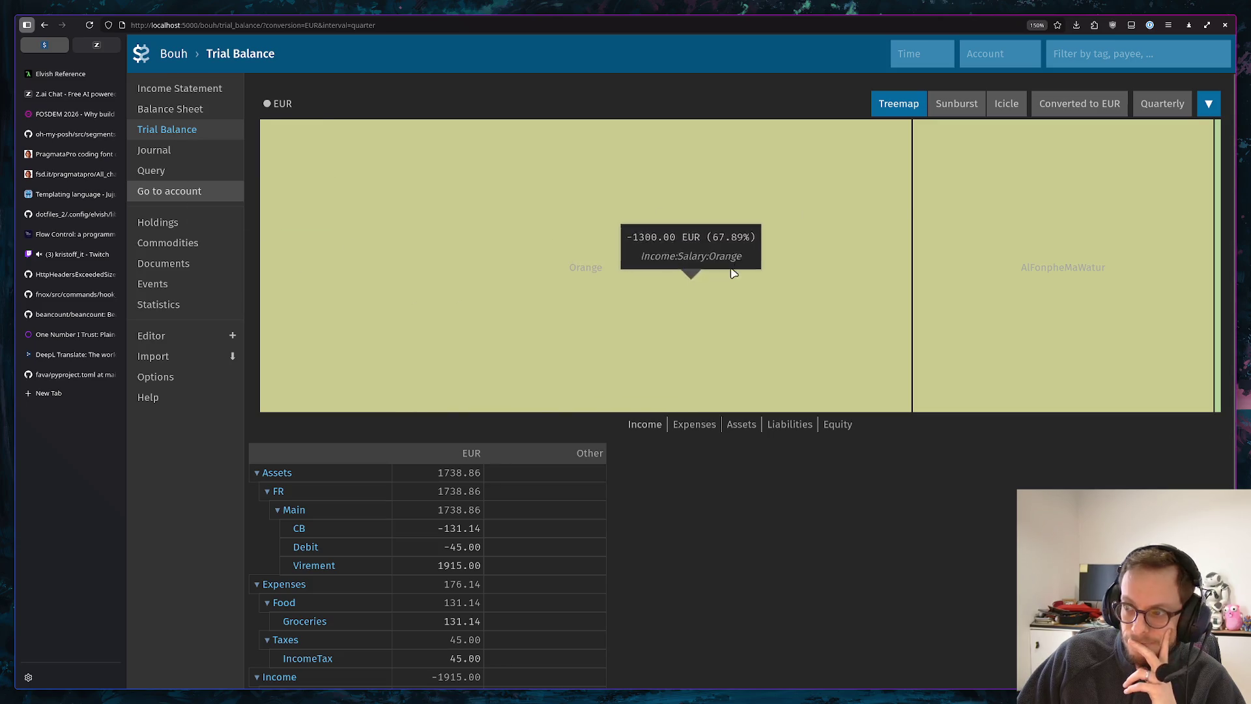
{"action": "left_click", "coordinate": [973, 103]}
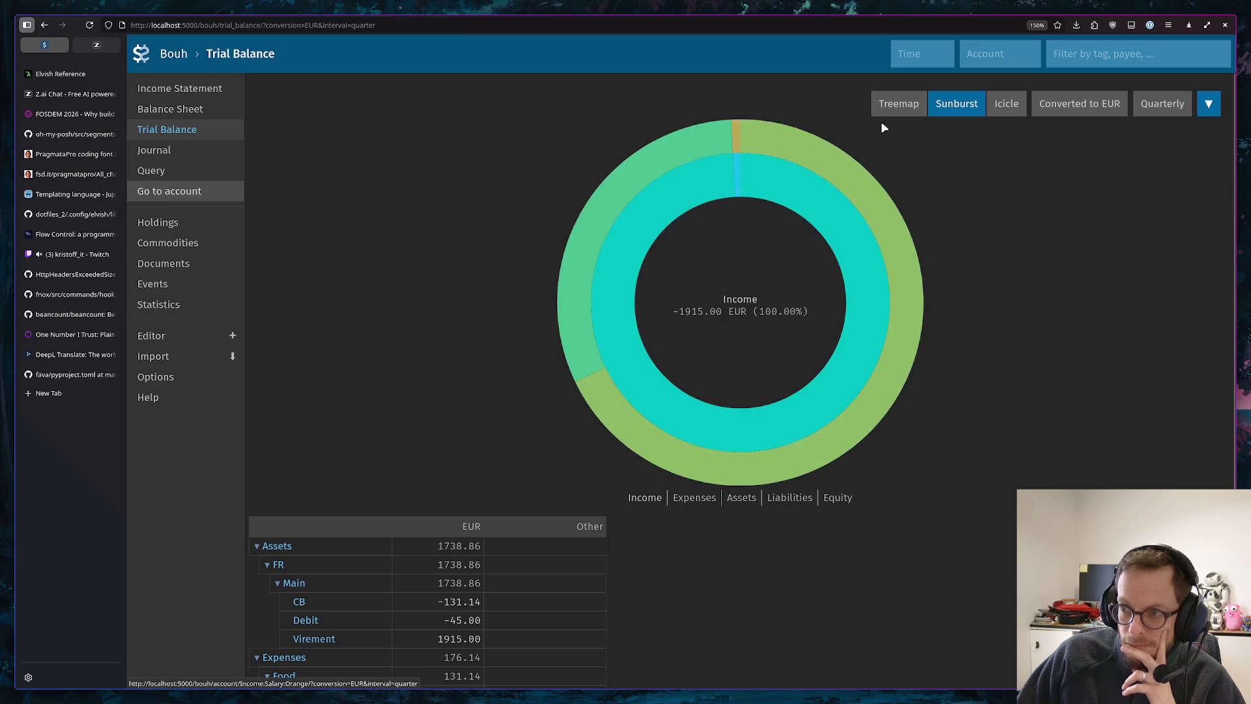
Cycle the treemap through the Expenses, Assets, Liabilities and Income account tabs
{"action": "left_click", "coordinate": [897, 104]}
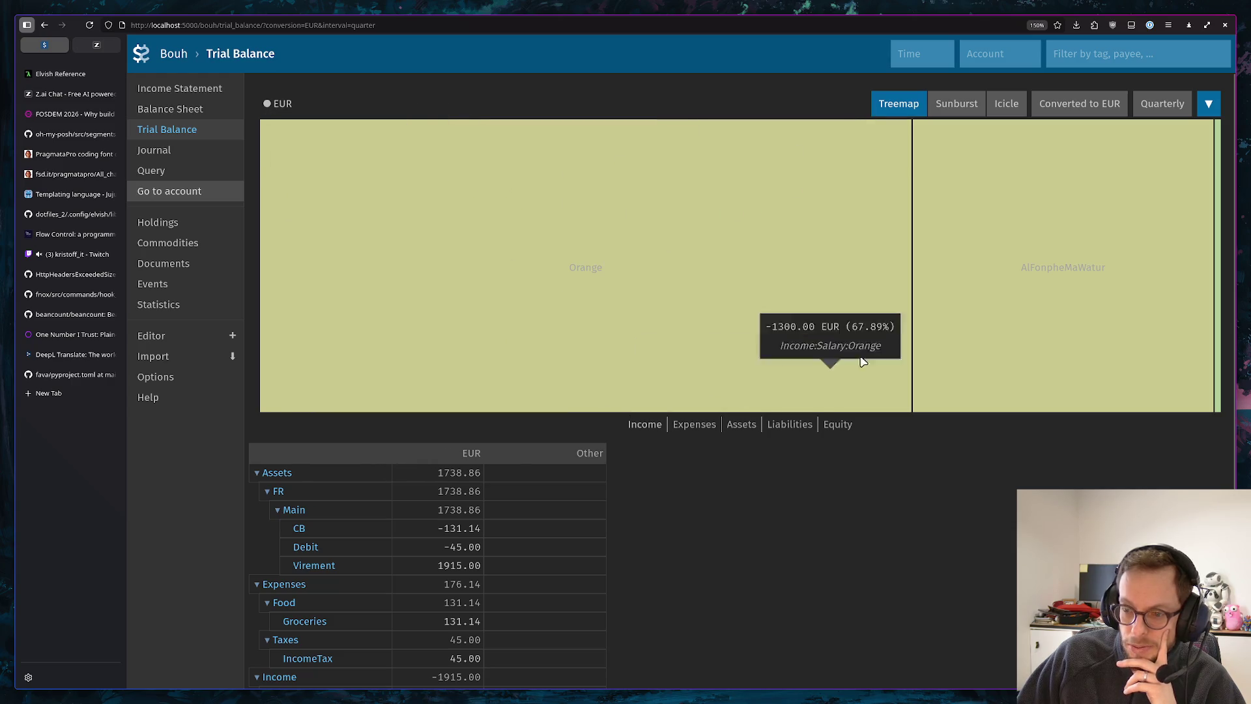
{"action": "left_click", "coordinate": [694, 427]}
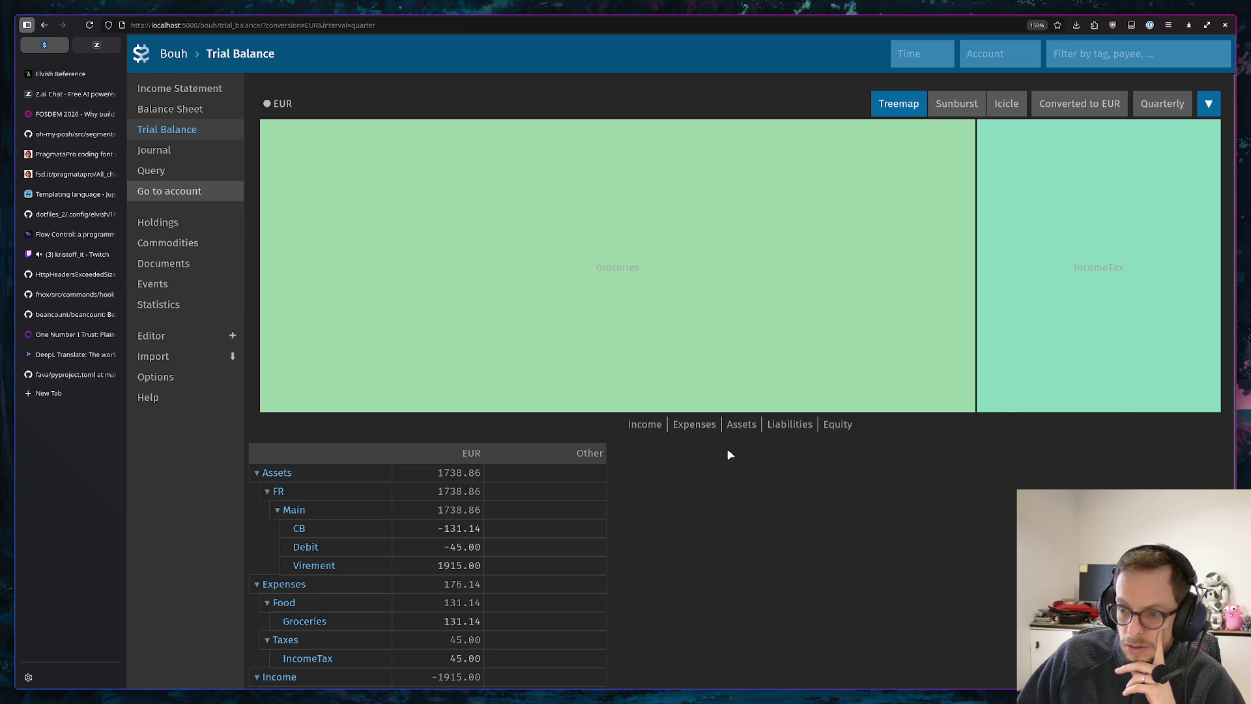
{"action": "left_click", "coordinate": [742, 425]}
{"action": "left_click", "coordinate": [790, 424]}
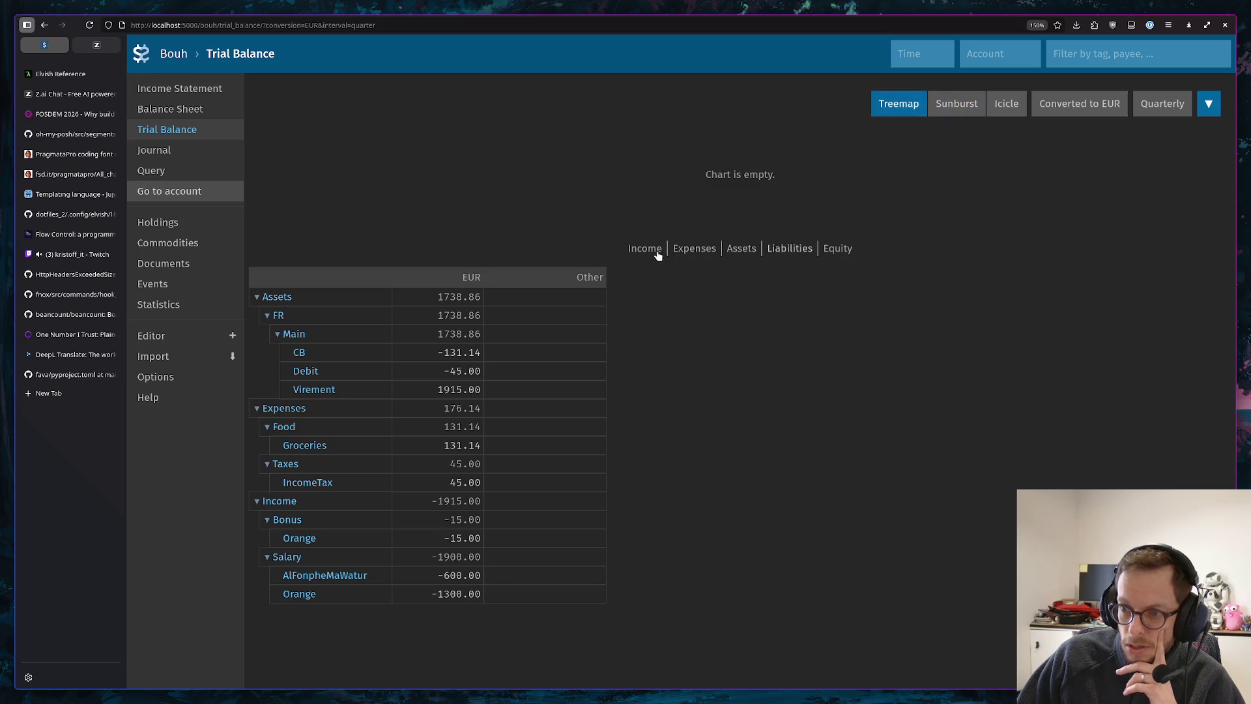
{"action": "left_click", "coordinate": [659, 248]}
Show the Income accounts as a sunburst, check the conversion options, then switch to an icicle chart
{"action": "left_click", "coordinate": [958, 106]}
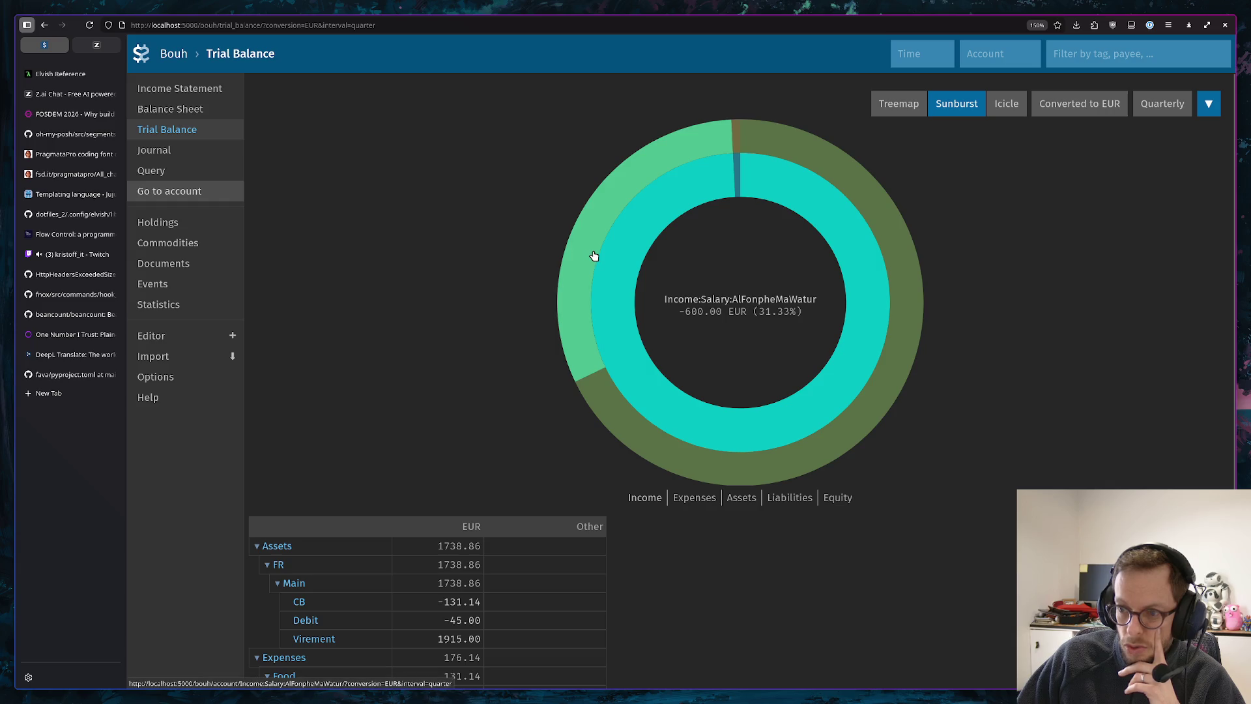
{"action": "left_click", "coordinate": [1079, 105]}
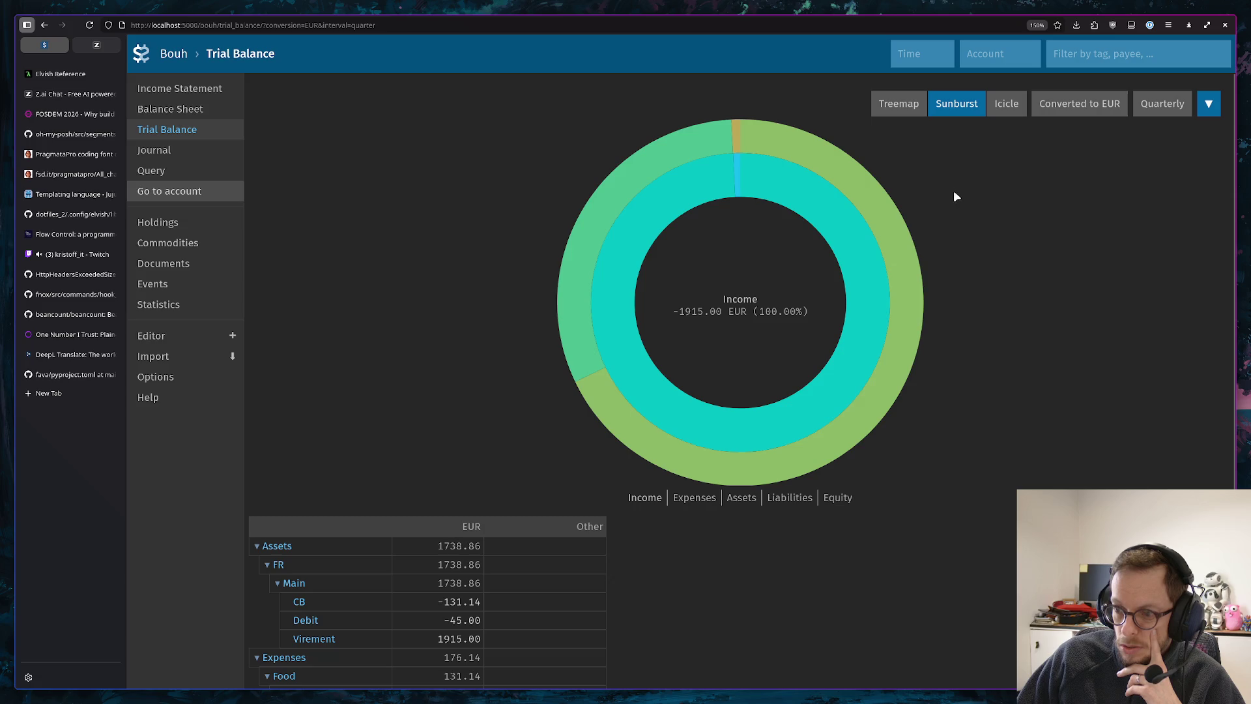
{"action": "left_click", "coordinate": [1010, 104]}
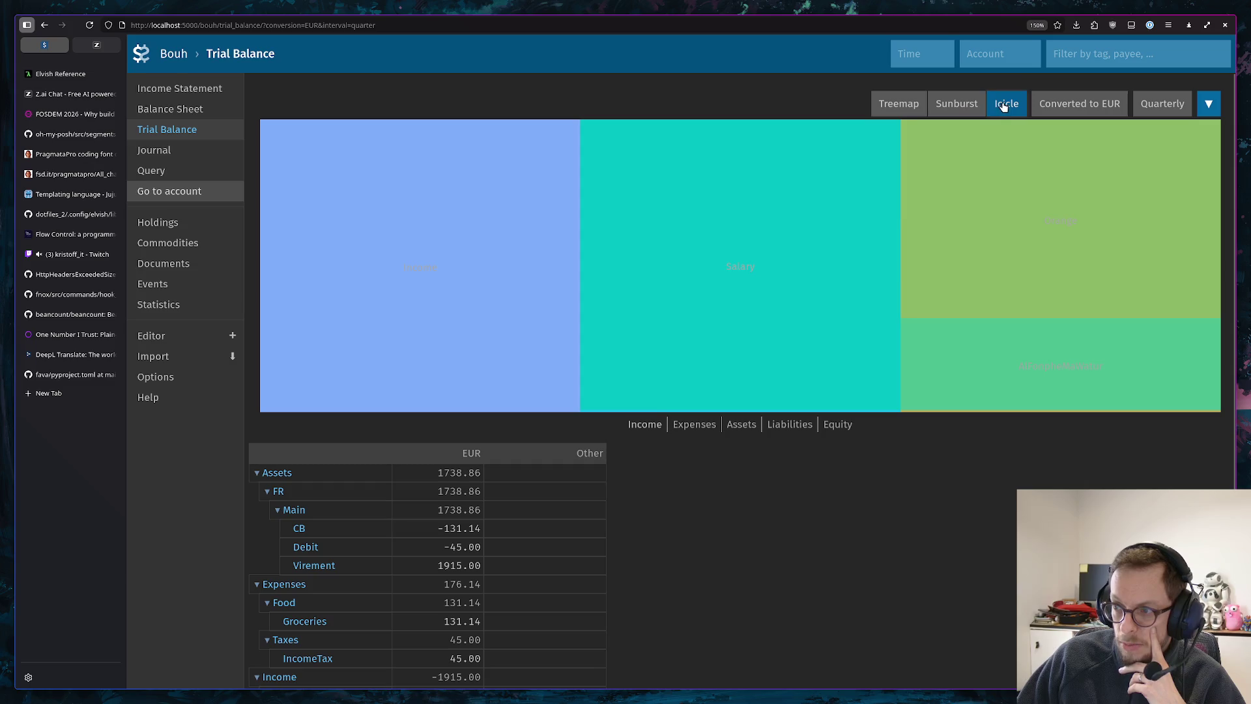
Chart the Expenses accounts (Food, Taxes) as treemap and sunburst, ending on the icicle view
{"action": "left_click", "coordinate": [957, 105]}
{"action": "left_click", "coordinate": [1004, 105]}
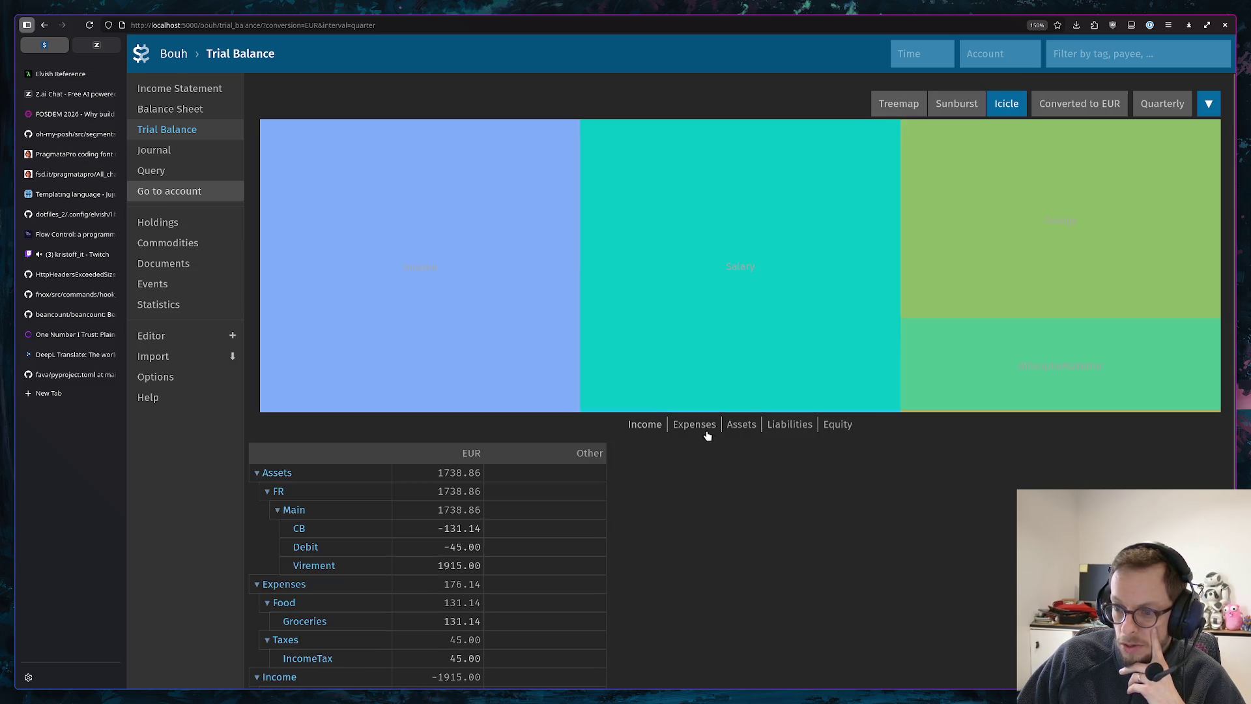
{"action": "left_click", "coordinate": [694, 427]}
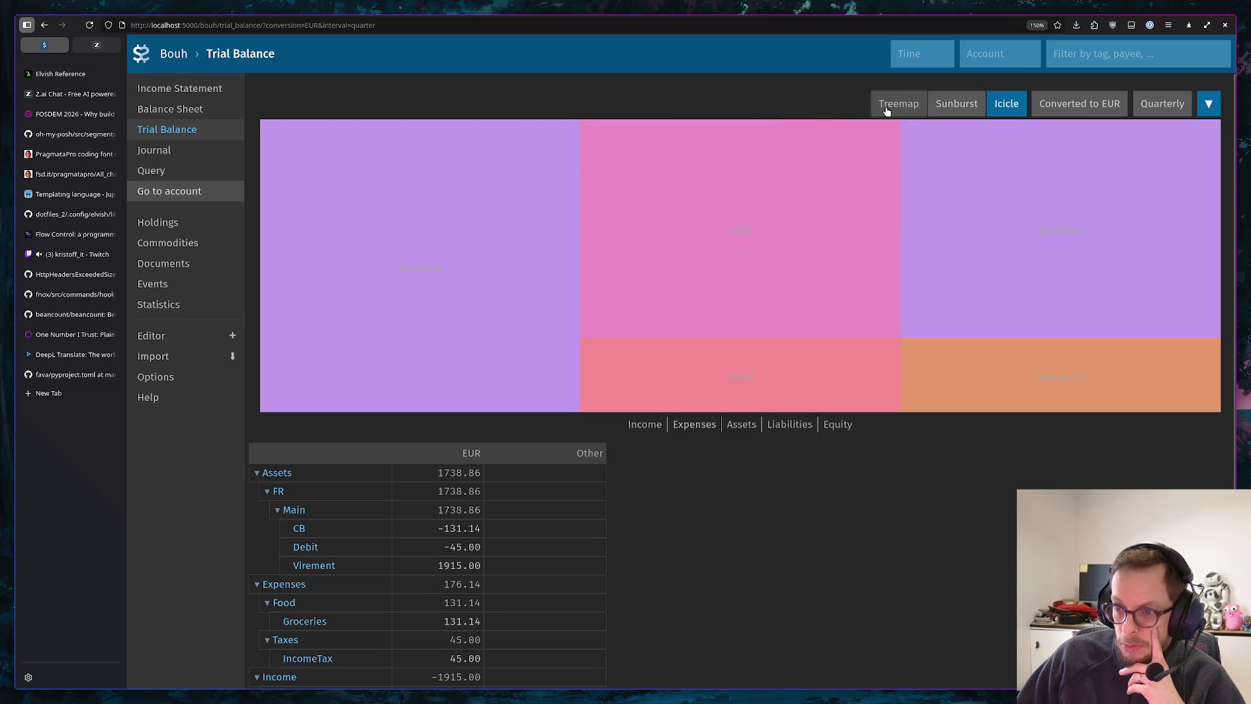
{"action": "left_click", "coordinate": [893, 105]}
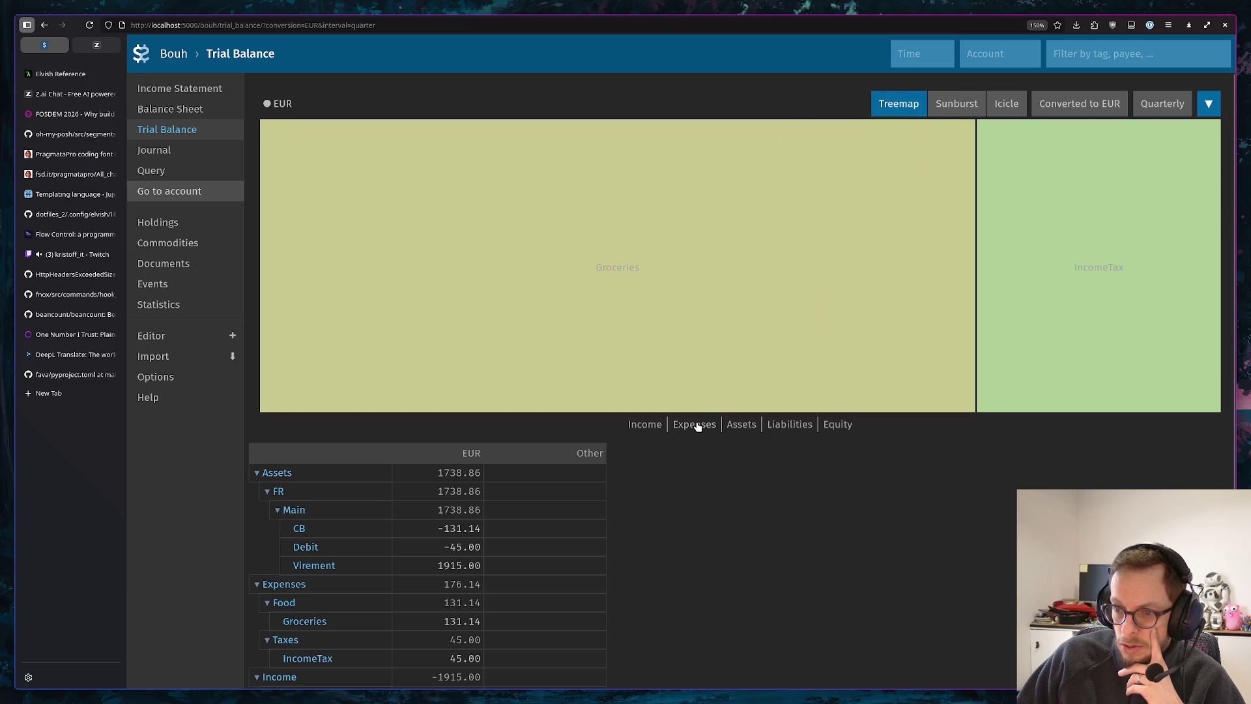
{"action": "left_click", "coordinate": [954, 105]}
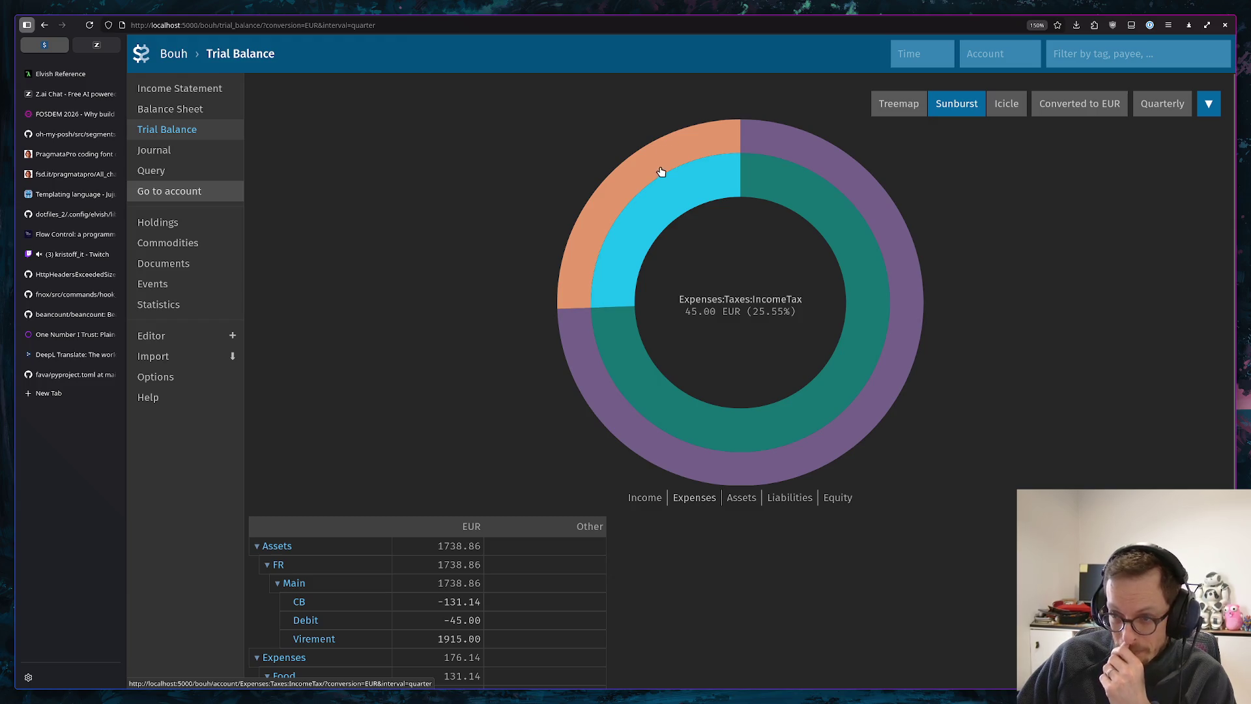
{"action": "left_click", "coordinate": [1006, 105]}
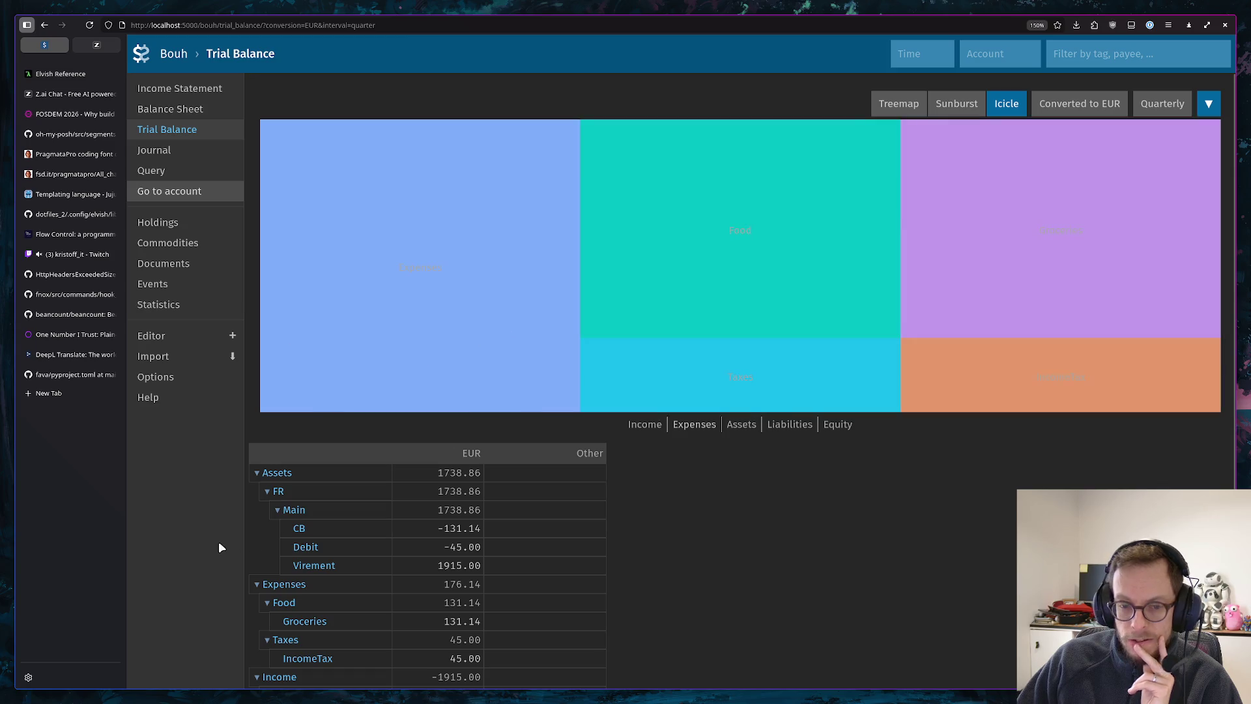
{"action": "key", "text": "alt+Tab"}
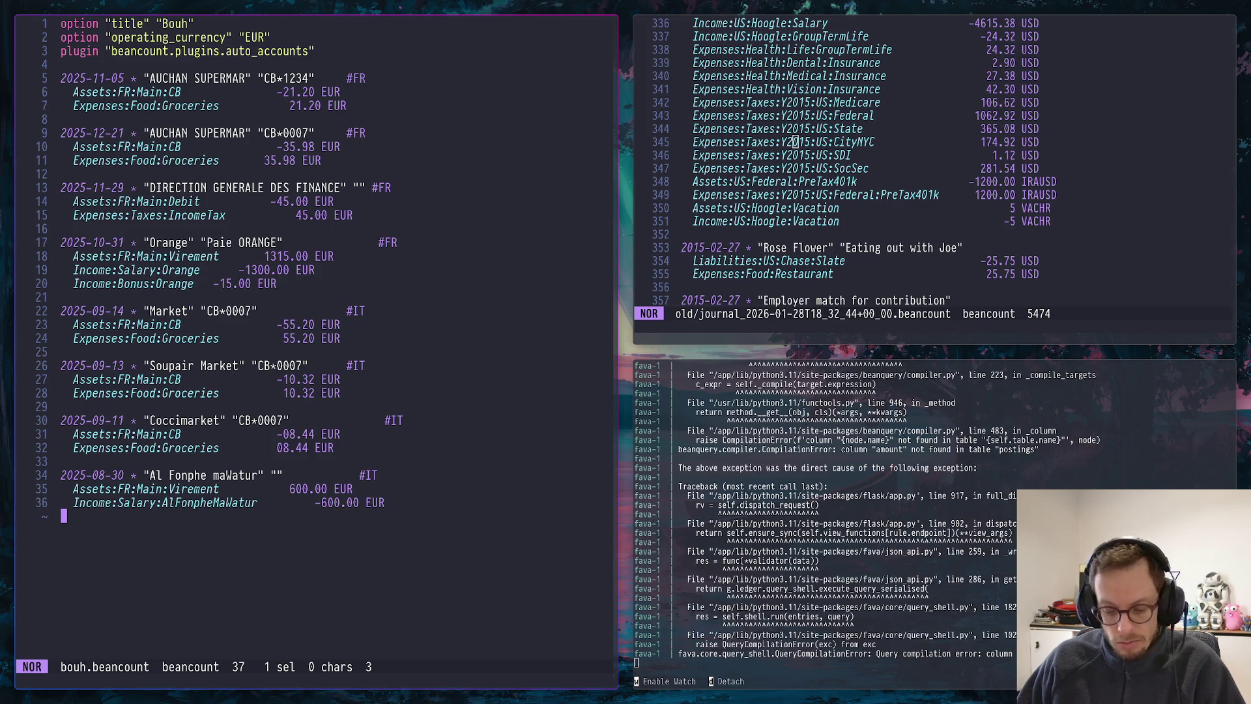
Copy the entire 1271-character bouh.beancount ledger to the system clipboard and return to the browser
{"action": "key", "text": "percent"}
{"action": "key", "text": "space"}
{"action": "key", "text": "y"}
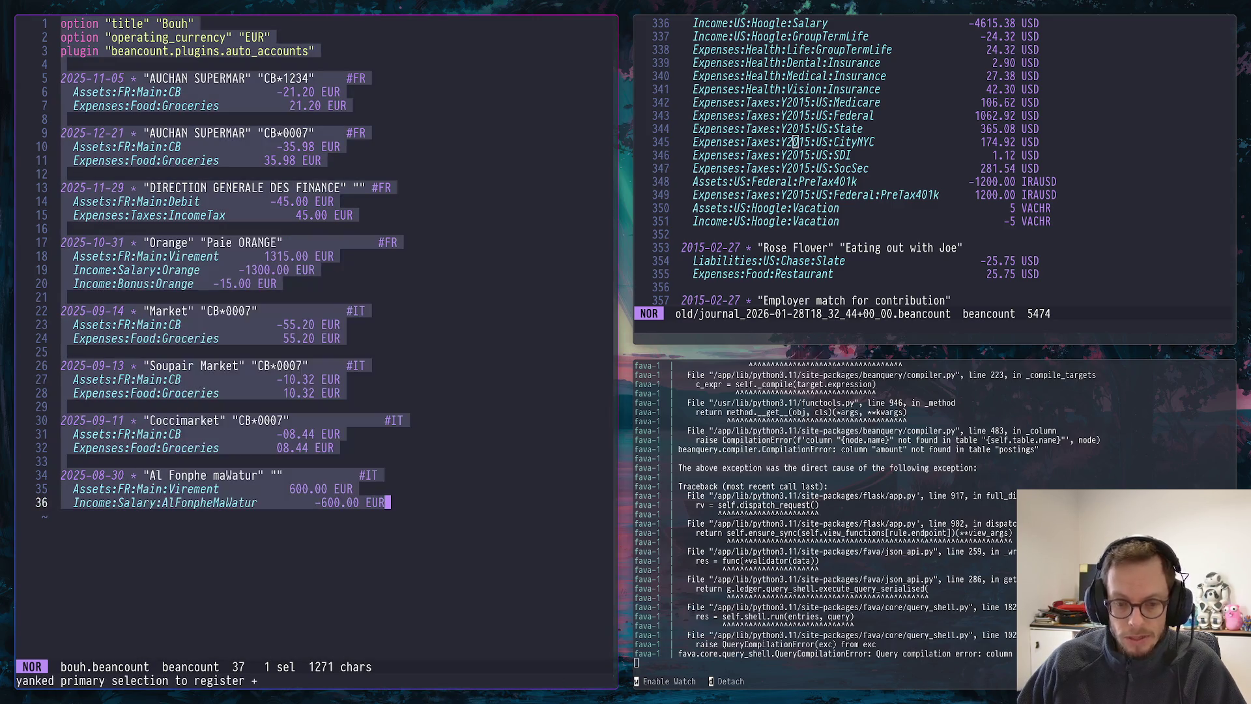
{"action": "key", "text": "alt+Tab"}
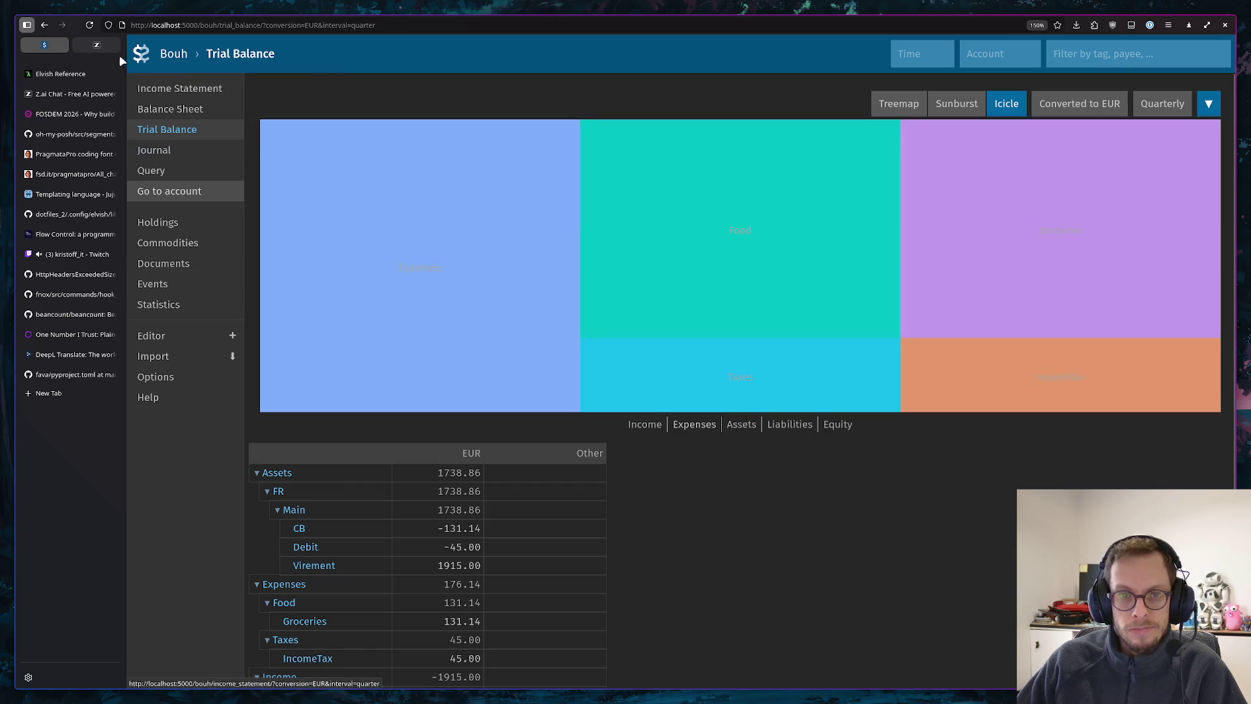
View the Z.ai chat's proposed ledger corrections, then return to the terminal editor
{"action": "left_click", "coordinate": [97, 45]}
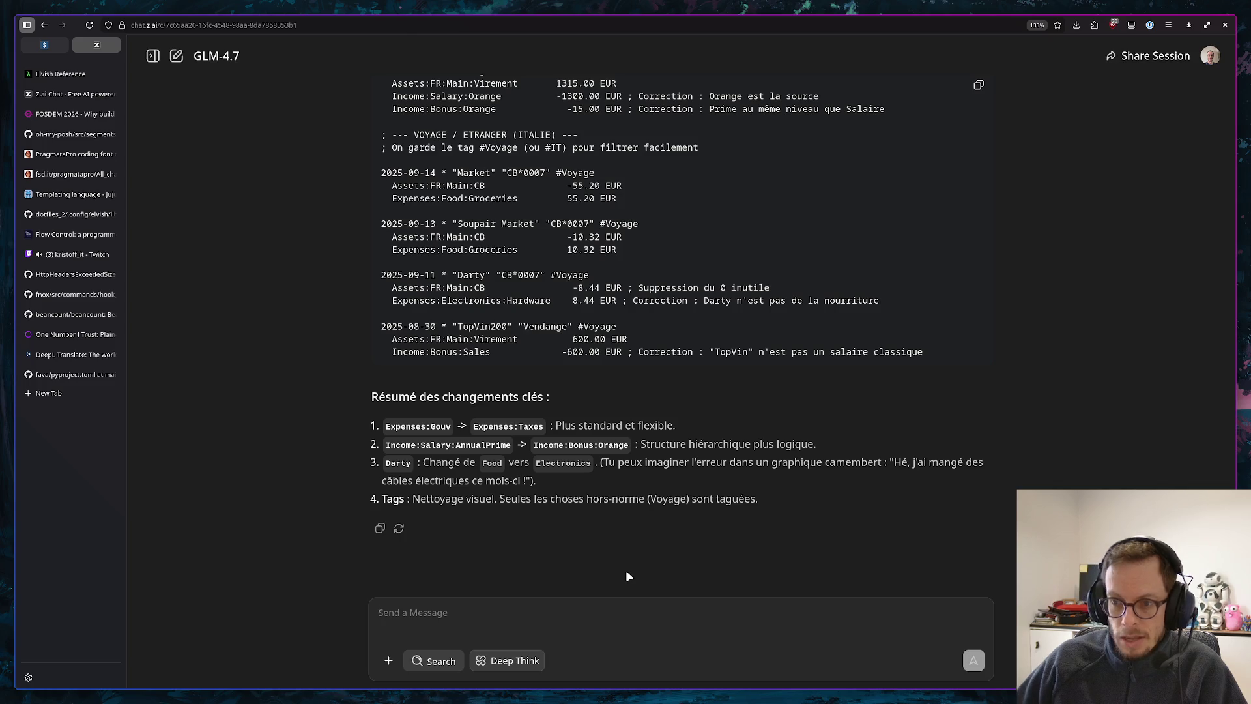
{"action": "key", "text": "alt+Tab"}
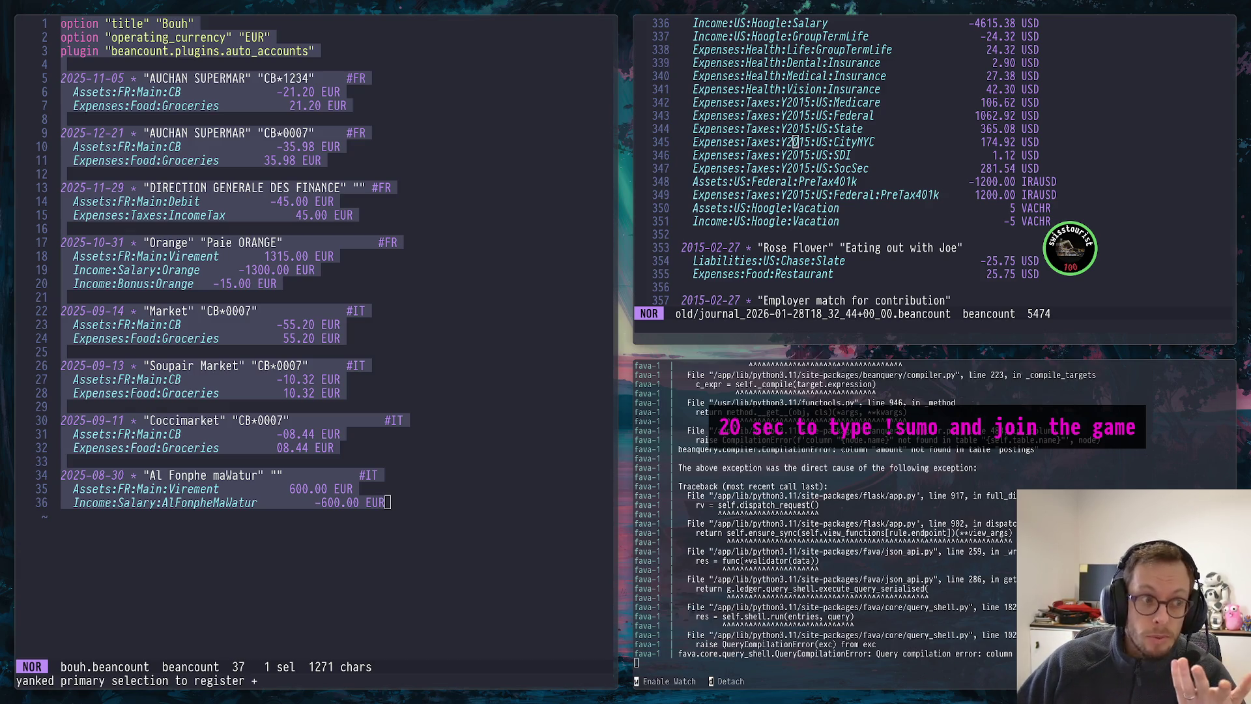
{"action": "left_click", "coordinate": [506, 301]}
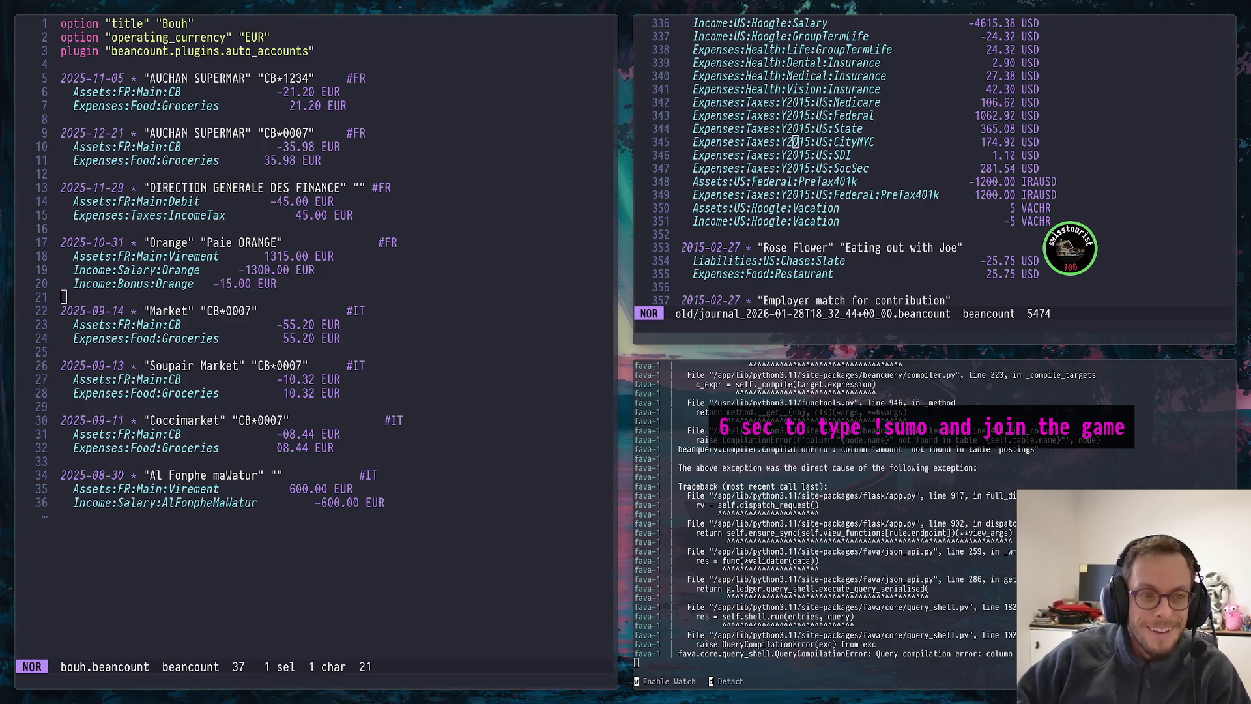
{"action": "left_click", "coordinate": [479, 342]}
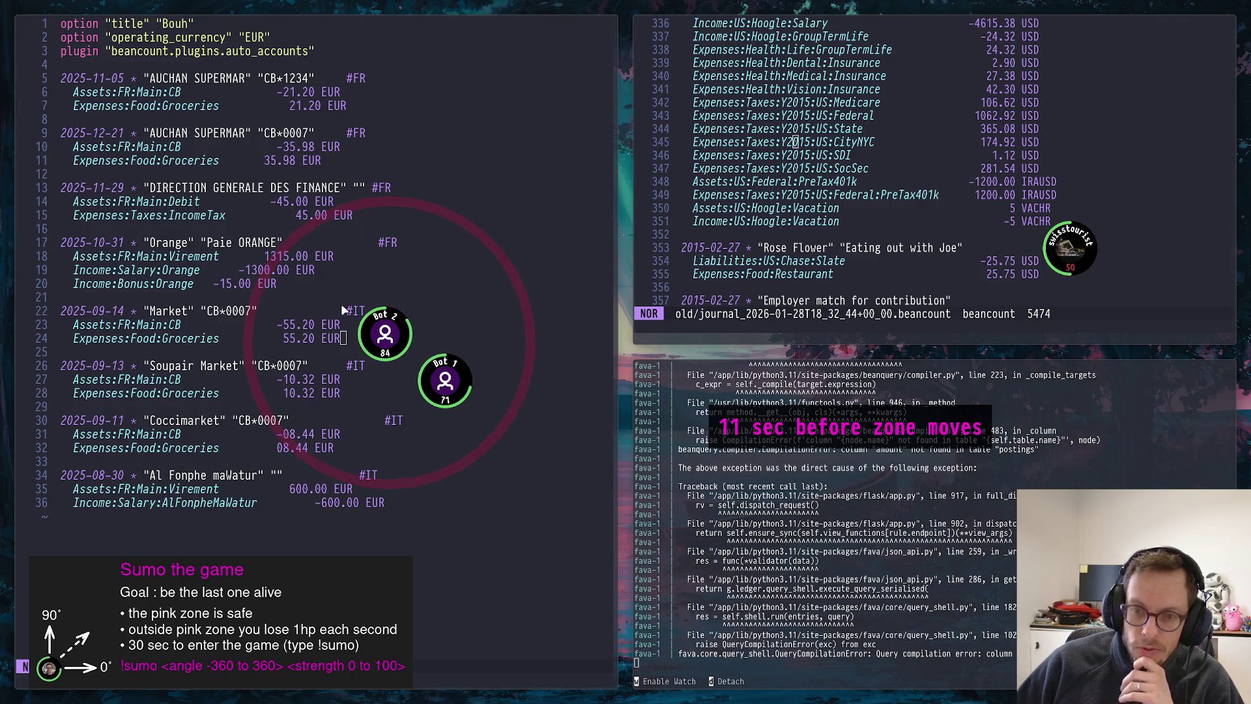
{"action": "left_click", "coordinate": [396, 245]}
{"action": "type", "text": "ya"}
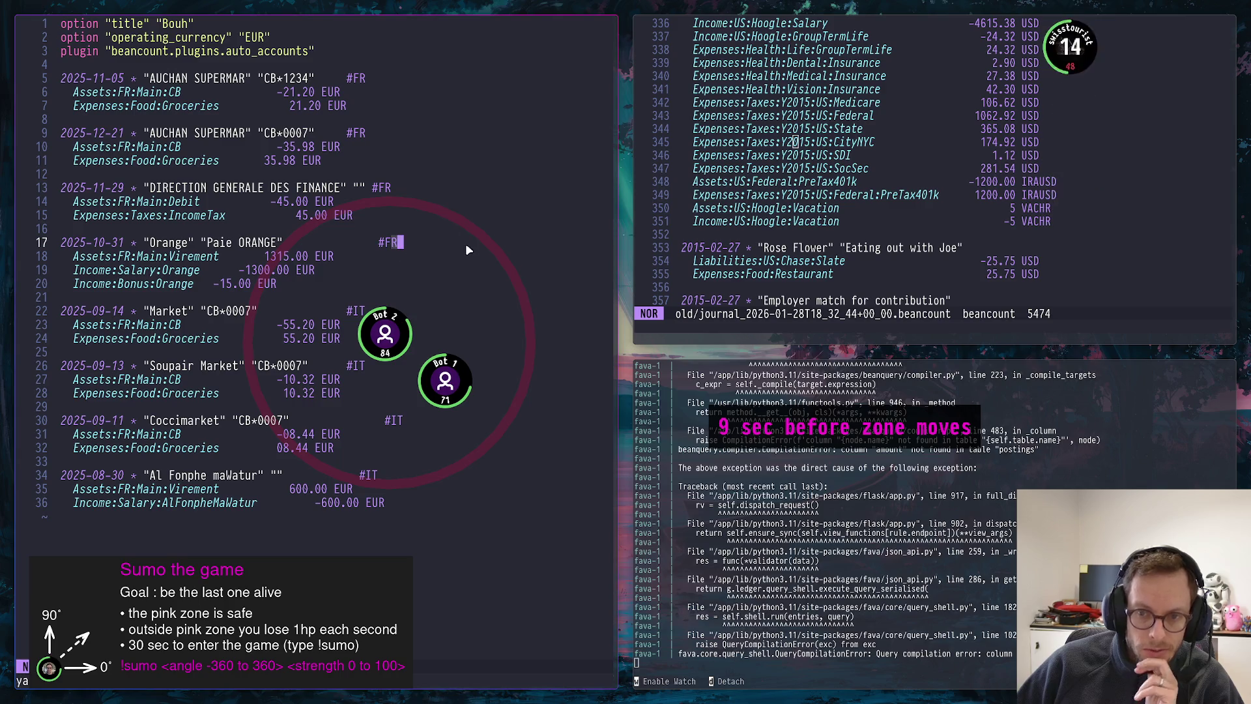
{"action": "key", "text": "y"}
{"action": "key", "text": "a"}
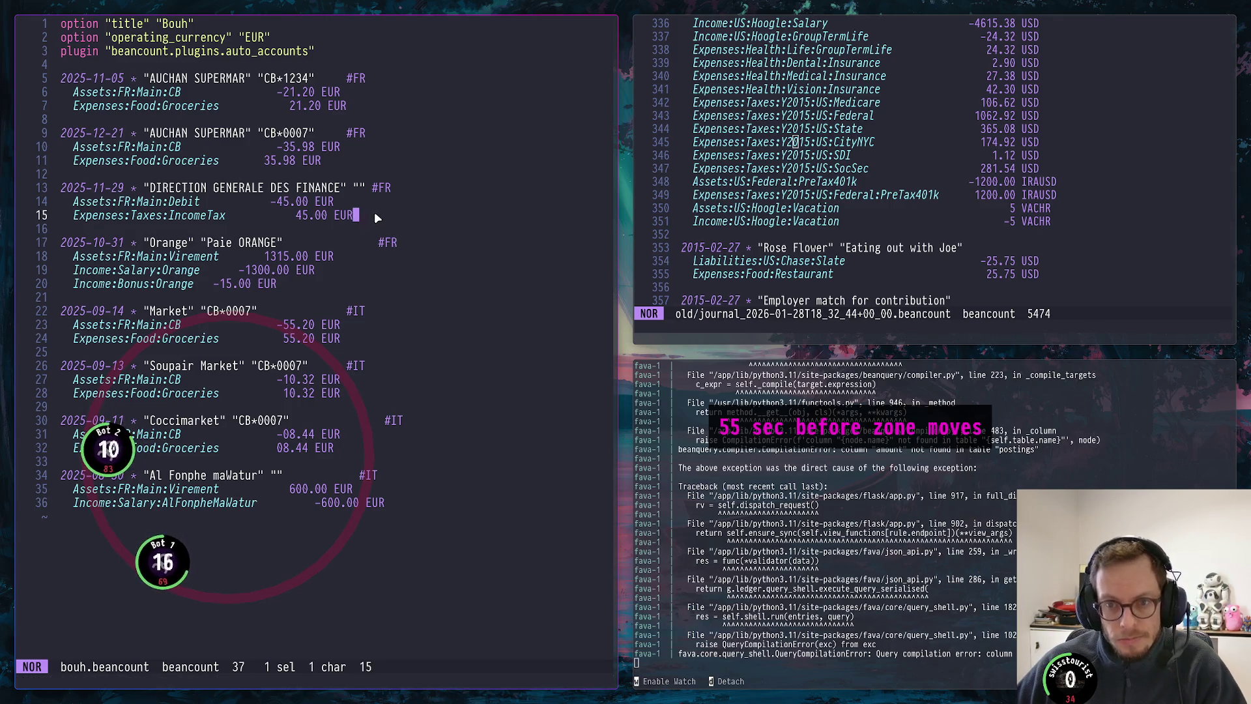
Add the 2025-02-01 SNCF transaction with Assets:FR:Main:Debit -200.00 EUR and Expenses:Transpor:Train 200.00 EUR
{"action": "key", "text": "O"}
{"action": "key", "text": "Escape"}
{"action": "type", "text": "O20"}
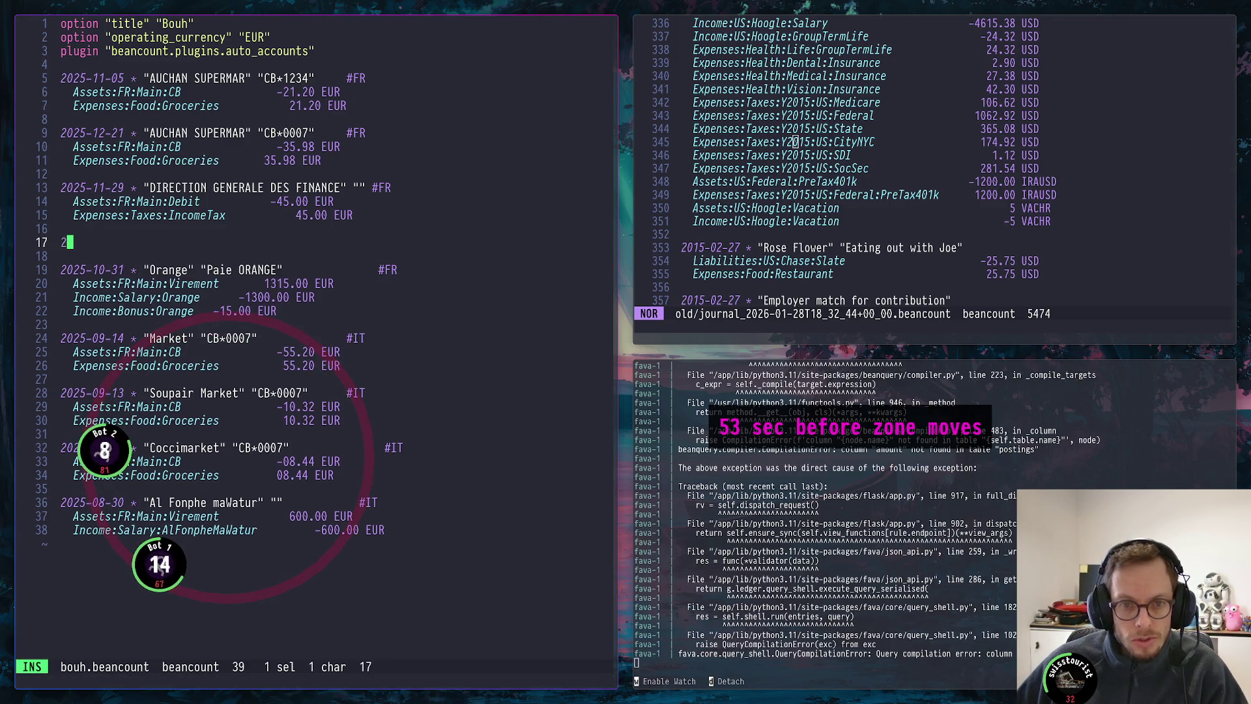
{"action": "type", "text": "25-"}
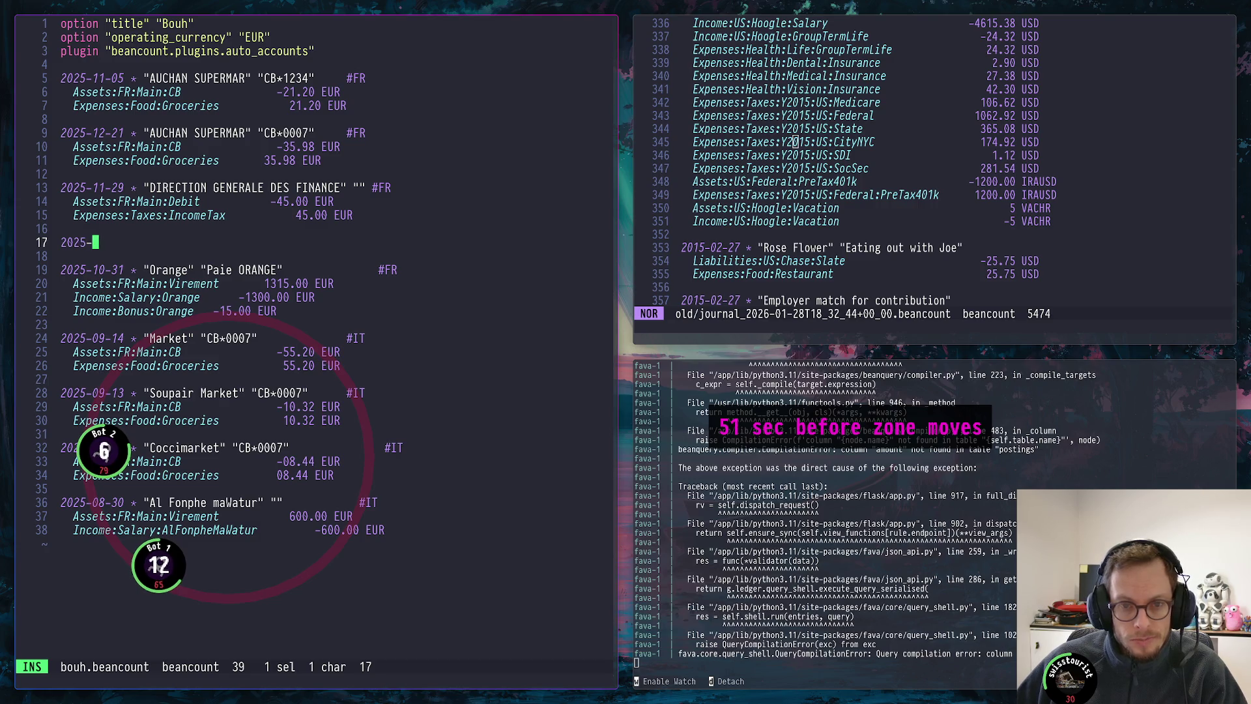
{"action": "type", "text": "02-01 "}
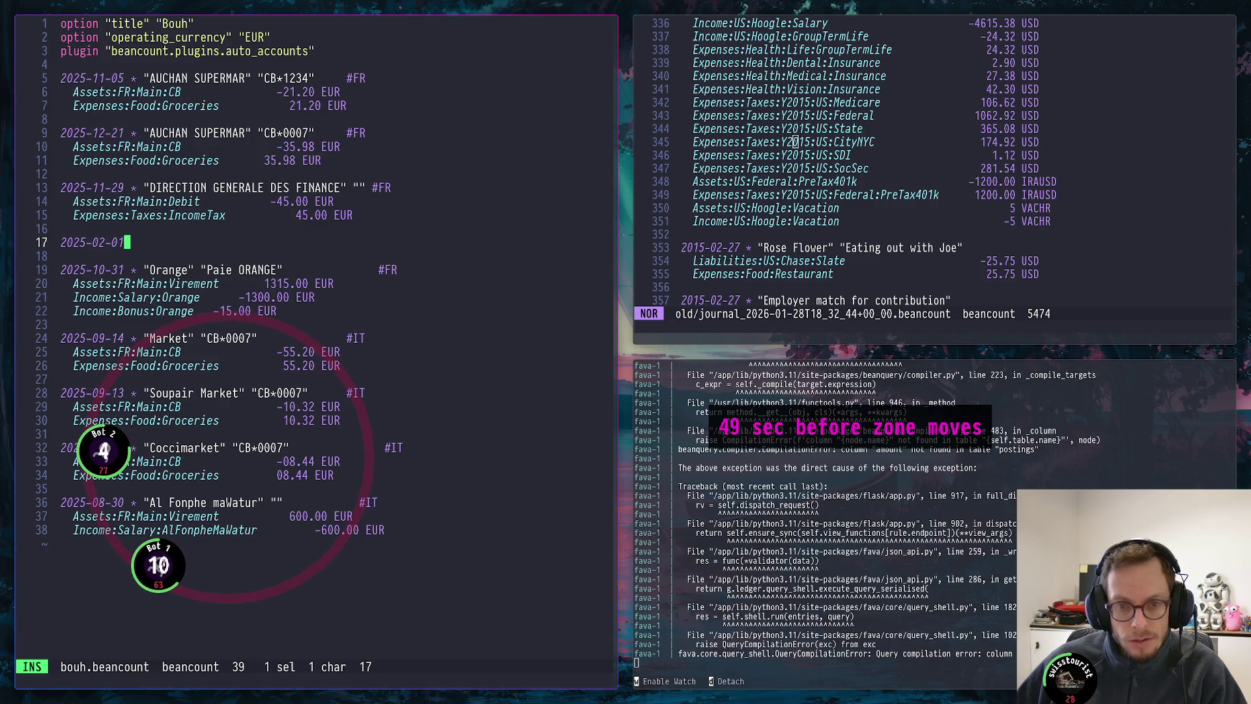
{"action": "type", "text": "* "}
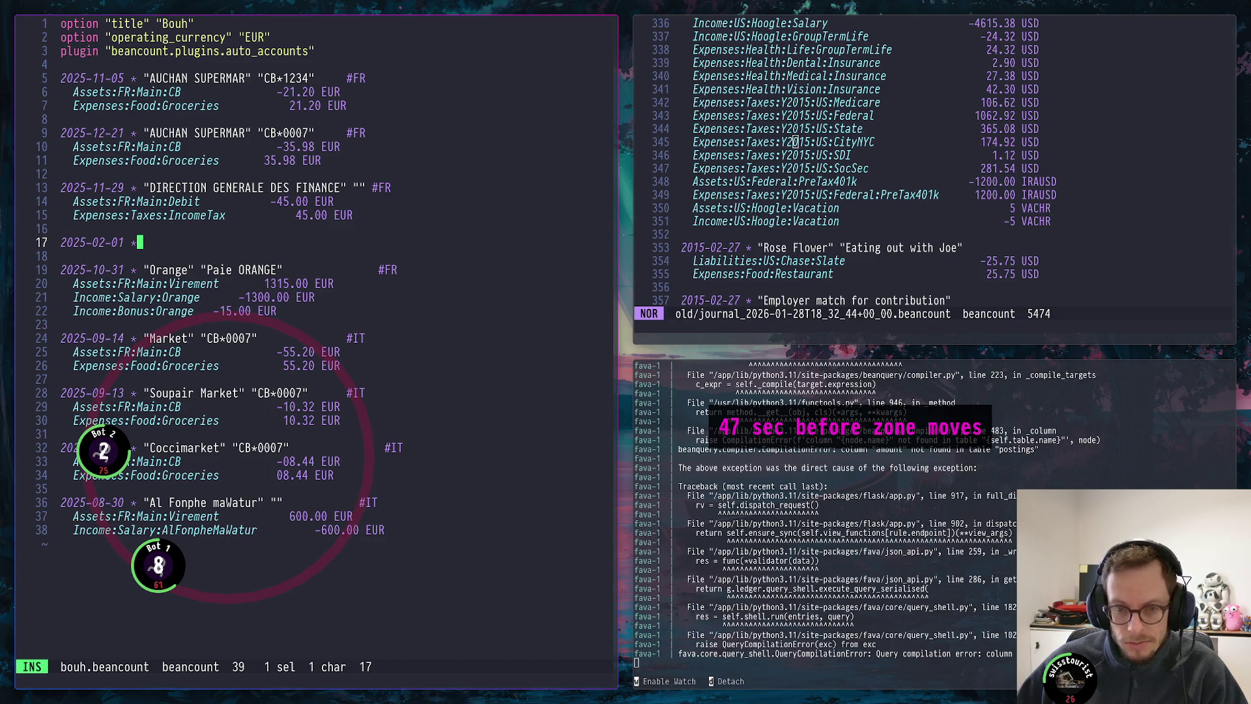
{"action": "type", "text": "\"SNC"}
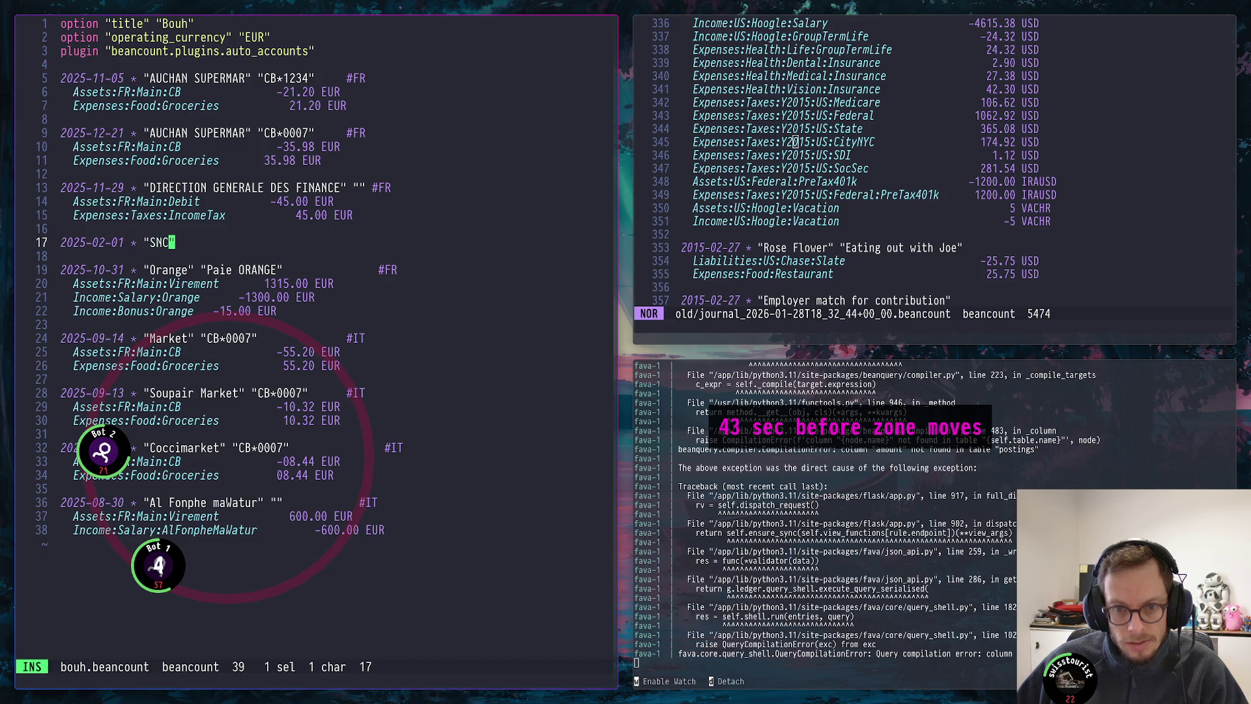
{"action": "type", "text": "F\" \""}
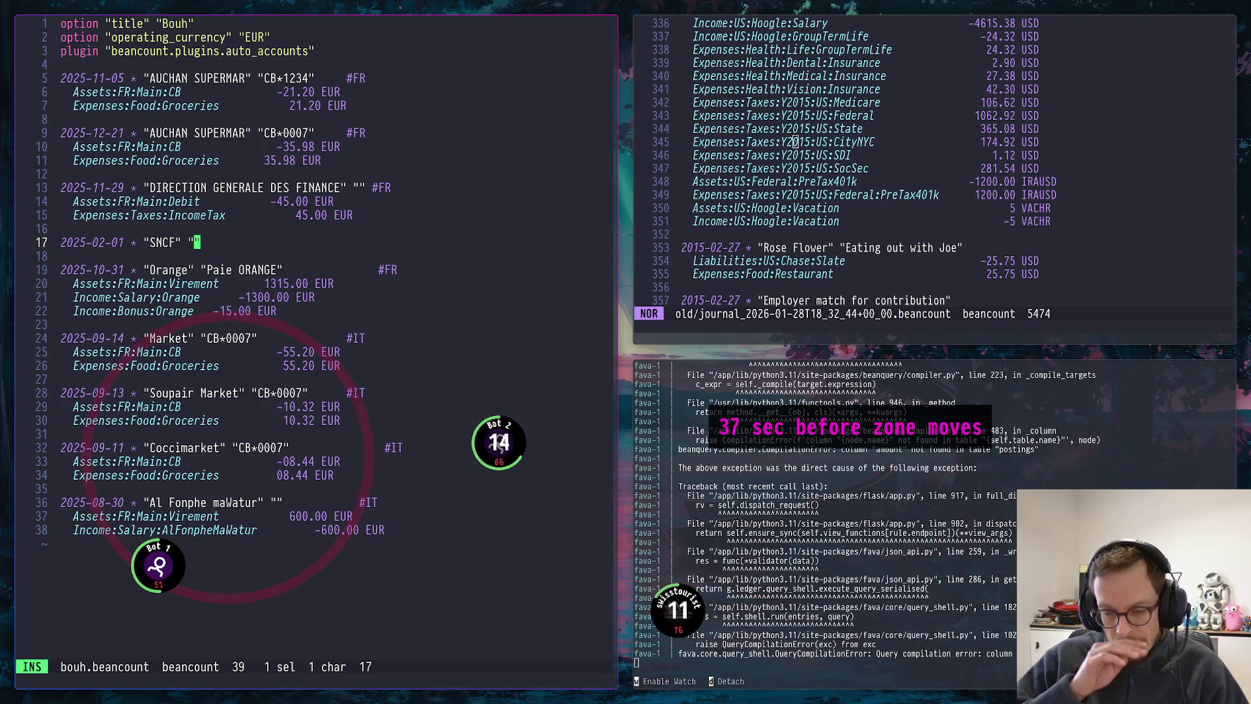
{"action": "key", "text": "Return"}
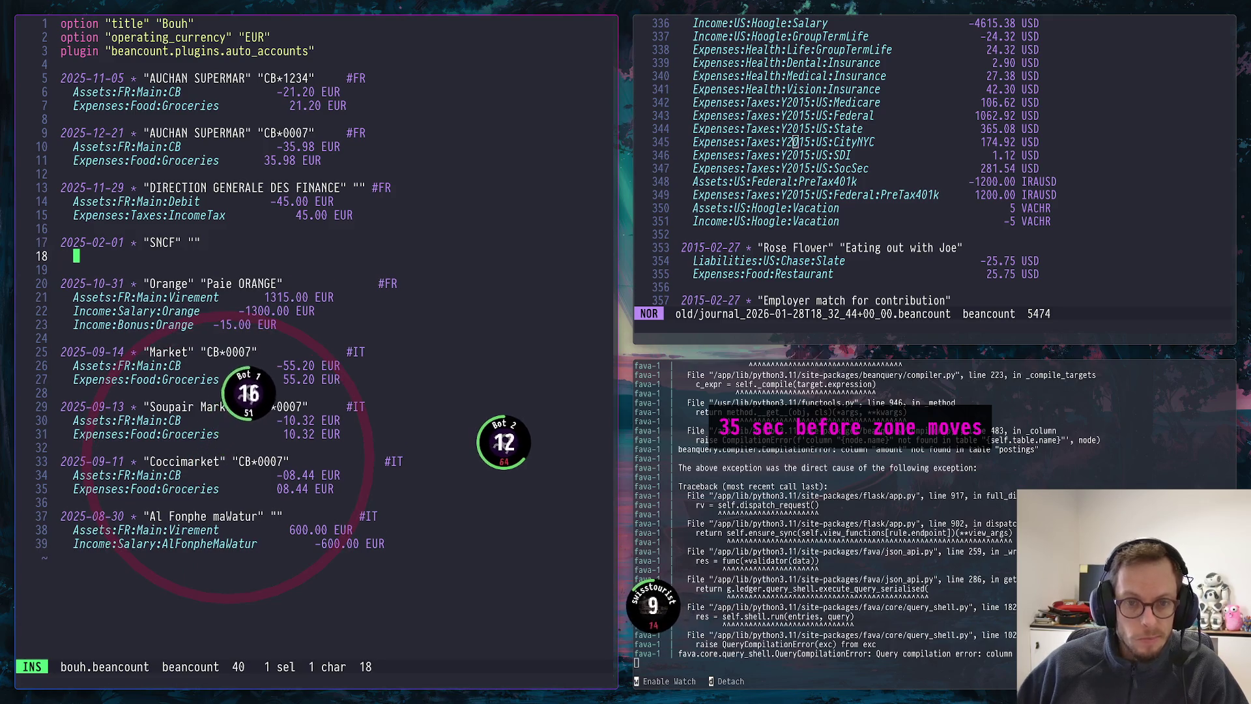
{"action": "type", "text": "Ass"}
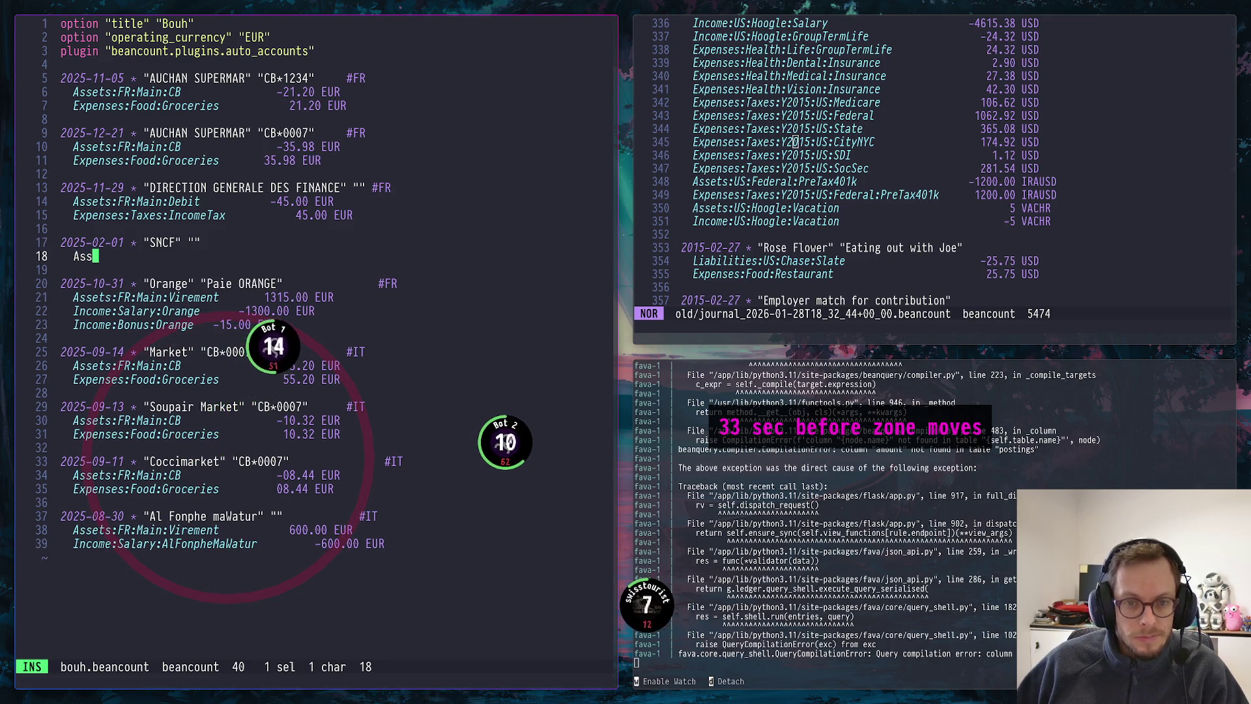
{"action": "type", "text": "ets:F"}
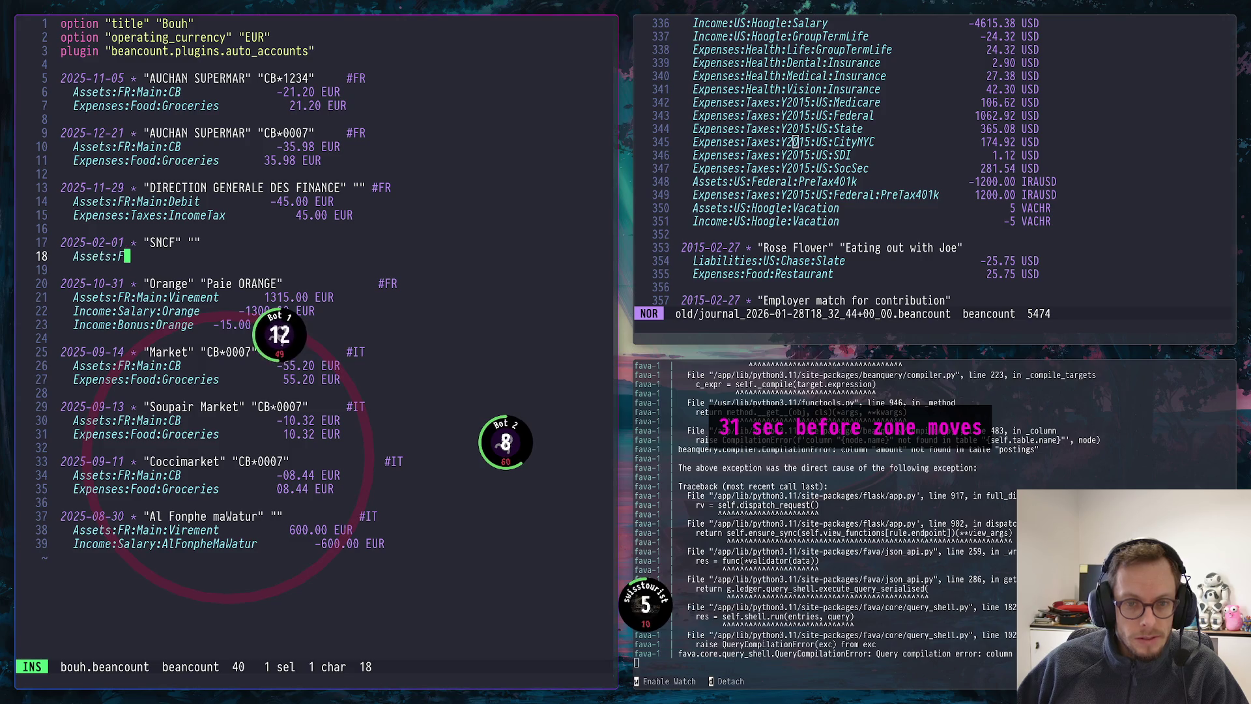
{"action": "type", "text": "R:Mai"}
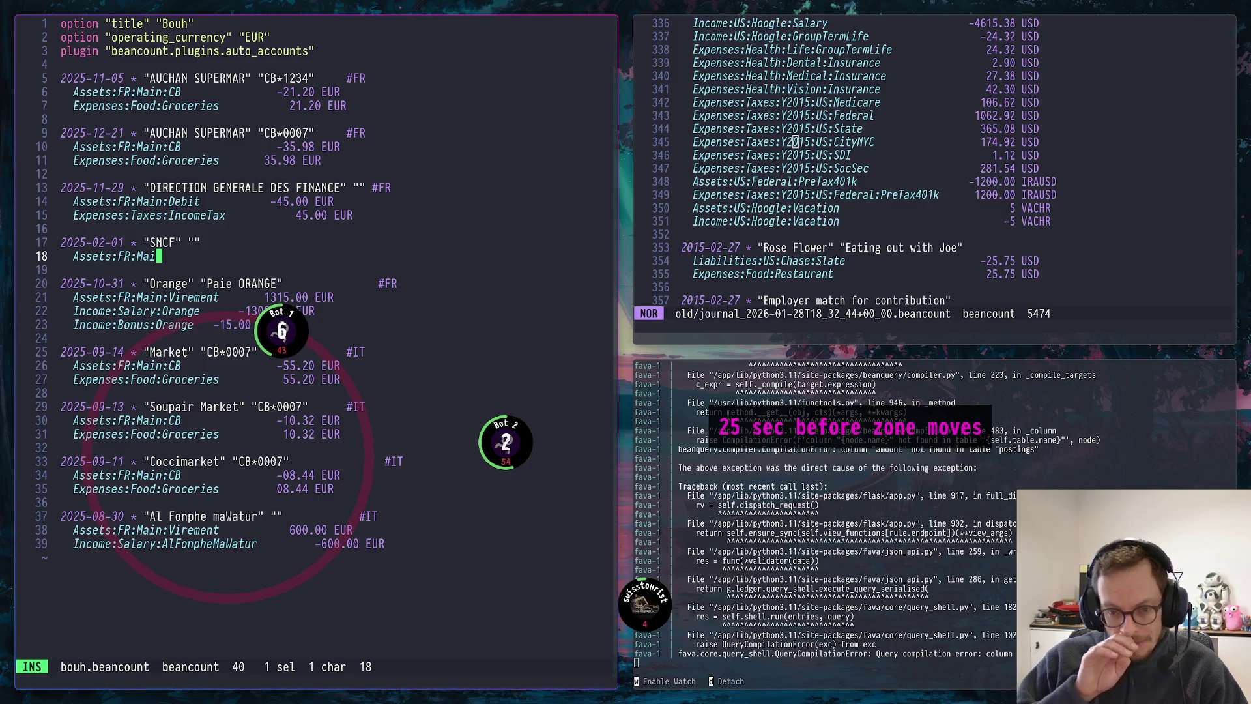
{"action": "type", "text": "n"}
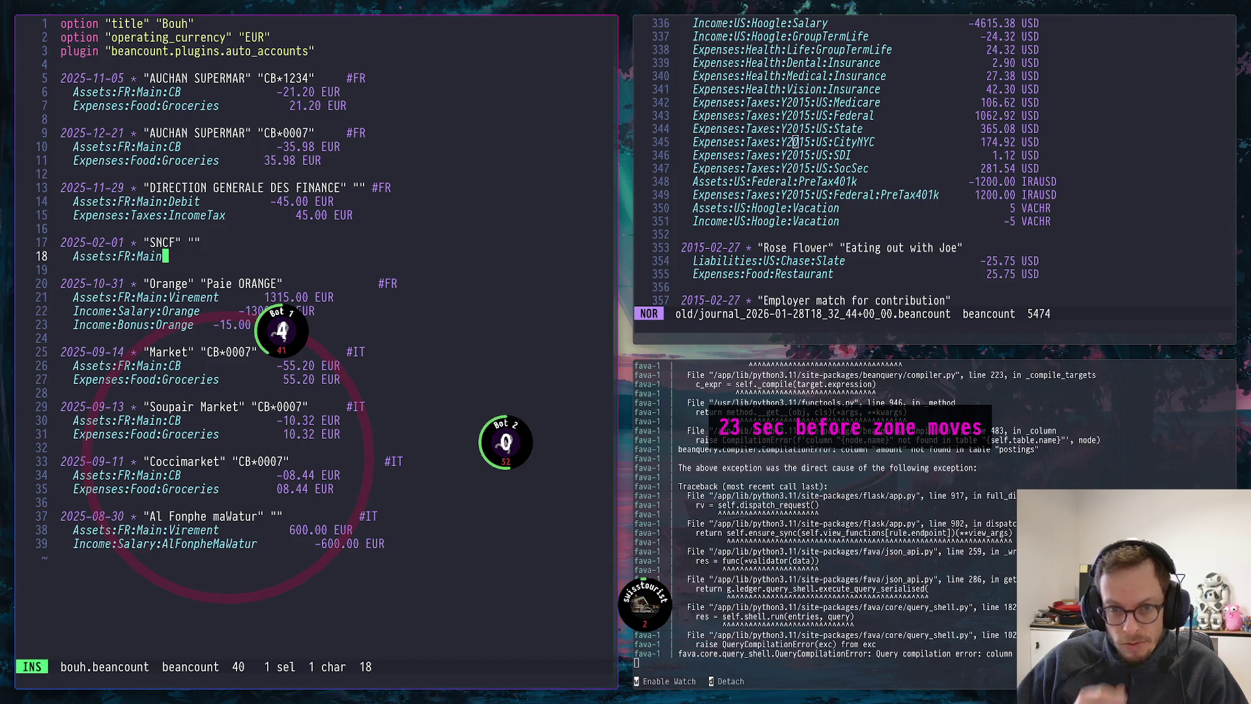
{"action": "type", "text": ":D"}
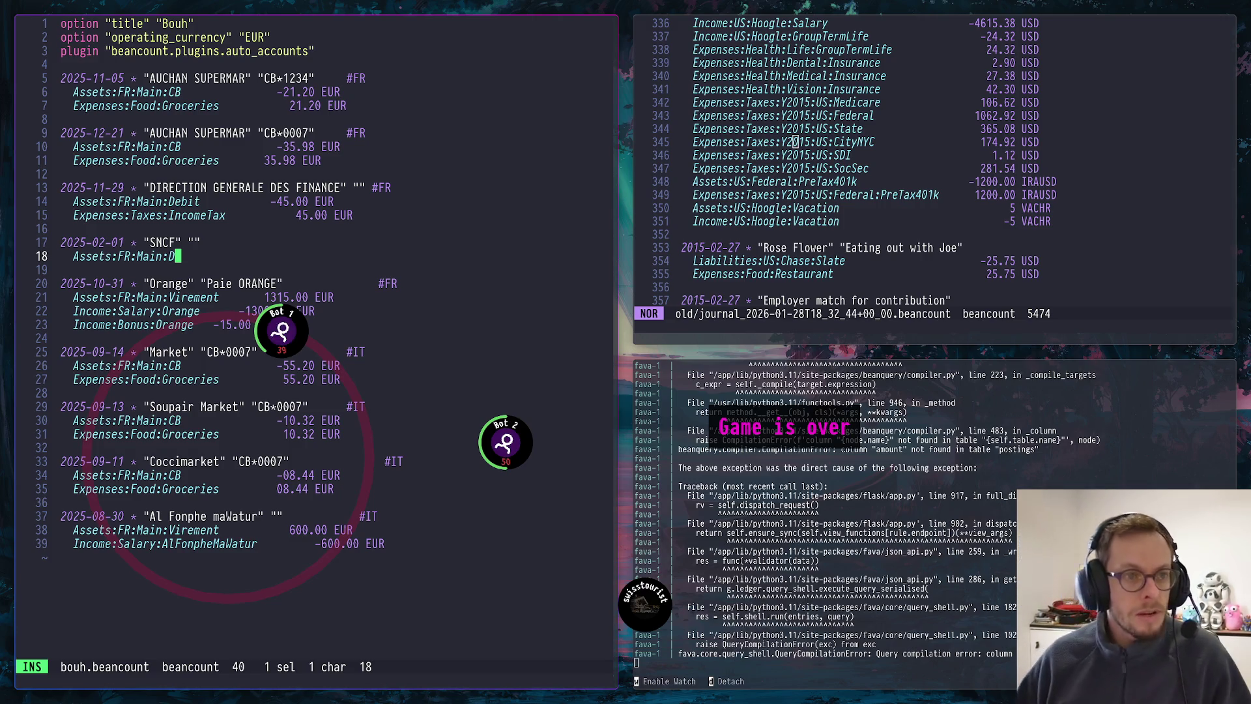
{"action": "type", "text": "ebit       "}
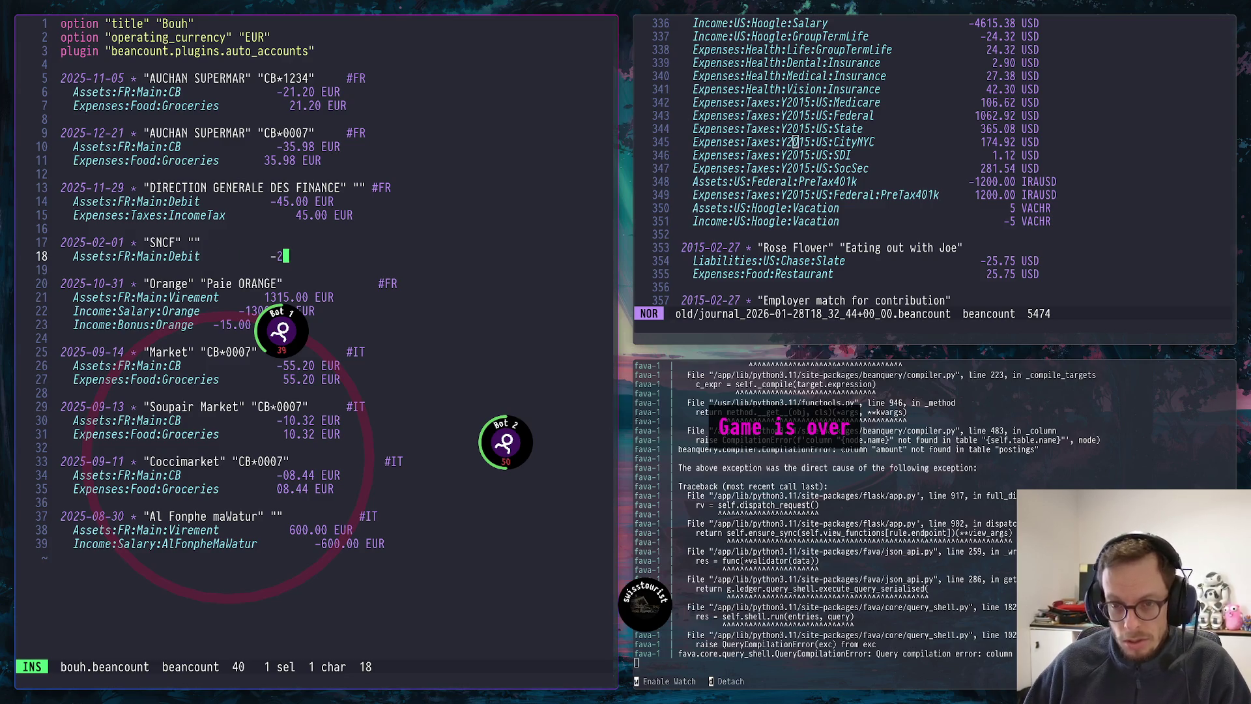
{"action": "type", "text": "   0"}
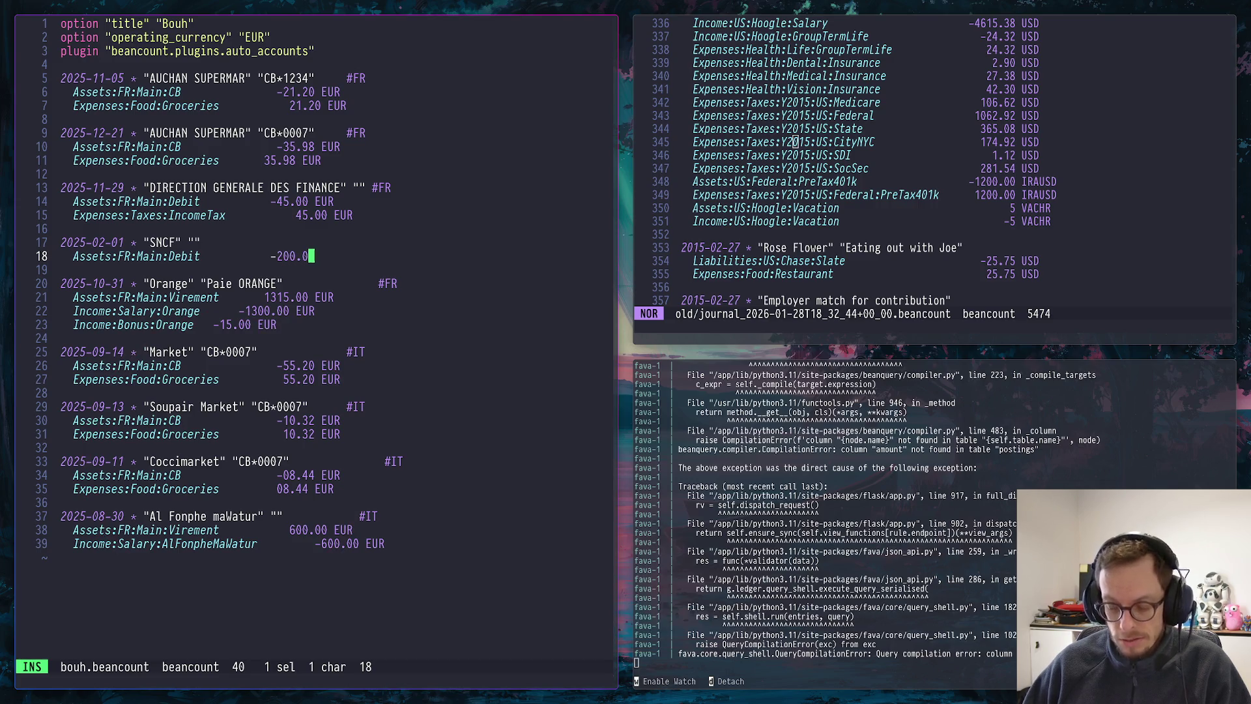
{"action": "type", "text": "90 EUR"}
{"action": "key", "text": "Return"}
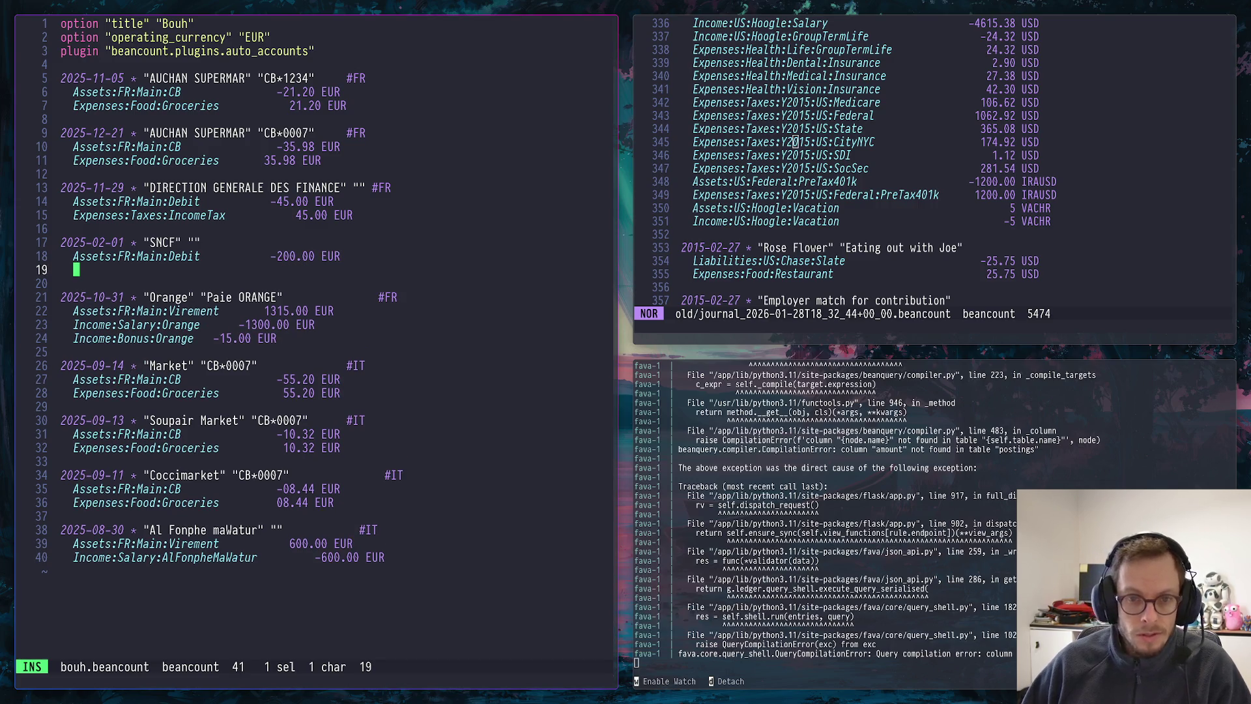
{"action": "type", "text": "Expenses:"}
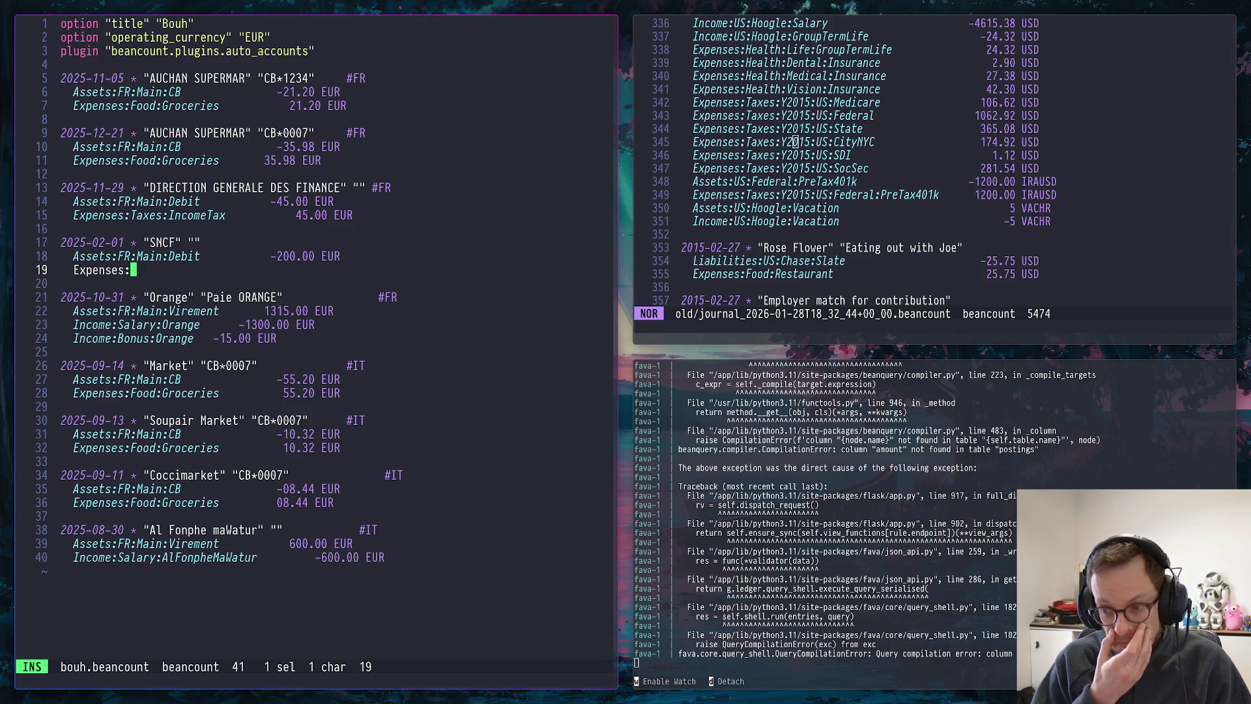
{"action": "type", "text": "Tra"}
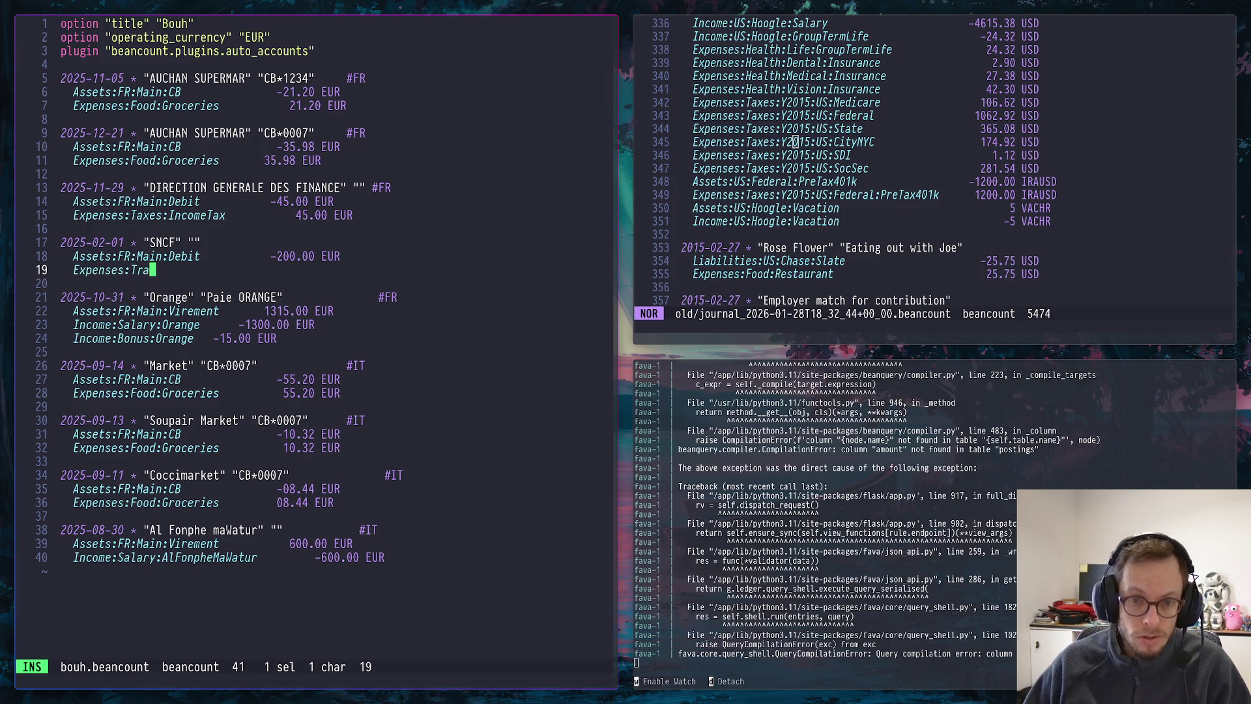
{"action": "type", "text": "nspor"}
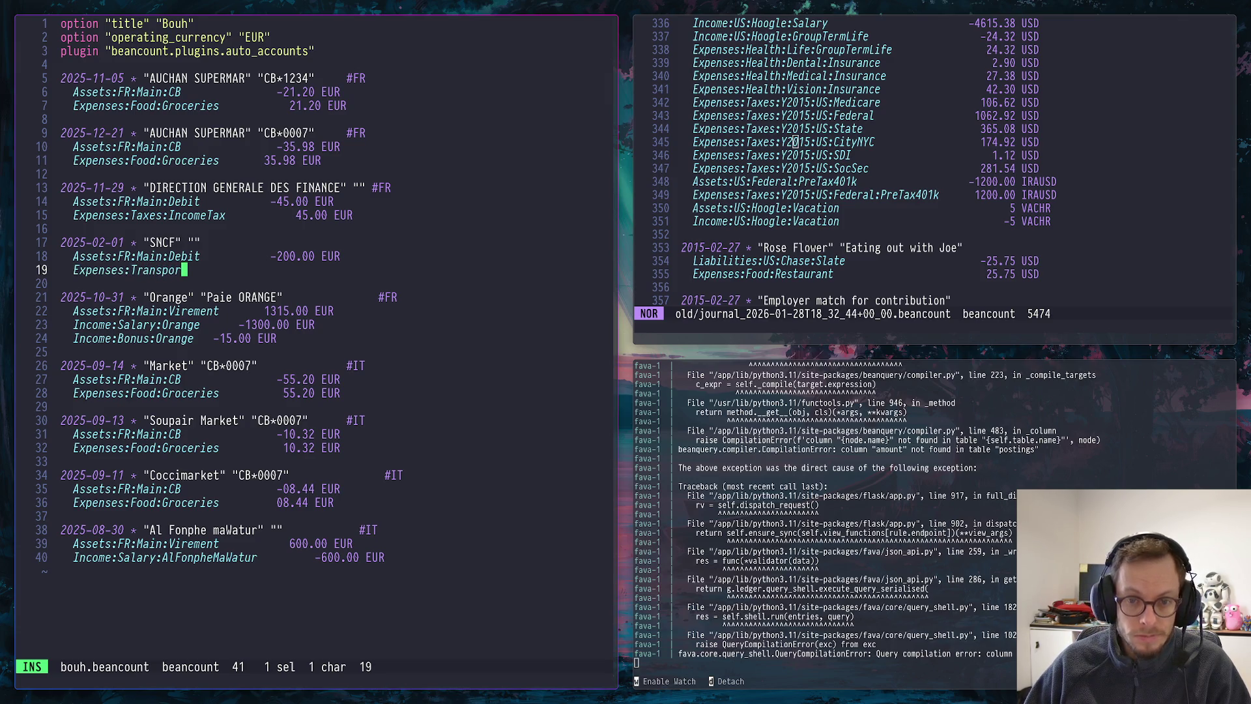
{"action": "type", "text": ":Train"}
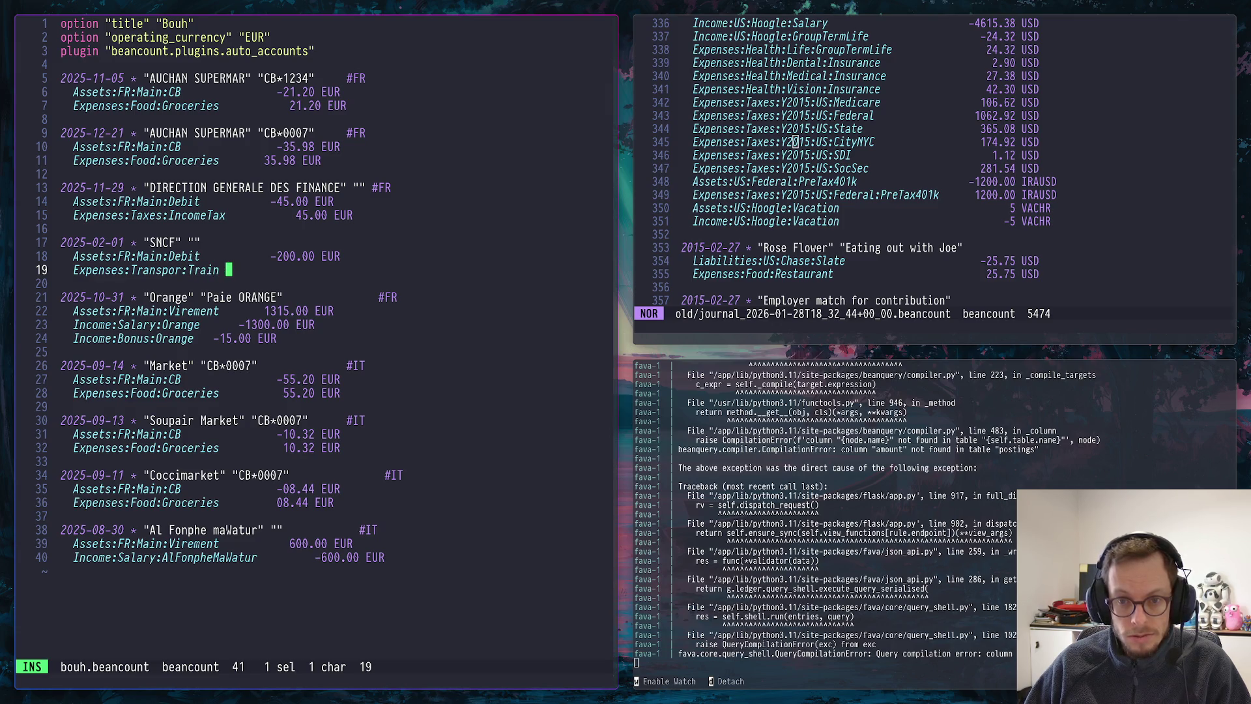
{"action": "type", "text": "         200."}
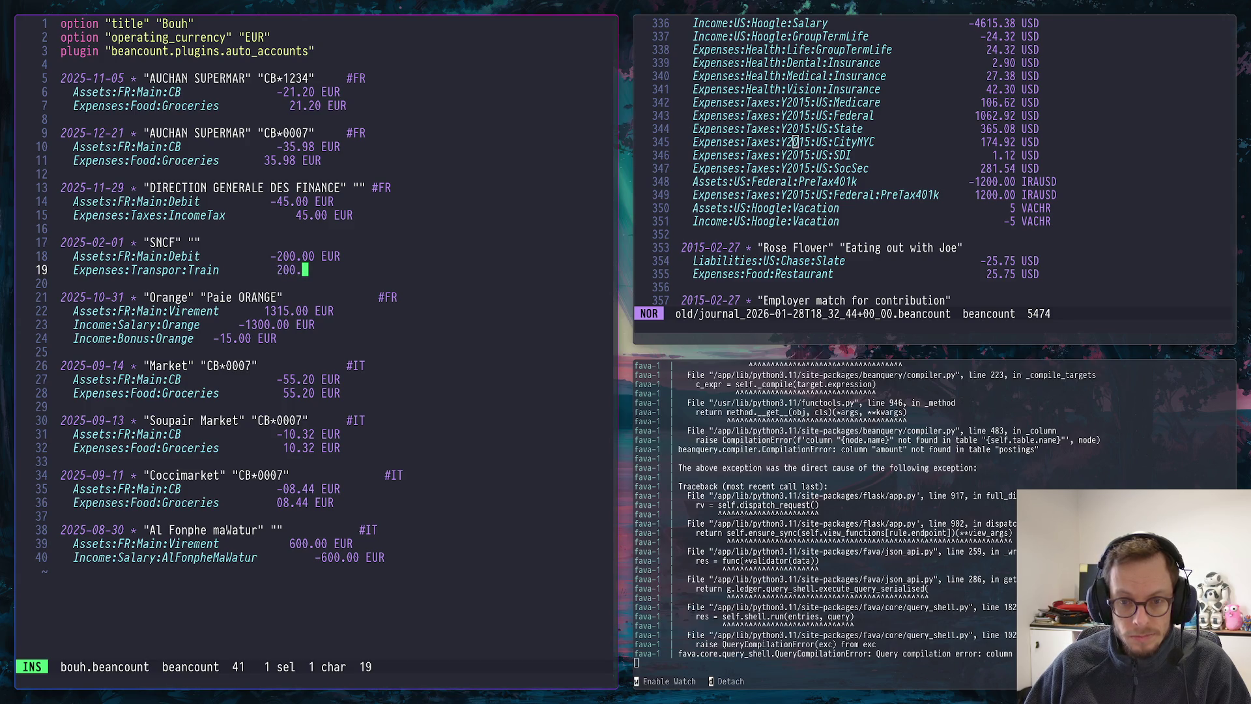
{"action": "type", "text": "00 EUR"}
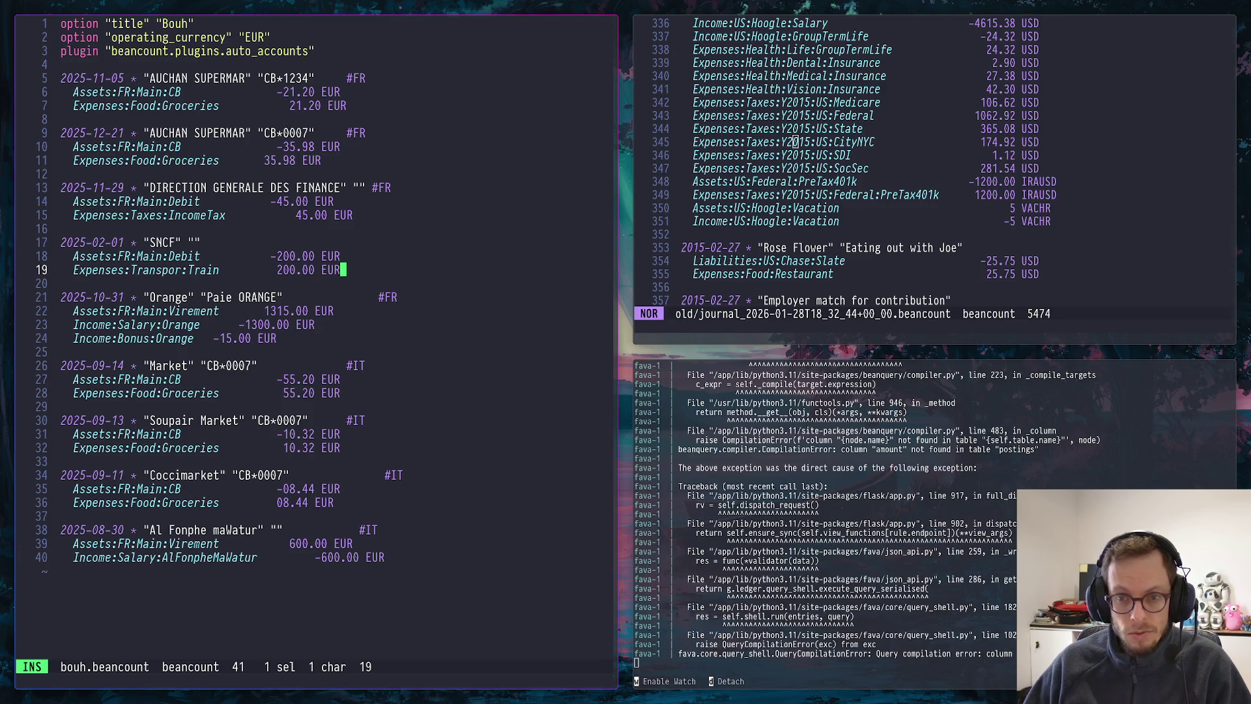
Tag the SNCF, Market, Soupair Market, Coccimarket and Al Fonphe maWatur entries with #Voyage
{"action": "key", "text": "Up"}
{"action": "key", "text": "Up"}
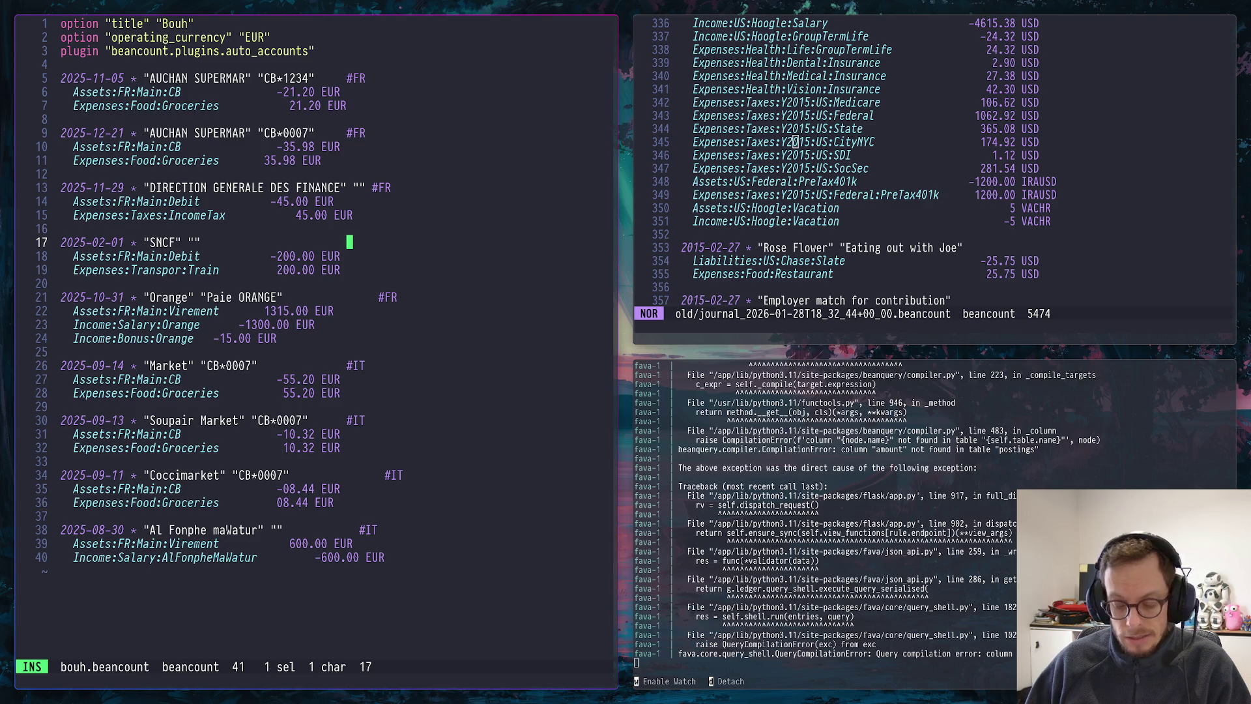
{"action": "type", "text": "#"}
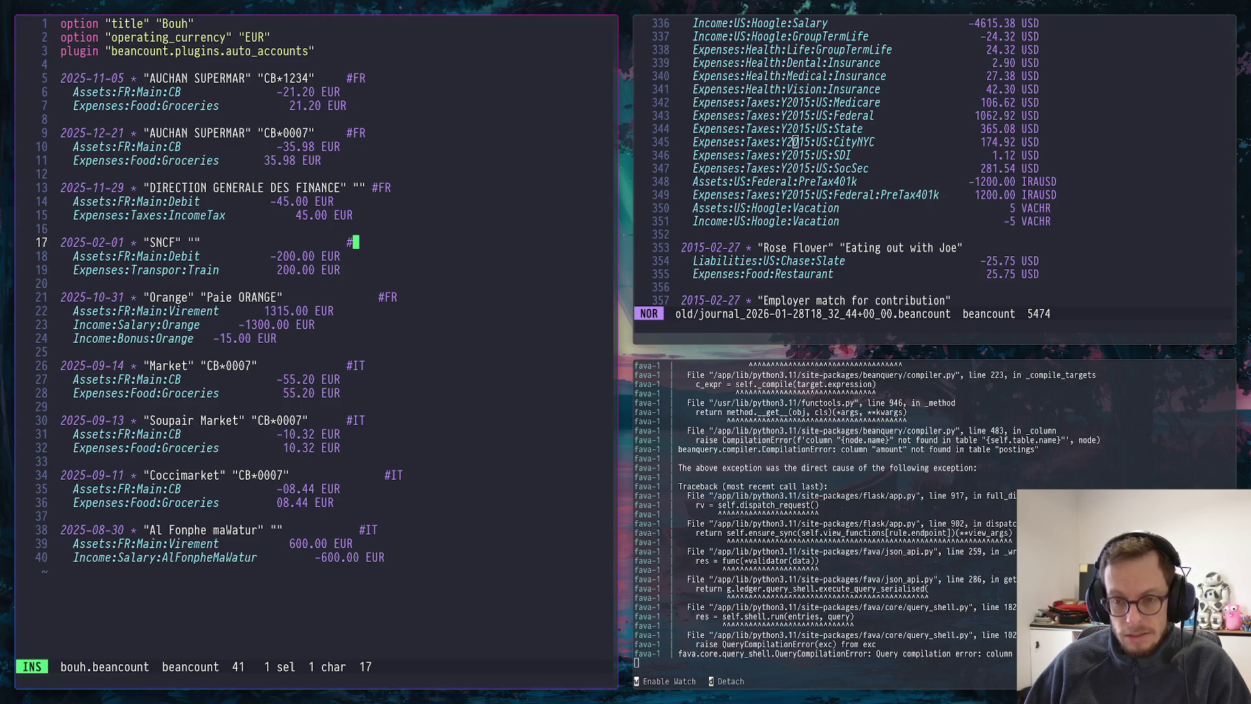
{"action": "type", "text": "FR"}
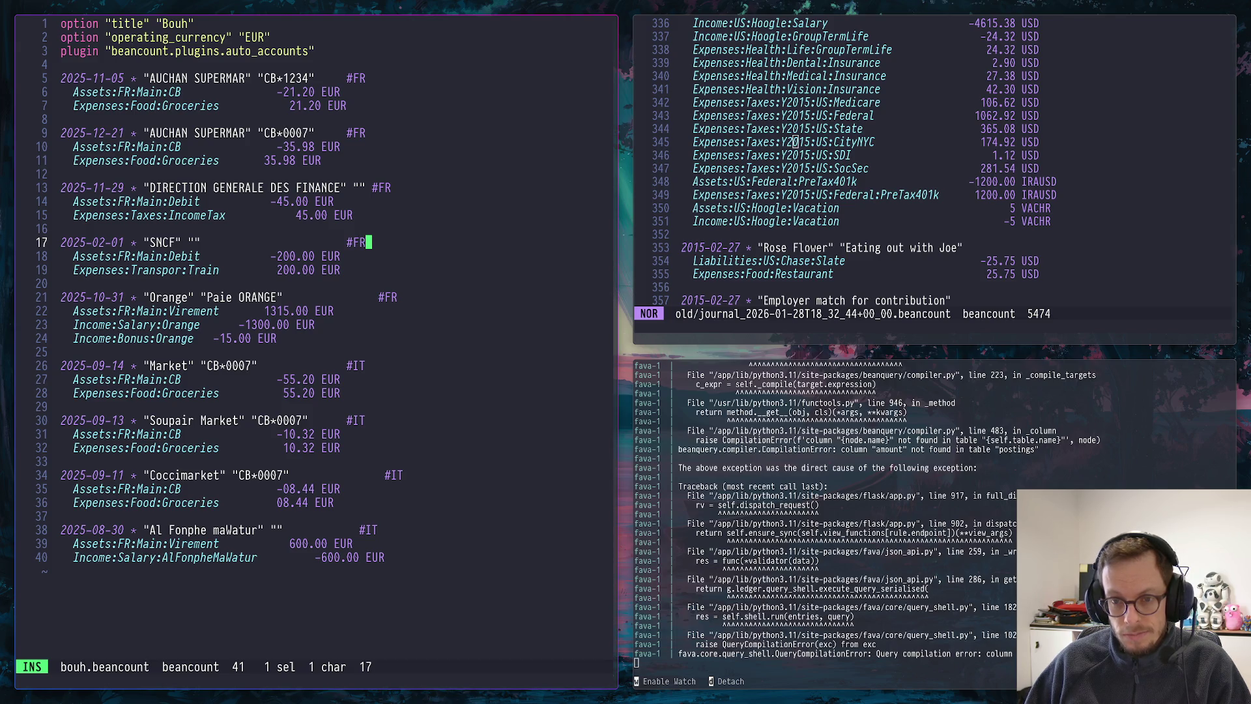
{"action": "type", "text": "+"}
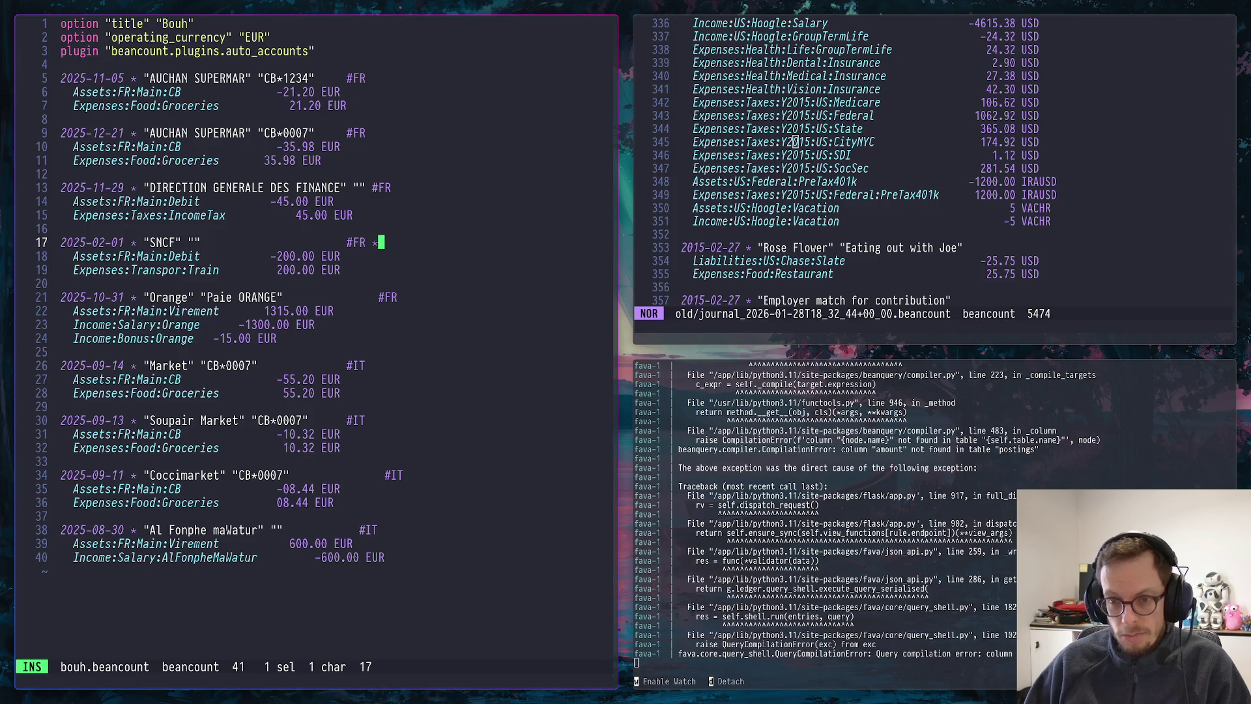
{"action": "type", "text": "#V"}
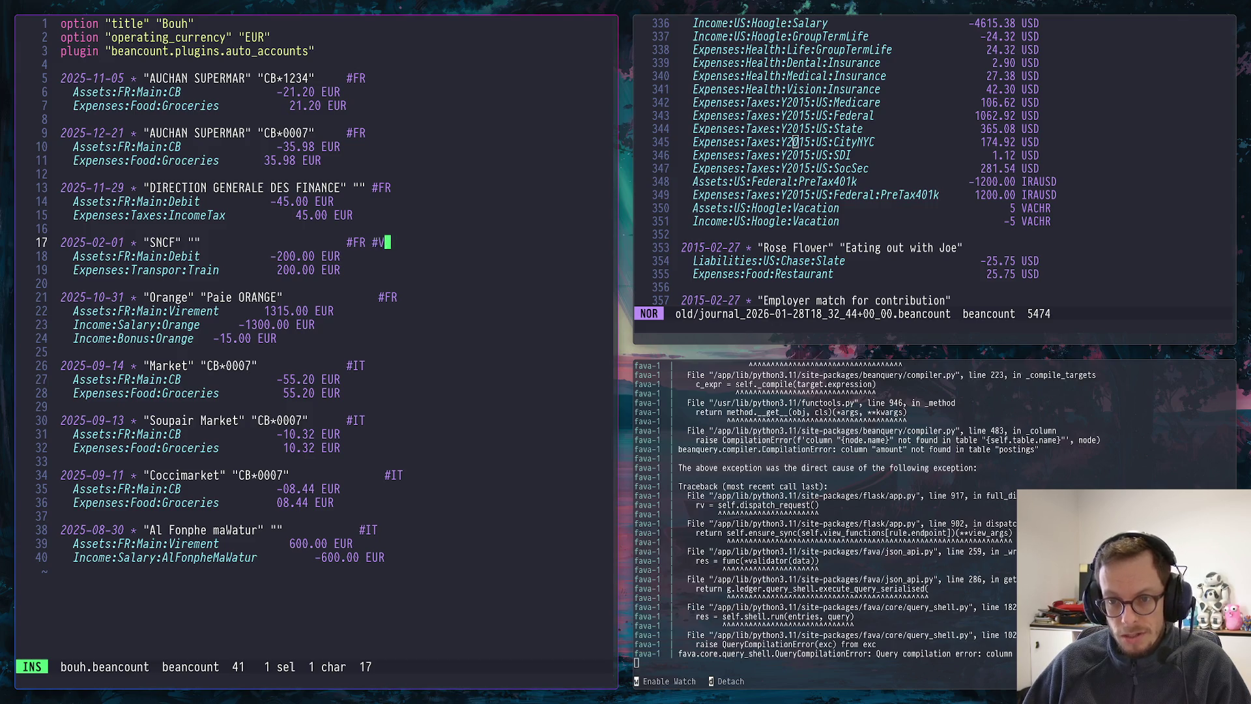
{"action": "type", "text": "oy"}
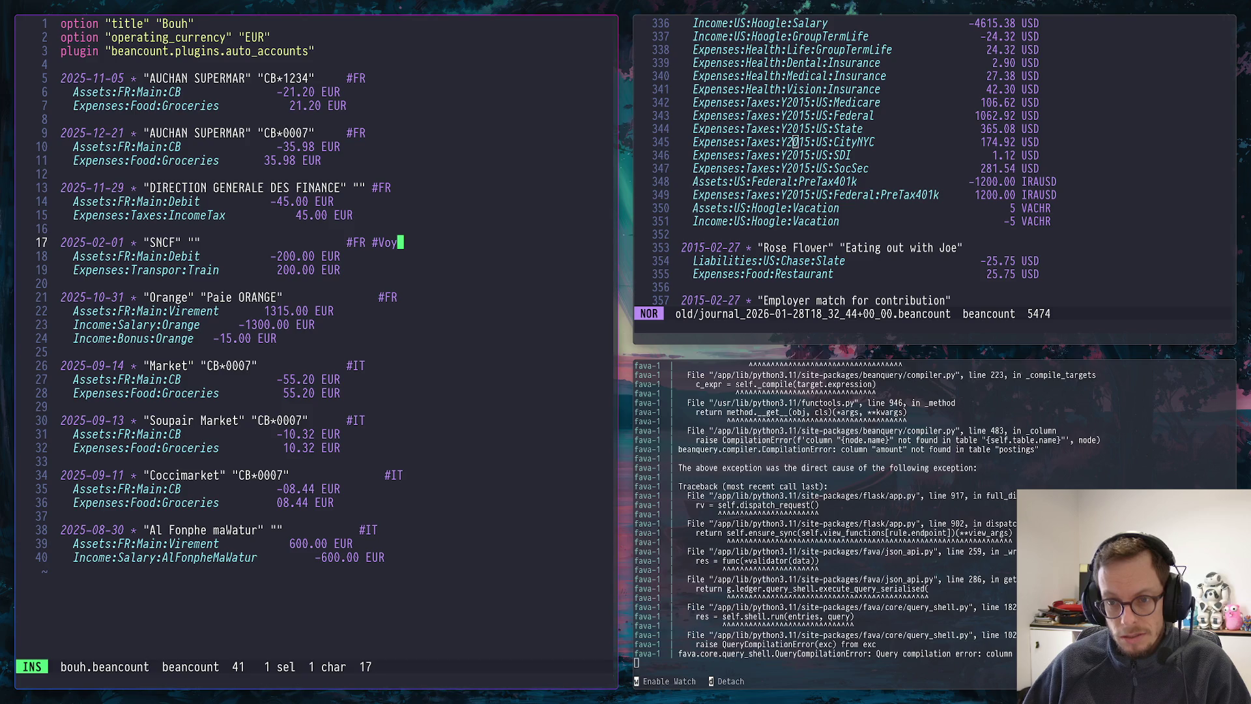
{"action": "type", "text": "aage"}
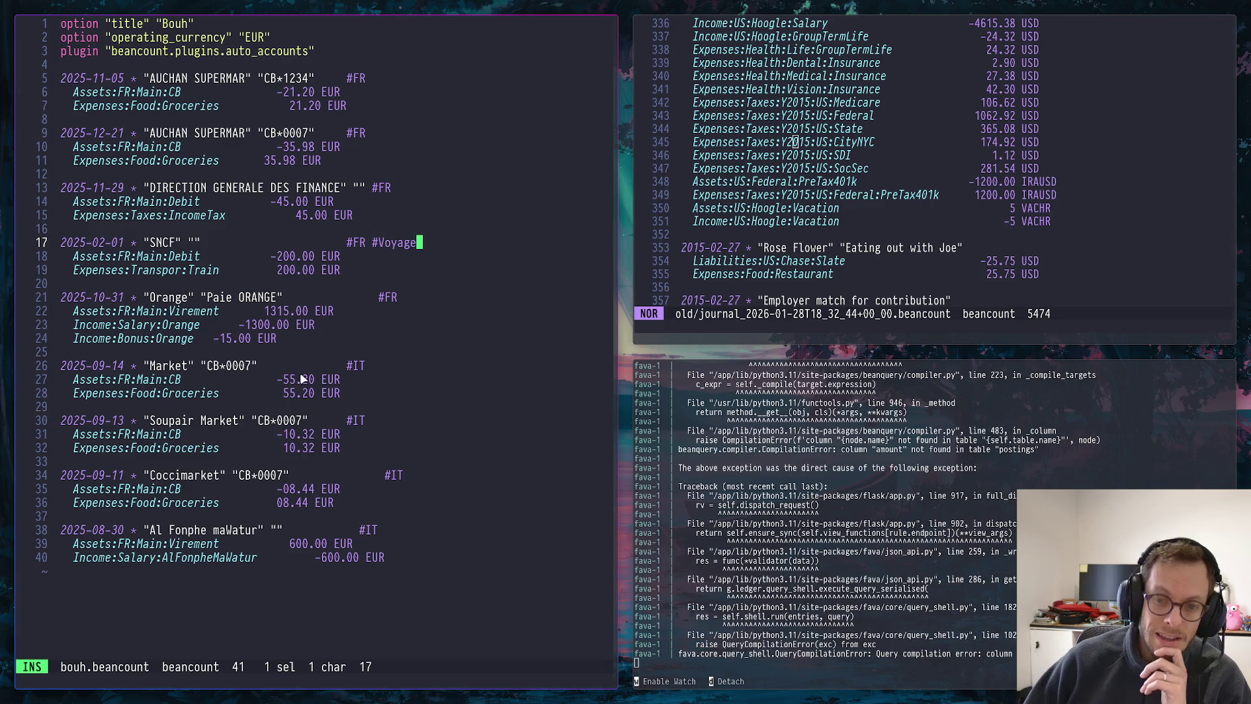
{"action": "left_click", "coordinate": [389, 365]}
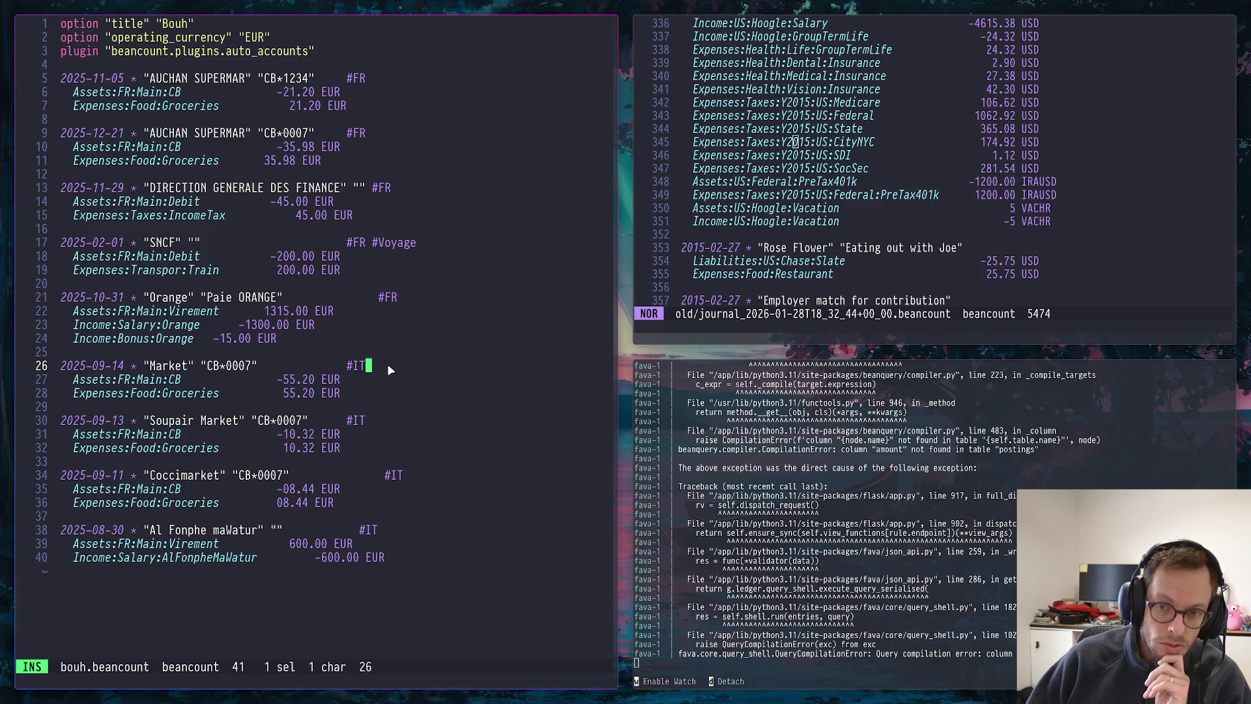
{"action": "type", "text": "*"}
{"action": "type", "text": "#"}
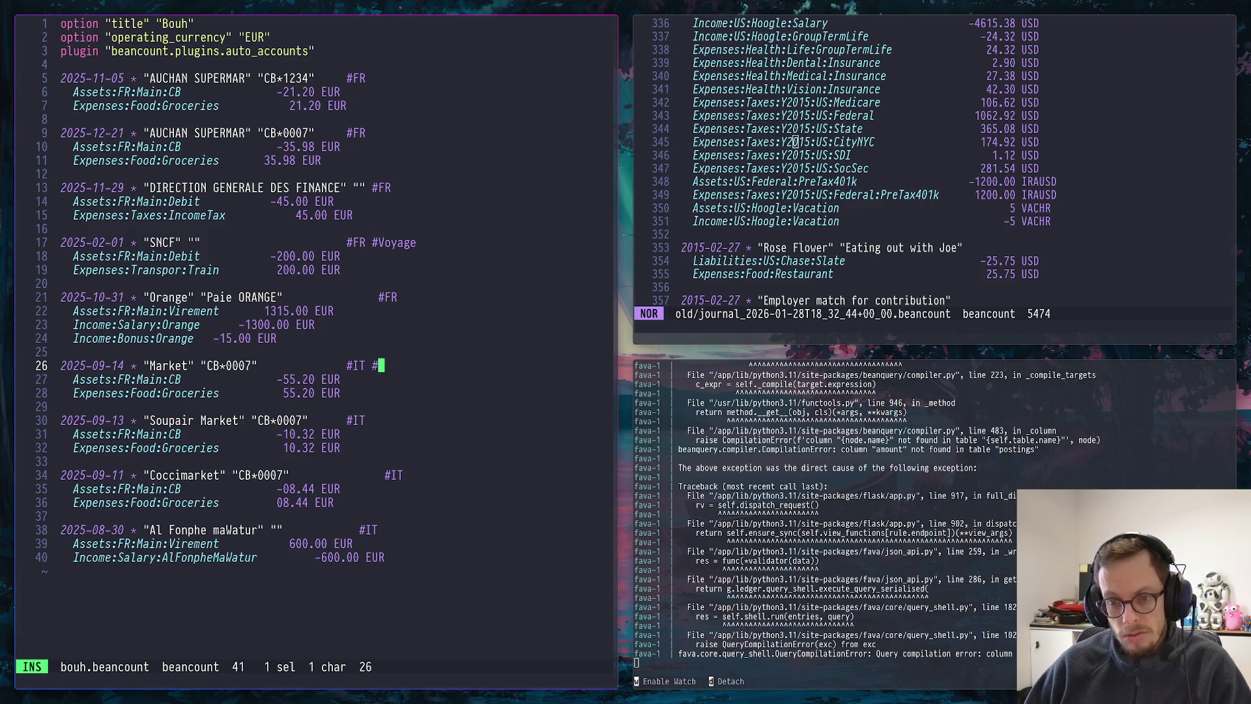
{"action": "type", "text": "age"}
{"action": "key", "text": "Down"}
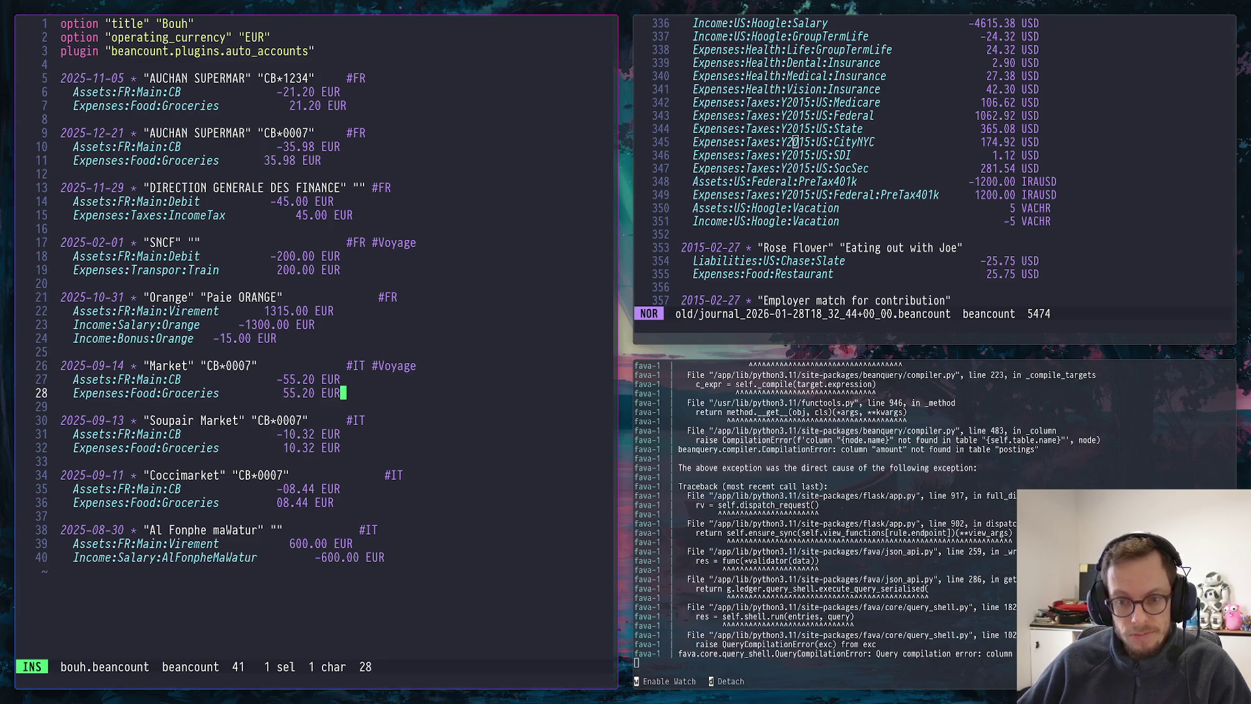
{"action": "key", "text": "Down"}
{"action": "key", "text": "Down"}
{"action": "key", "text": "Down"}
{"action": "type", "text": "V"}
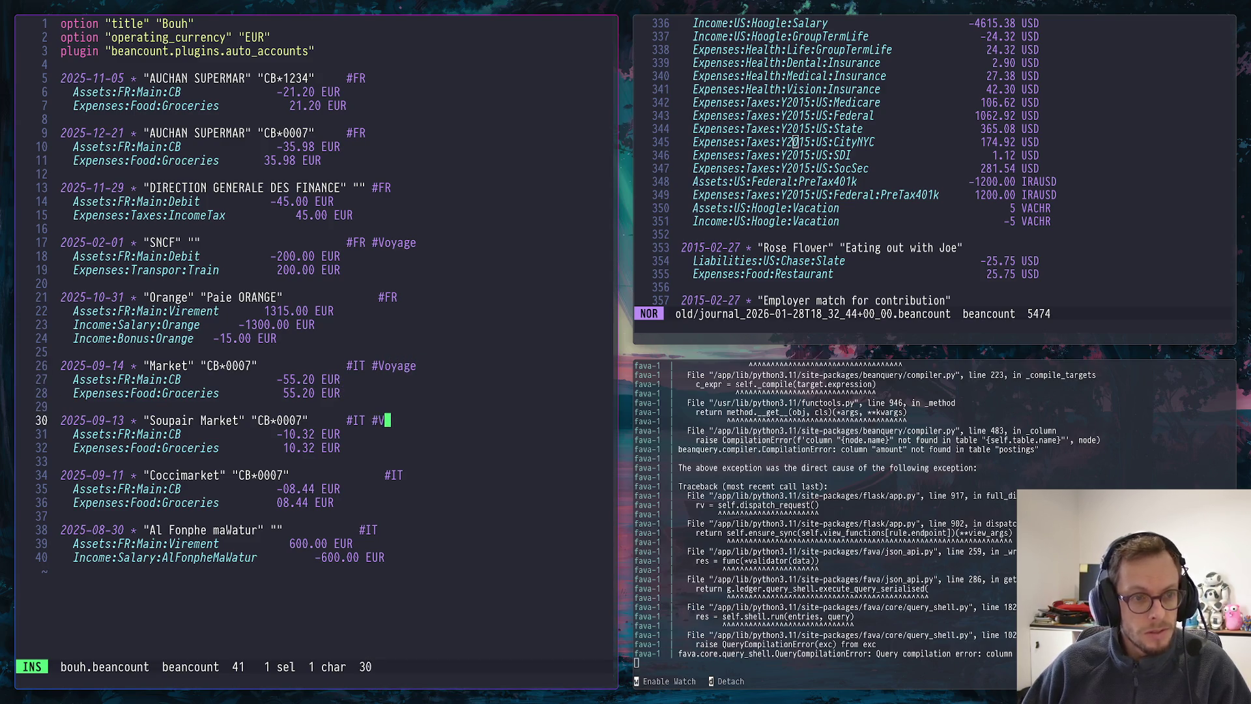
{"action": "type", "text": "oyage"}
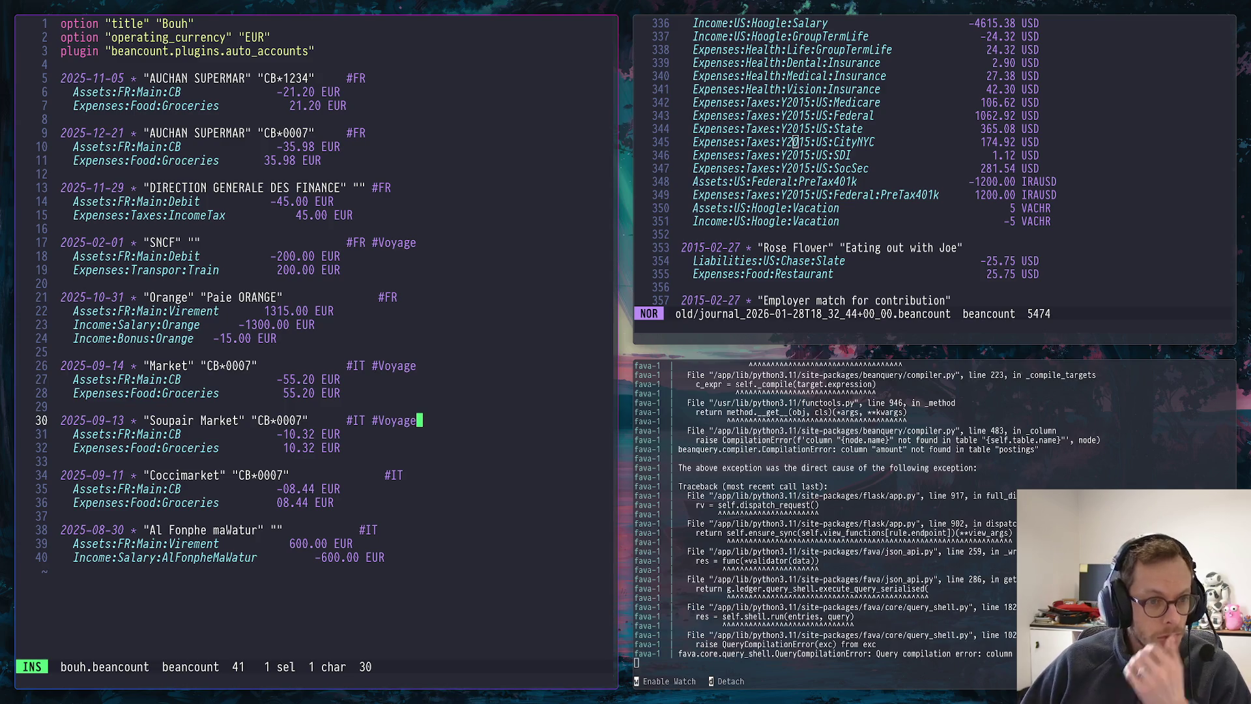
{"action": "key", "text": "Down"}
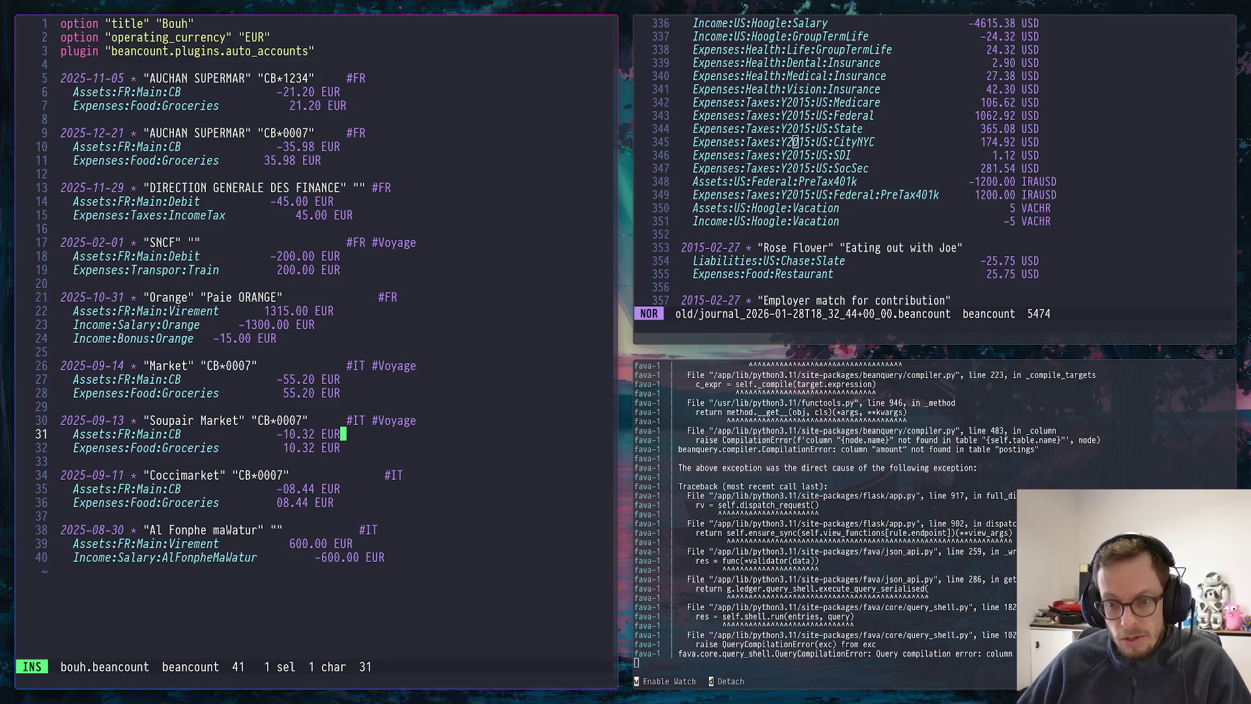
{"action": "key", "text": "Down"}
{"action": "key", "text": "Down"}
{"action": "key", "text": "Down"}
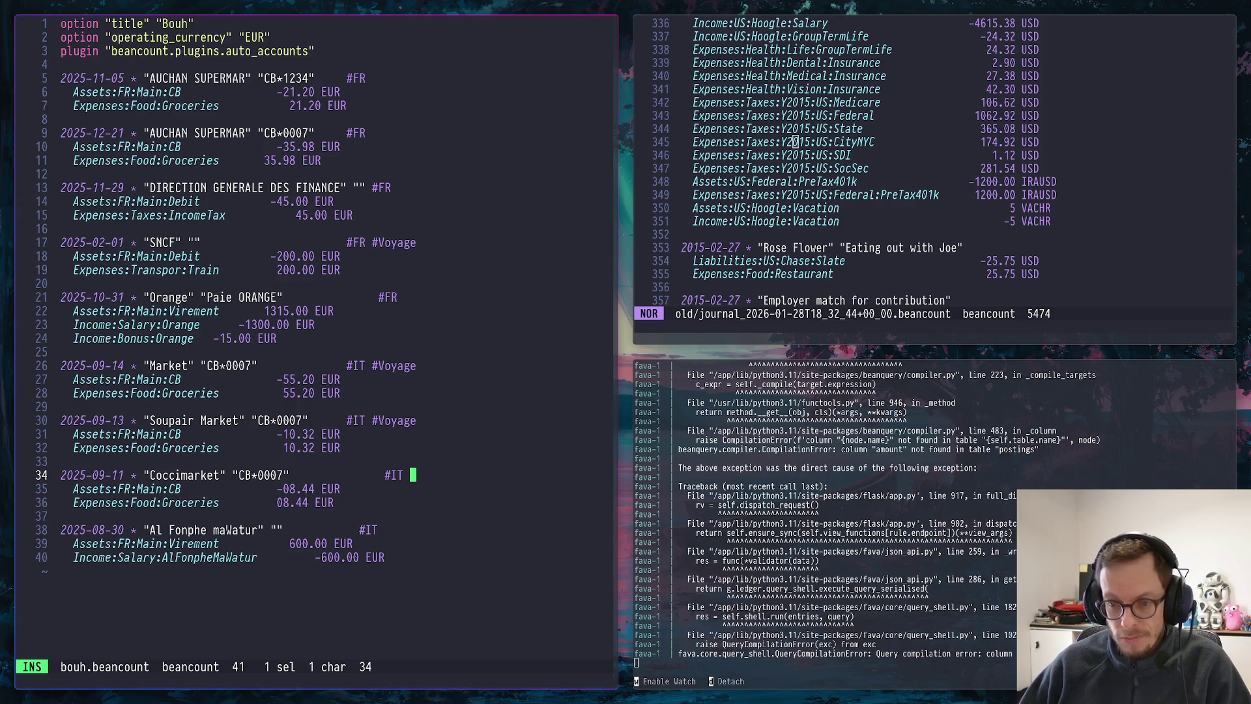
{"action": "type", "text": "oyage"}
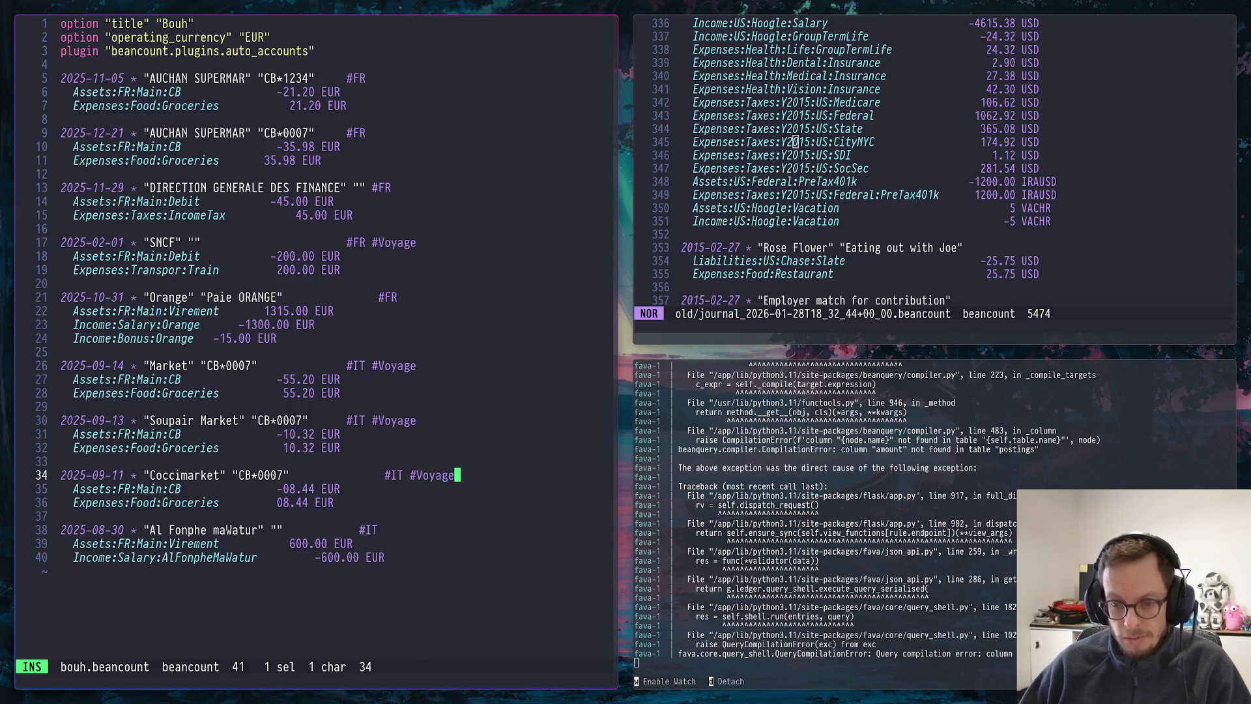
{"action": "key", "text": "Down"}
{"action": "key", "text": "Down"}
{"action": "key", "text": "Down"}
{"action": "key", "text": "Down"}
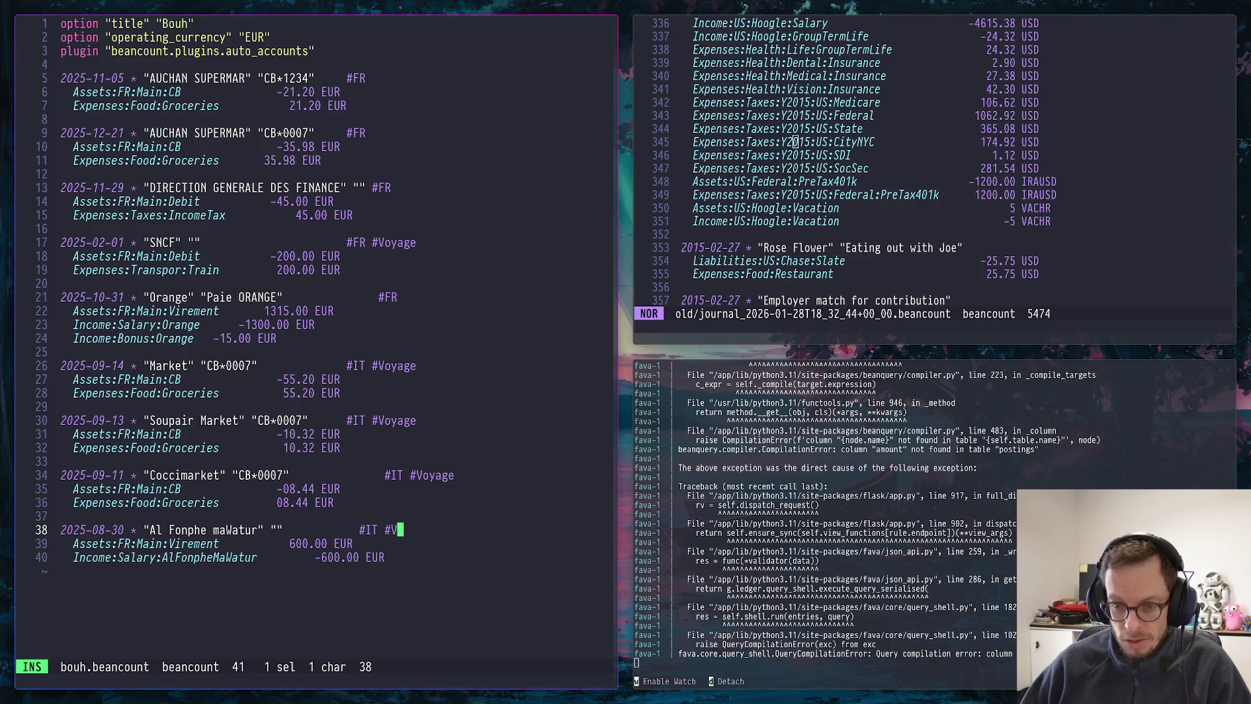
{"action": "type", "text": "oyage"}
Save bouh.beancount with :w and switch to the browser chat
{"action": "key", "text": "Escape"}
{"action": "type", "text": ":w"}
{"action": "key", "text": "Return"}
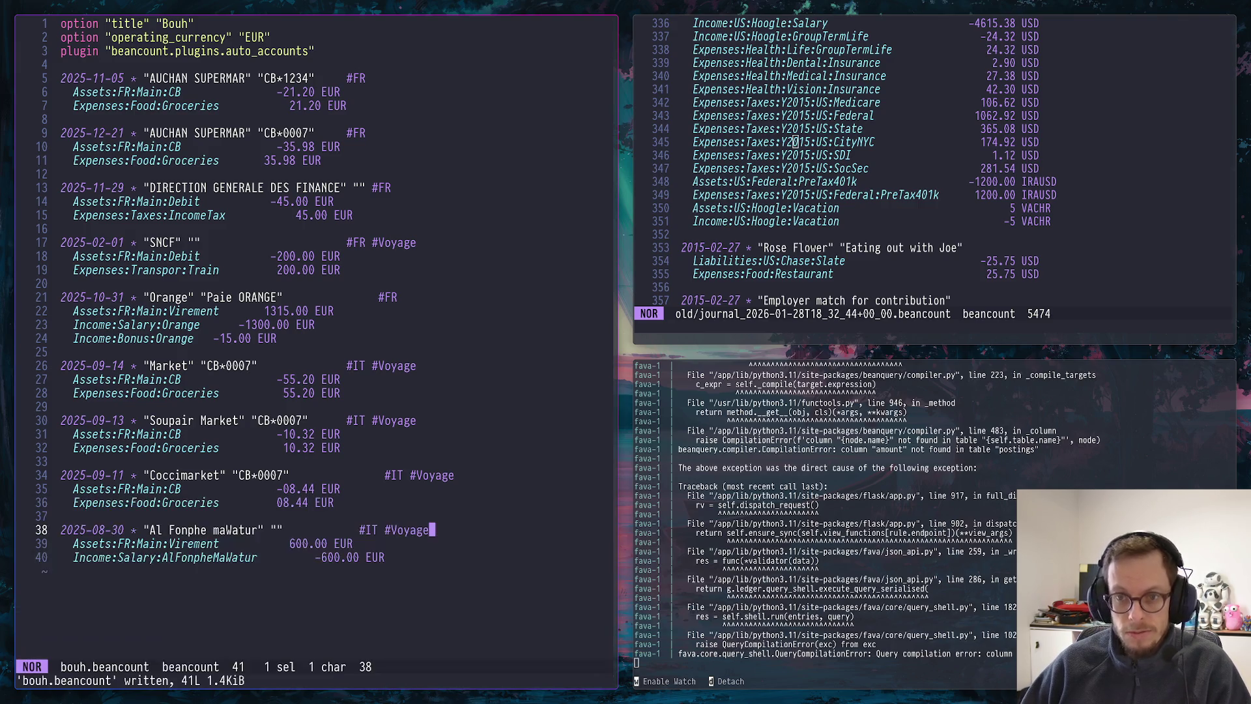
{"action": "key", "text": "super+2"}
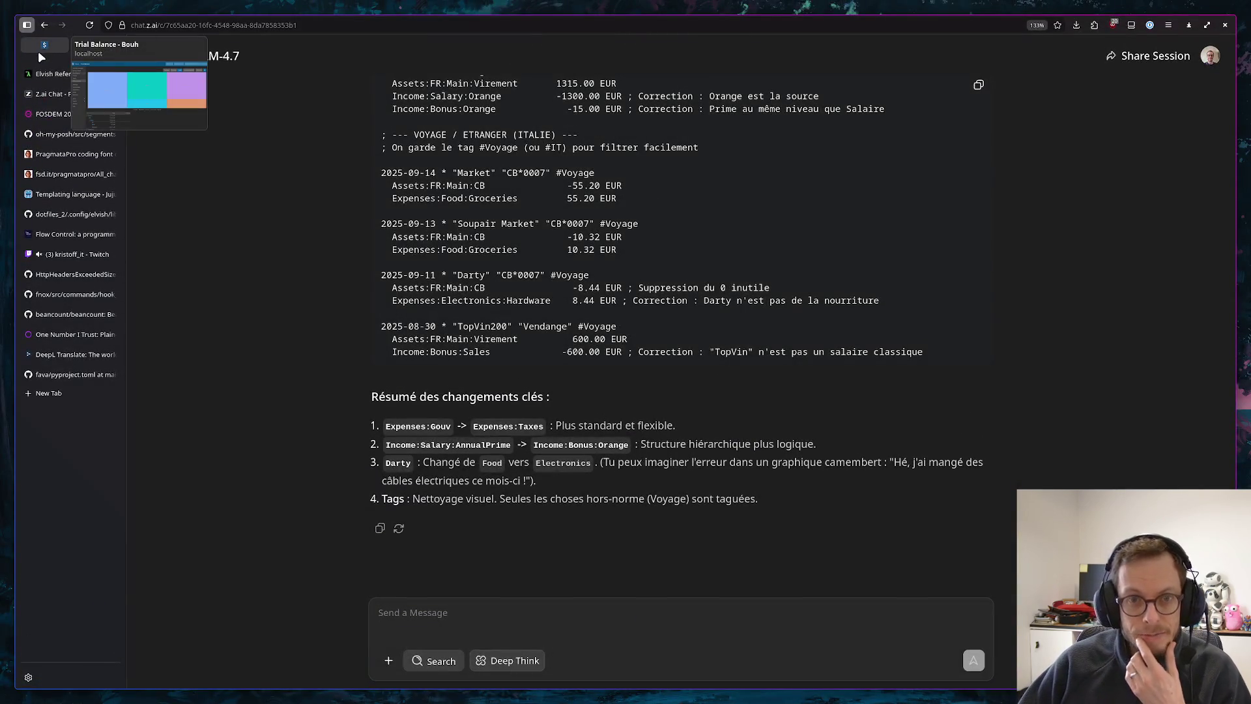
Run the saved postings-with-tags query on Fava's query page
{"action": "left_click", "coordinate": [46, 48]}
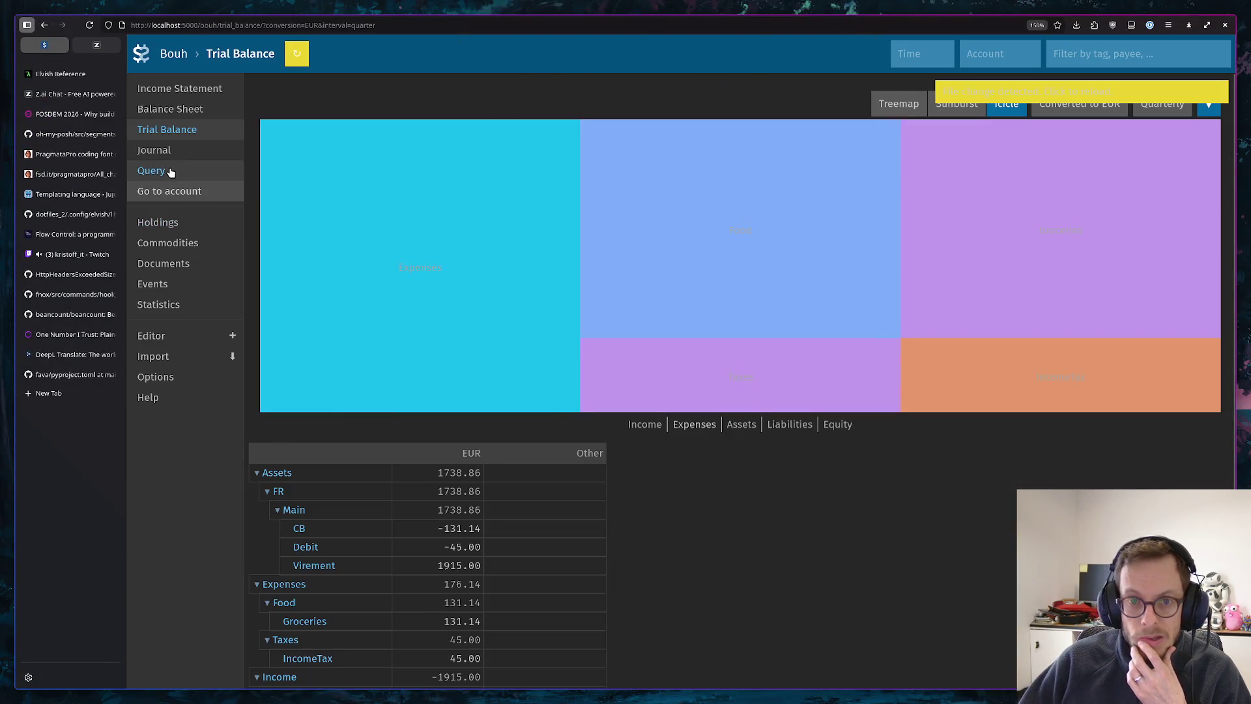
{"action": "left_click", "coordinate": [167, 172]}
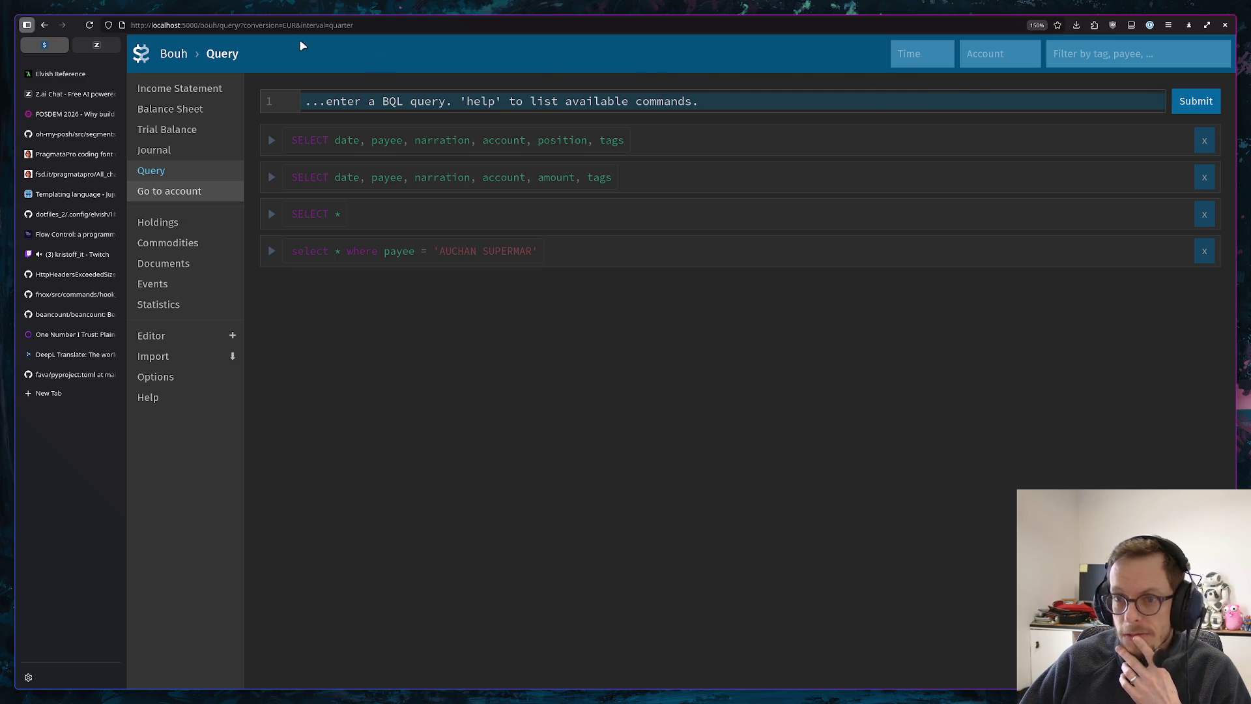
{"action": "left_click", "coordinate": [272, 140]}
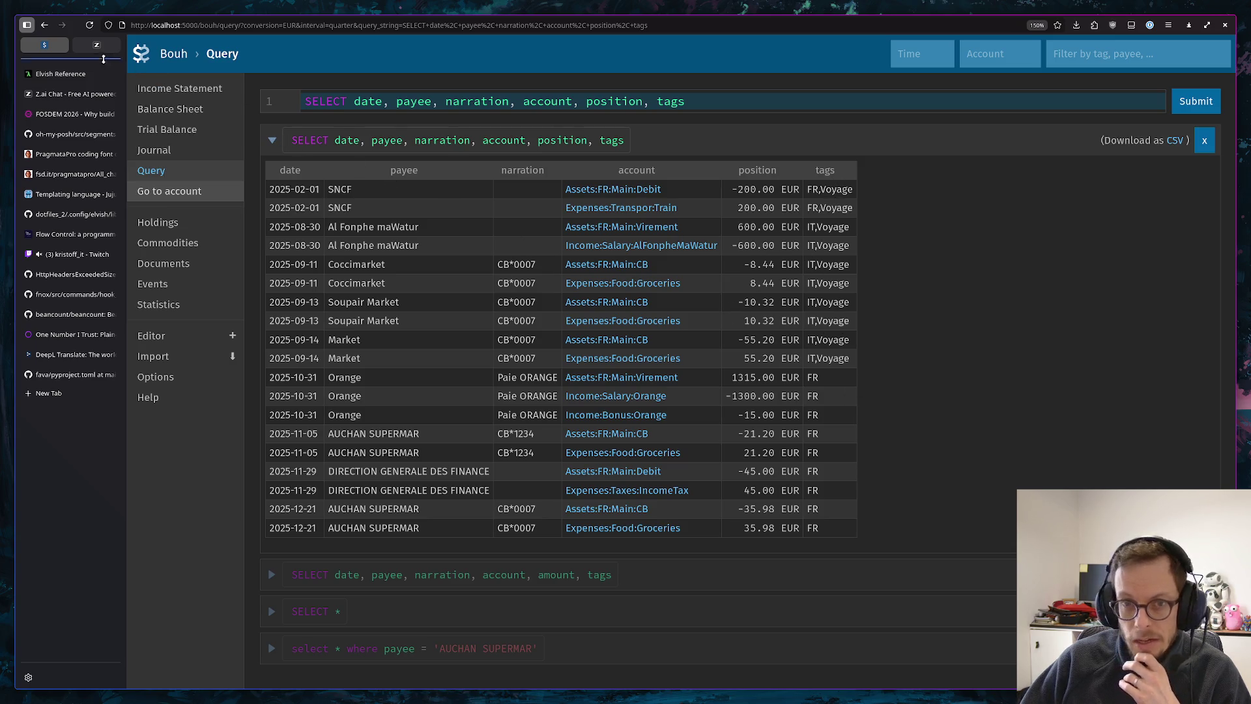
Filter the Income Statement and Trial Balance by #Voyage (-326.04 EUR net profit), then clear the filter
{"action": "left_click", "coordinate": [197, 91]}
{"action": "left_click", "coordinate": [1137, 53]}
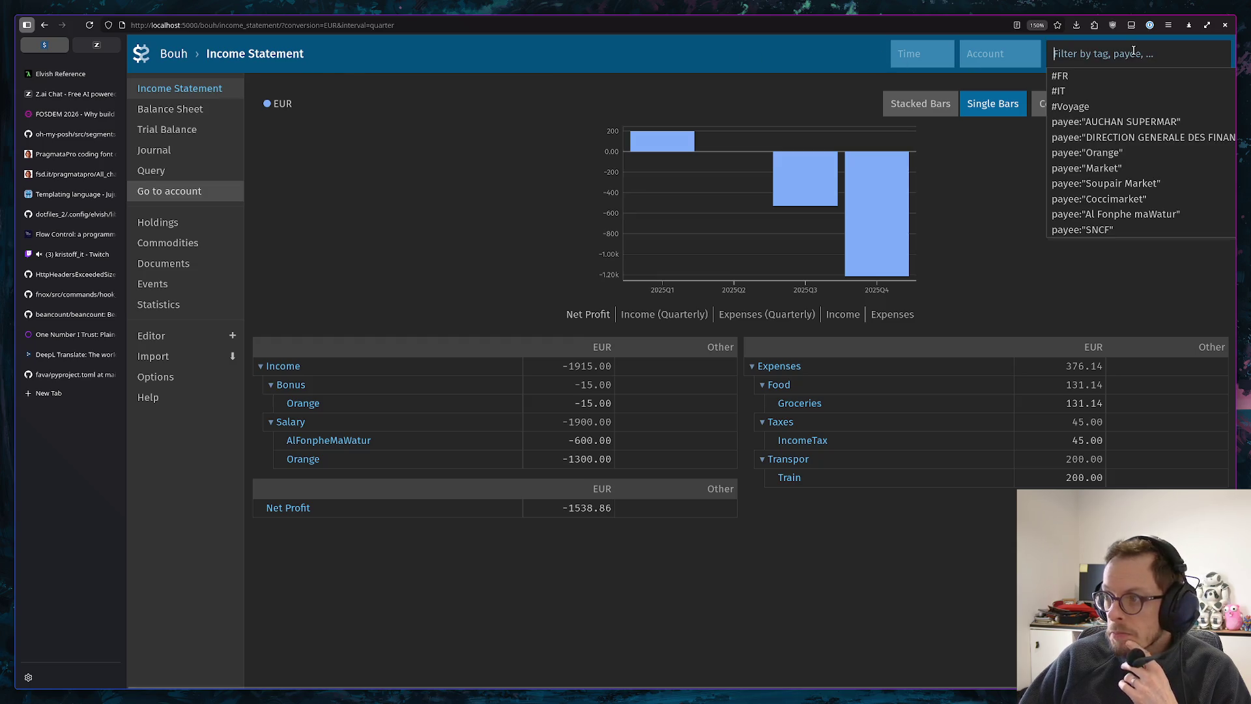
{"action": "left_click", "coordinate": [1081, 97]}
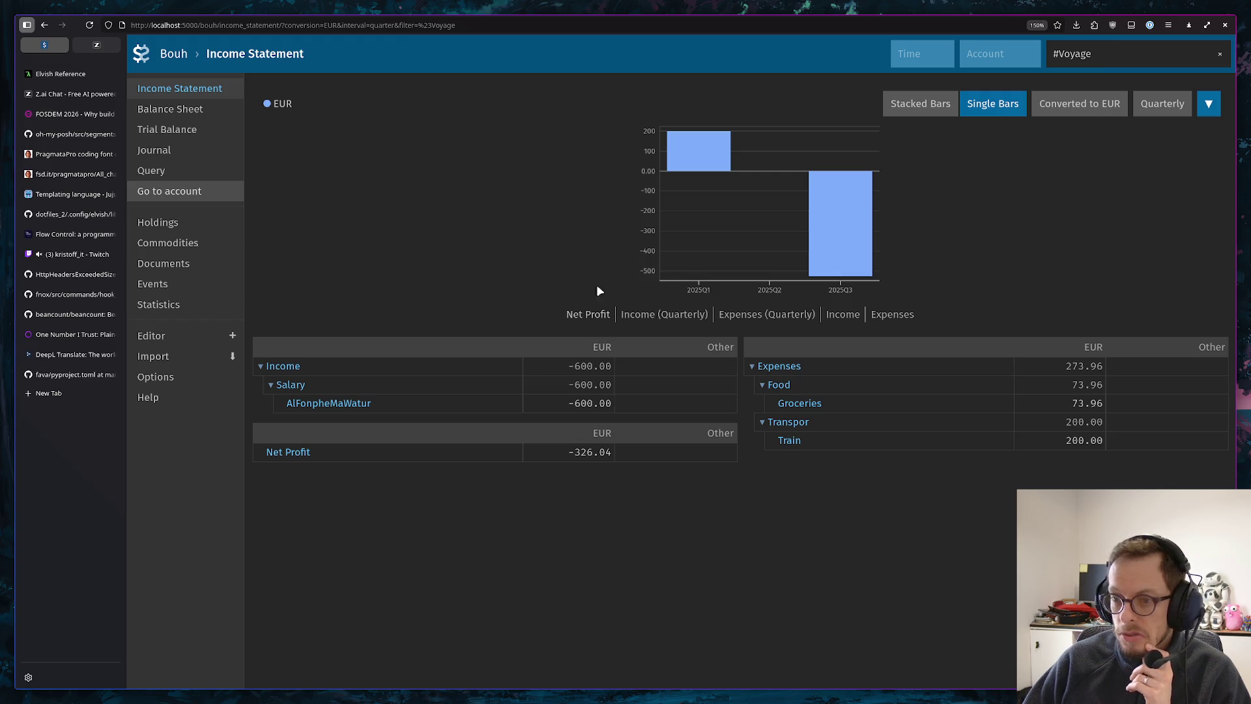
{"action": "left_click", "coordinate": [180, 130]}
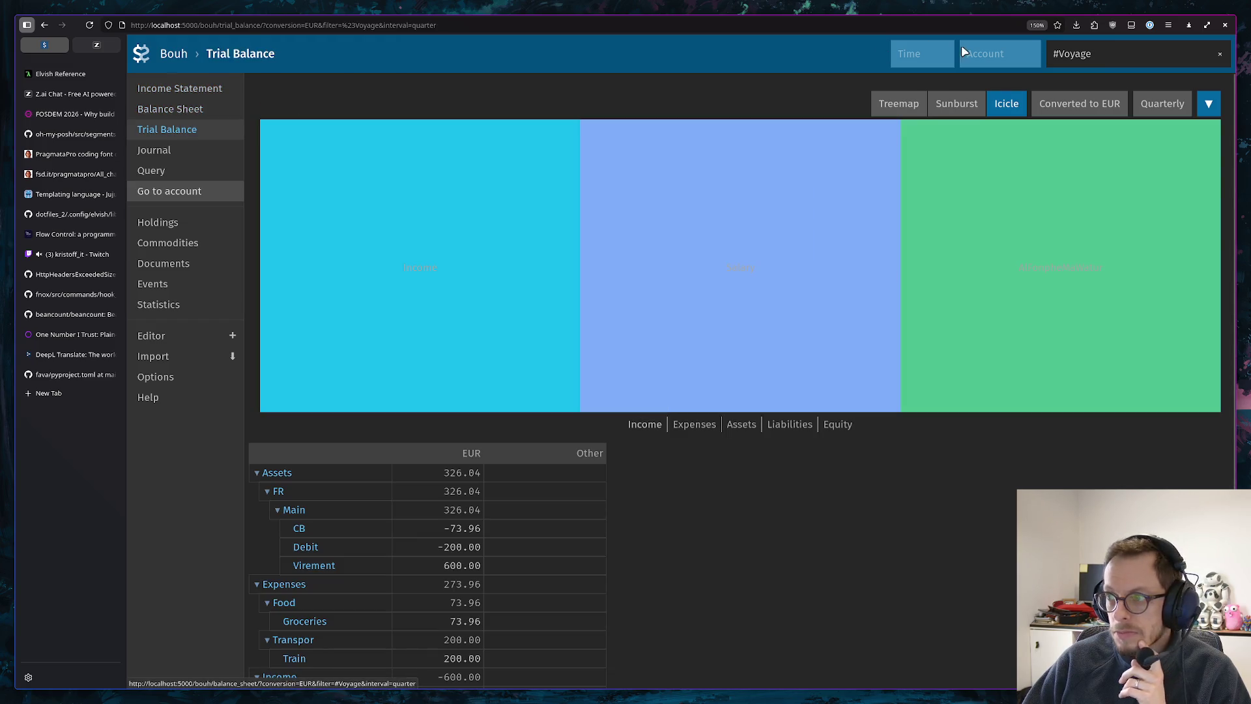
{"action": "left_click", "coordinate": [1124, 53]}
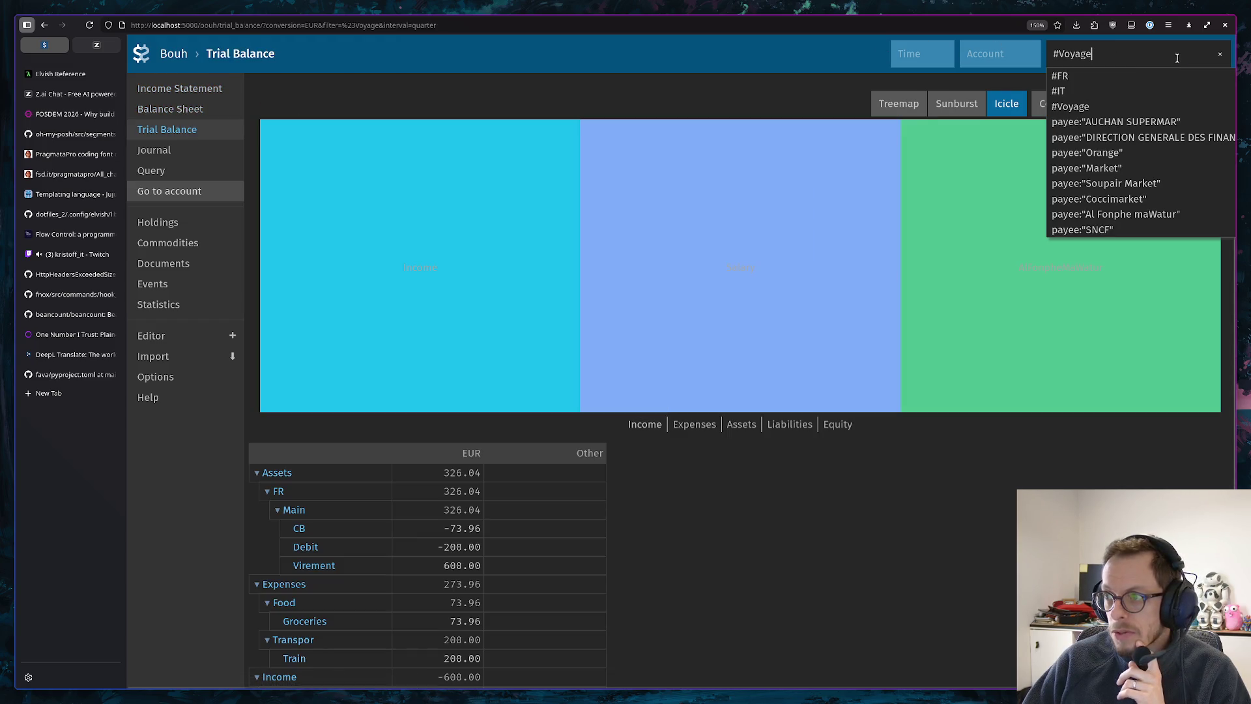
{"action": "left_click", "coordinate": [1224, 57]}
Copy the updated 1451-character ledger from Helix to the clipboard and return to the Z.ai chat
{"action": "key", "text": "super+Page_Down"}
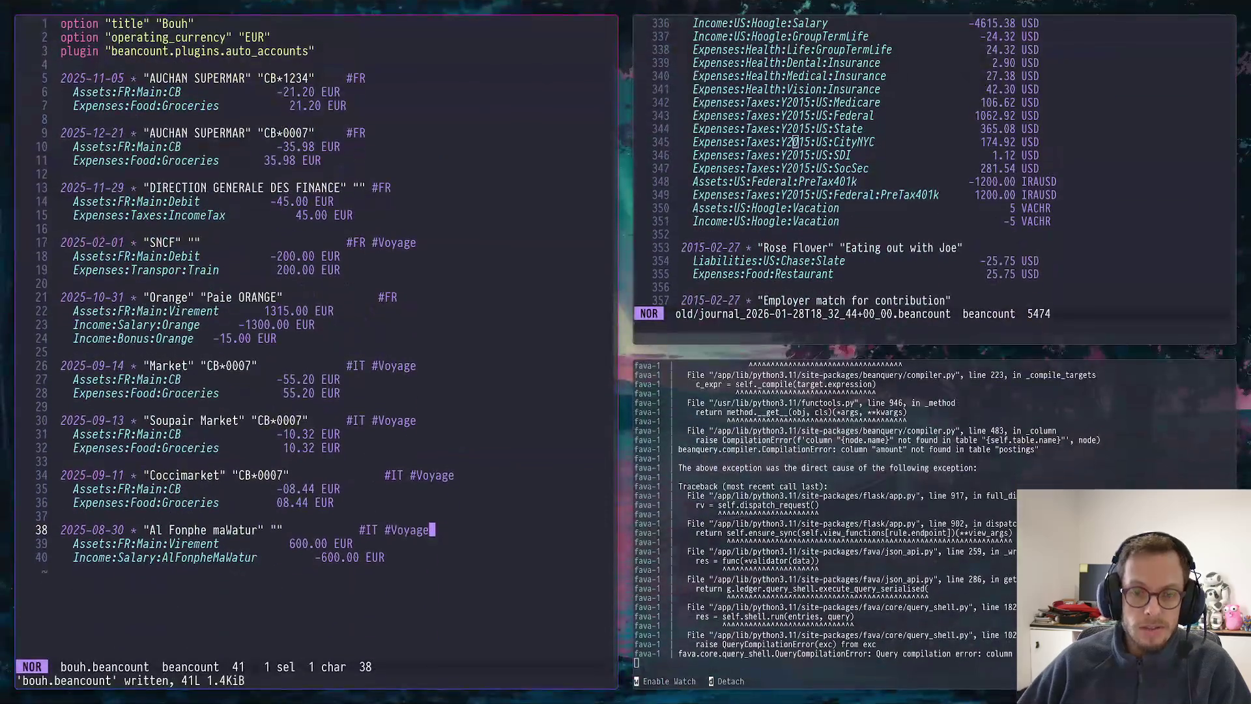
{"action": "left_click", "coordinate": [405, 324]}
{"action": "key", "text": "percent"}
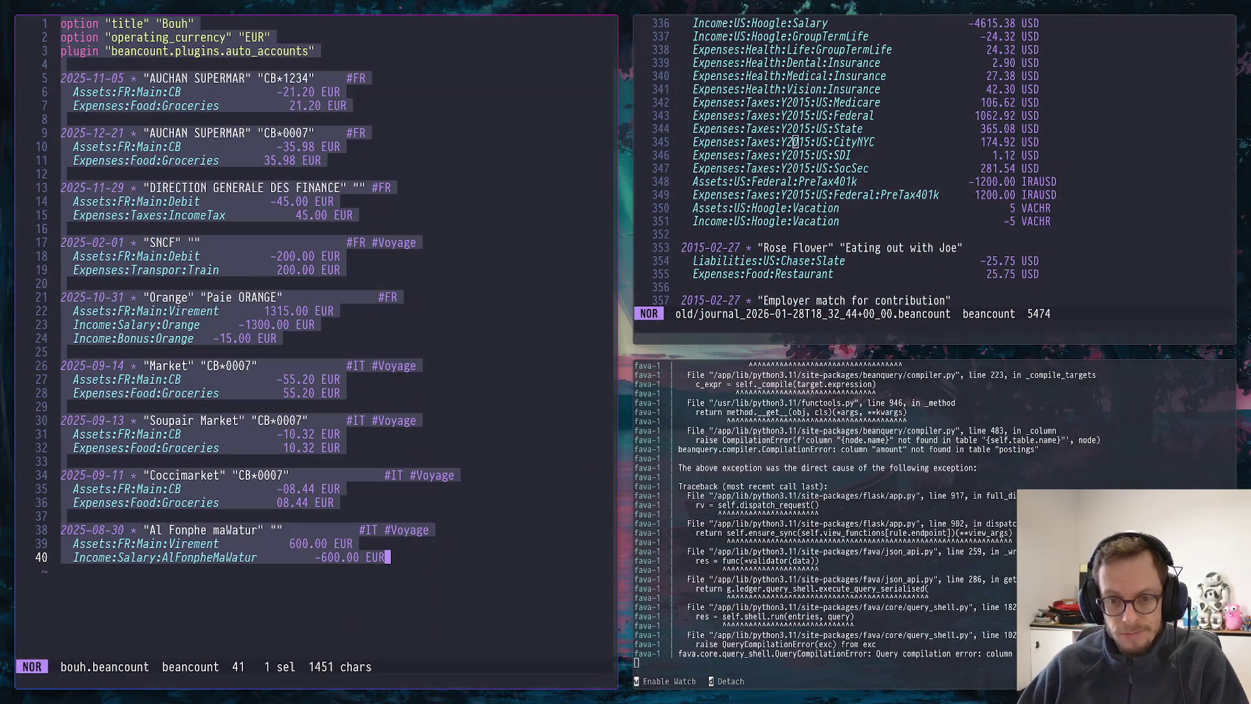
{"action": "key", "text": "space"}
{"action": "key", "text": "y"}
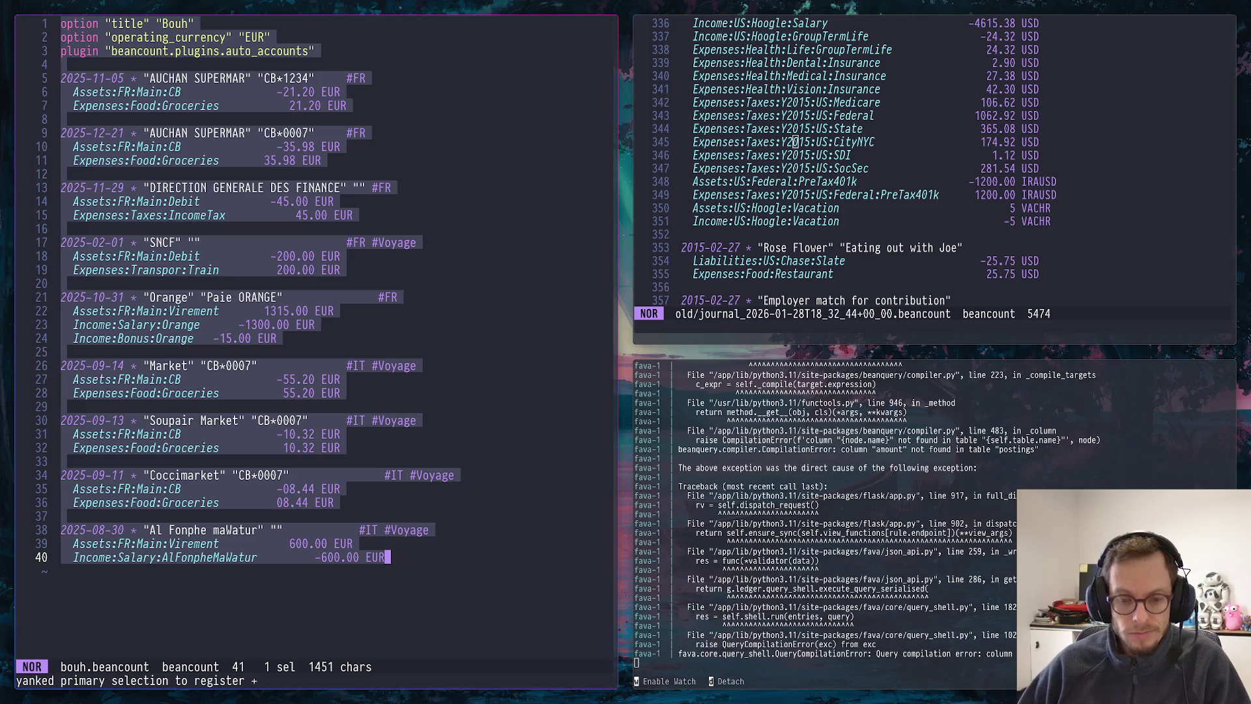
{"action": "key", "text": "super+Page_Up"}
{"action": "left_click", "coordinate": [83, 40]}
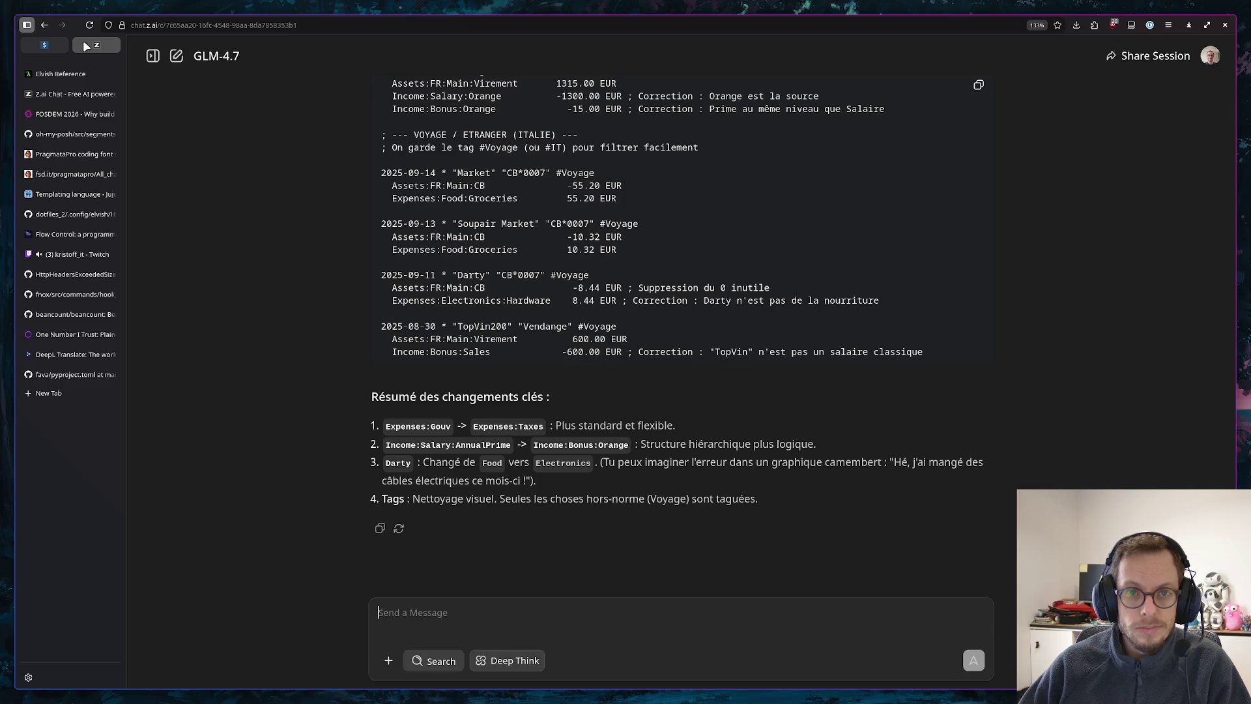
{"action": "type", "text": "e"}
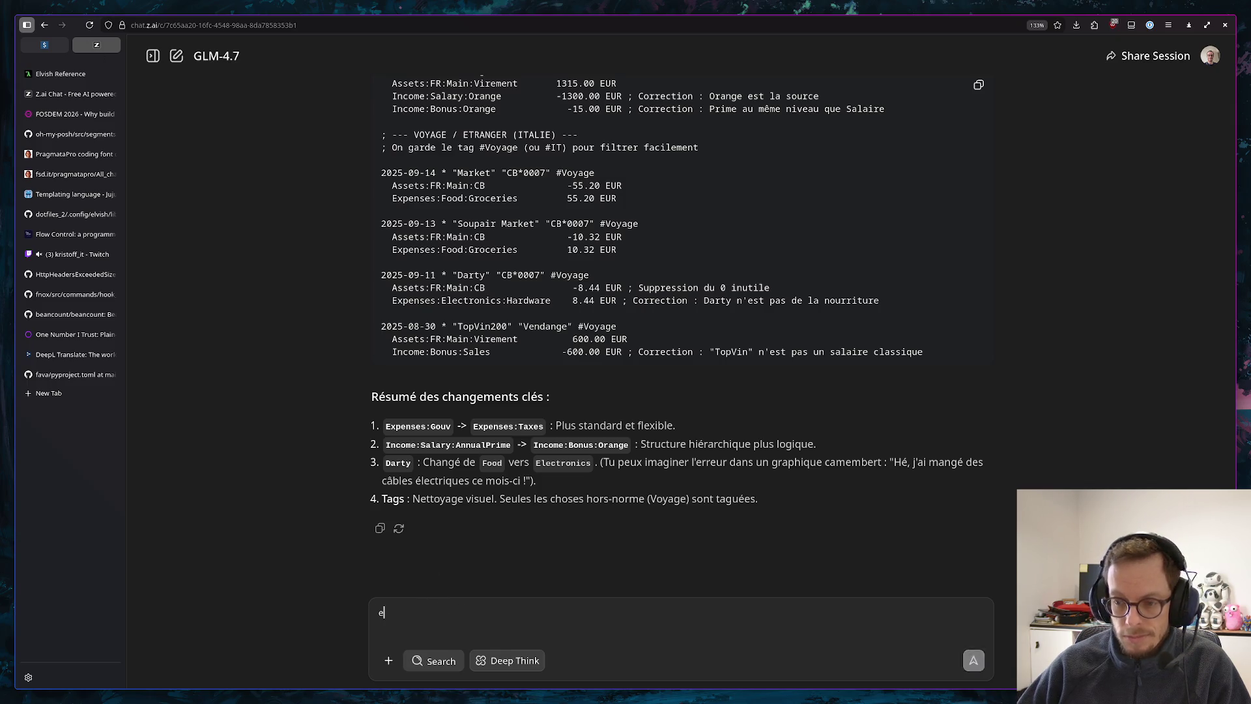
{"action": "type", "text": "t maintenant ?"}
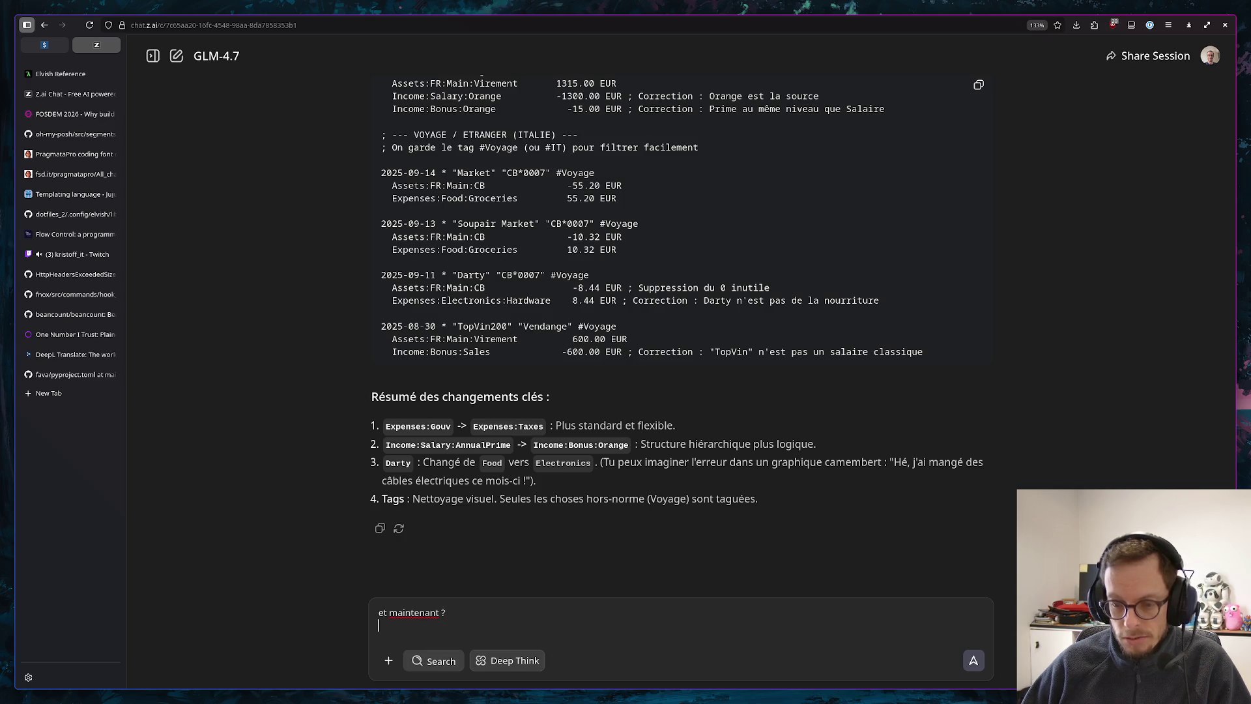
Send the pasted ledger to GLM-4.7 with the message 'et maintenant ?'
{"action": "key", "text": "ctrl+v"}
{"action": "key", "text": "Return"}
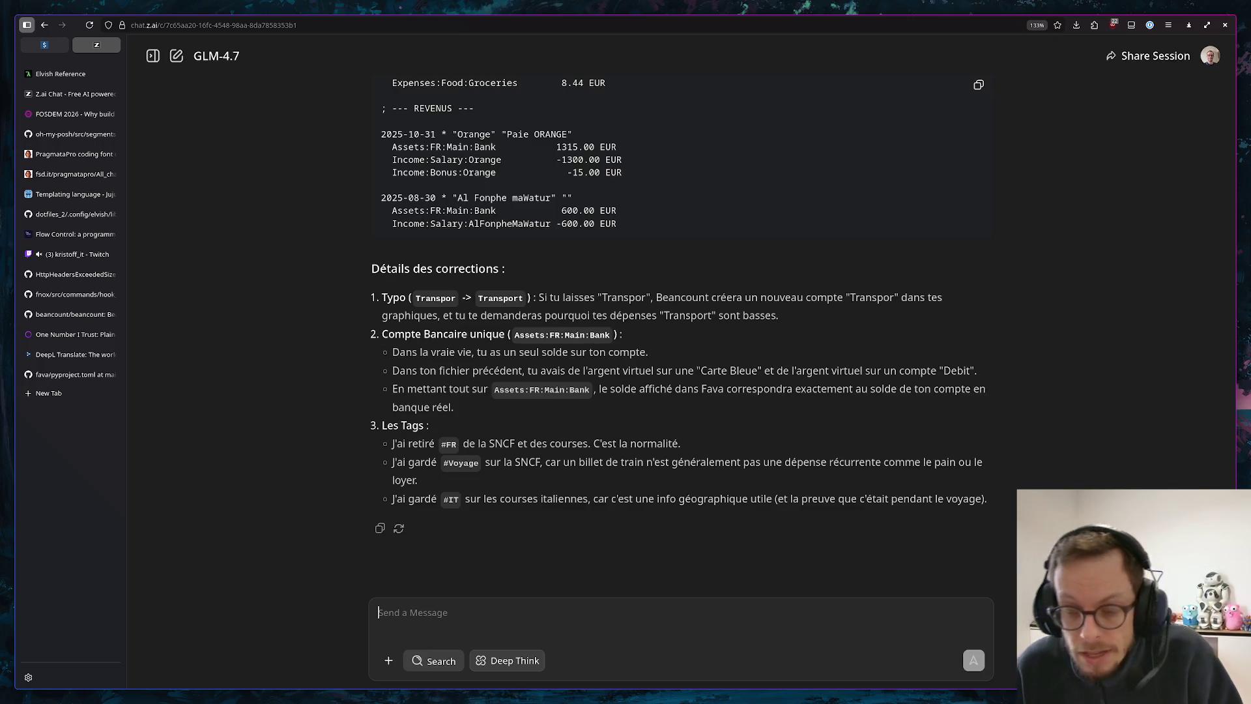
{"action": "scroll", "coordinate": [618, 357], "scroll_direction": "up", "scroll_amount": 10}
{"action": "scroll", "coordinate": [640, 343], "scroll_direction": "up", "scroll_amount": 10}
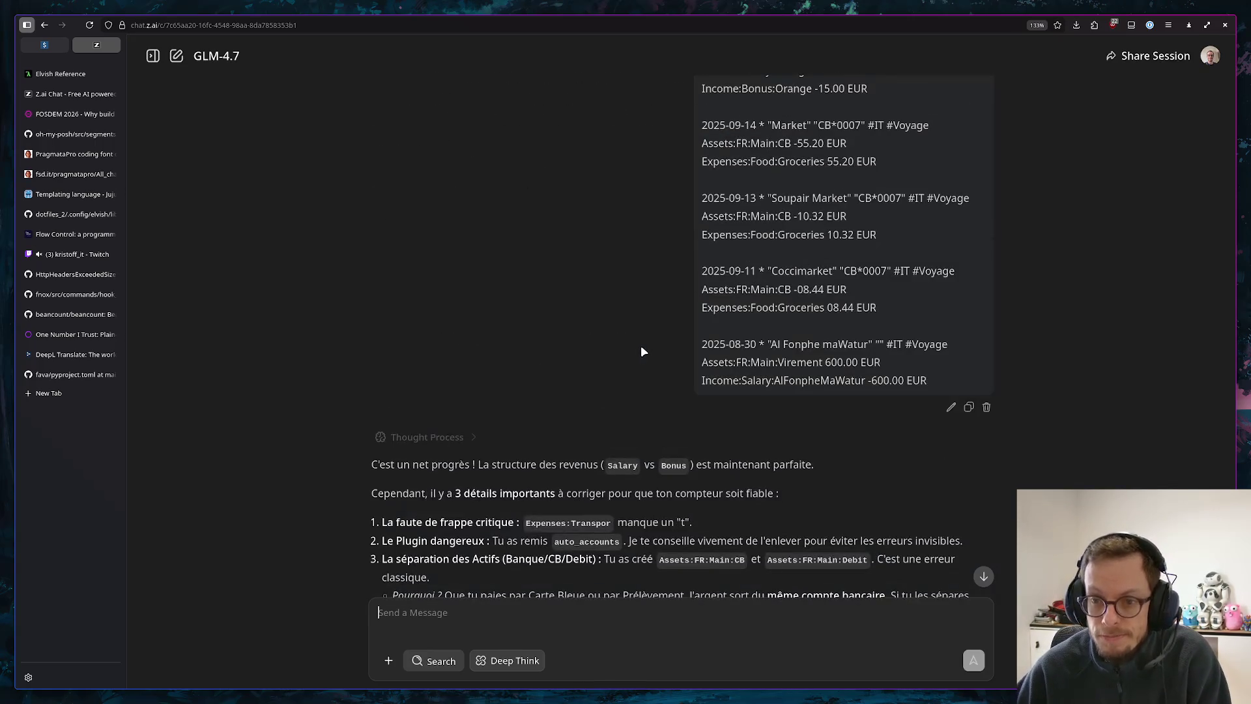
{"action": "scroll", "coordinate": [643, 348], "scroll_direction": "down", "scroll_amount": 3}
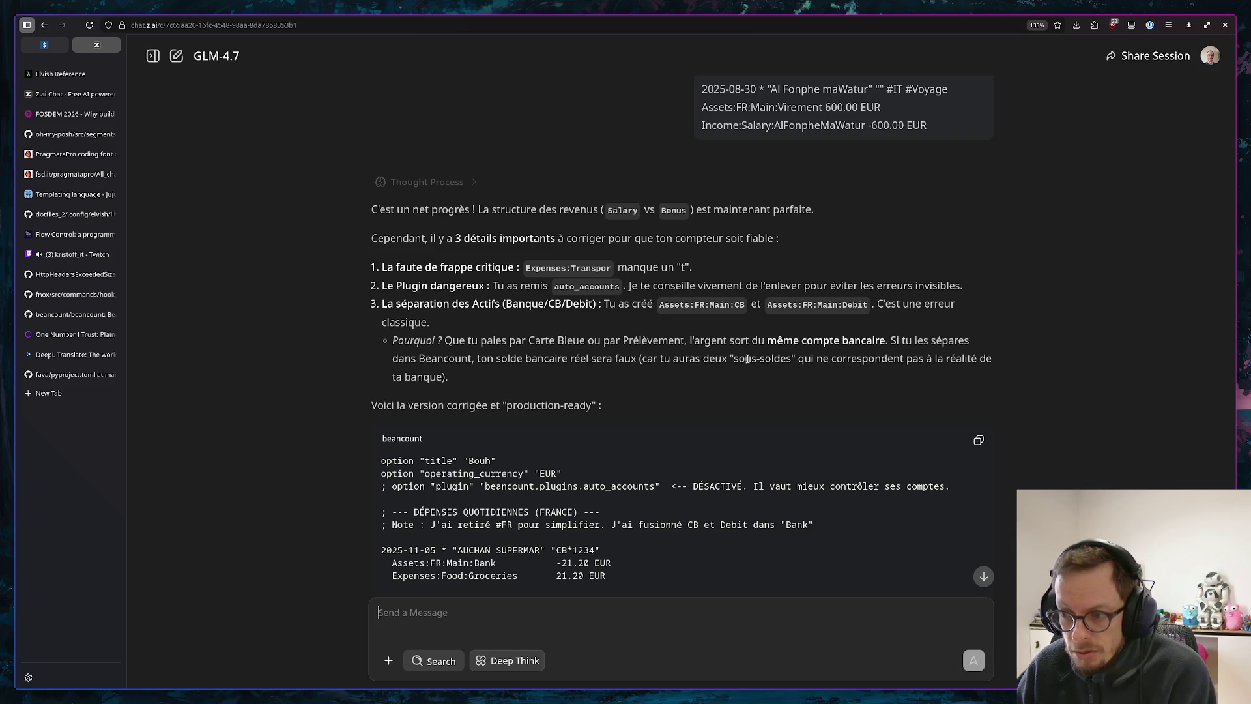
{"action": "scroll", "coordinate": [733, 345], "scroll_direction": "down", "scroll_amount": 2}
{"action": "scroll", "coordinate": [502, 250], "scroll_direction": "down", "scroll_amount": 1}
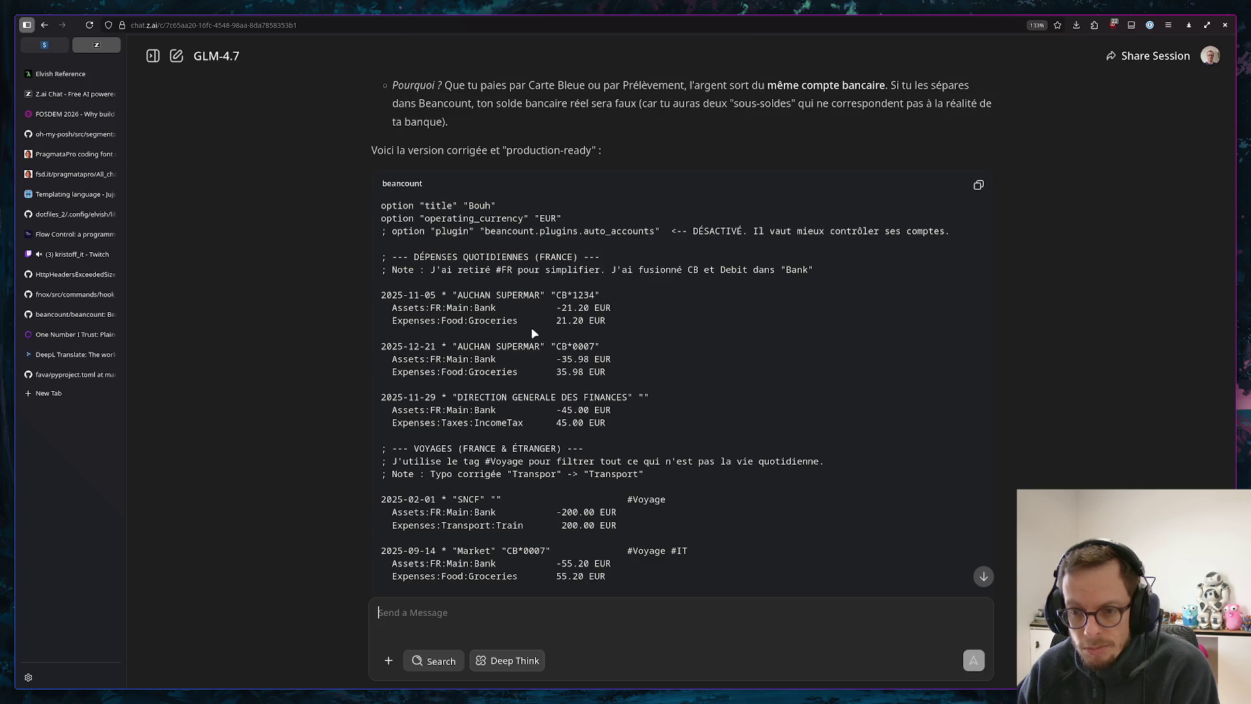
{"action": "scroll", "coordinate": [532, 333], "scroll_direction": "down", "scroll_amount": 2}
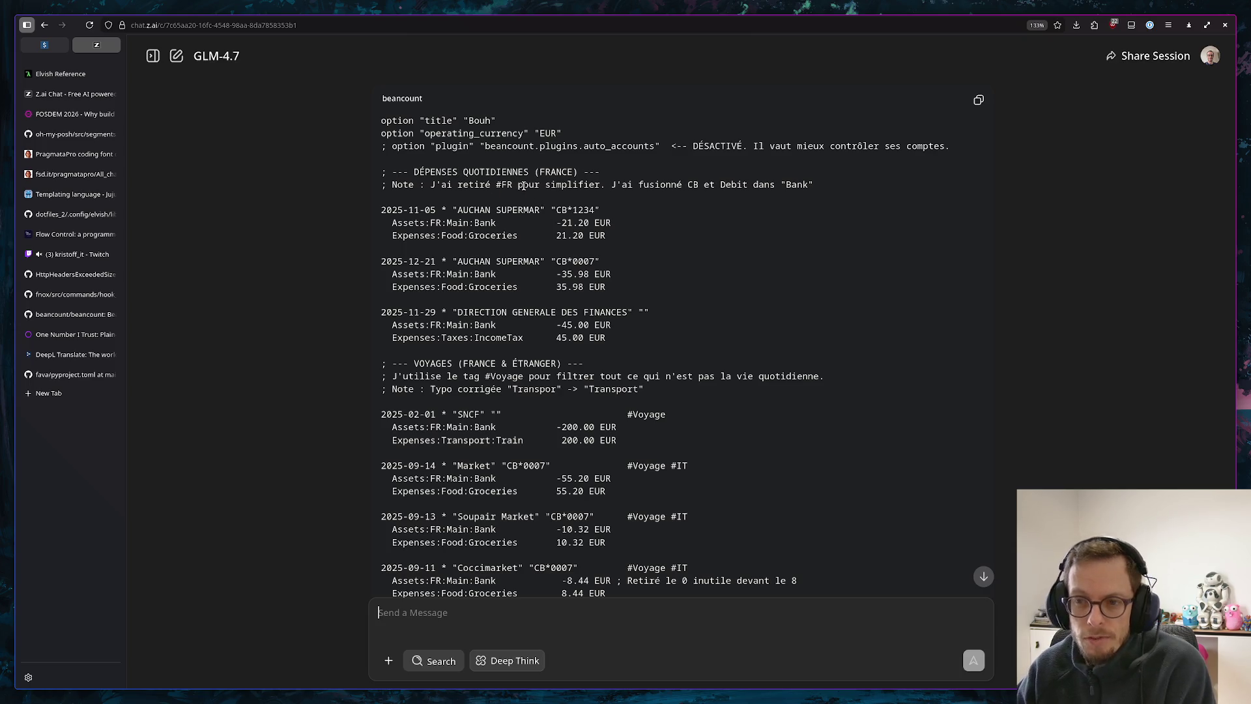
{"action": "scroll", "coordinate": [695, 196], "scroll_direction": "down", "scroll_amount": 2}
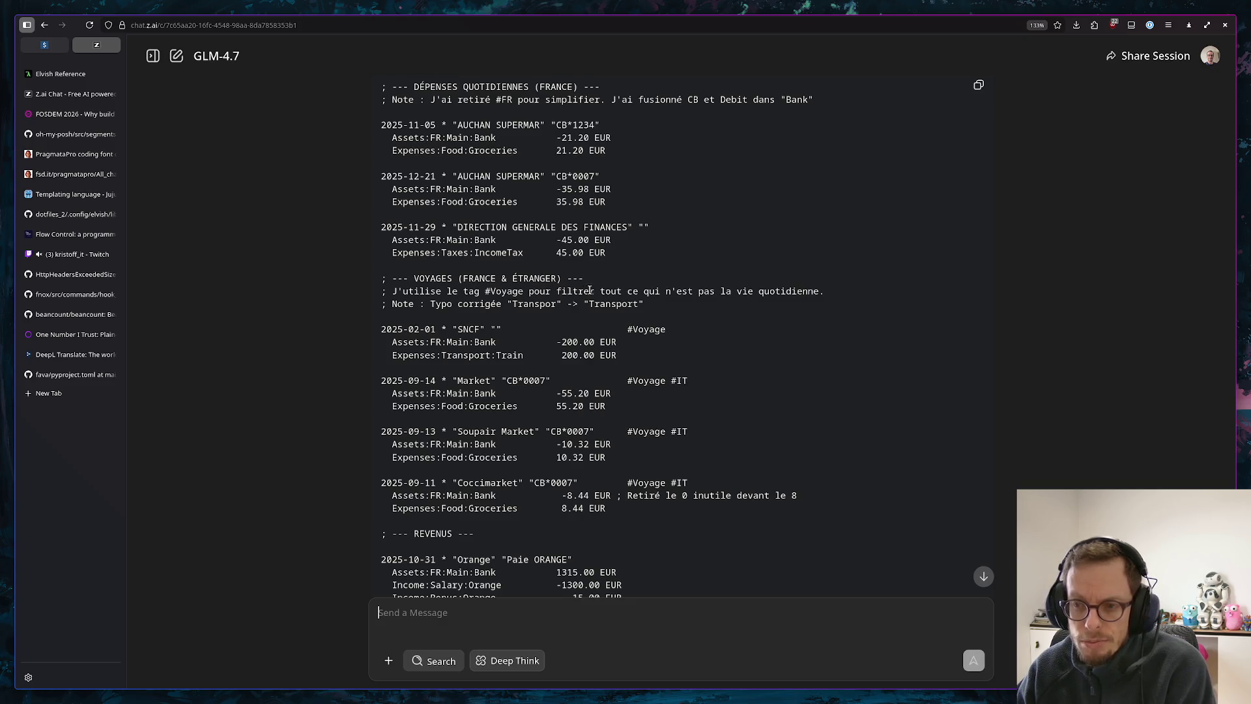
{"action": "scroll", "coordinate": [710, 296], "scroll_direction": "down", "scroll_amount": 2}
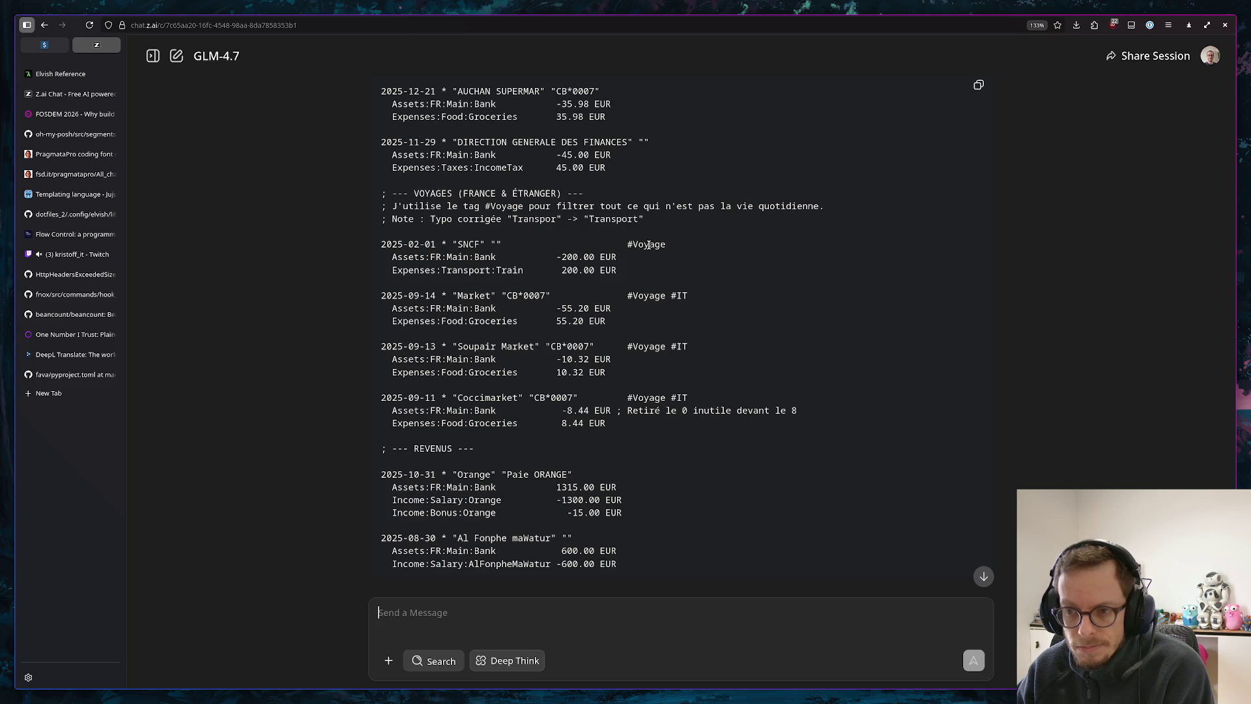
{"action": "scroll", "coordinate": [648, 245], "scroll_direction": "up", "scroll_amount": 2}
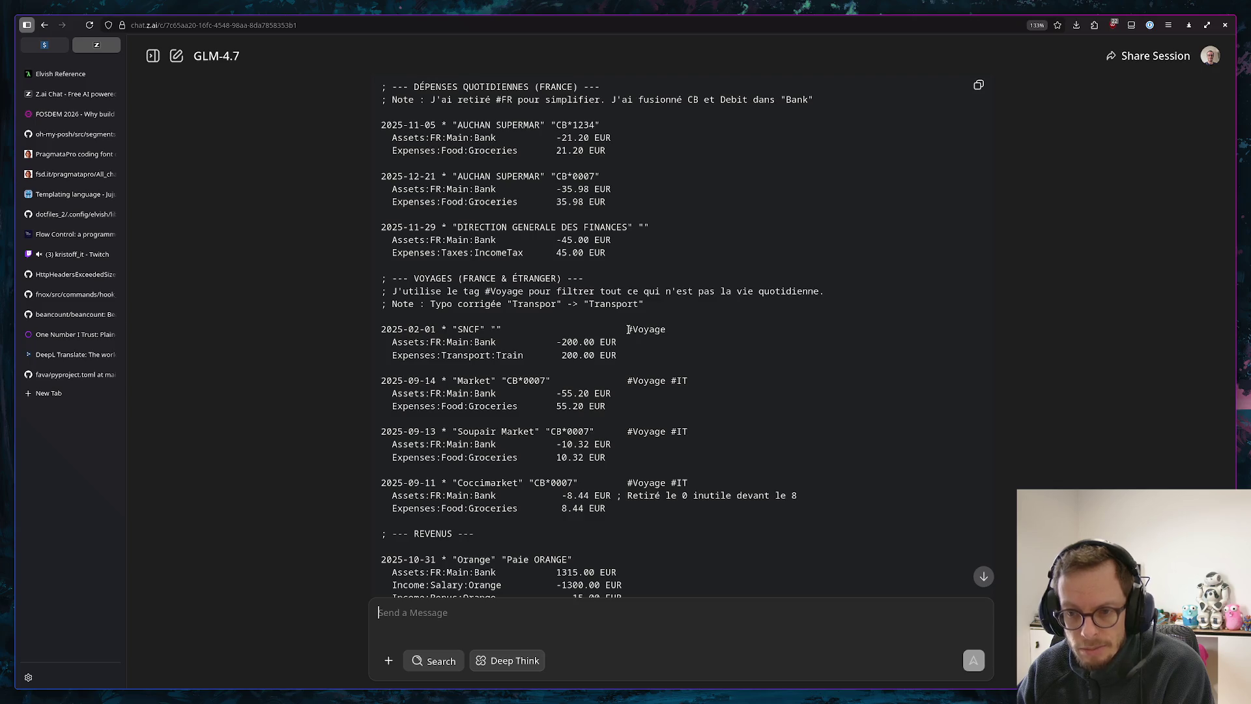
{"action": "scroll", "coordinate": [629, 329], "scroll_direction": "down", "scroll_amount": 3}
{"action": "scroll", "coordinate": [636, 323], "scroll_direction": "down", "scroll_amount": 3}
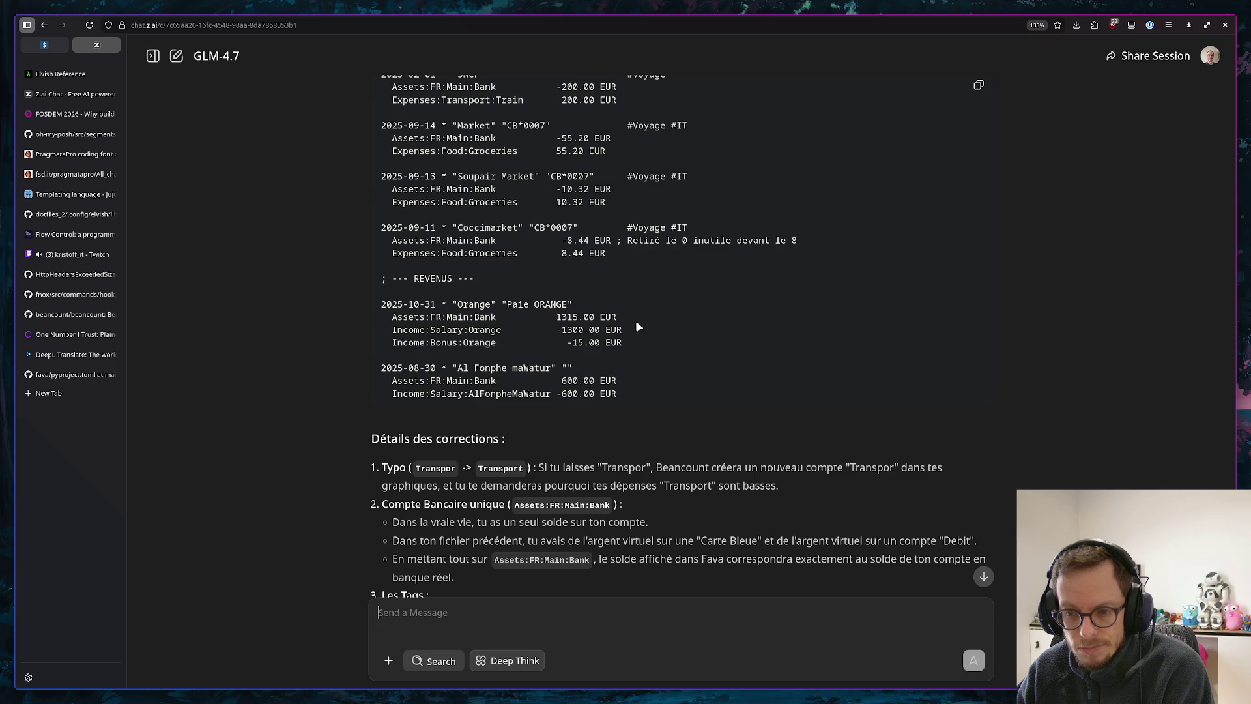
{"action": "scroll", "coordinate": [637, 320], "scroll_direction": "down", "scroll_amount": 3}
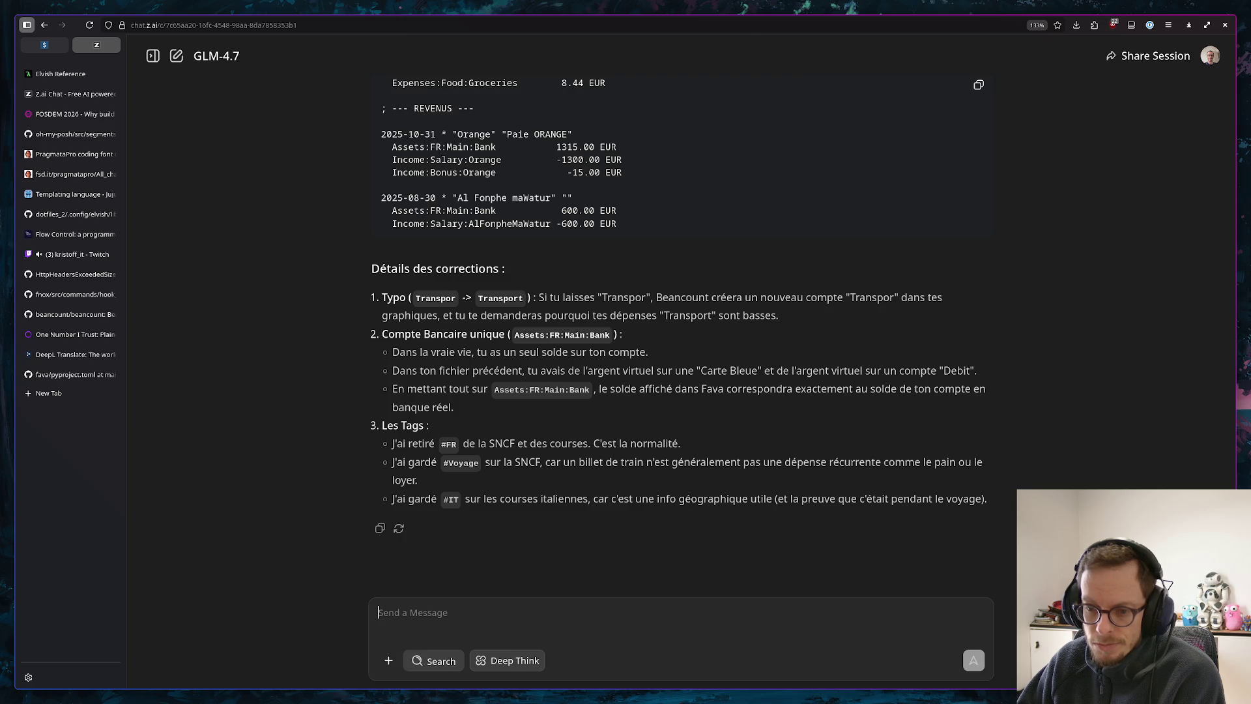
{"action": "key", "text": "super+Left"}
Return to the Helix editor and delete the #FR tag on line 5 by hand
{"action": "key", "text": "super+Return"}
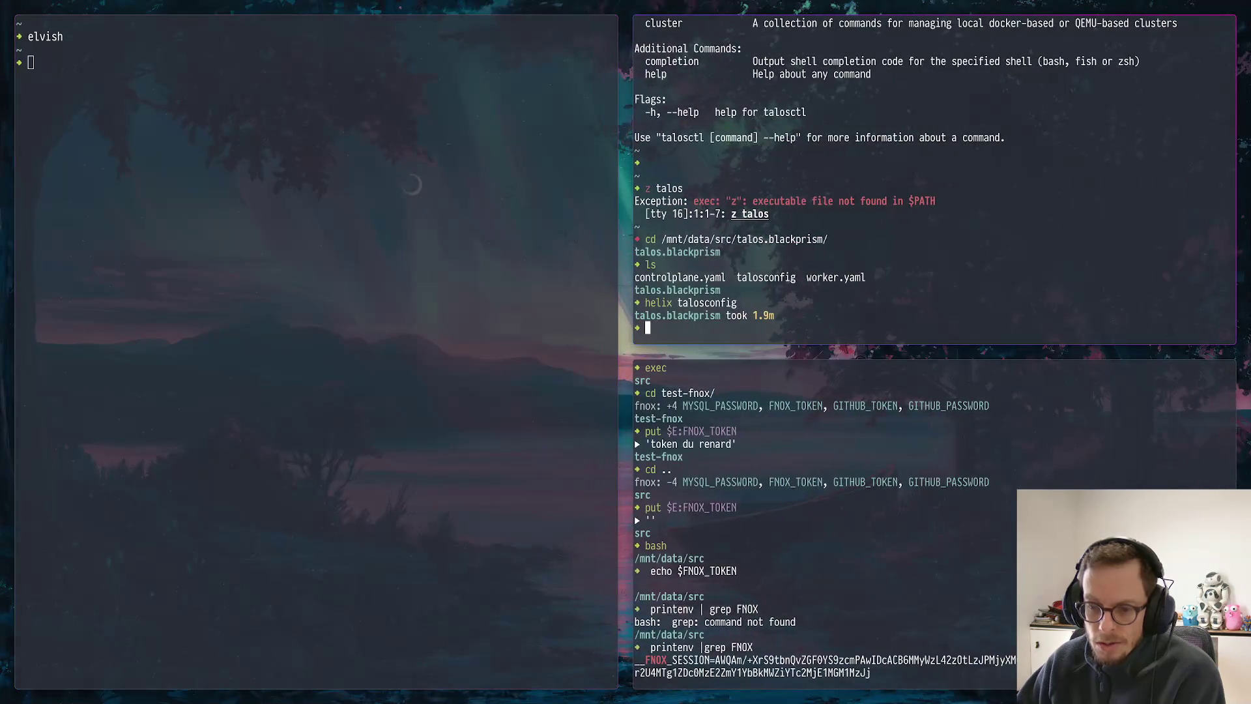
{"action": "key", "text": "super+Left"}
{"action": "key", "text": "super+Down"}
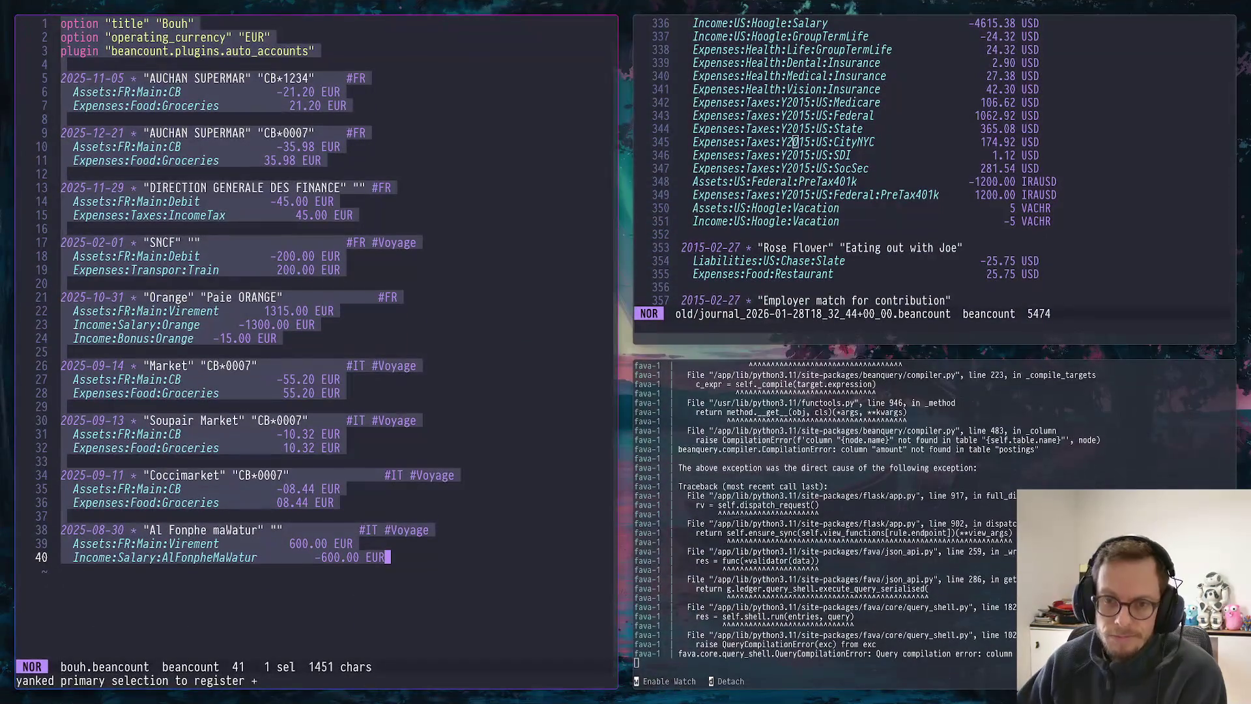
{"action": "left_click", "coordinate": [356, 78]}
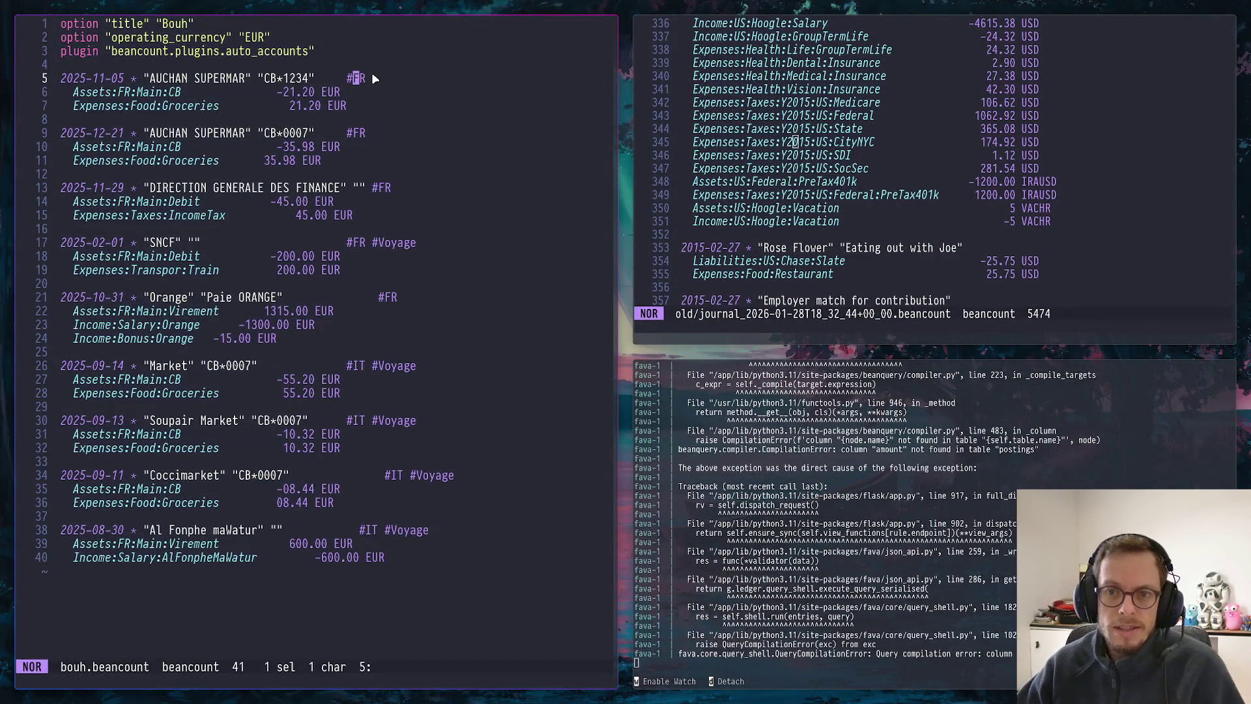
{"action": "key", "text": "d"}
{"action": "key", "text": "d"}
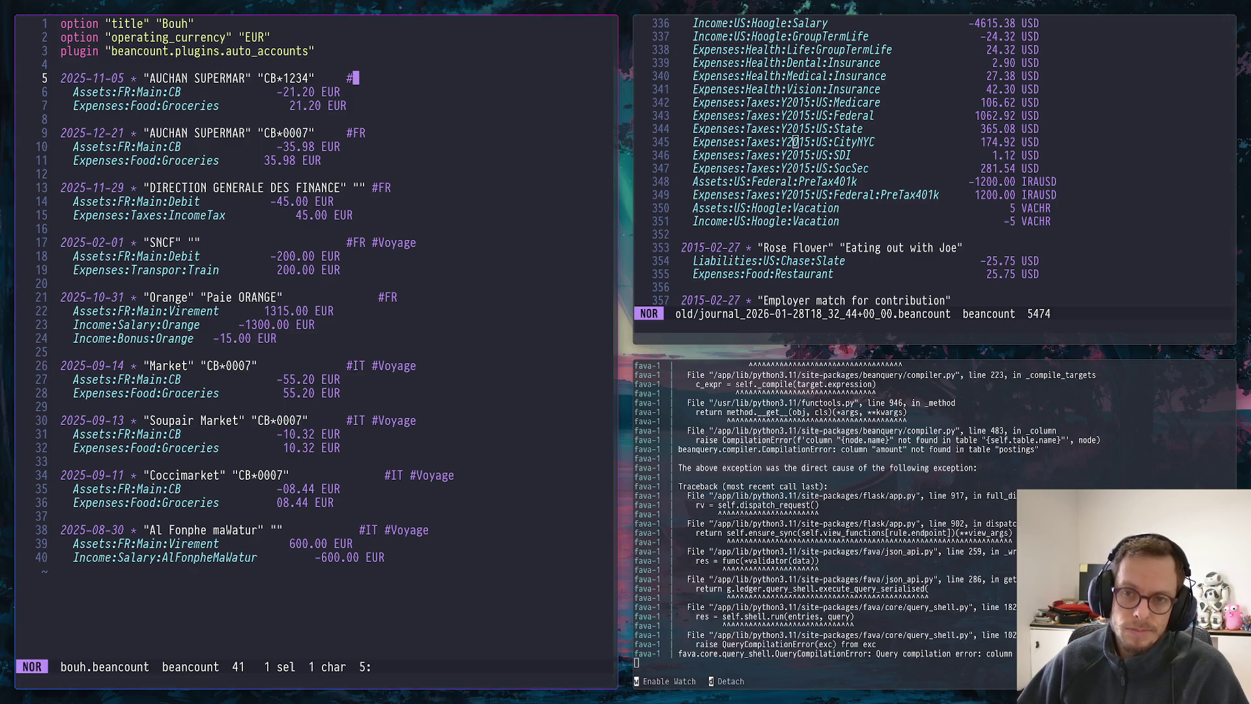
{"action": "key", "text": "i"}
{"action": "key", "text": "BackSpace"}
Delete all four remaining #FR tags at once using a file-wide match selection
{"action": "key", "text": "Escape"}
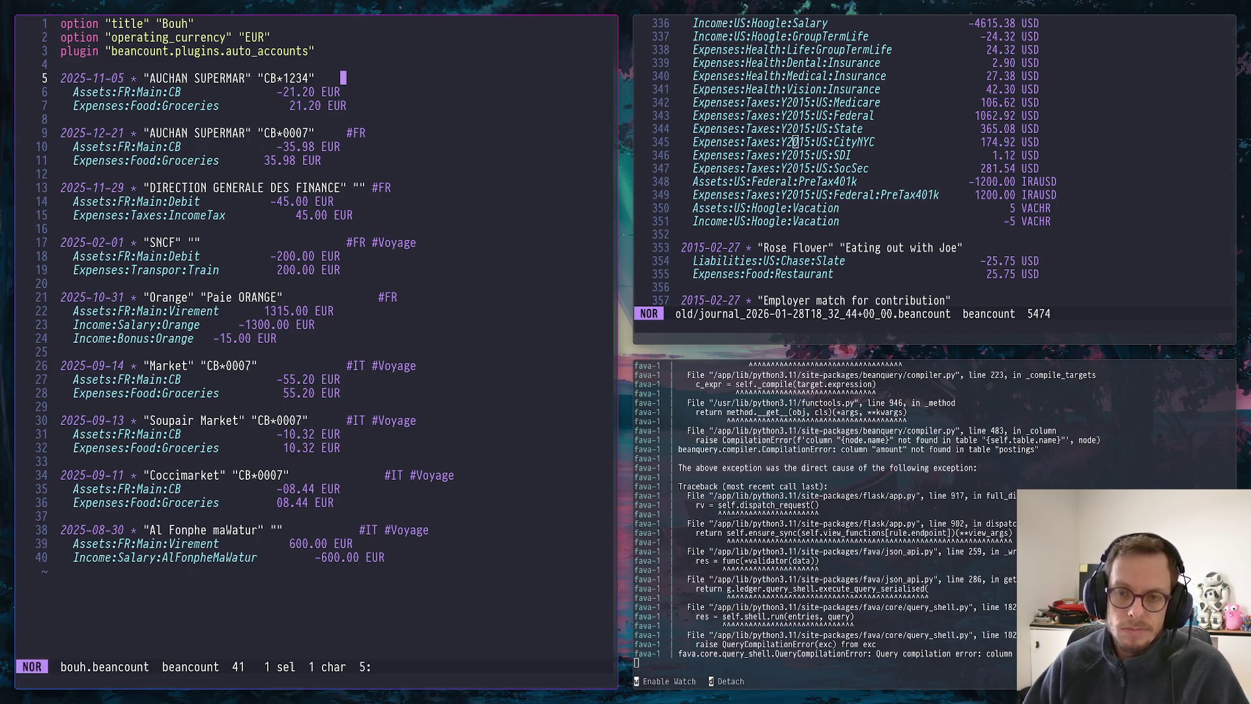
{"action": "key", "text": "percent"}
{"action": "key", "text": "s"}
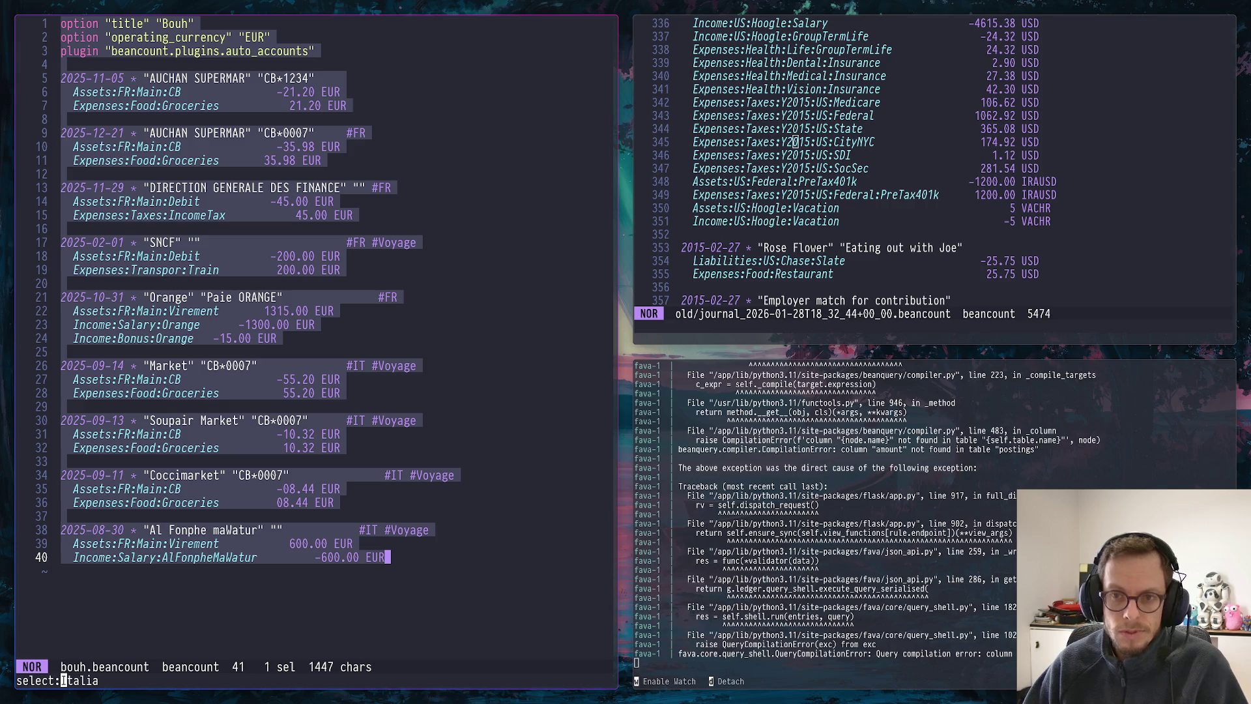
{"action": "type", "text": "#*#F"}
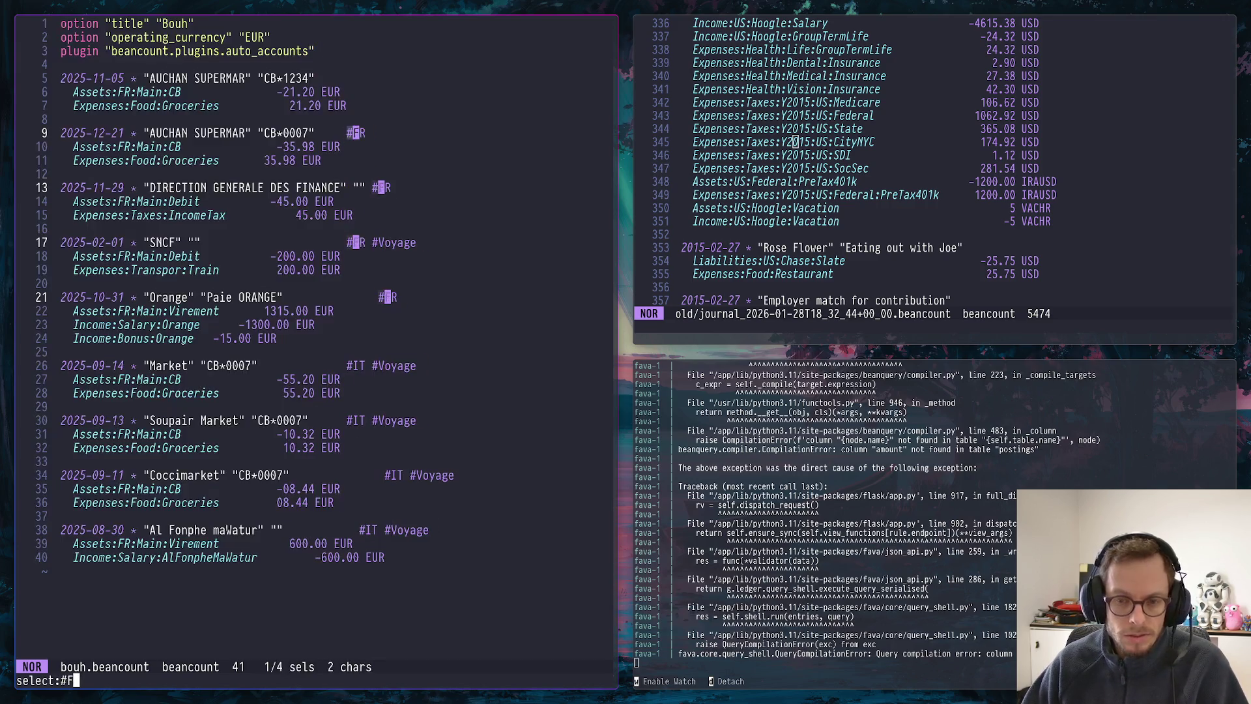
{"action": "type", "text": "R"}
{"action": "key", "text": "Return"}
{"action": "key", "text": "d"}
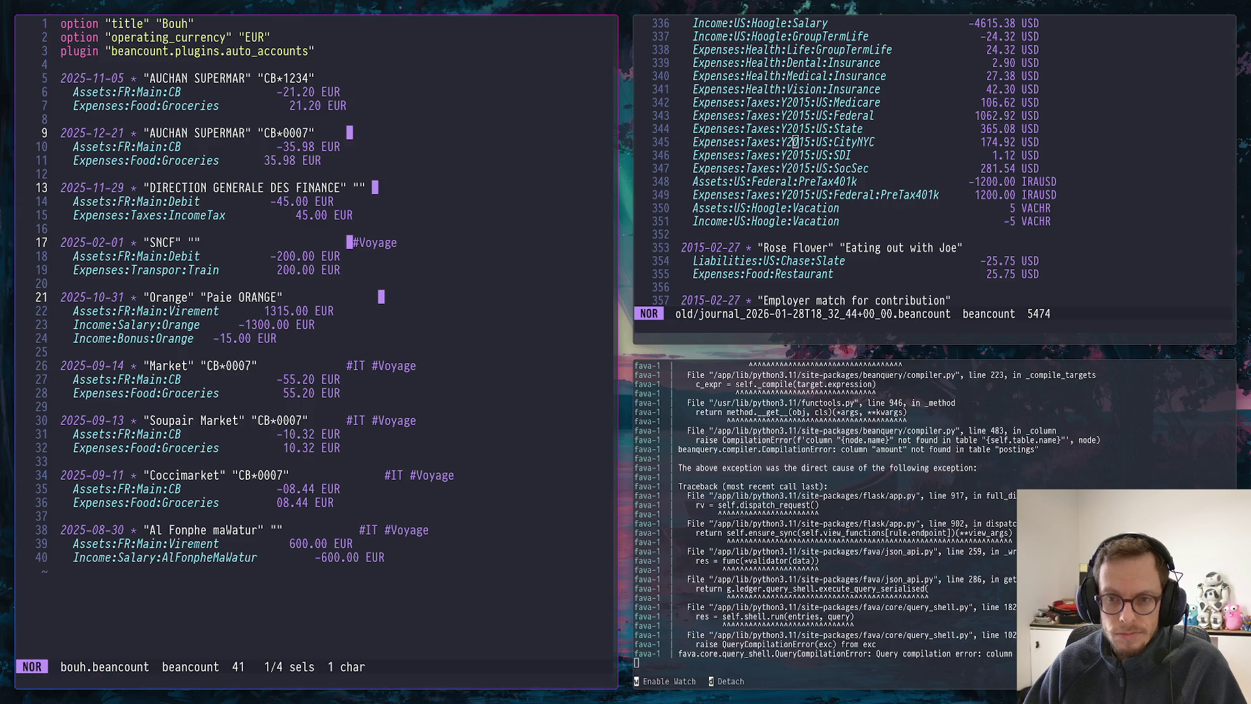
Review the SNCF, Market and Coccimarket transactions, ending with the cursor on line 10's account
{"action": "key", "text": "comma"}
{"action": "key", "text": "j"}
{"action": "key", "text": "j"}
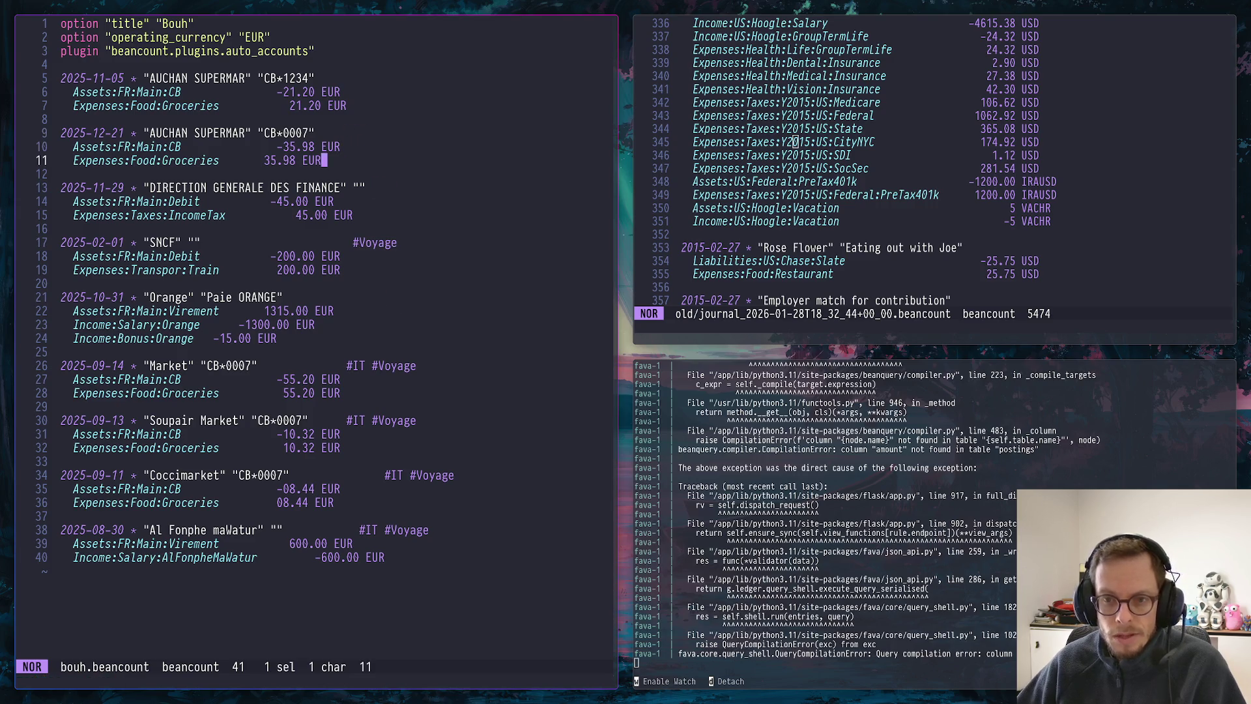
{"action": "key", "text": "j"}
{"action": "key", "text": "j"}
{"action": "key", "text": "j"}
{"action": "key", "text": "j"}
{"action": "key", "text": "j"}
{"action": "key", "text": "j"}
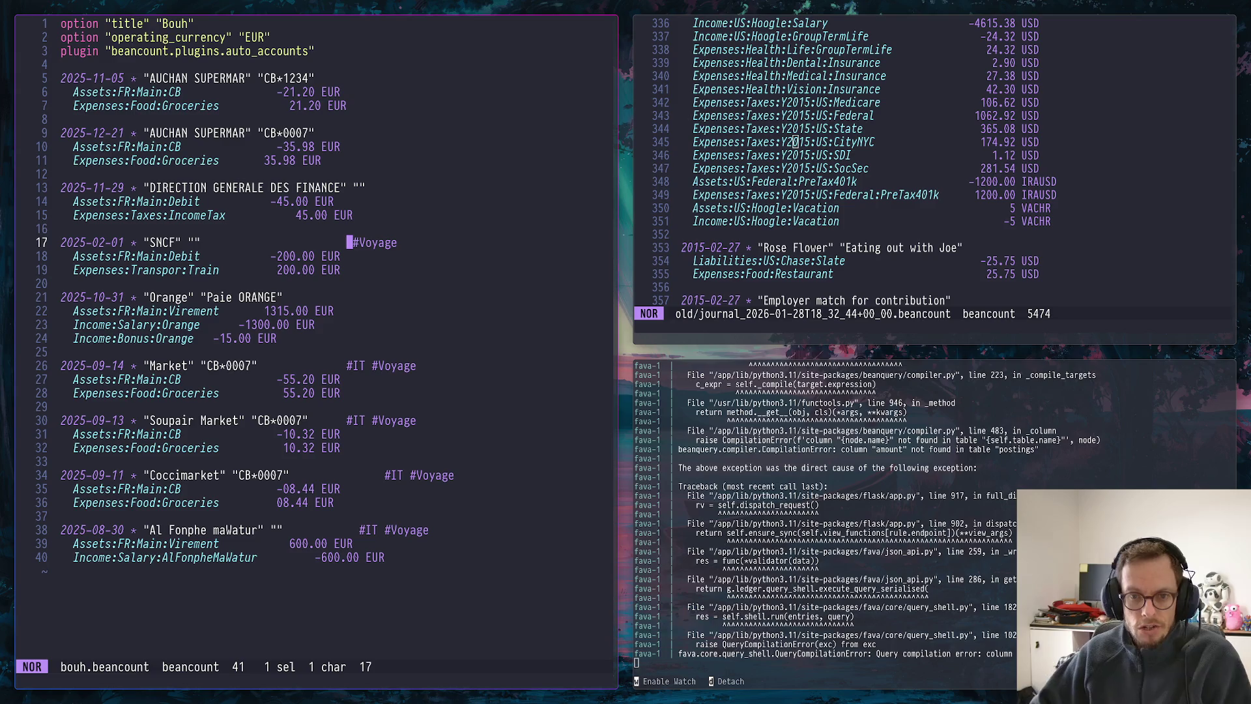
{"action": "key", "text": "j"}
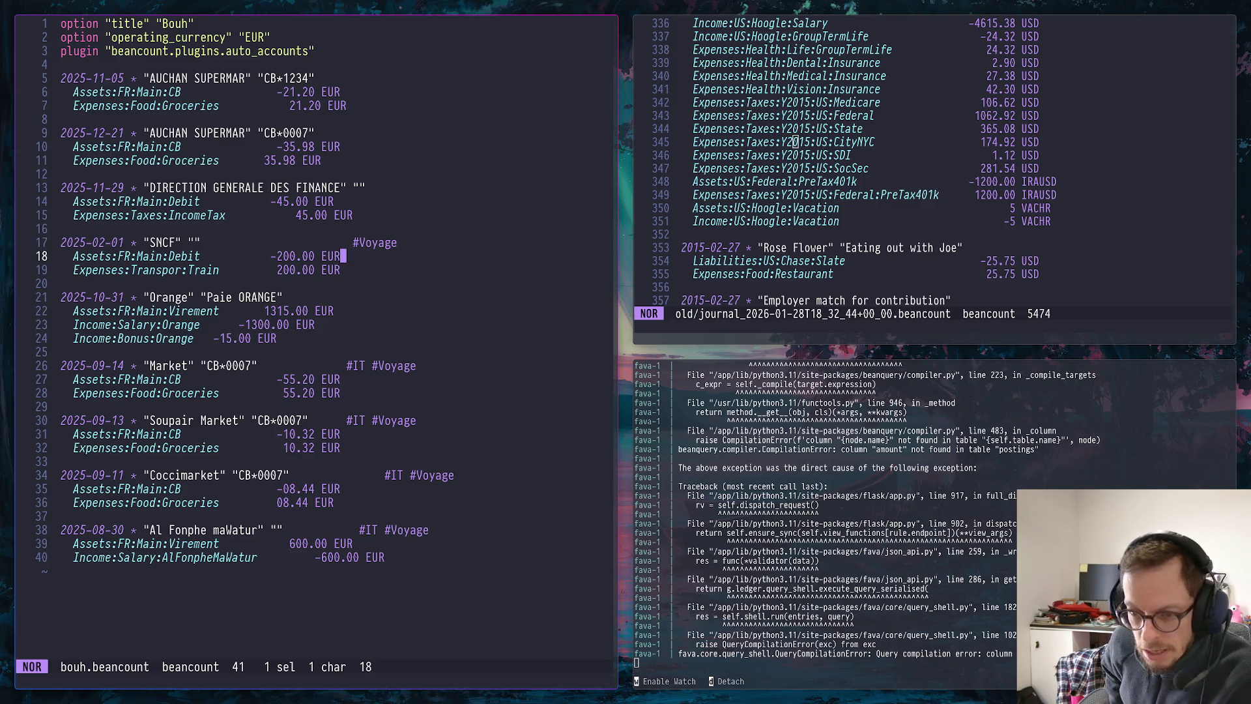
{"action": "key", "text": "j"}
{"action": "key", "text": "j"}
{"action": "key", "text": "j"}
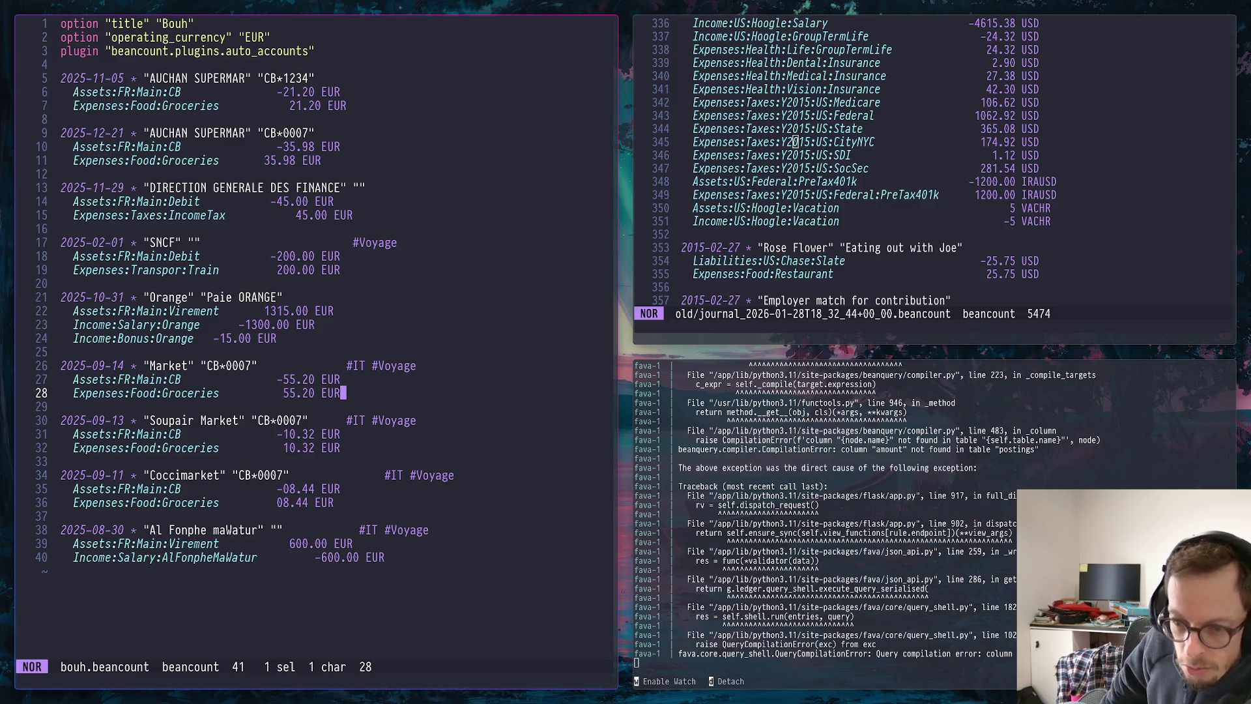
{"action": "key", "text": "j"}
{"action": "key", "text": "j"}
{"action": "key", "text": "j"}
{"action": "key", "text": "j"}
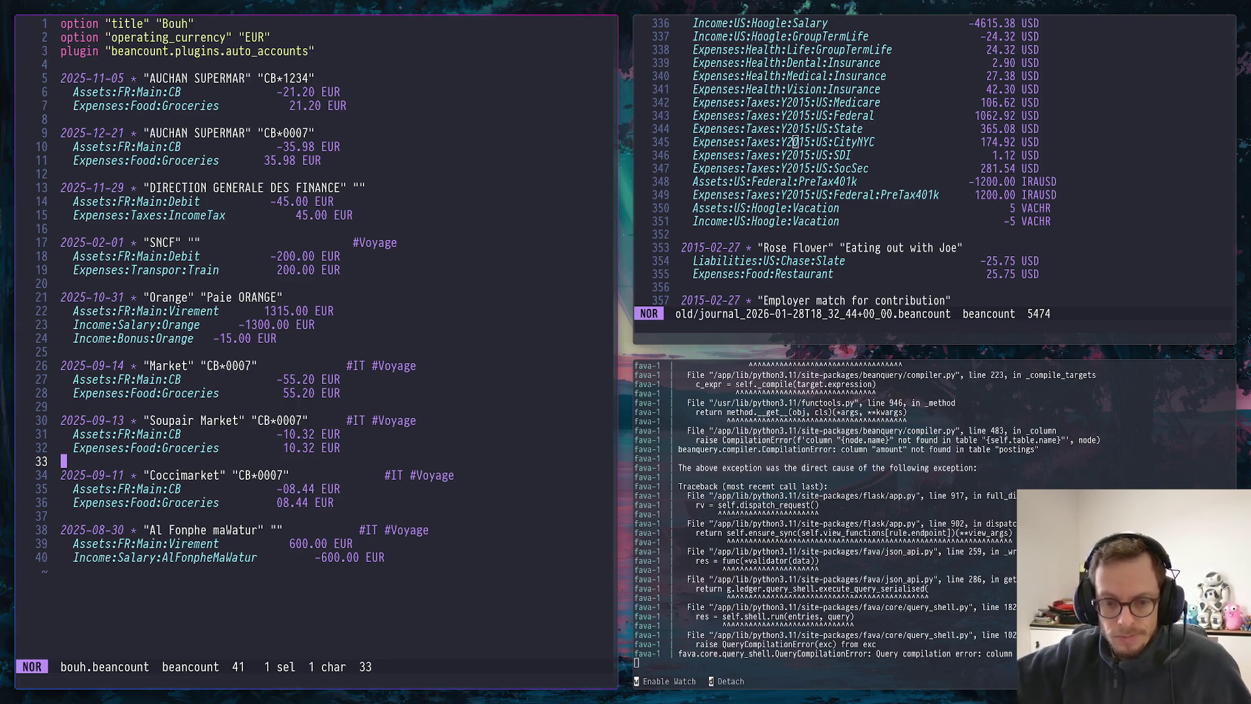
{"action": "left_click", "coordinate": [151, 147]}
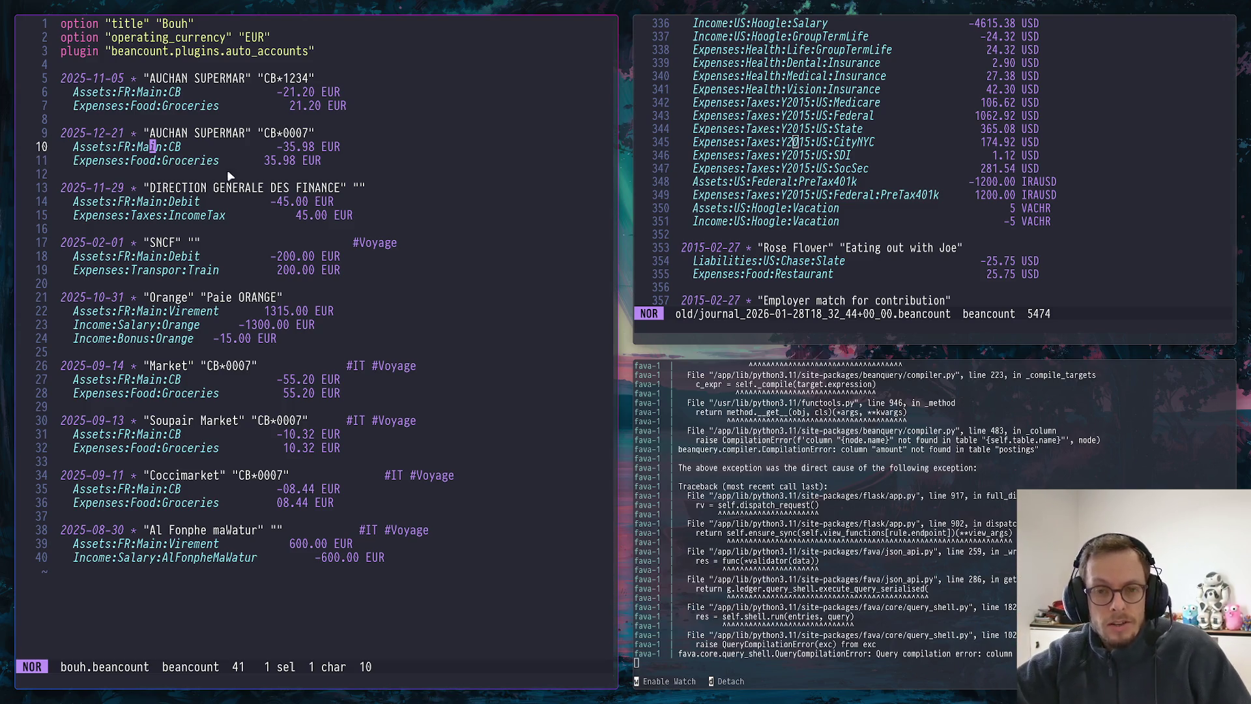
Review GLM-4.7's corrected Voyages entries in the chat, then return to the editor workspace
{"action": "key", "text": "super+Page_Up"}
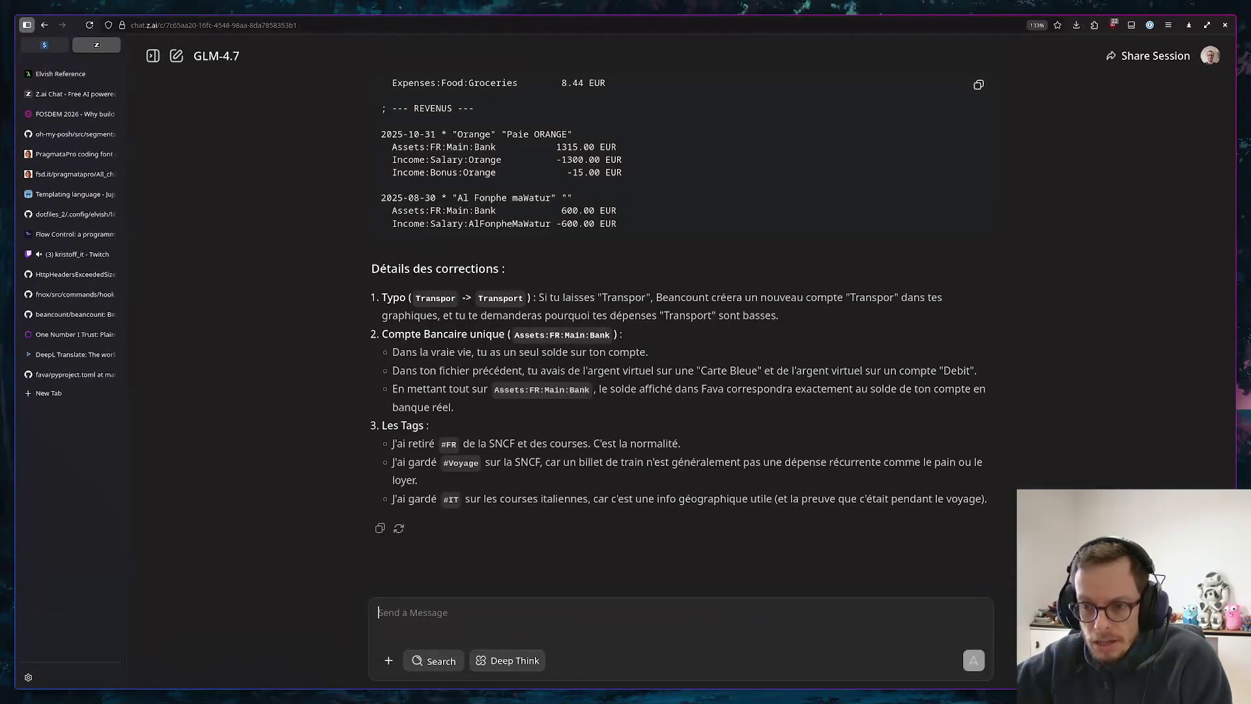
{"action": "scroll", "coordinate": [700, 347], "scroll_direction": "up", "scroll_amount": 5}
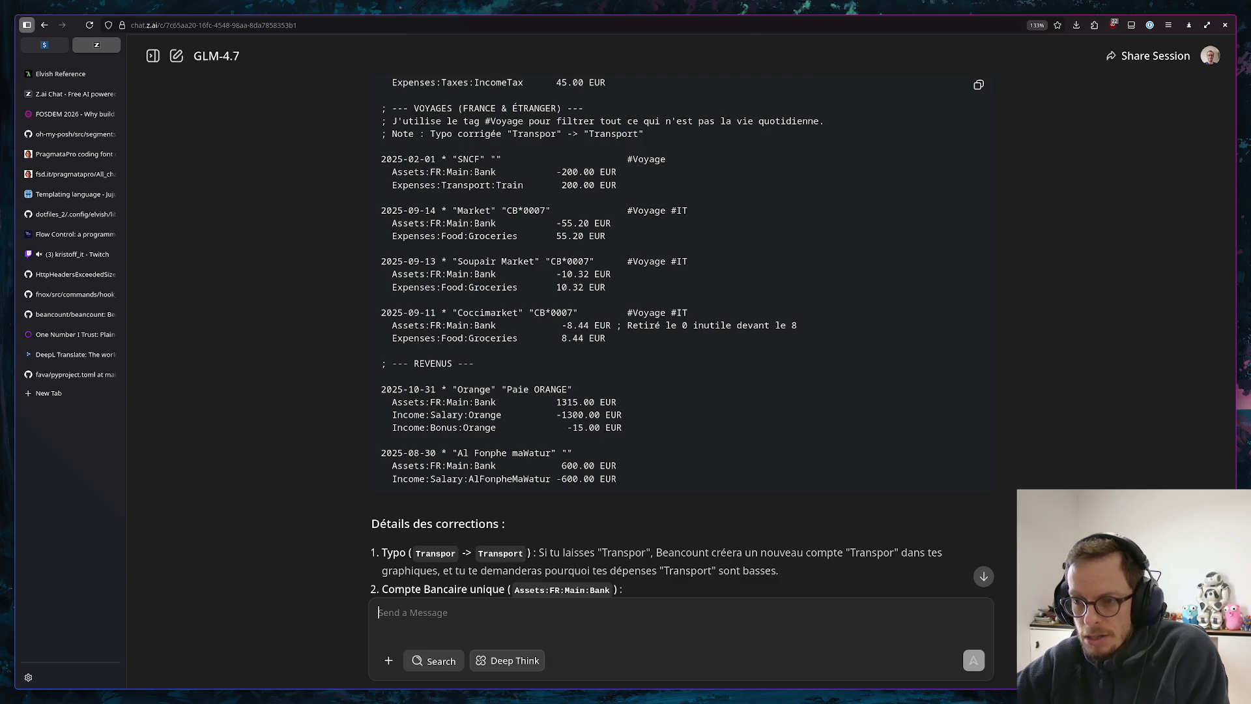
{"action": "key", "text": "alt+Tab"}
{"action": "scroll", "coordinate": [943, 183], "scroll_direction": "up", "scroll_amount": 15}
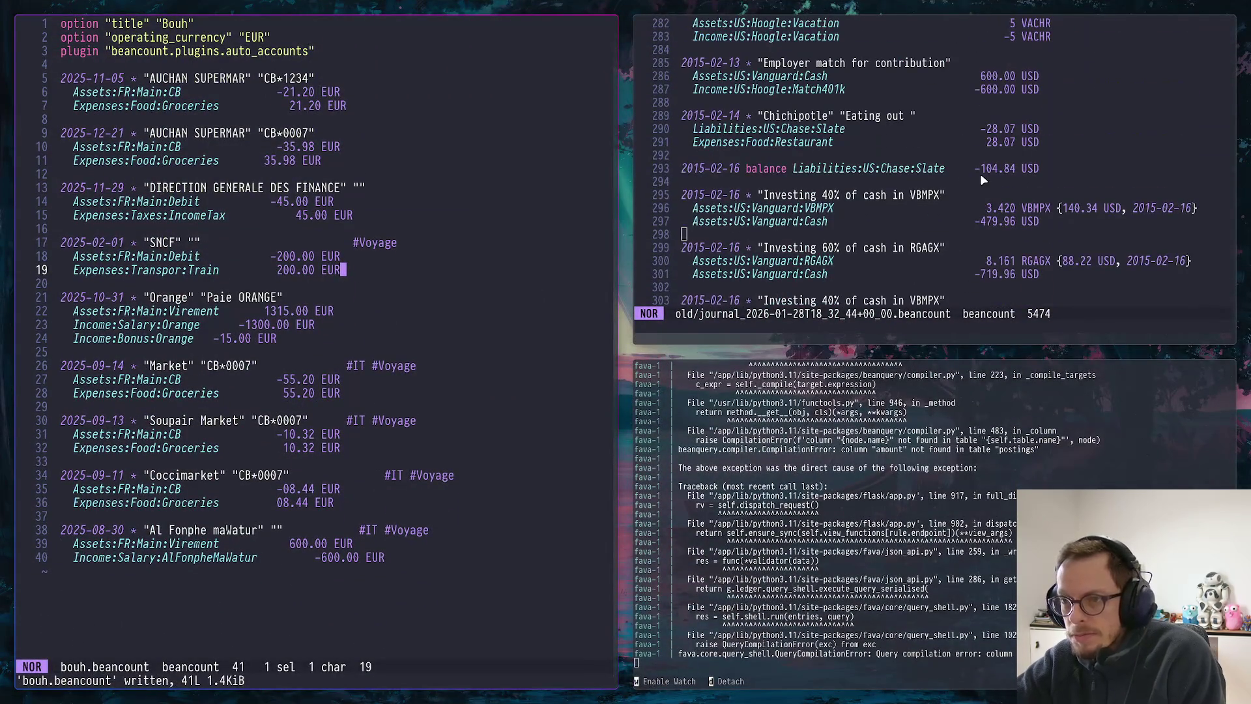
{"action": "scroll", "coordinate": [888, 167], "scroll_direction": "up", "scroll_amount": 10}
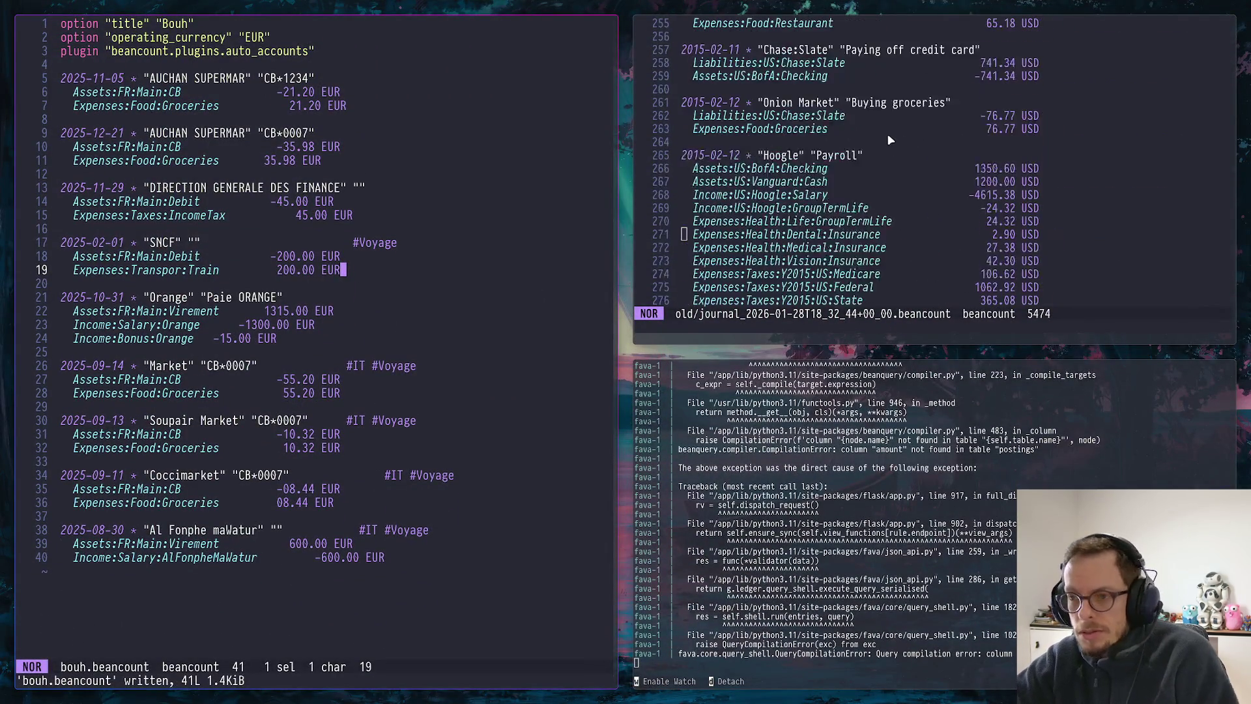
{"action": "scroll", "coordinate": [887, 157], "scroll_direction": "up", "scroll_amount": 10}
{"action": "scroll", "coordinate": [888, 132], "scroll_direction": "up", "scroll_amount": 15}
{"action": "scroll", "coordinate": [888, 130], "scroll_direction": "up", "scroll_amount": 10}
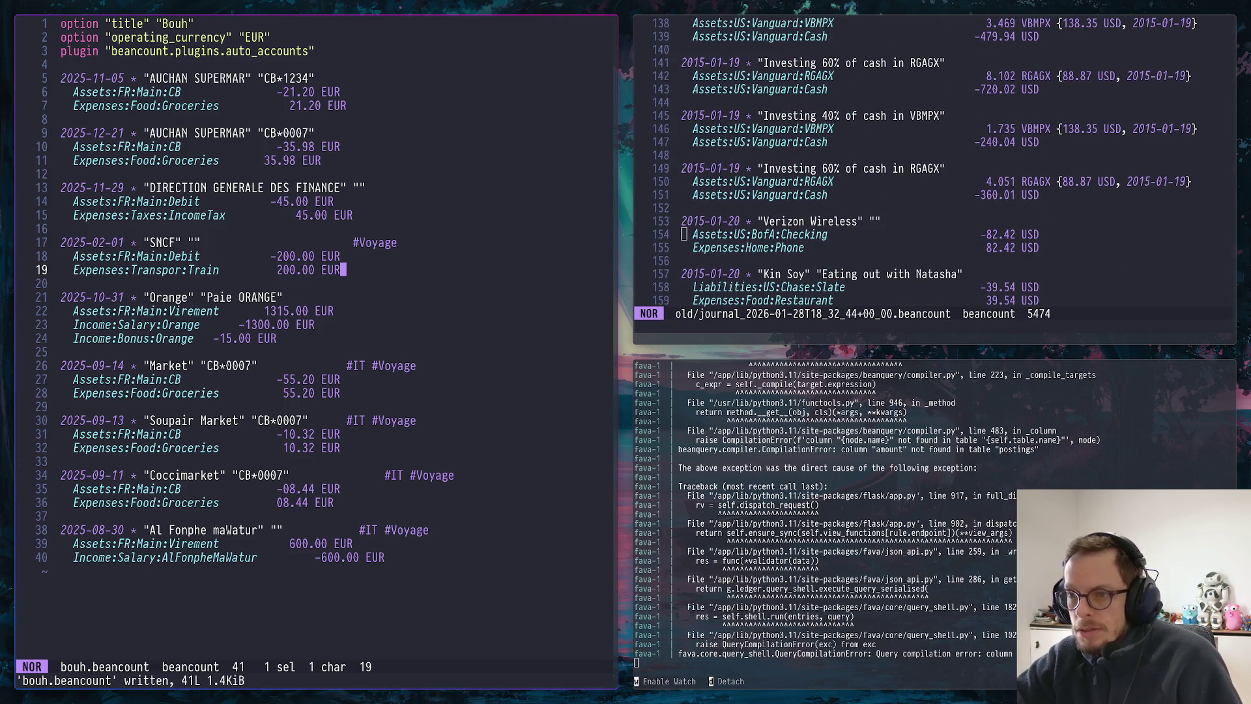
Quit the old journal viewer and grep the old journal for its Assets posting lines
{"action": "key", "text": "colon"}
{"action": "key", "text": "Escape"}
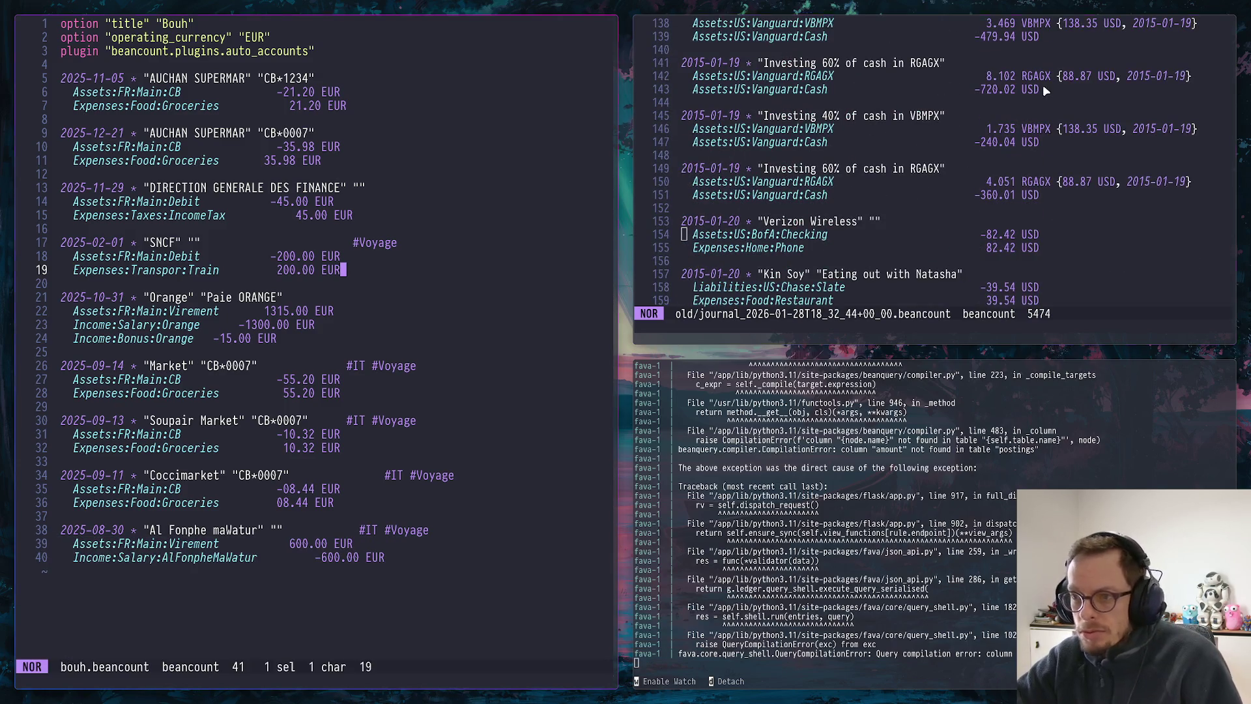
{"action": "key", "text": "colon"}
{"action": "type", "text": "q"}
{"action": "key", "text": "Return"}
{"action": "key", "text": "Up"}
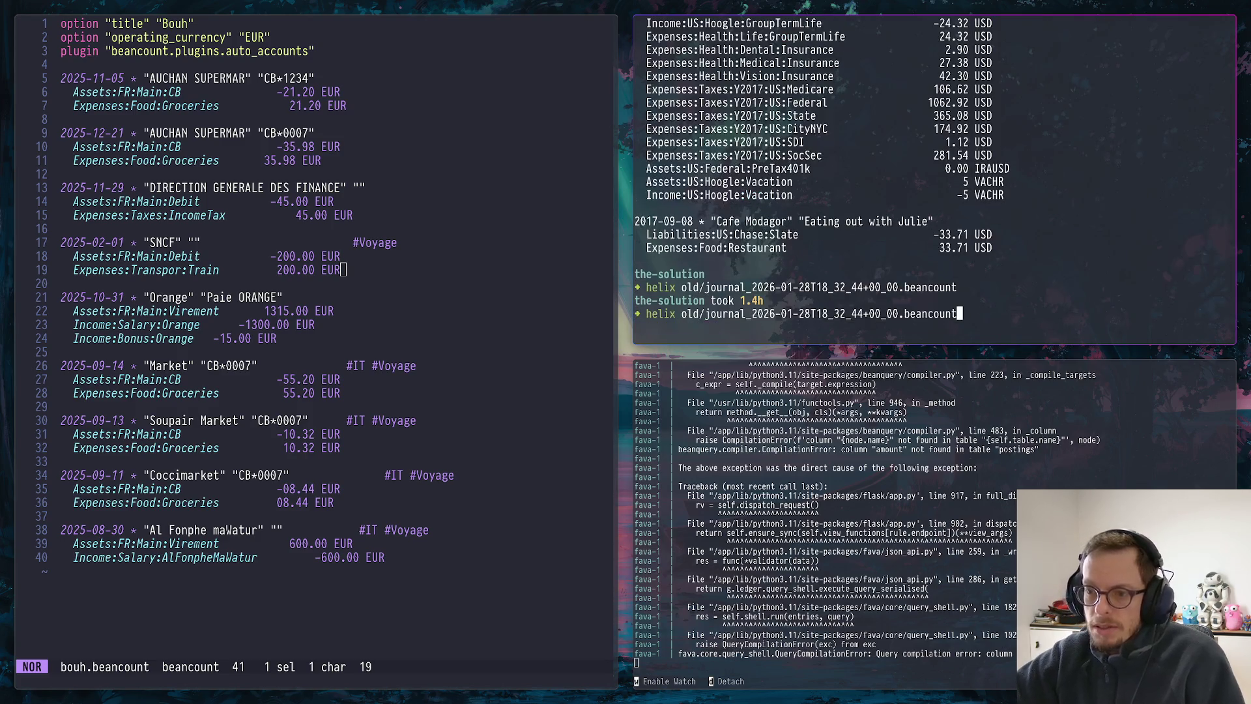
{"action": "key", "text": "ctrl+Left"}
{"action": "key", "text": "ctrl+Left"}
{"action": "key", "text": "ctrl+Left"}
{"action": "key", "text": "ctrl+Left"}
{"action": "key", "text": "ctrl+Left"}
{"action": "key", "text": "ctrl+Left"}
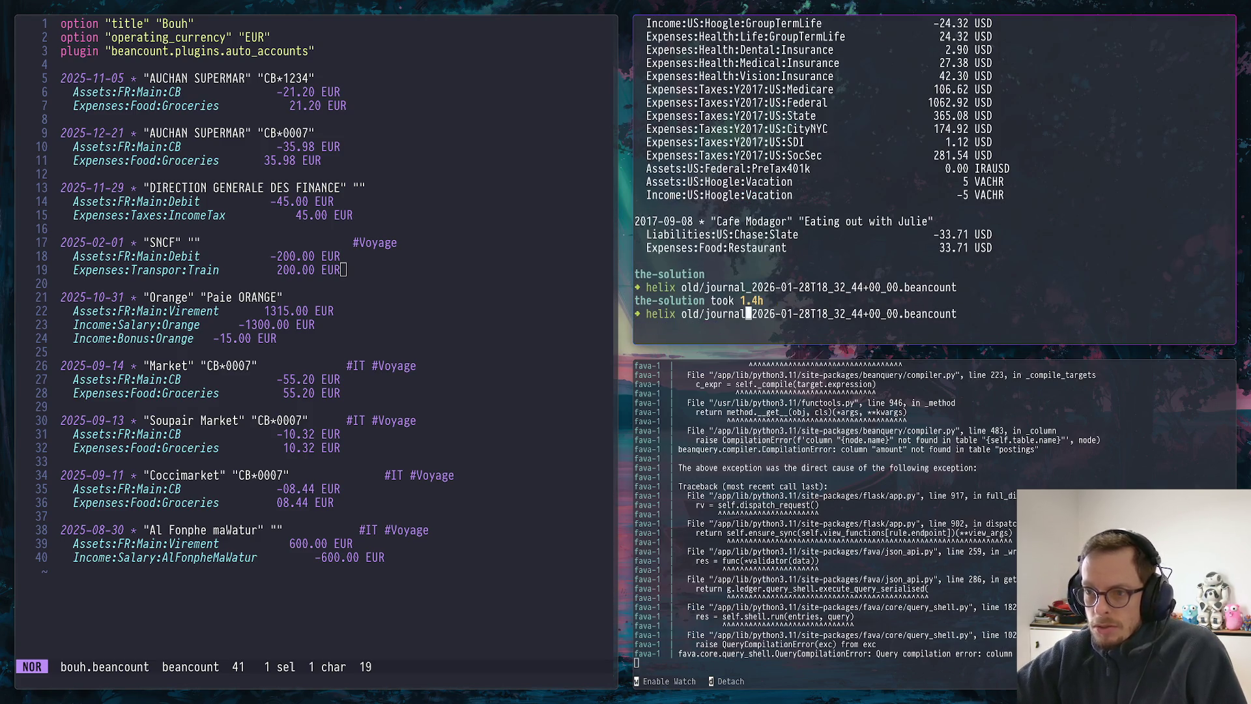
{"action": "key", "text": "ctrl+Left"}
{"action": "key", "text": "ctrl+Left"}
{"action": "key", "text": "ctrl+Left"}
{"action": "key", "text": "alt+d"}
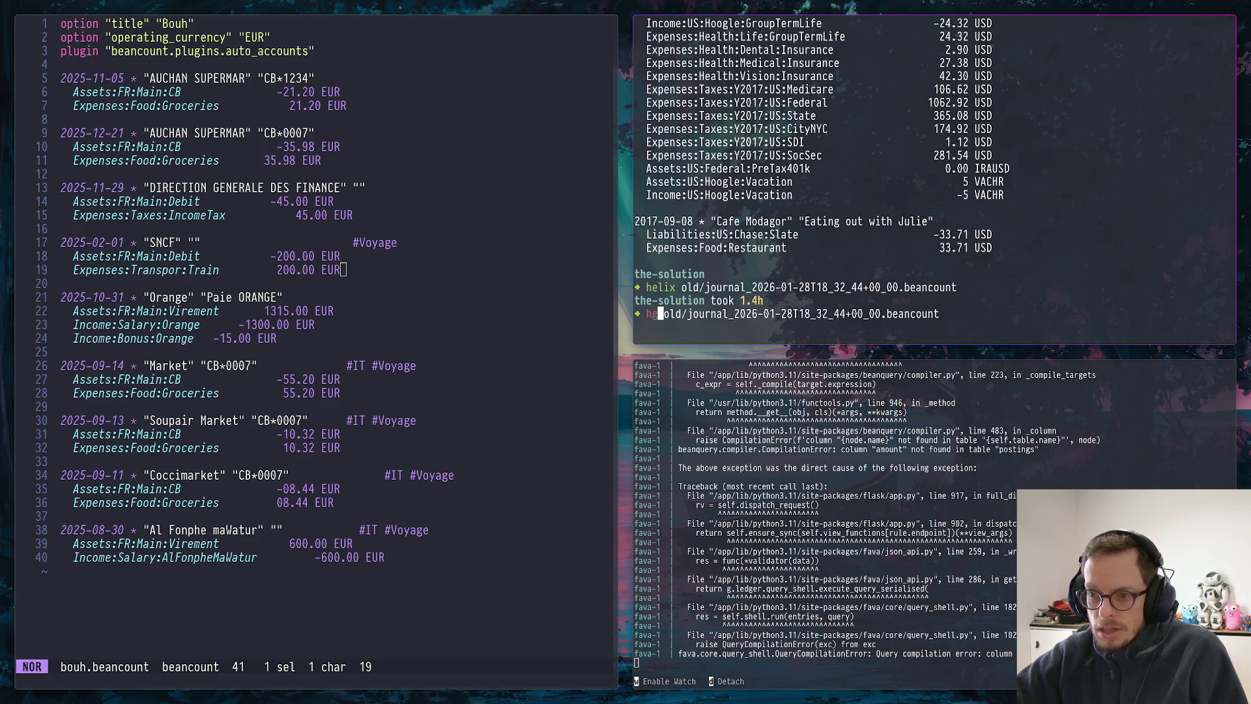
{"action": "type", "text": "grep "}
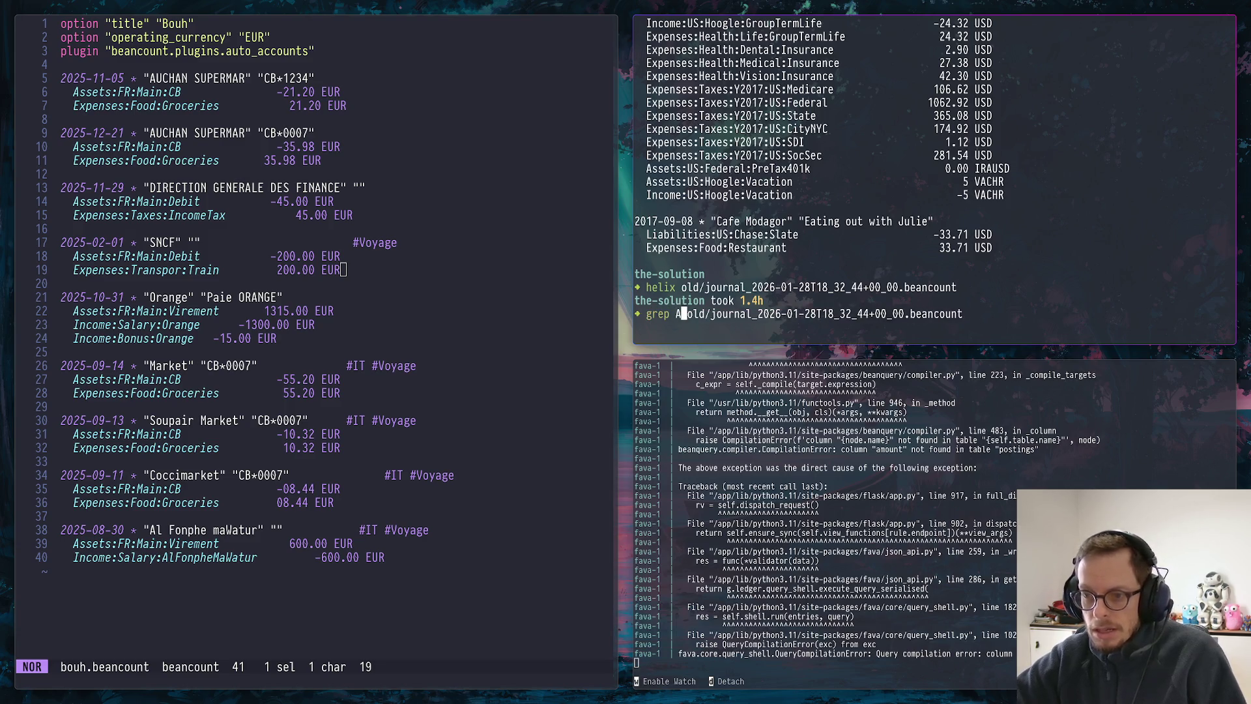
{"action": "type", "text": "Asstts"}
{"action": "key", "text": "Return"}
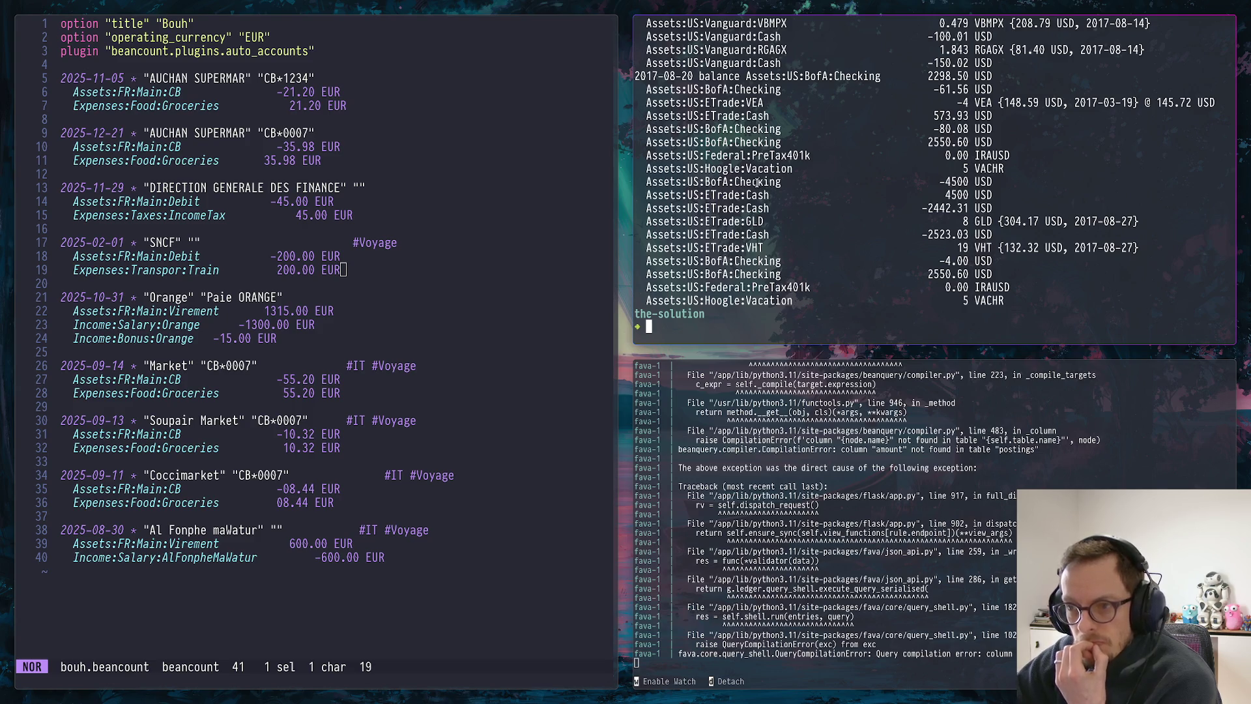
{"action": "scroll", "coordinate": [762, 178], "scroll_direction": "up", "scroll_amount": 3}
{"action": "scroll", "coordinate": [765, 181], "scroll_direction": "up", "scroll_amount": 3}
{"action": "scroll", "coordinate": [769, 186], "scroll_direction": "up", "scroll_amount": 3}
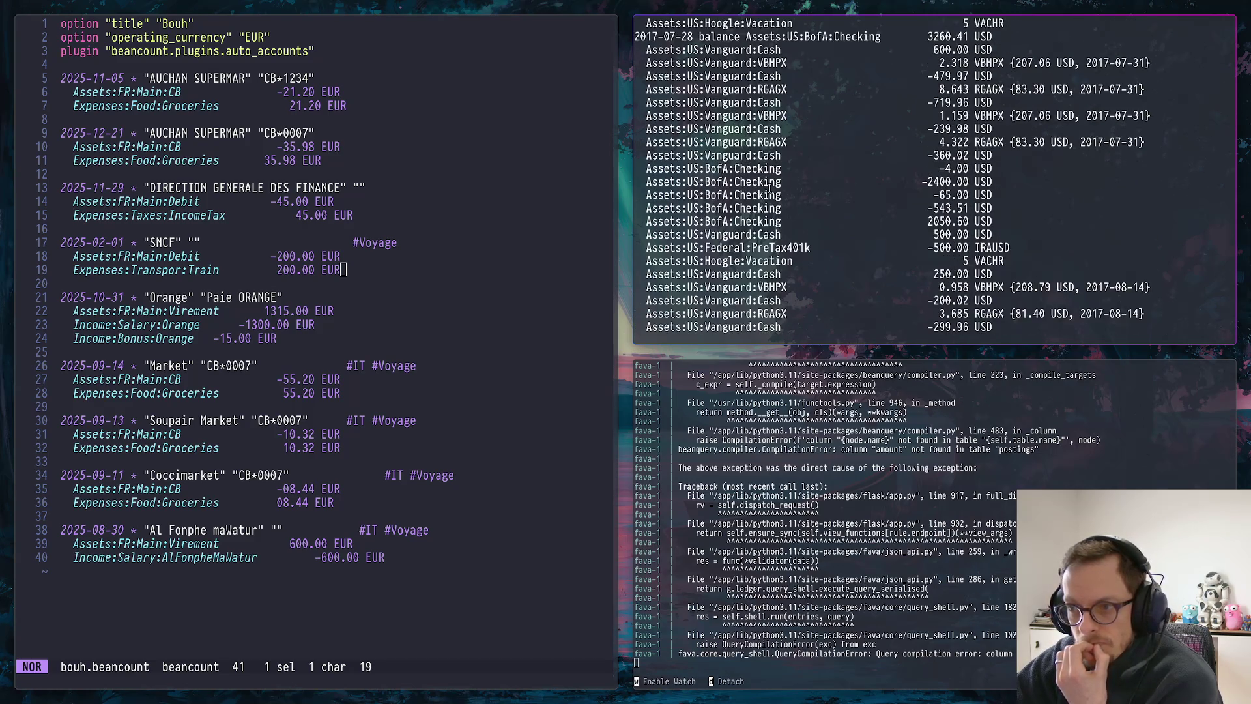
Inspect the grep output, highlighting the Cash, BofA Checking and VBMPX account rows
{"action": "left_click_drag", "start_coordinate": [783, 154], "coordinate": [745, 156]}
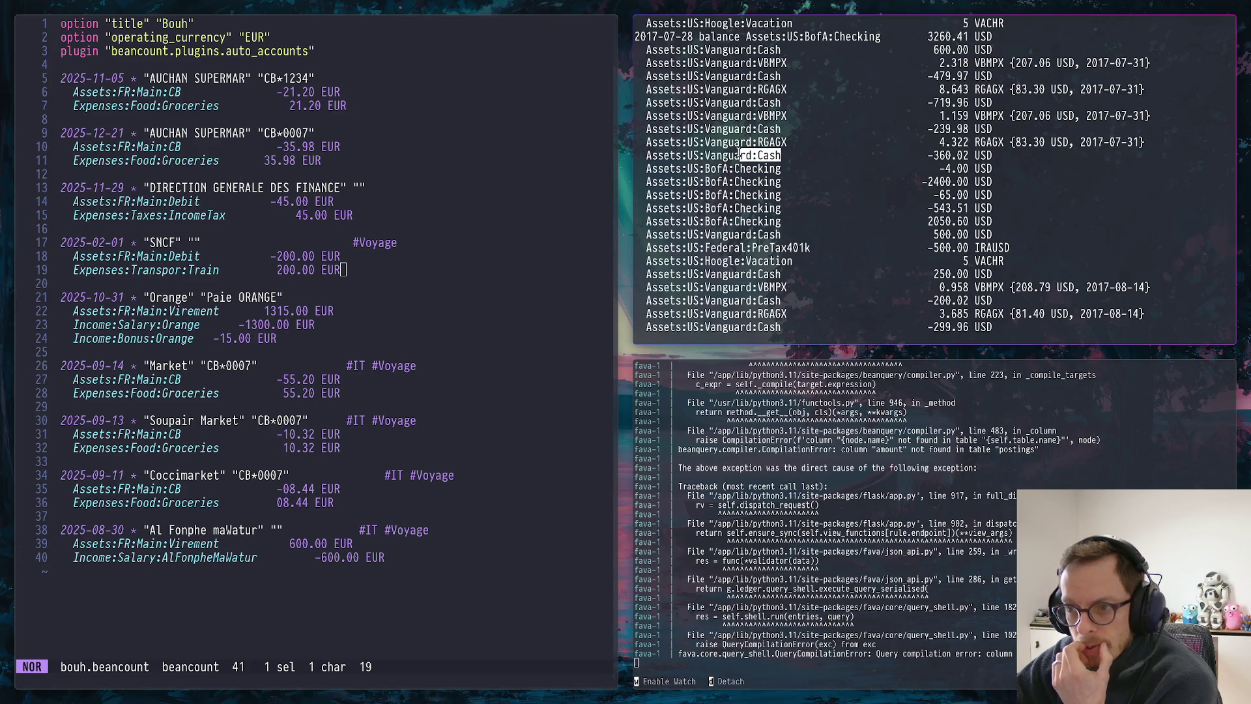
{"action": "left_click_drag", "start_coordinate": [782, 207], "coordinate": [749, 221]}
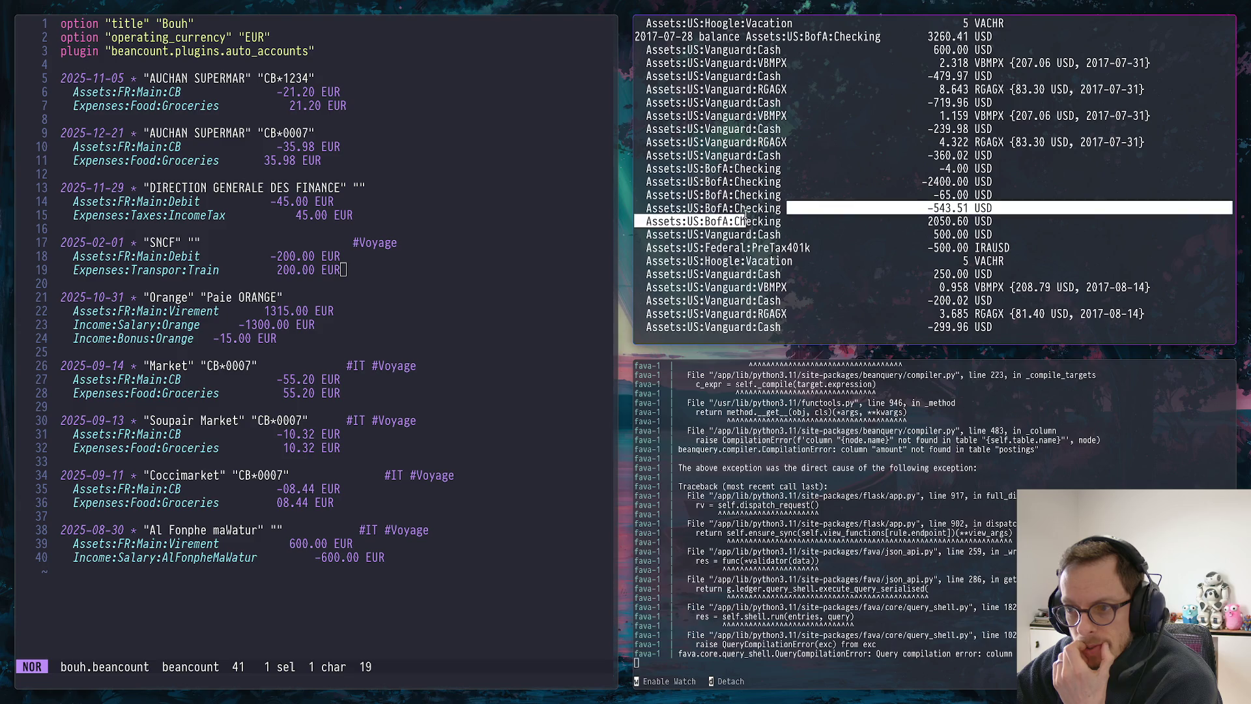
{"action": "left_click", "coordinate": [775, 221]}
{"action": "triple_click", "coordinate": [768, 221]}
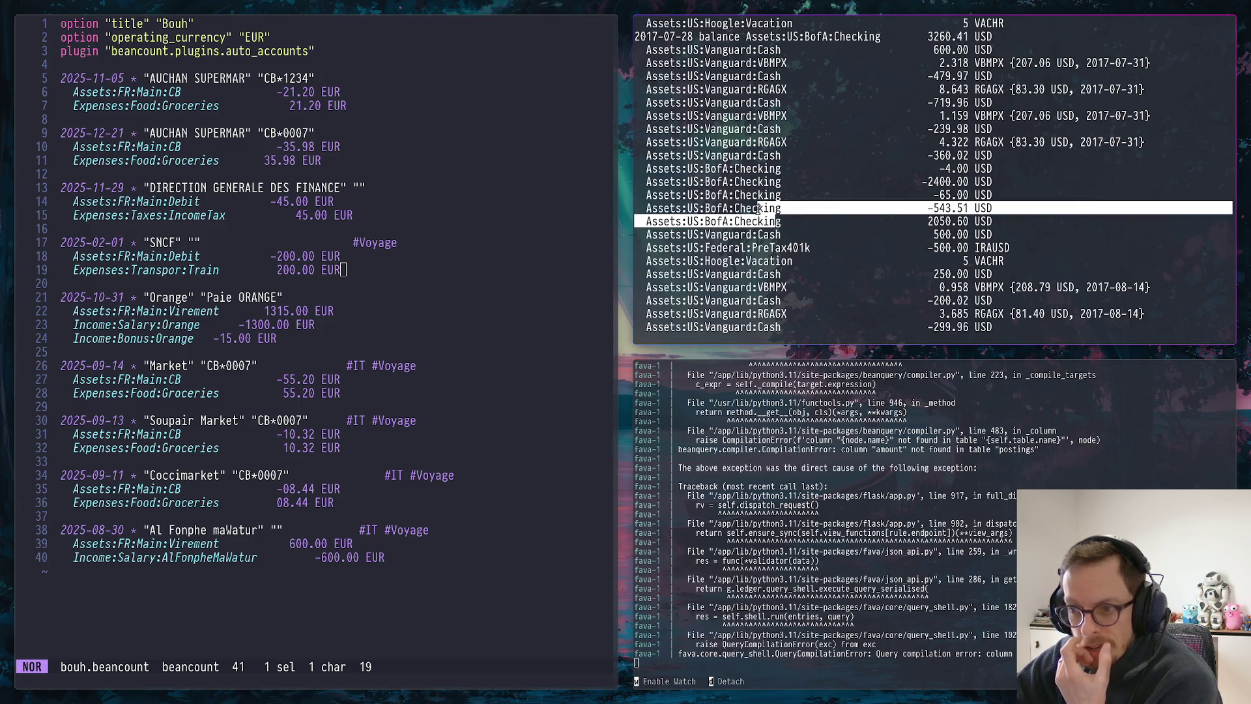
{"action": "scroll", "coordinate": [767, 211], "scroll_direction": "up", "scroll_amount": 4}
{"action": "scroll", "coordinate": [767, 211], "scroll_direction": "up", "scroll_amount": 2}
{"action": "scroll", "coordinate": [767, 211], "scroll_direction": "up", "scroll_amount": 1}
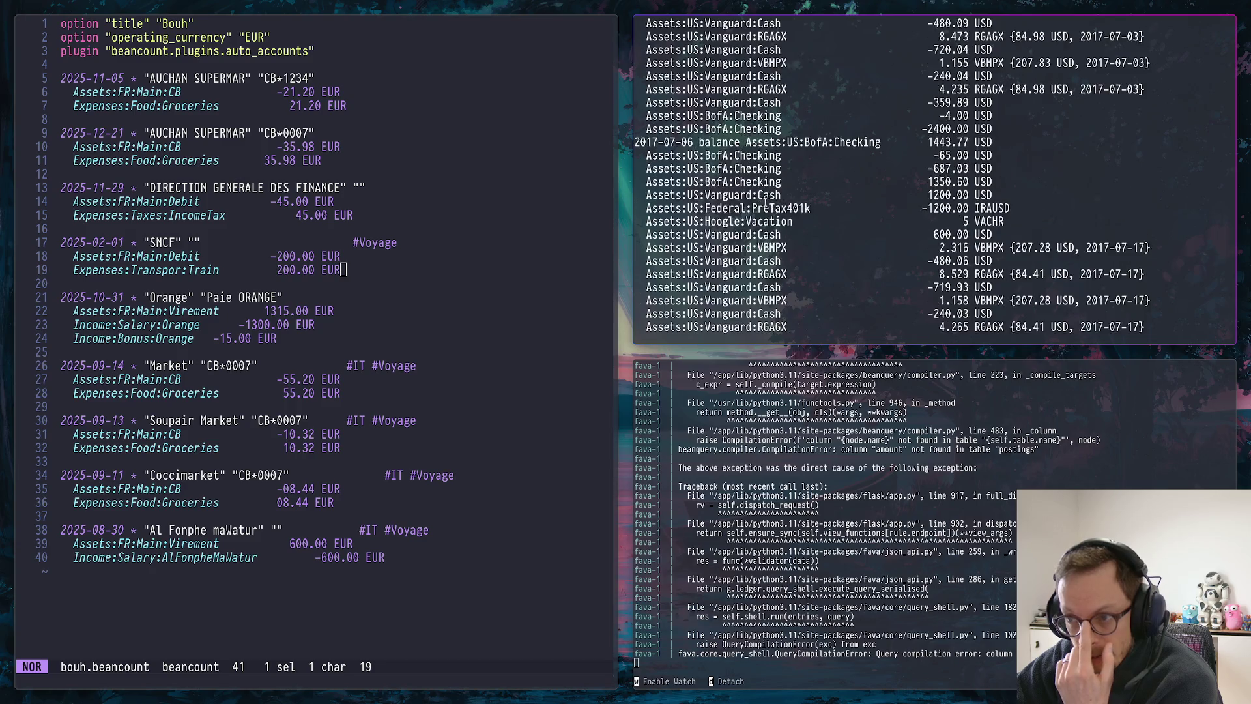
{"action": "scroll", "coordinate": [768, 211], "scroll_direction": "up", "scroll_amount": 1}
{"action": "scroll", "coordinate": [767, 211], "scroll_direction": "up", "scroll_amount": 1}
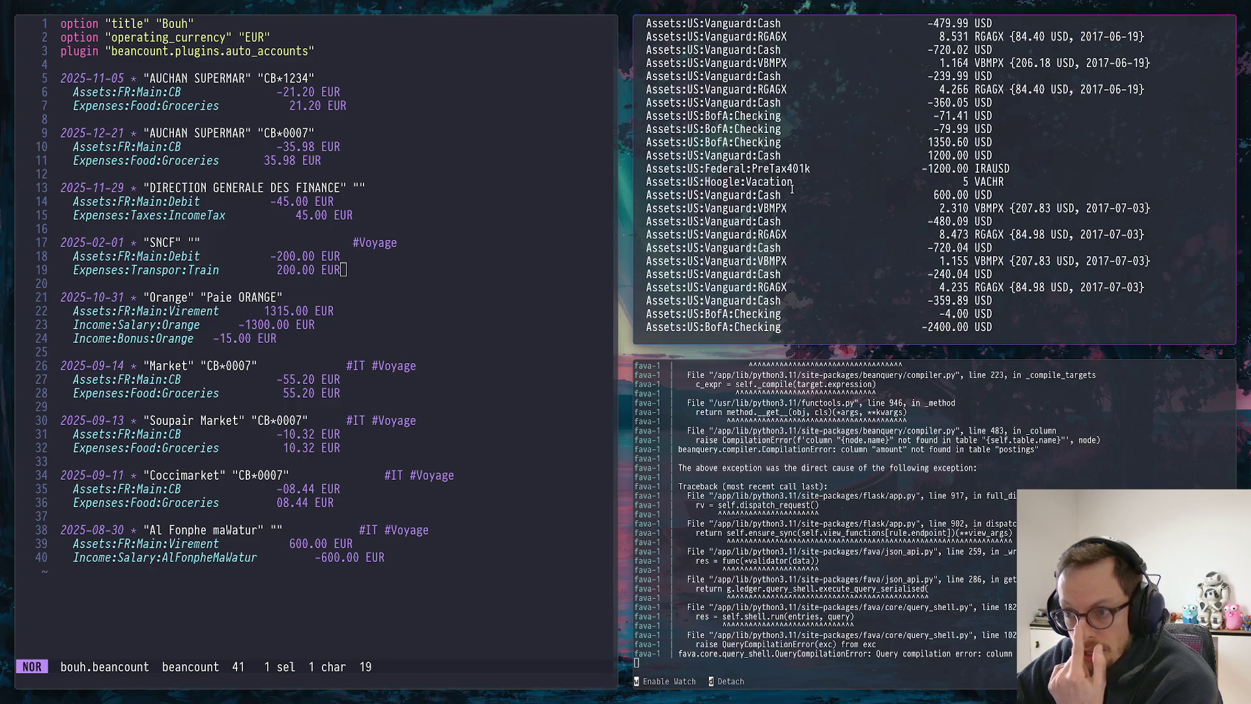
{"action": "scroll", "coordinate": [783, 181], "scroll_direction": "up", "scroll_amount": 4}
{"action": "left_click_drag", "start_coordinate": [762, 168], "coordinate": [783, 169]}
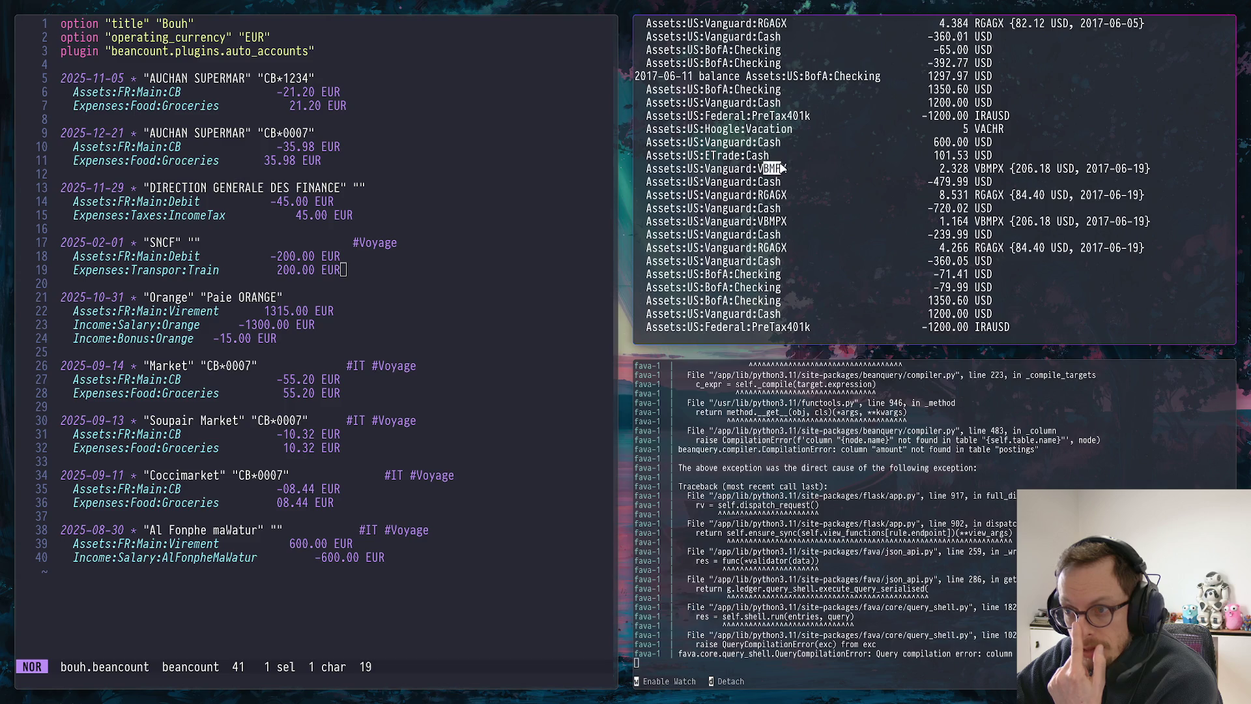
{"action": "scroll", "coordinate": [772, 142], "scroll_direction": "up", "scroll_amount": 3}
{"action": "scroll", "coordinate": [775, 159], "scroll_direction": "up", "scroll_amount": 3}
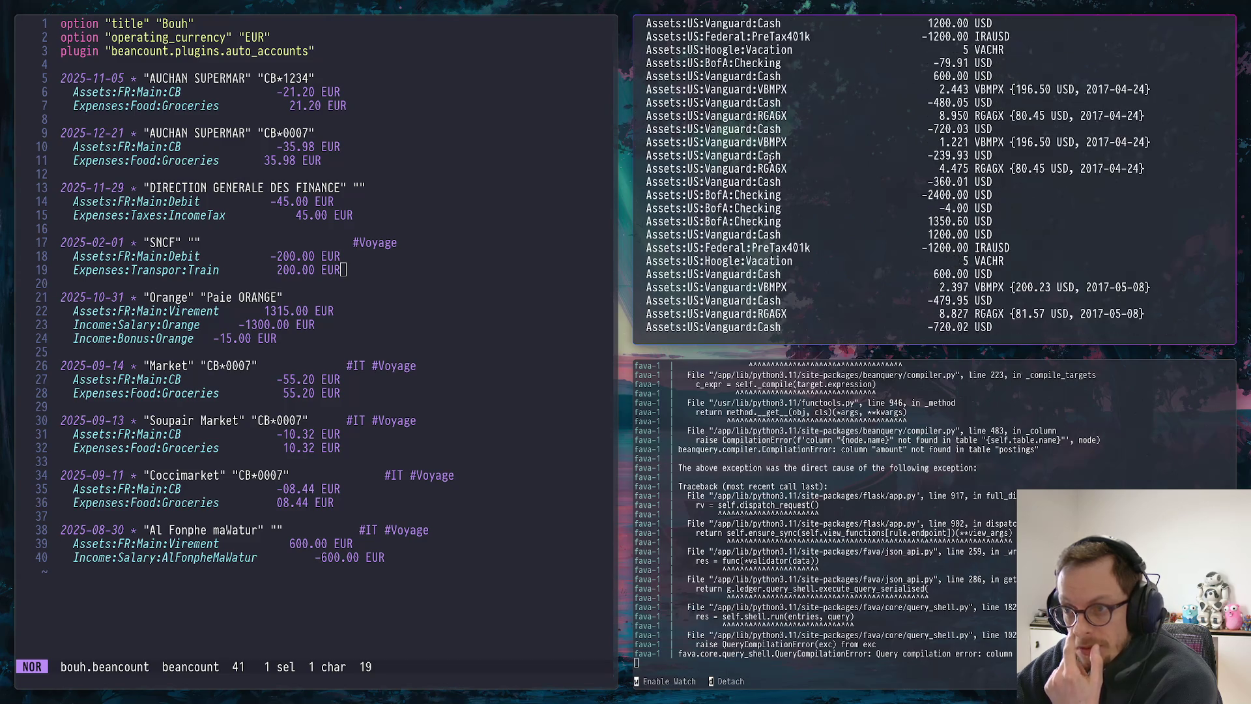
{"action": "scroll", "coordinate": [780, 161], "scroll_direction": "up", "scroll_amount": 3}
{"action": "scroll", "coordinate": [786, 163], "scroll_direction": "up", "scroll_amount": 3}
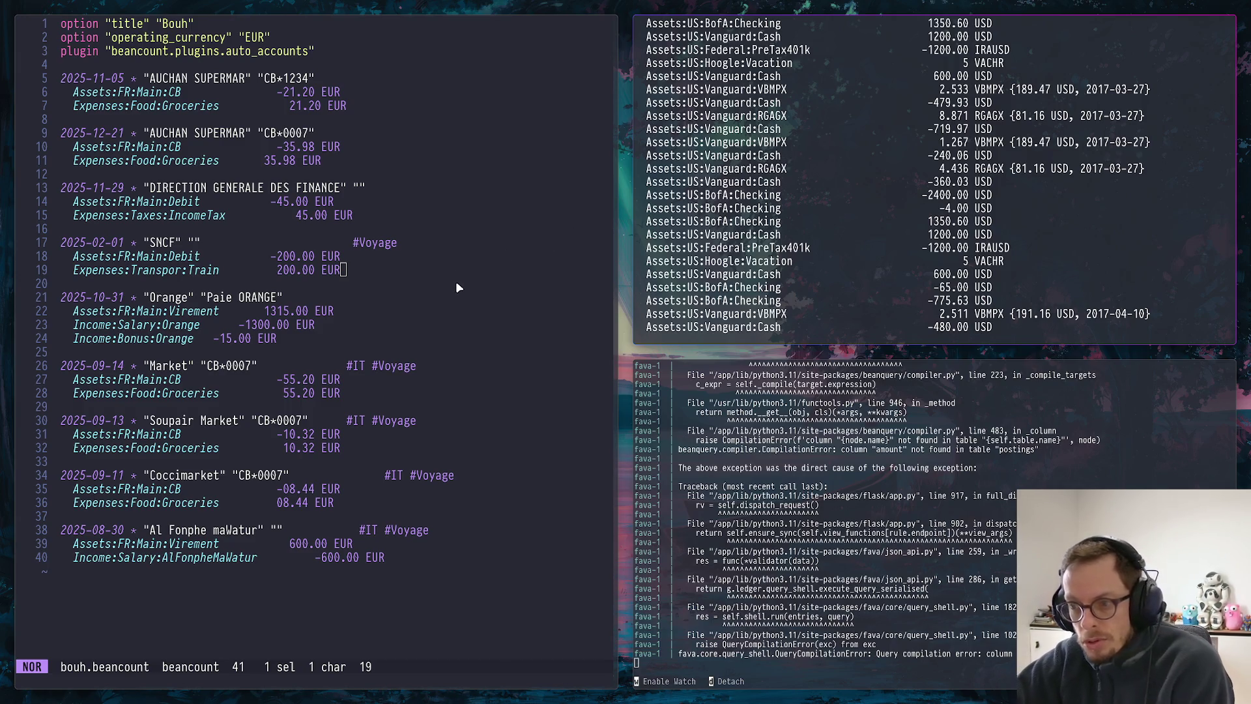
Copy the 'ts:' fragment of the line 35 account name in Helix and switch to the chat
{"action": "left_click", "coordinate": [476, 311]}
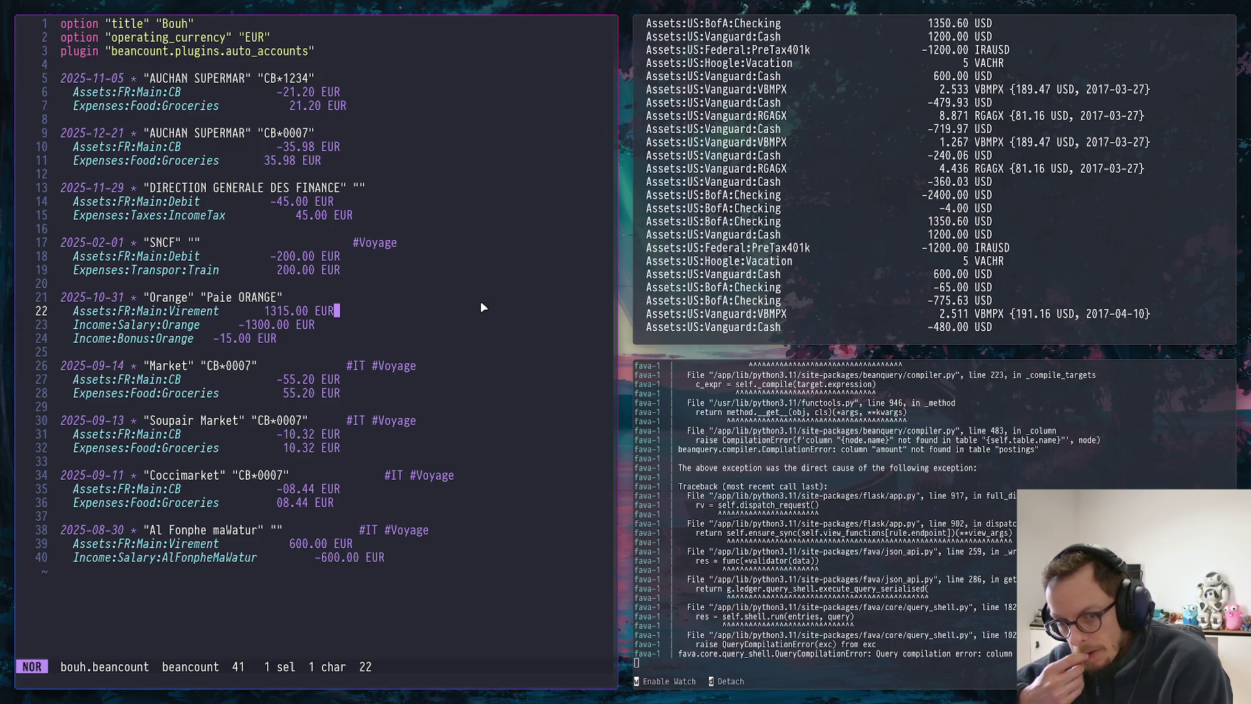
{"action": "left_click_drag", "start_coordinate": [76, 148], "coordinate": [171, 149]}
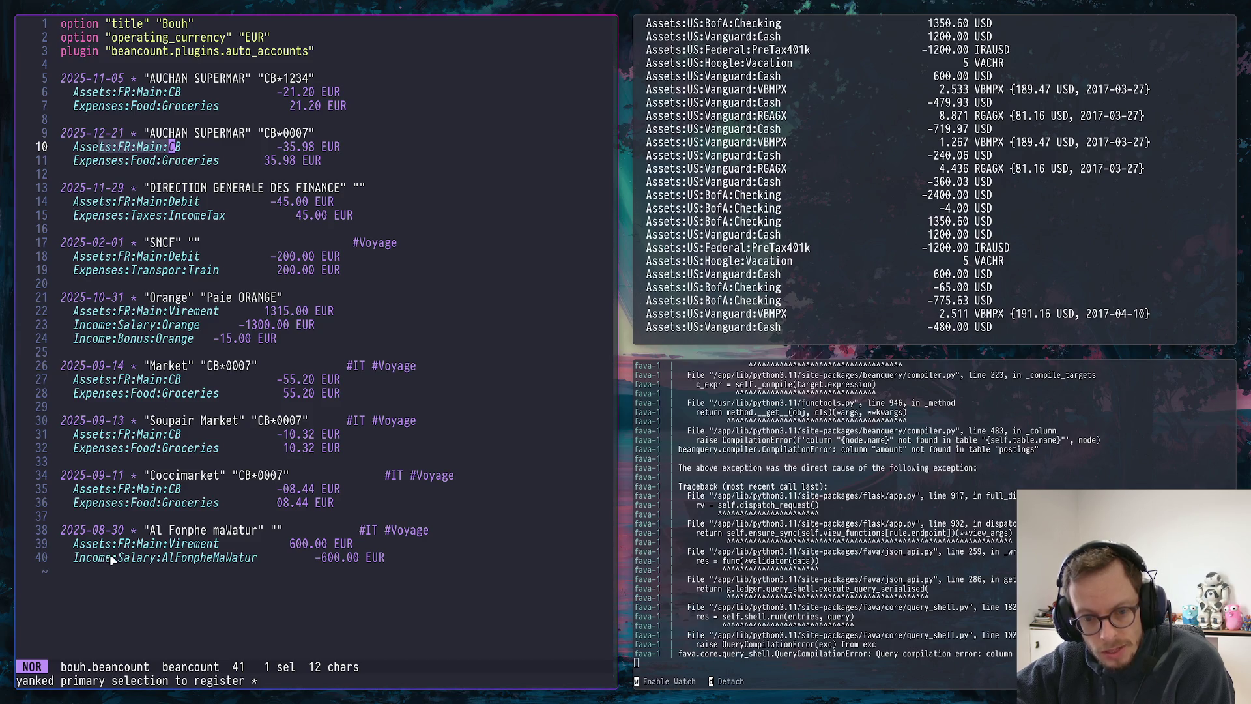
{"action": "left_click_drag", "start_coordinate": [105, 554], "coordinate": [134, 560]}
{"action": "left_click_drag", "start_coordinate": [100, 490], "coordinate": [115, 490]}
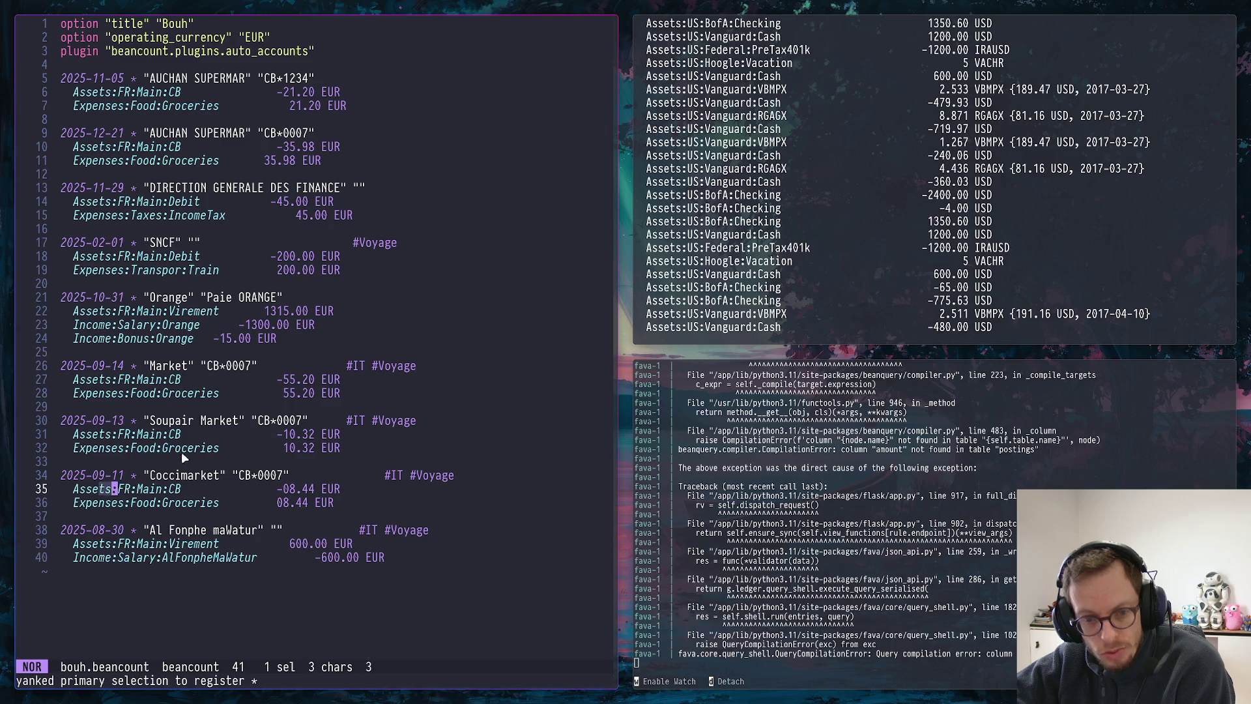
{"action": "key", "text": "super+2"}
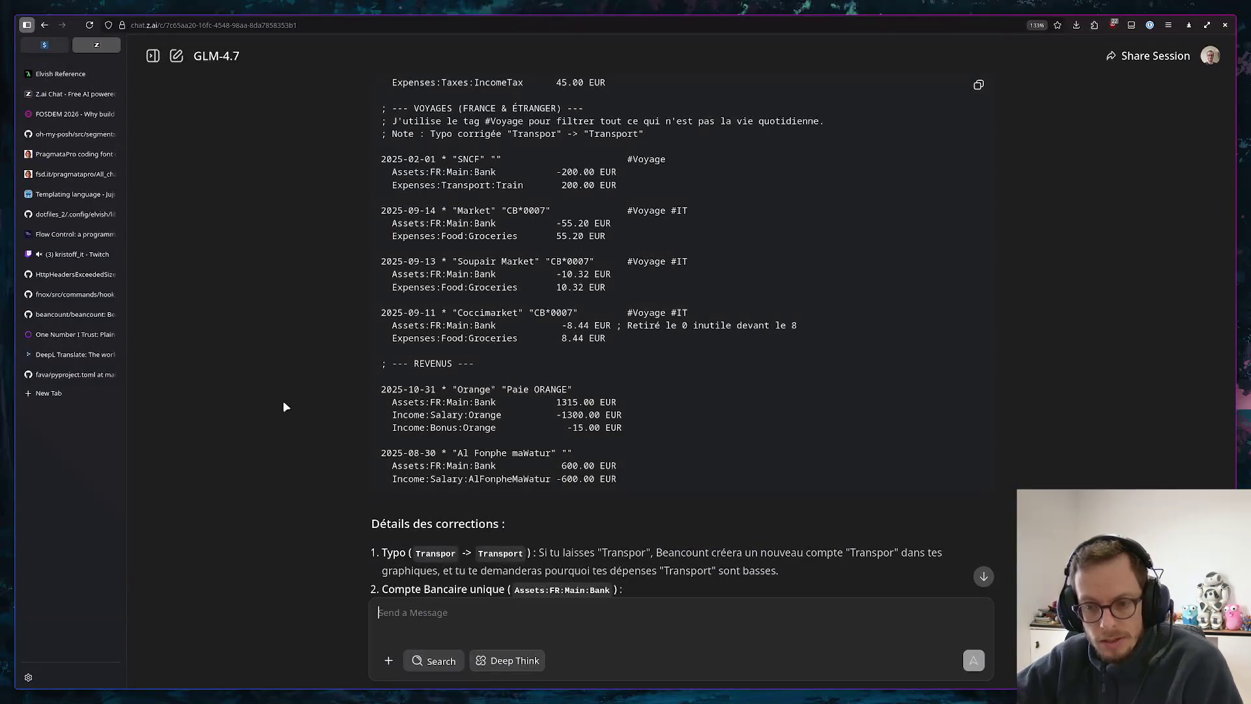
{"action": "scroll", "coordinate": [560, 496], "scroll_direction": "down", "scroll_amount": 2}
{"action": "type", "text": "p"}
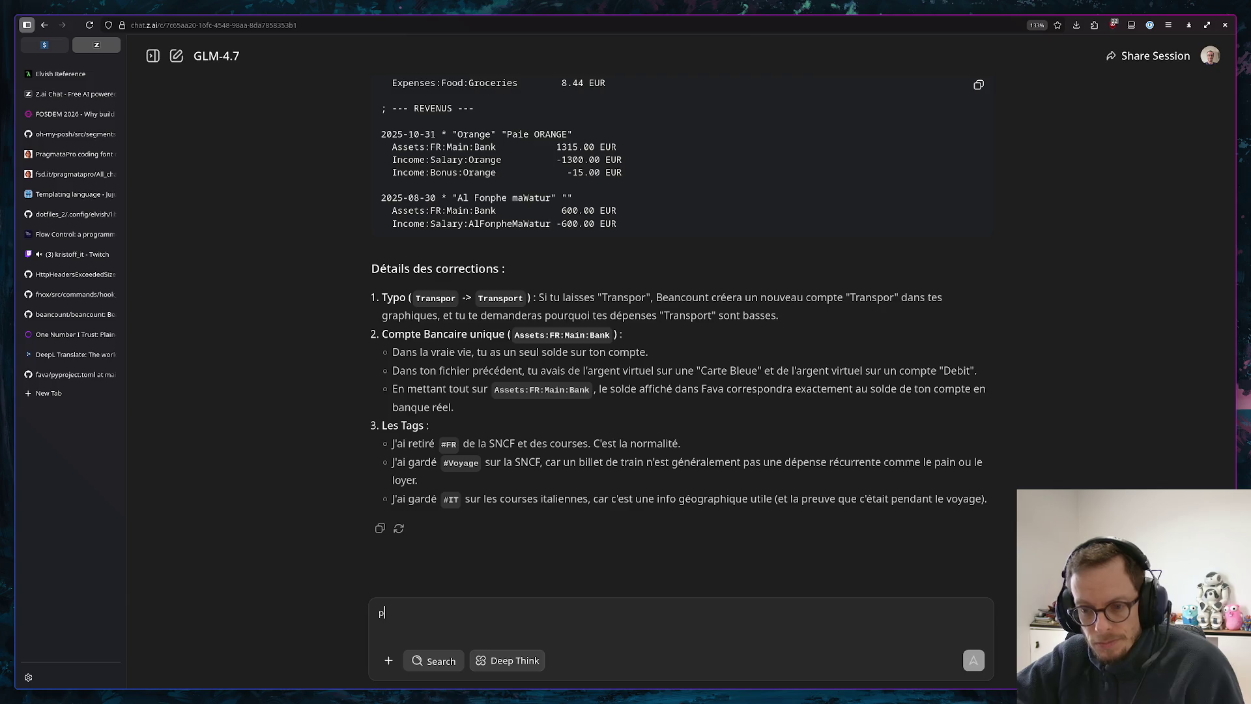
{"action": "type", "text": "ourquoi t"}
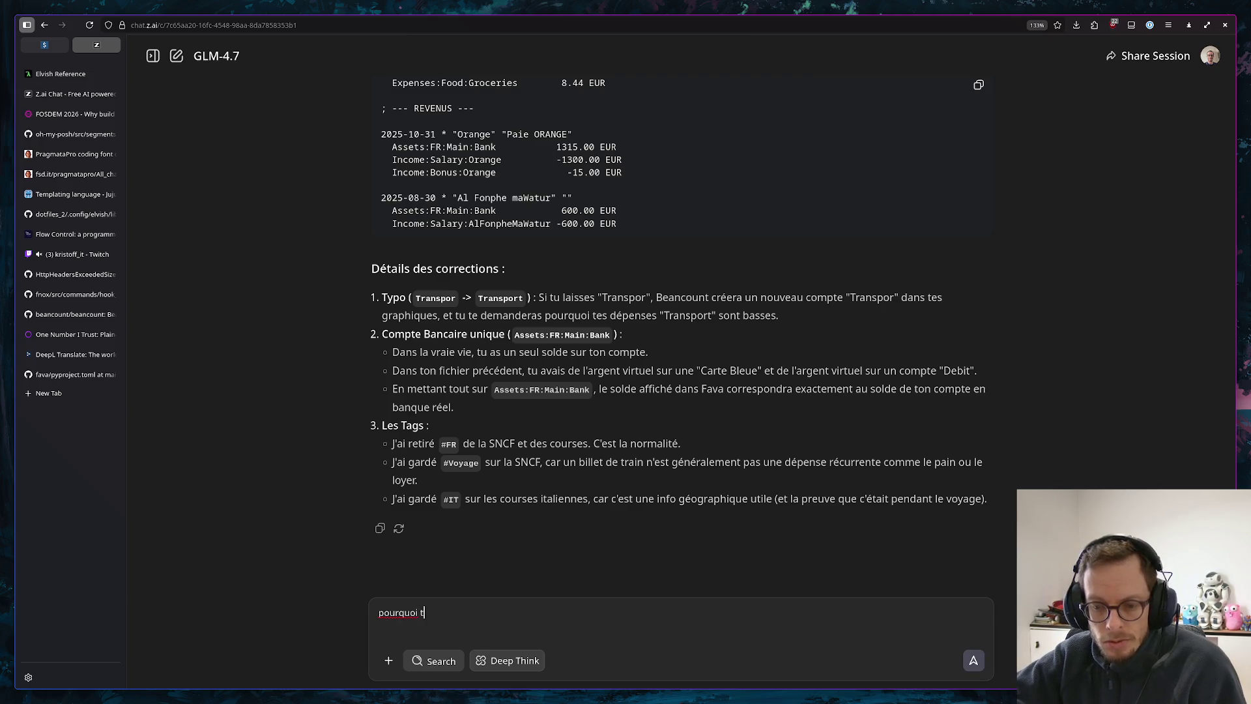
{"action": "type", "text": "u lai"}
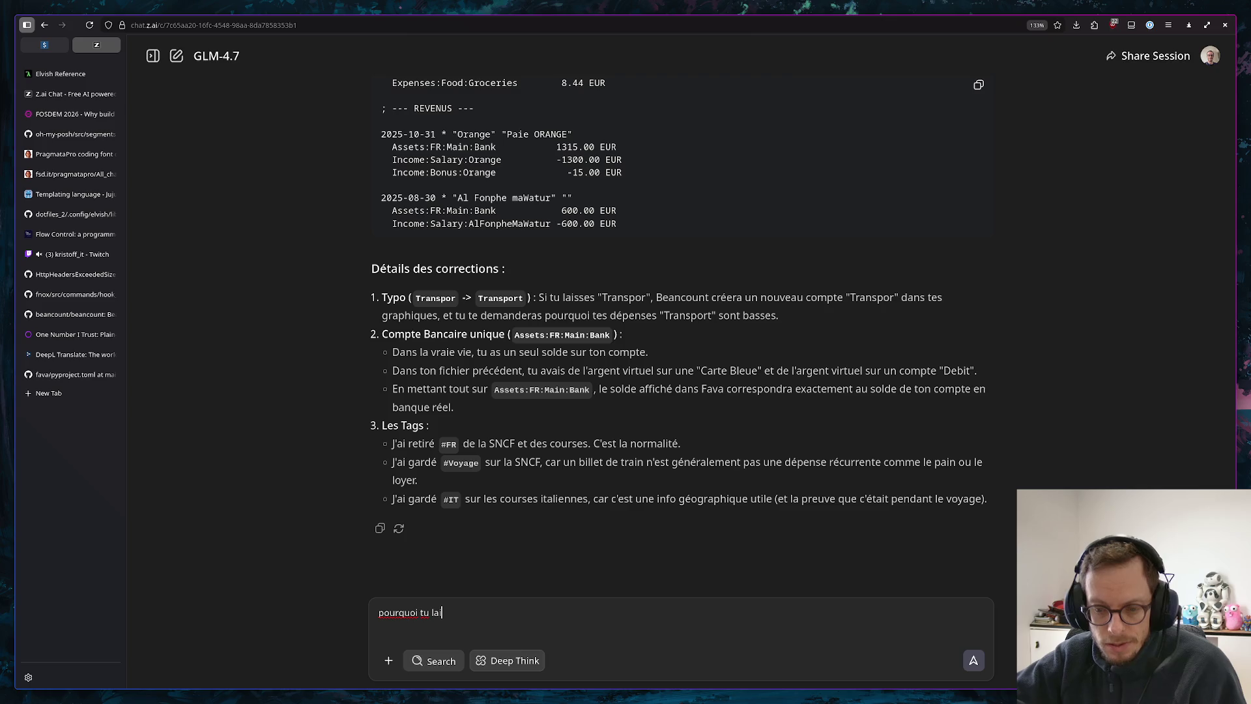
{"action": "type", "text": "sses FR sur"}
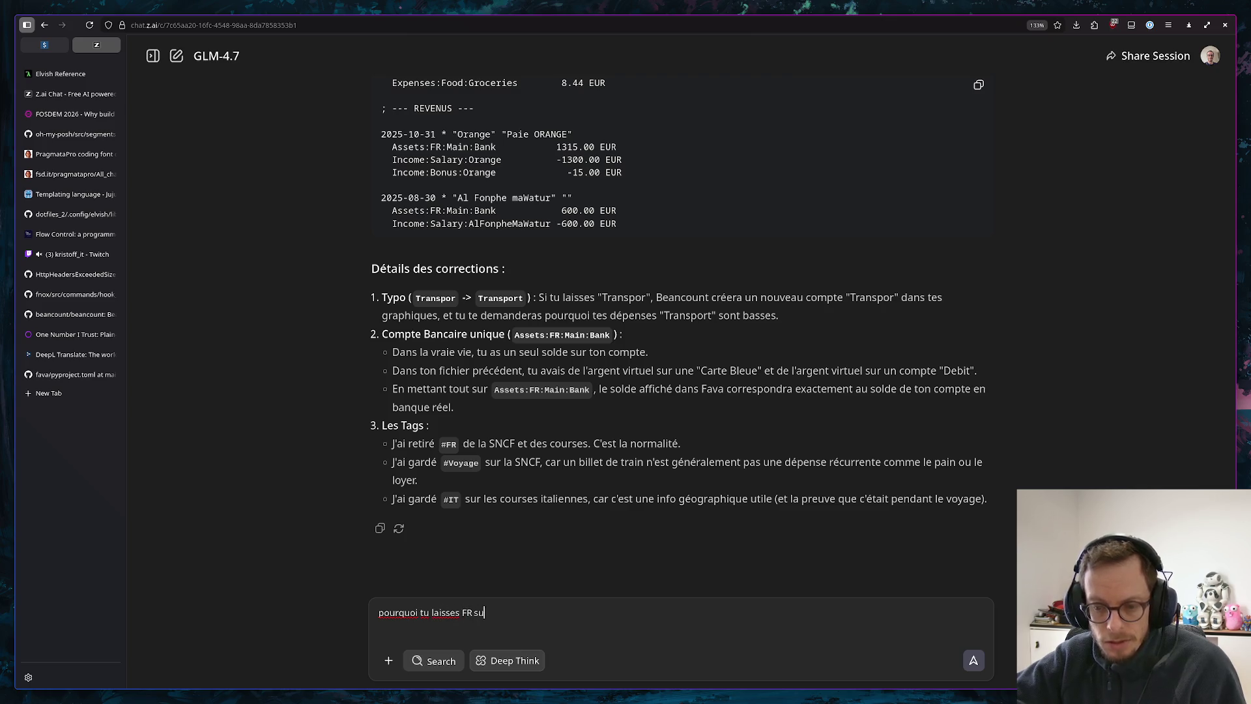
{"action": "type", "text": " Assets alors que tu l'a viré"}
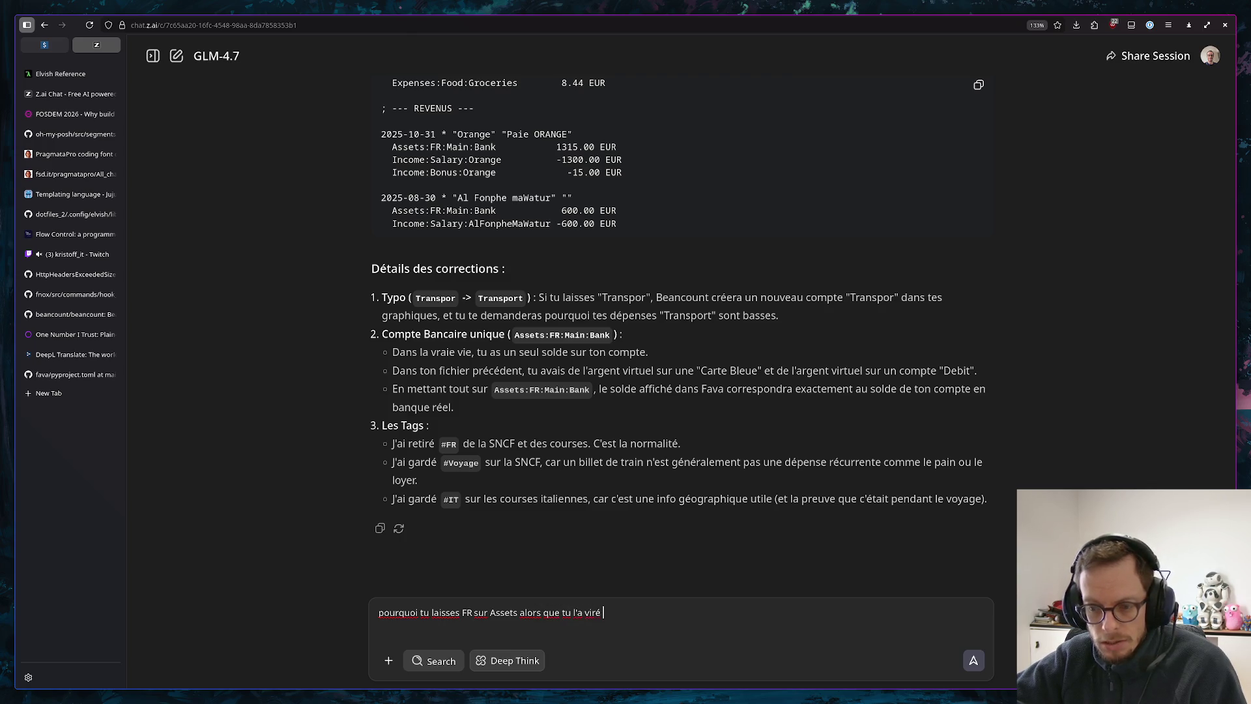
{"action": "type", "text": "sur Incom"}
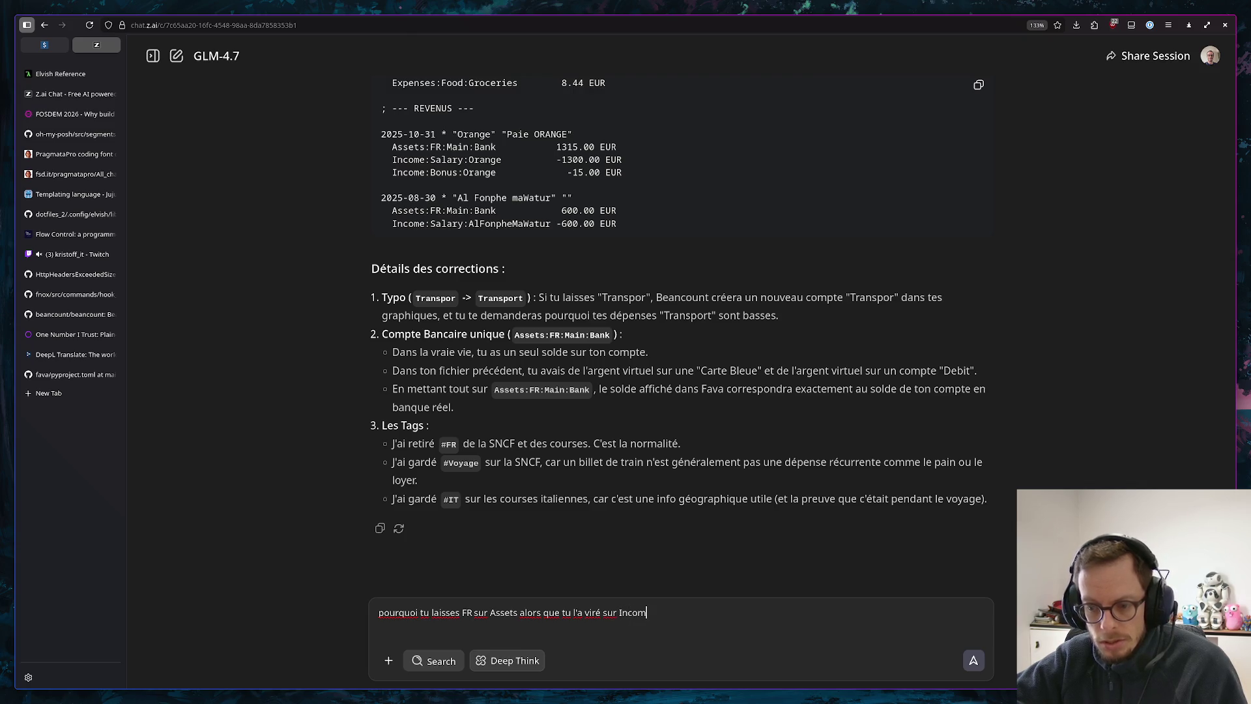
{"action": "type", "text": "e et Expenses "}
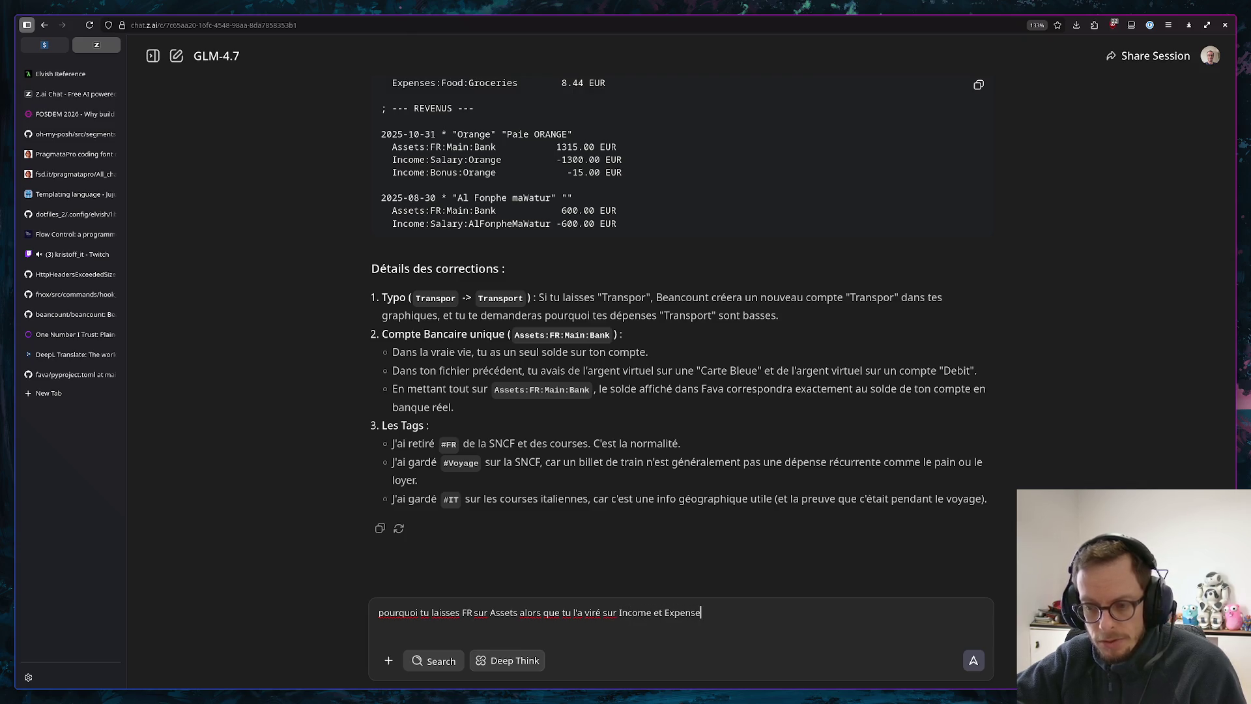
{"action": "type", "text": "?"}
Send the question asking why FR stays on Assets but not on Income and Expenses
{"action": "key", "text": "Return"}
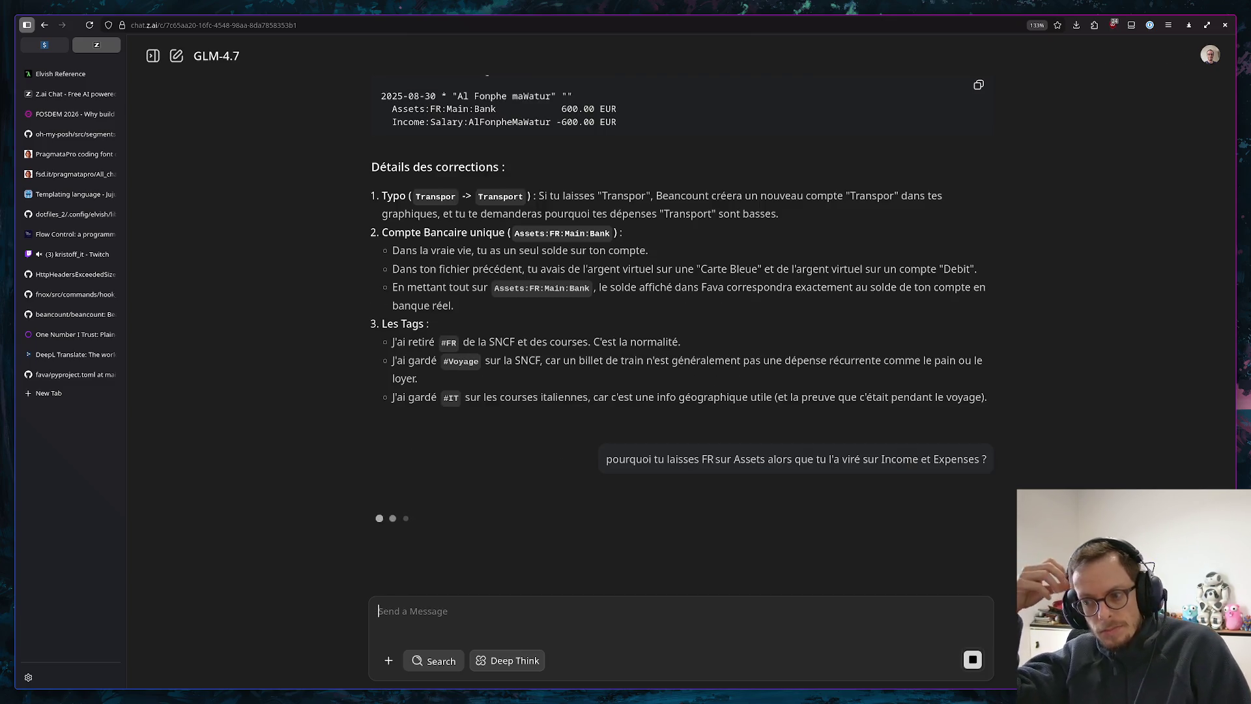
{"action": "key", "text": "super+1"}
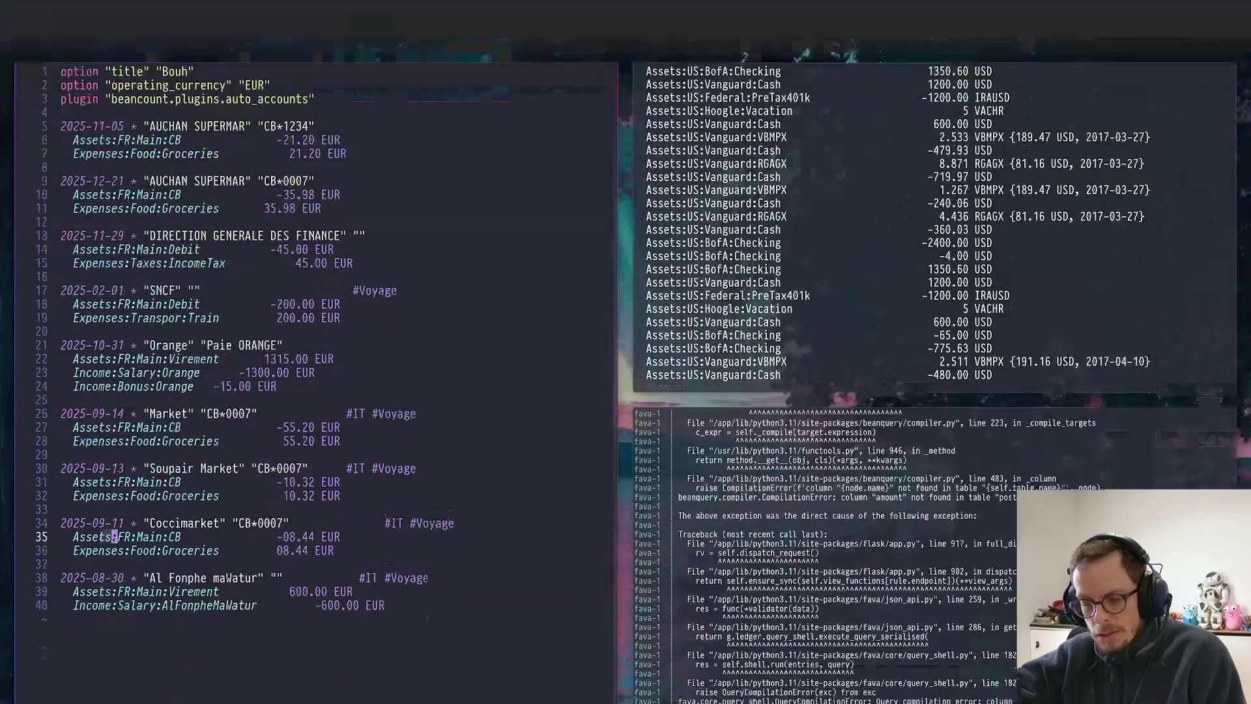
{"action": "key", "text": "super+2"}
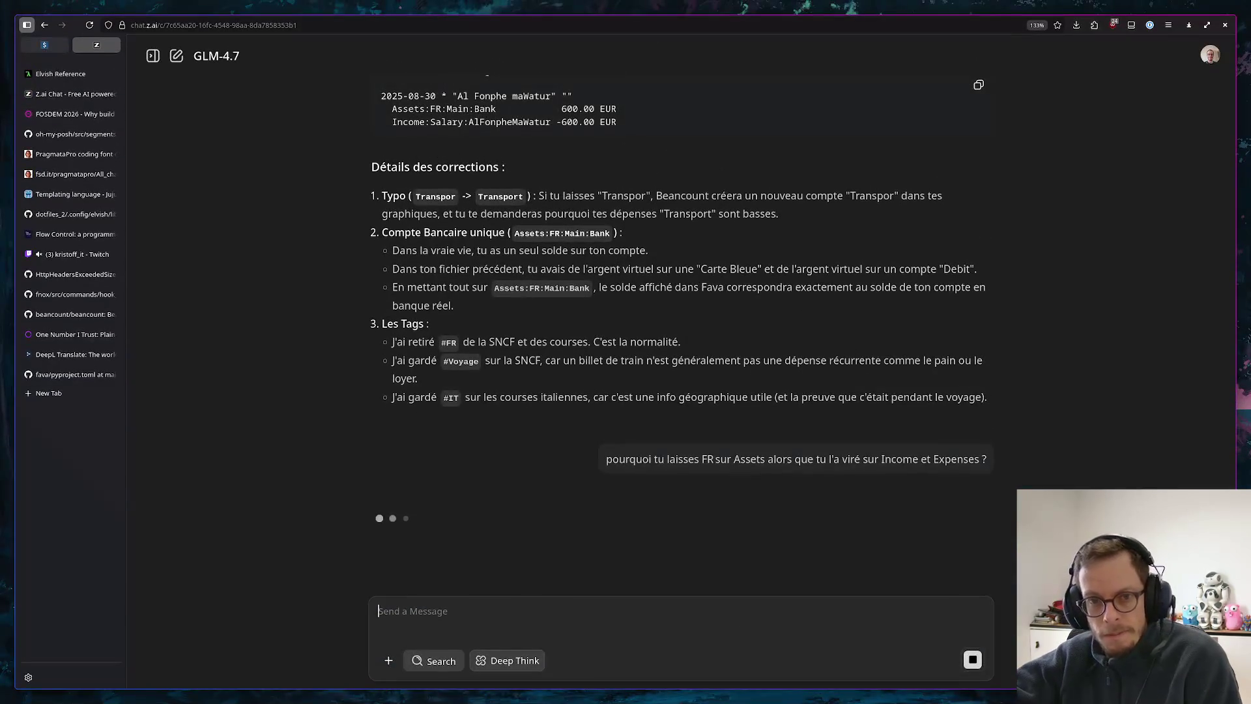
Chart the Assets hierarchy in Fava's Trial Balance, trying treemap and sunburst before icicle
{"action": "left_click", "coordinate": [39, 46]}
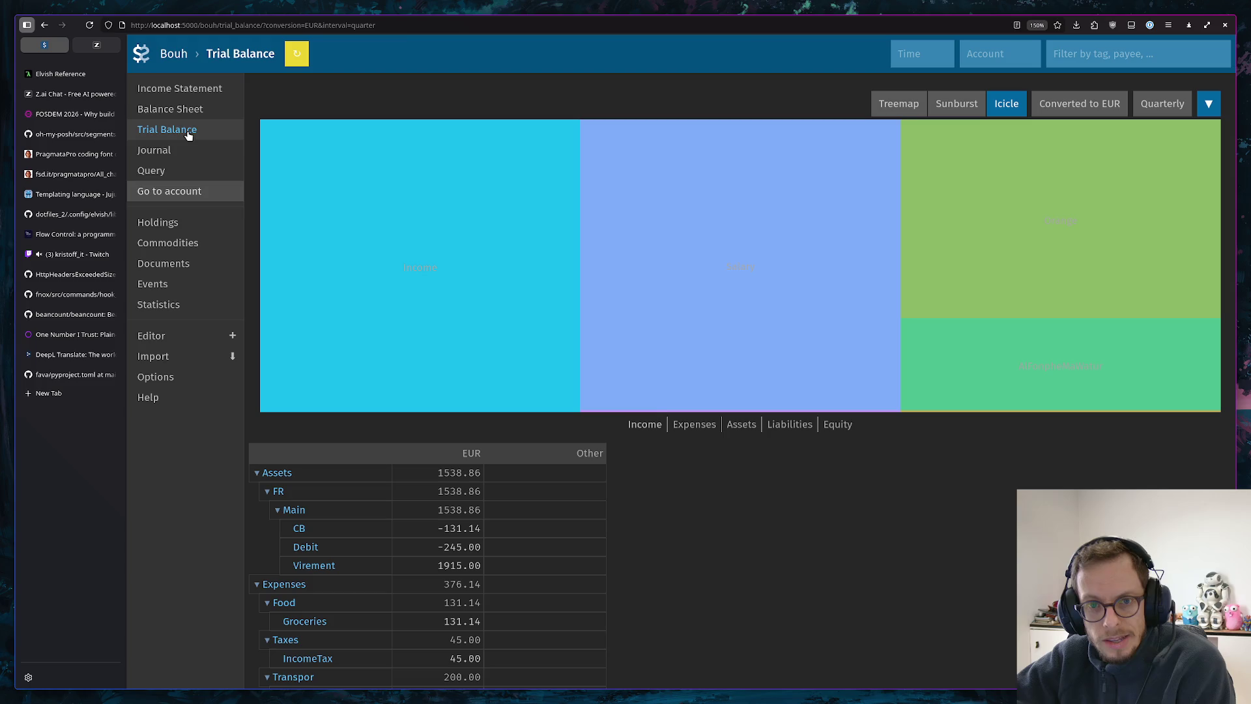
{"action": "left_click", "coordinate": [745, 427]}
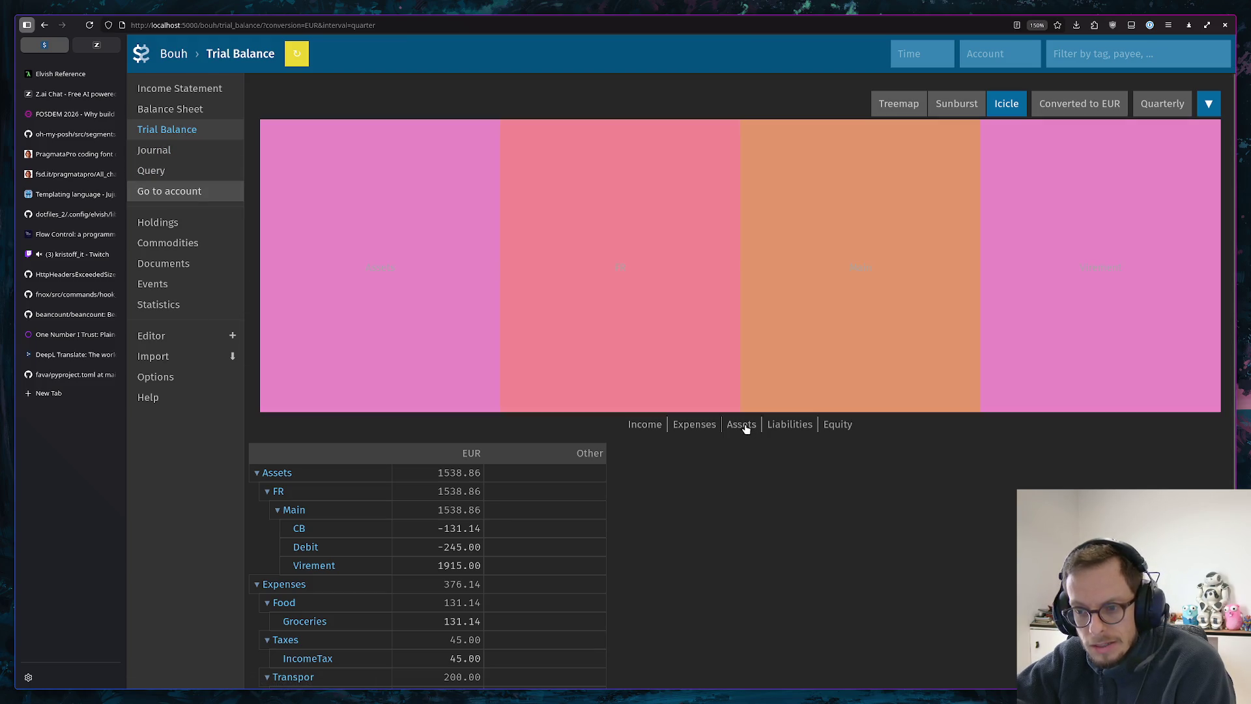
{"action": "mouse_move", "coordinate": [401, 223]}
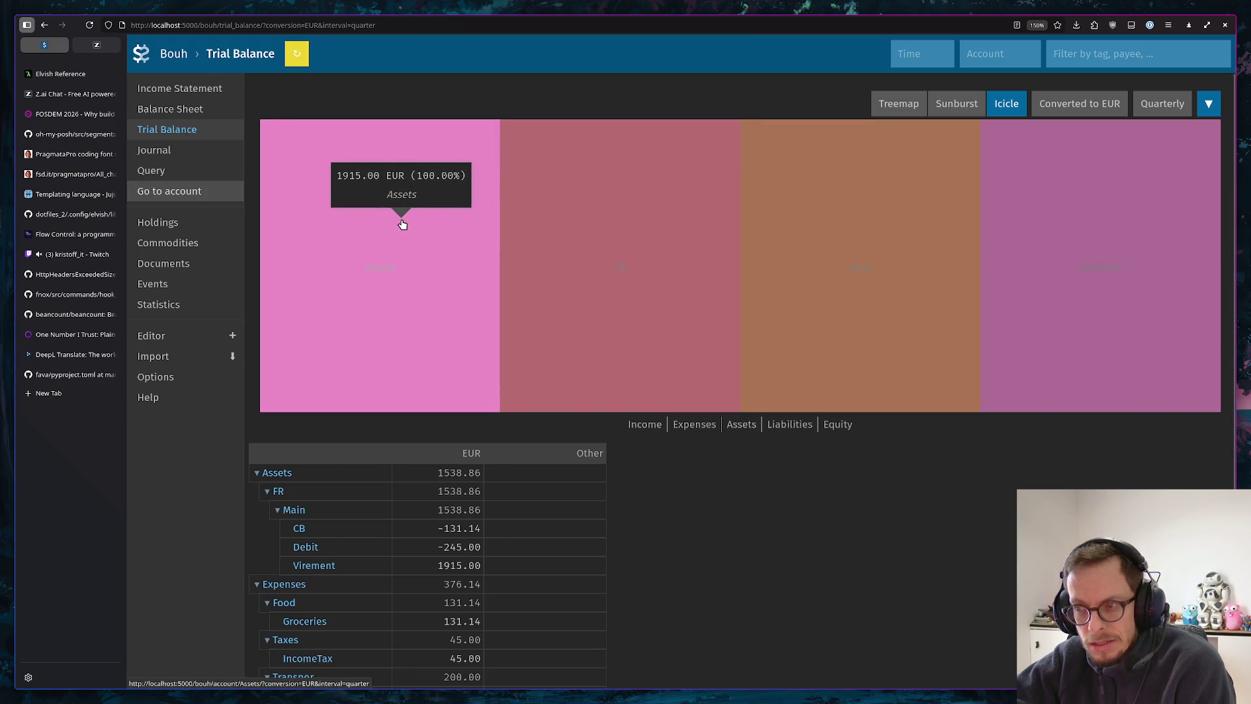
{"action": "left_click", "coordinate": [903, 103]}
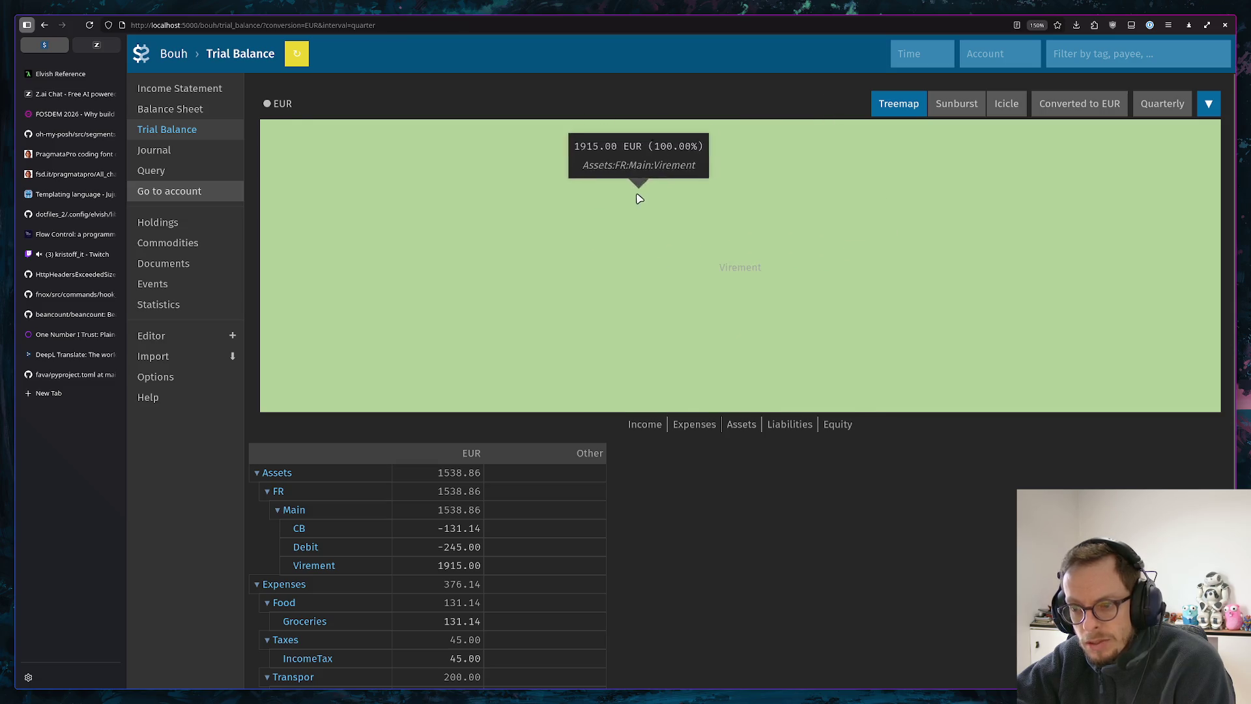
{"action": "left_click", "coordinate": [949, 107]}
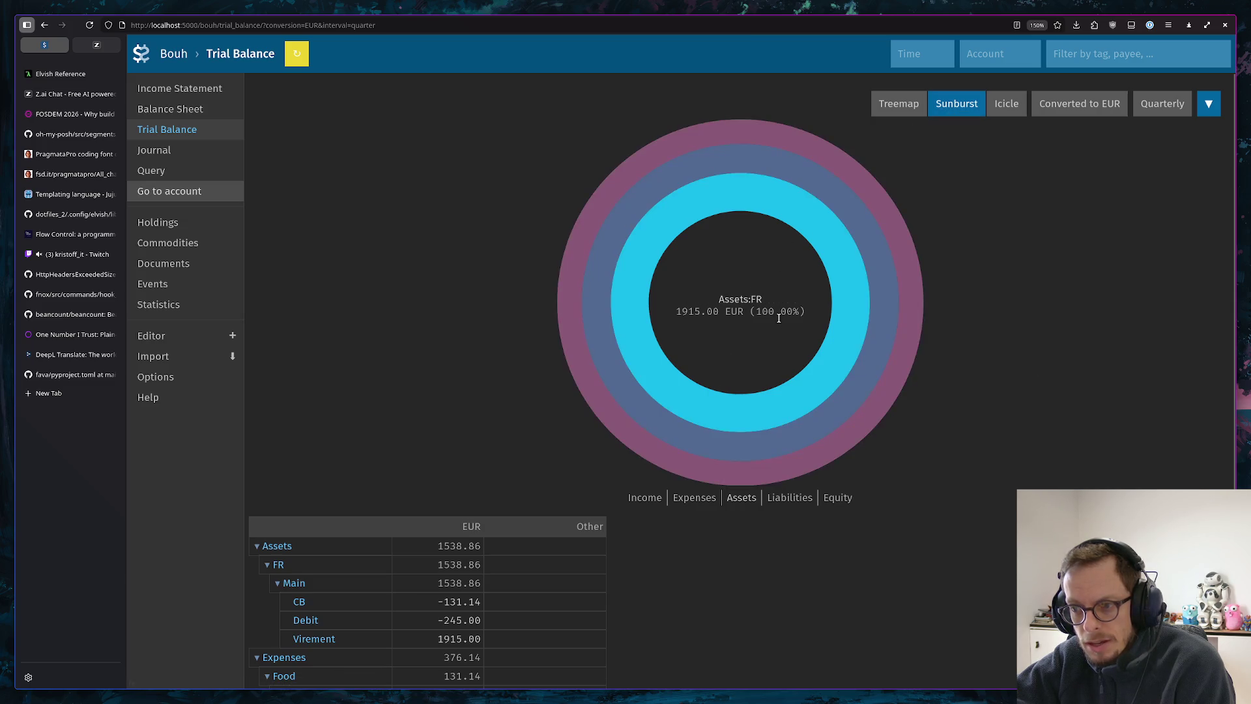
{"action": "mouse_move", "coordinate": [868, 228]}
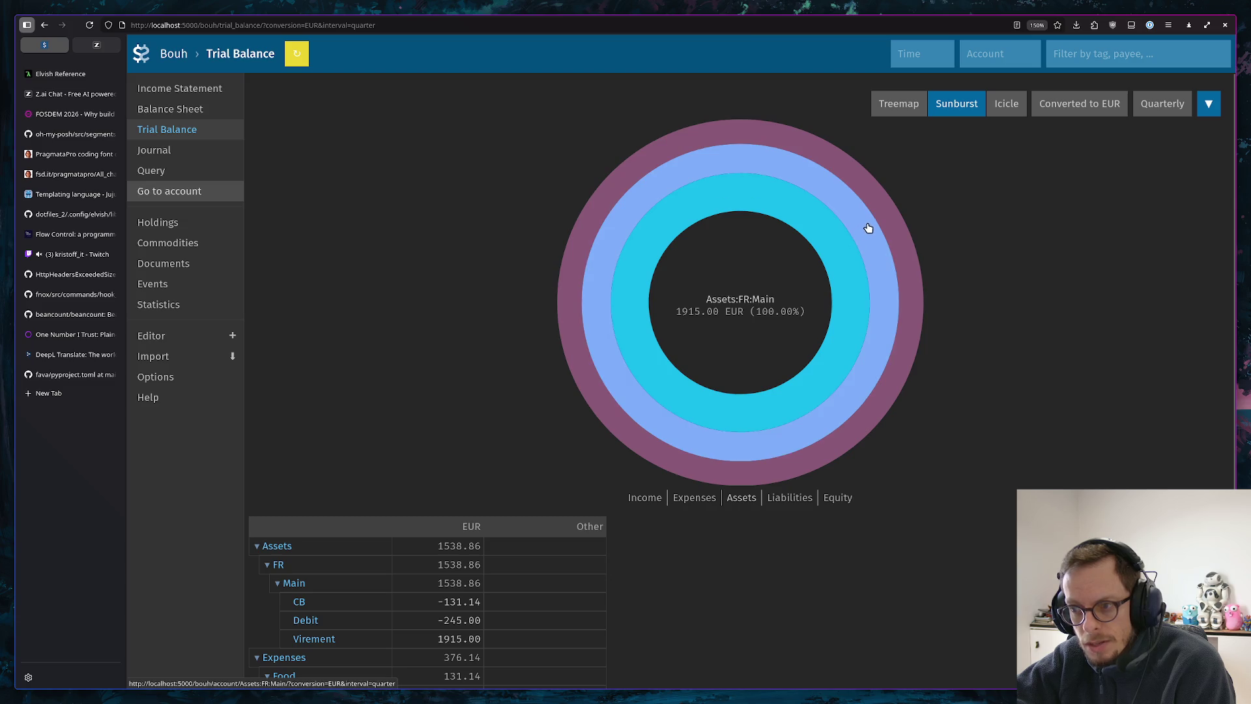
{"action": "left_click", "coordinate": [1004, 103]}
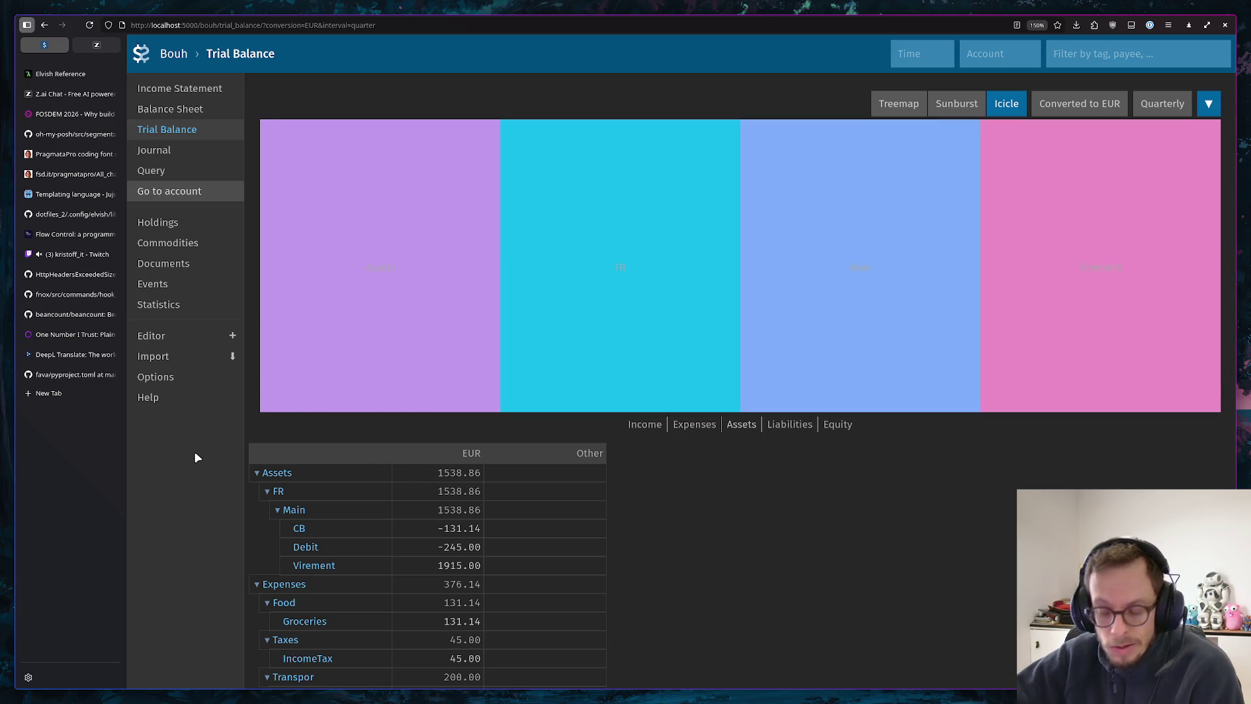
Read the chat's reply on why Assets keep FR, then start a new browser tab
{"action": "left_click", "coordinate": [96, 46]}
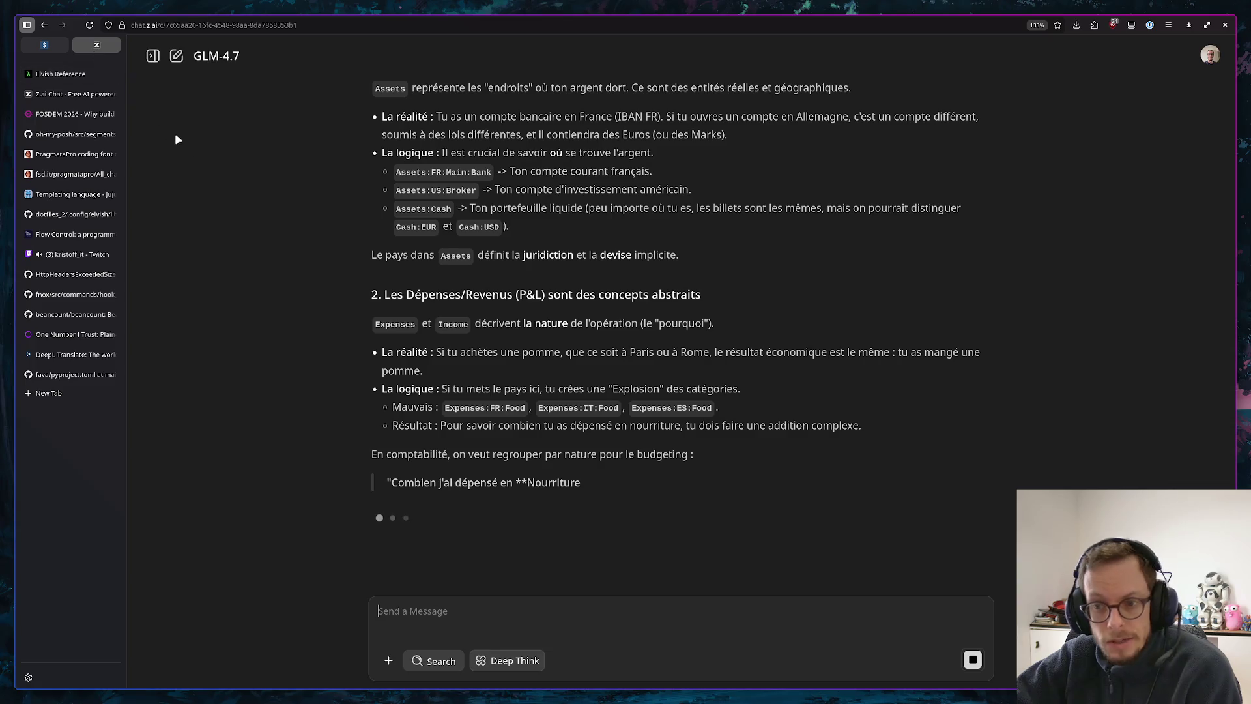
{"action": "scroll", "coordinate": [569, 293], "scroll_direction": "up", "scroll_amount": 5}
{"action": "scroll", "coordinate": [568, 293], "scroll_direction": "down", "scroll_amount": 4}
{"action": "scroll", "coordinate": [567, 286], "scroll_direction": "down", "scroll_amount": 1}
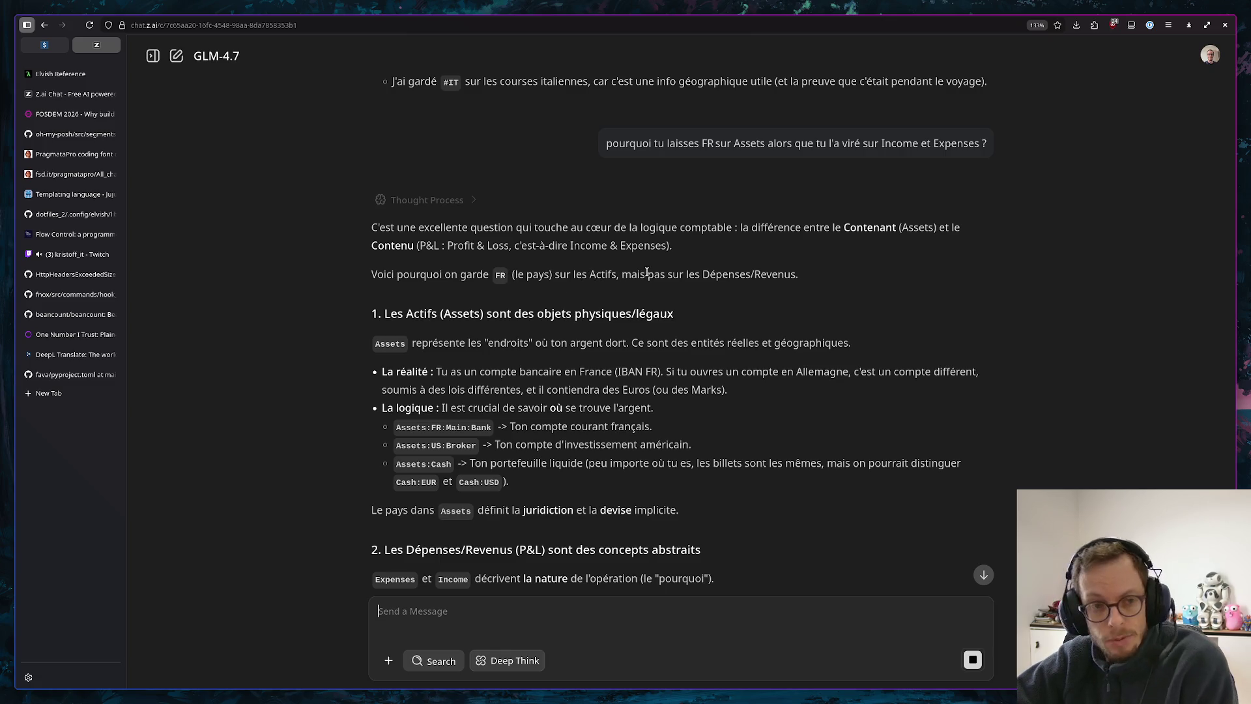
{"action": "scroll", "coordinate": [710, 274], "scroll_direction": "down", "scroll_amount": 2}
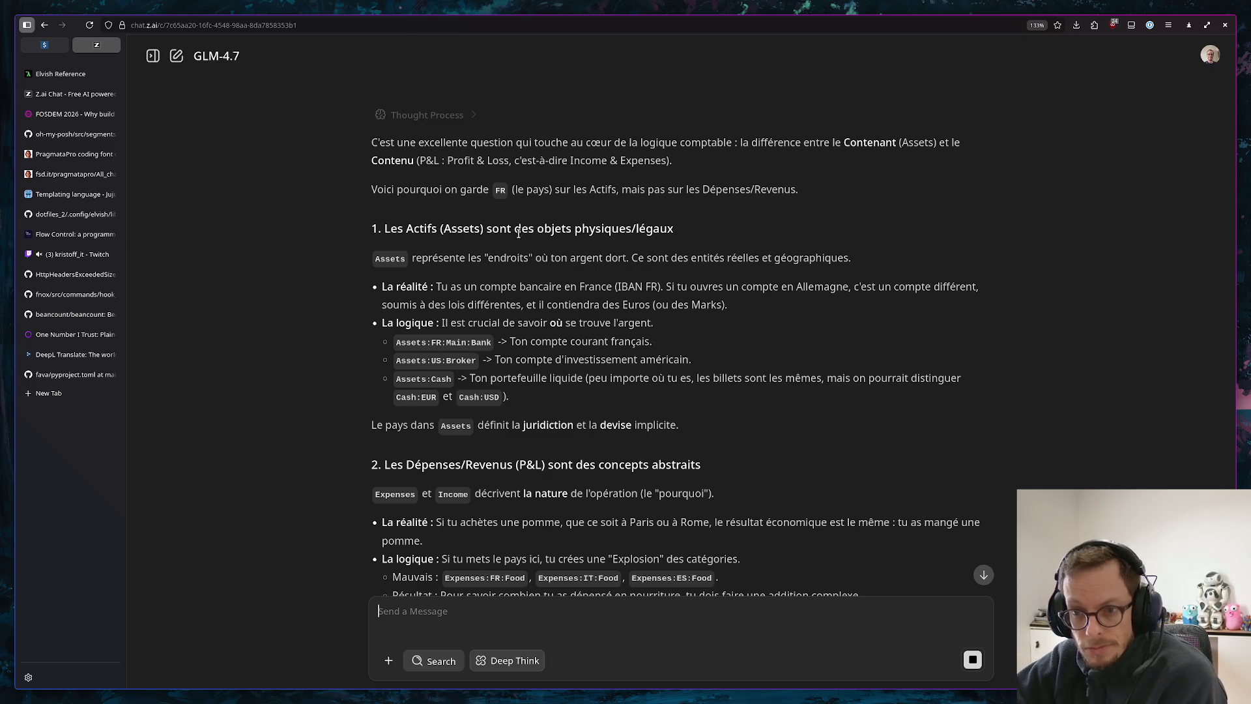
{"action": "left_click", "coordinate": [84, 392]}
{"action": "type", "text": "google.com/"}
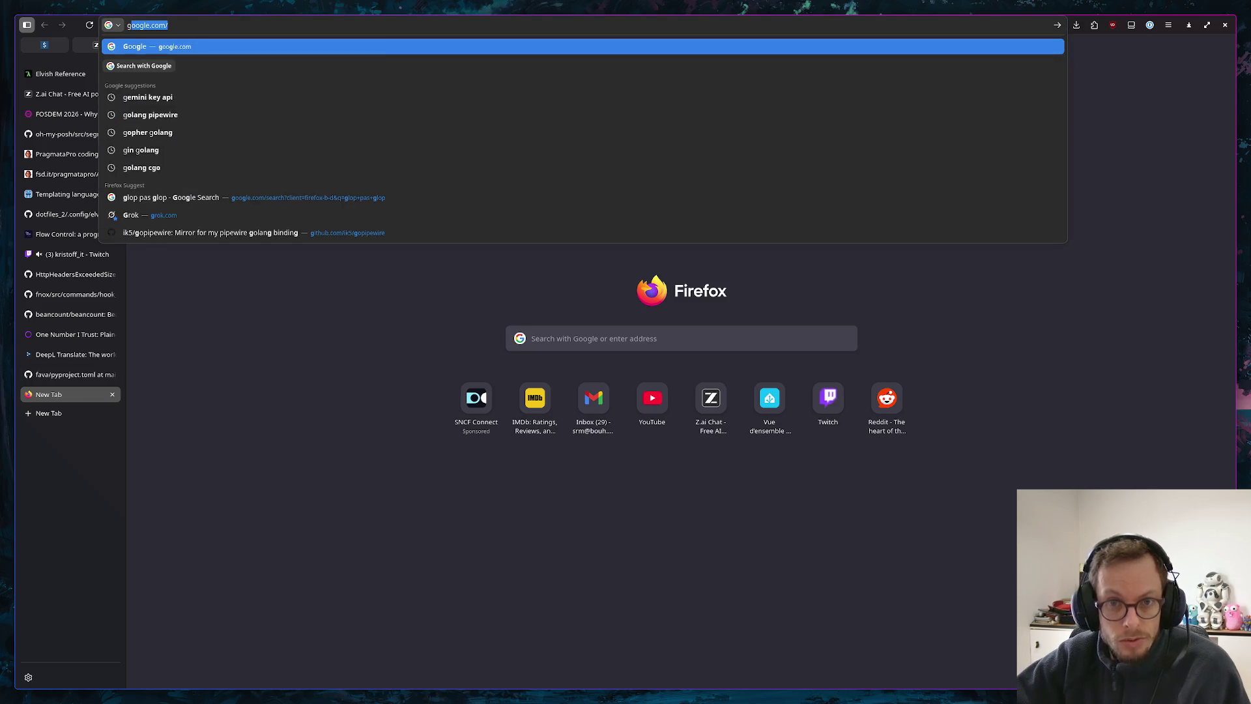
{"action": "type", "text": "o"}
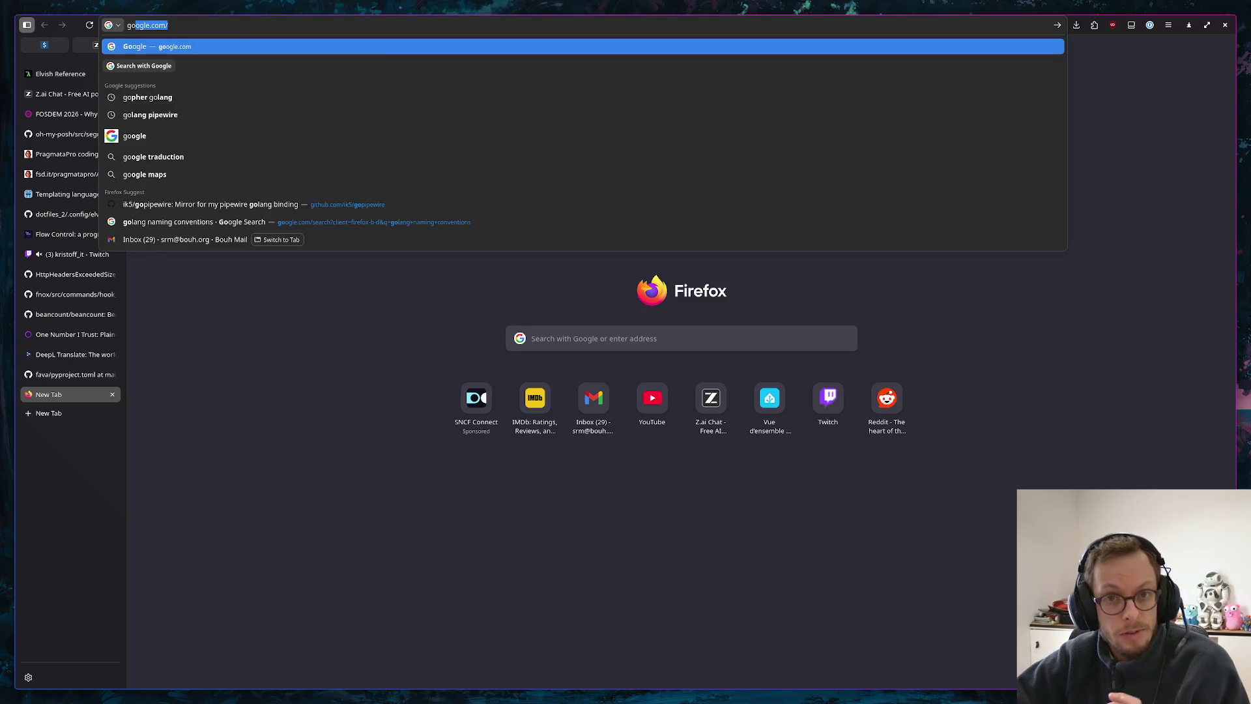
{"action": "key", "text": "Return"}
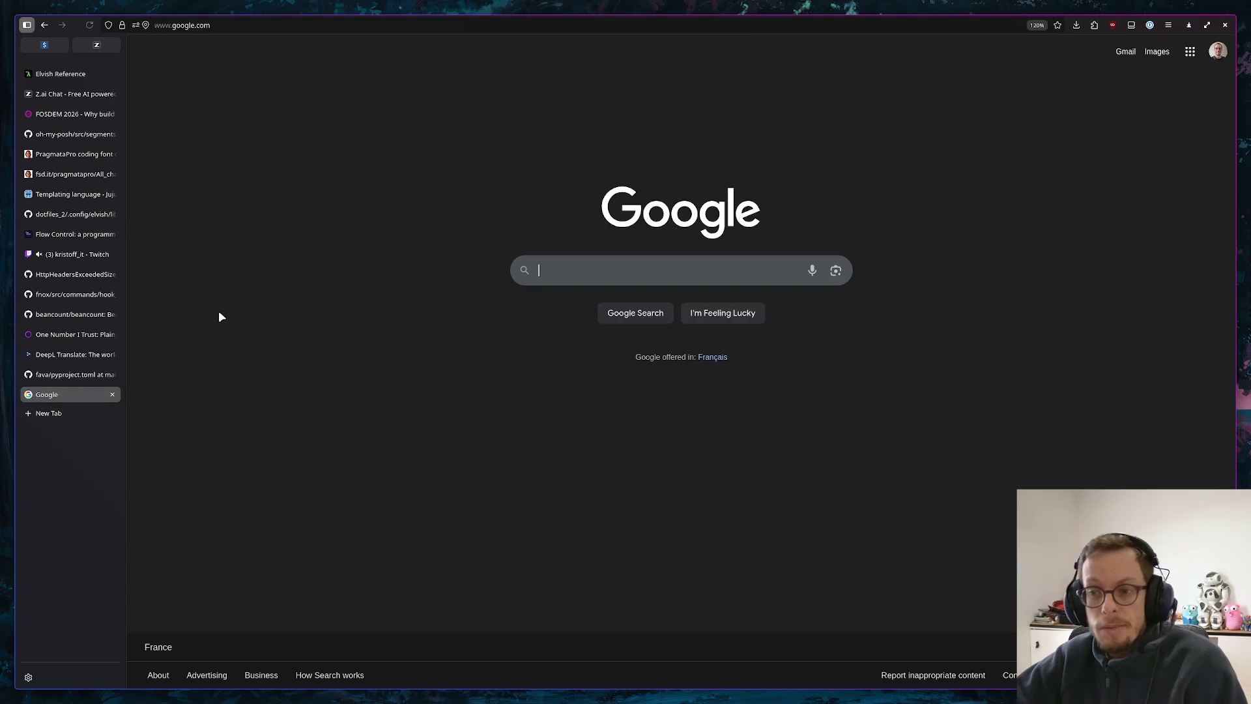
{"action": "left_click", "coordinate": [676, 272]}
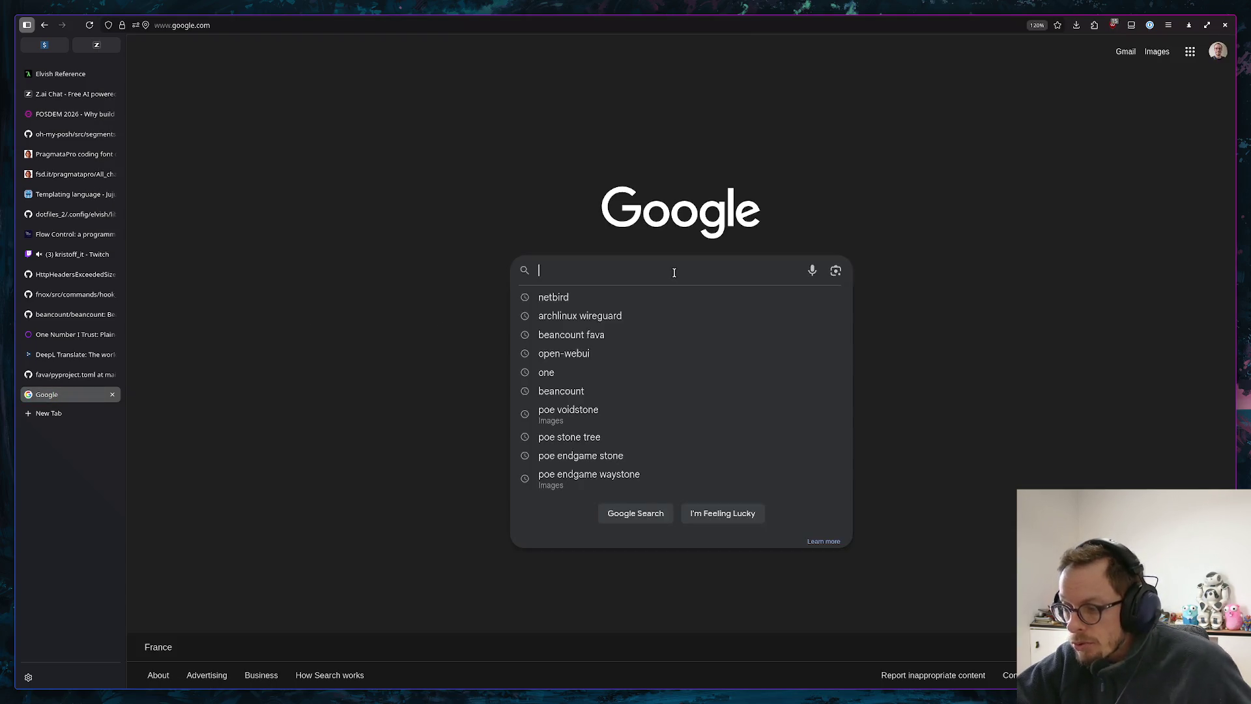
{"action": "type", "text": "test"}
{"action": "key", "text": "Return"}
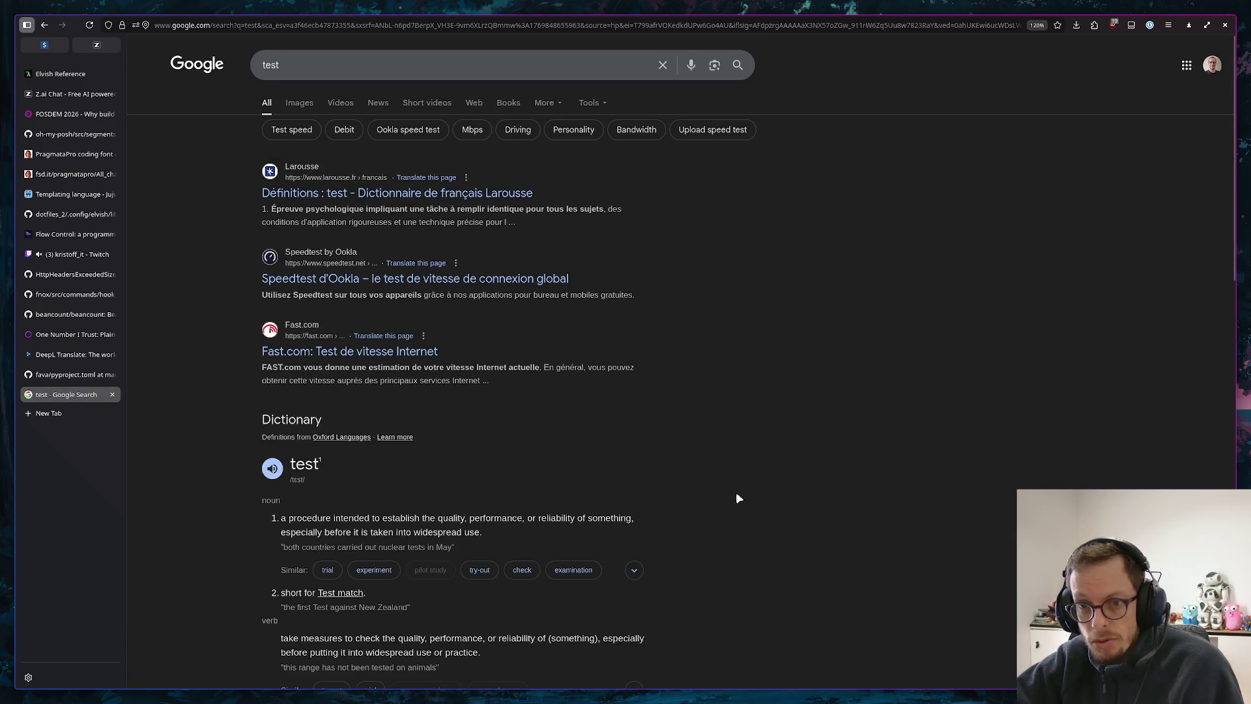
{"action": "scroll", "coordinate": [795, 360], "scroll_direction": "down", "scroll_amount": 2}
{"action": "scroll", "coordinate": [819, 386], "scroll_direction": "down", "scroll_amount": 3}
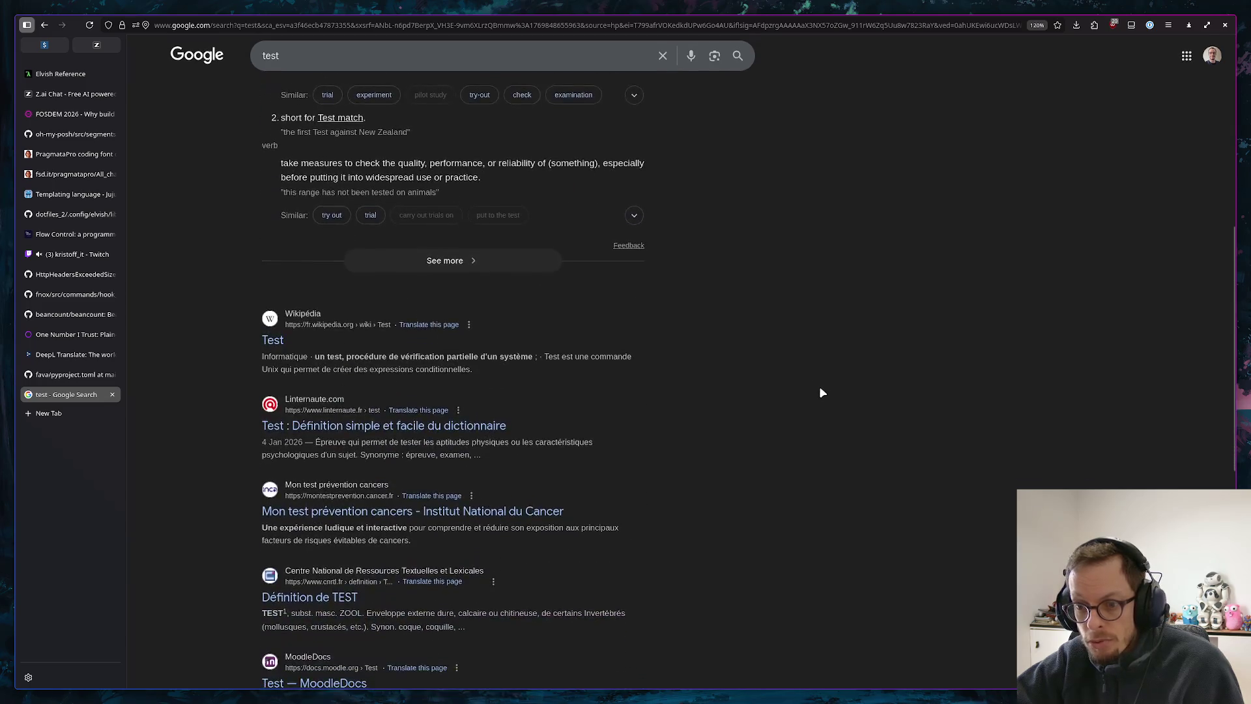
{"action": "scroll", "coordinate": [861, 302], "scroll_direction": "up", "scroll_amount": 5}
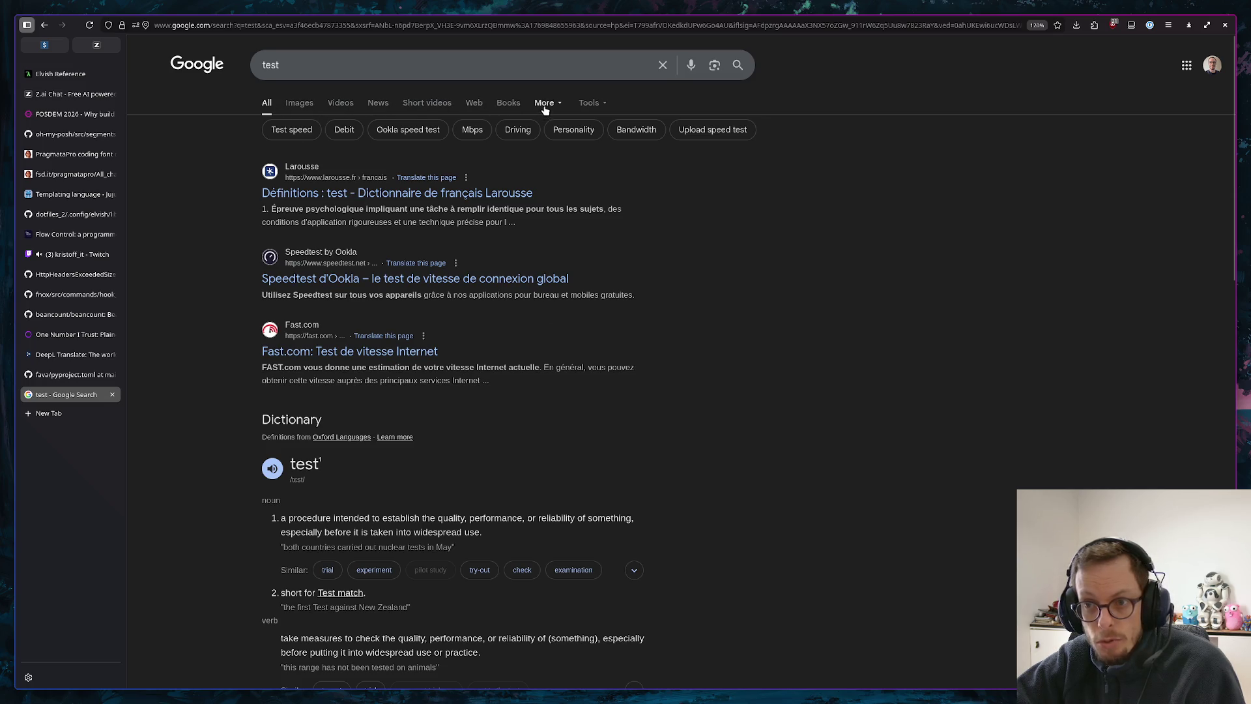
{"action": "left_click", "coordinate": [600, 104]}
{"action": "left_click", "coordinate": [647, 101]}
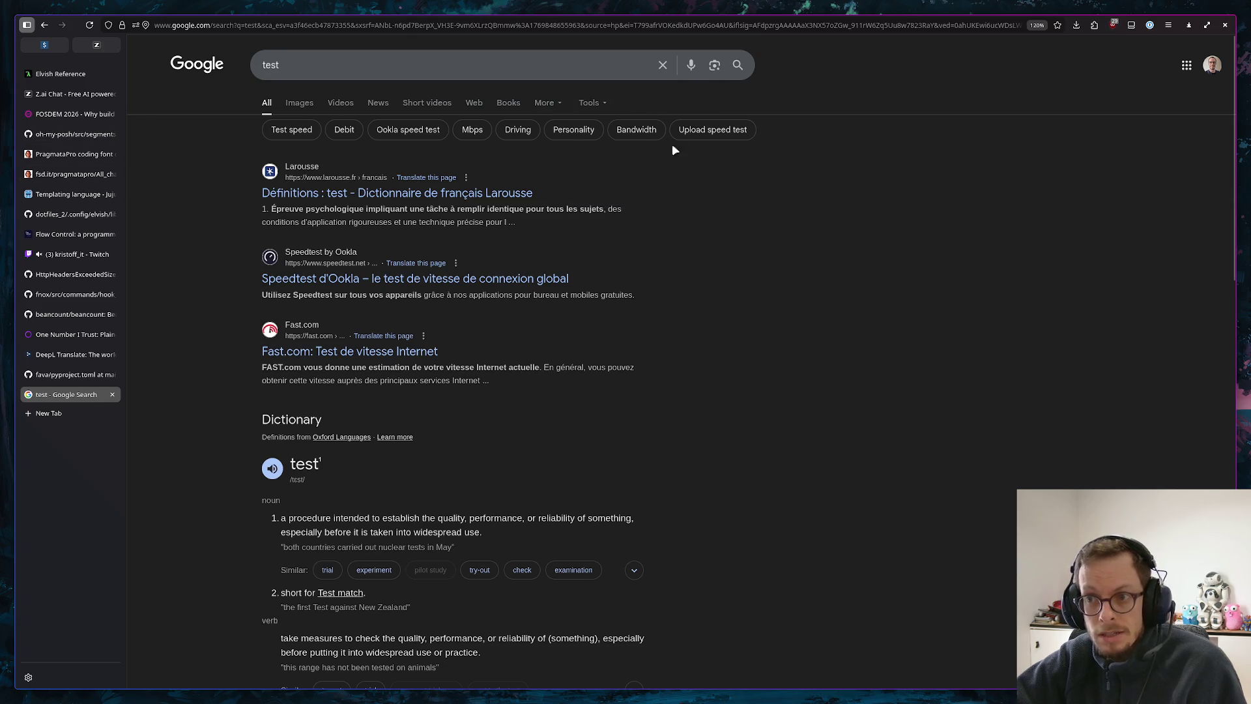
{"action": "left_click", "coordinate": [112, 394]}
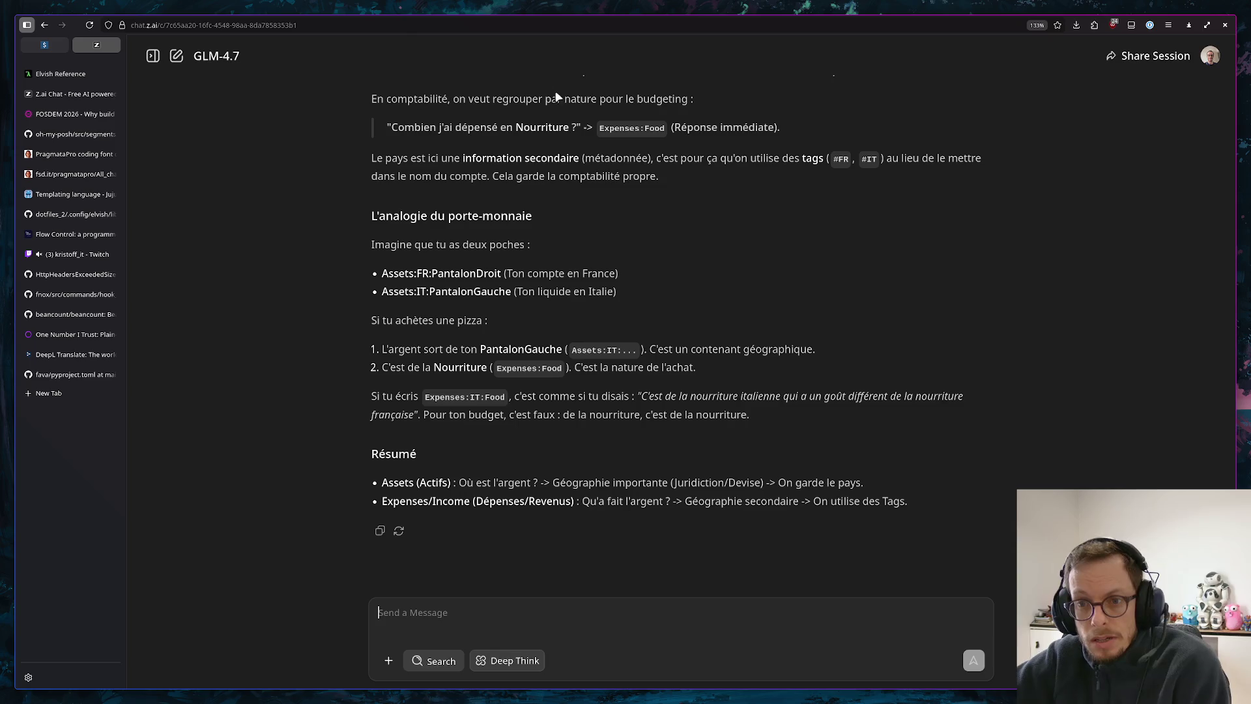
{"action": "scroll", "coordinate": [595, 186], "scroll_direction": "up", "scroll_amount": 5}
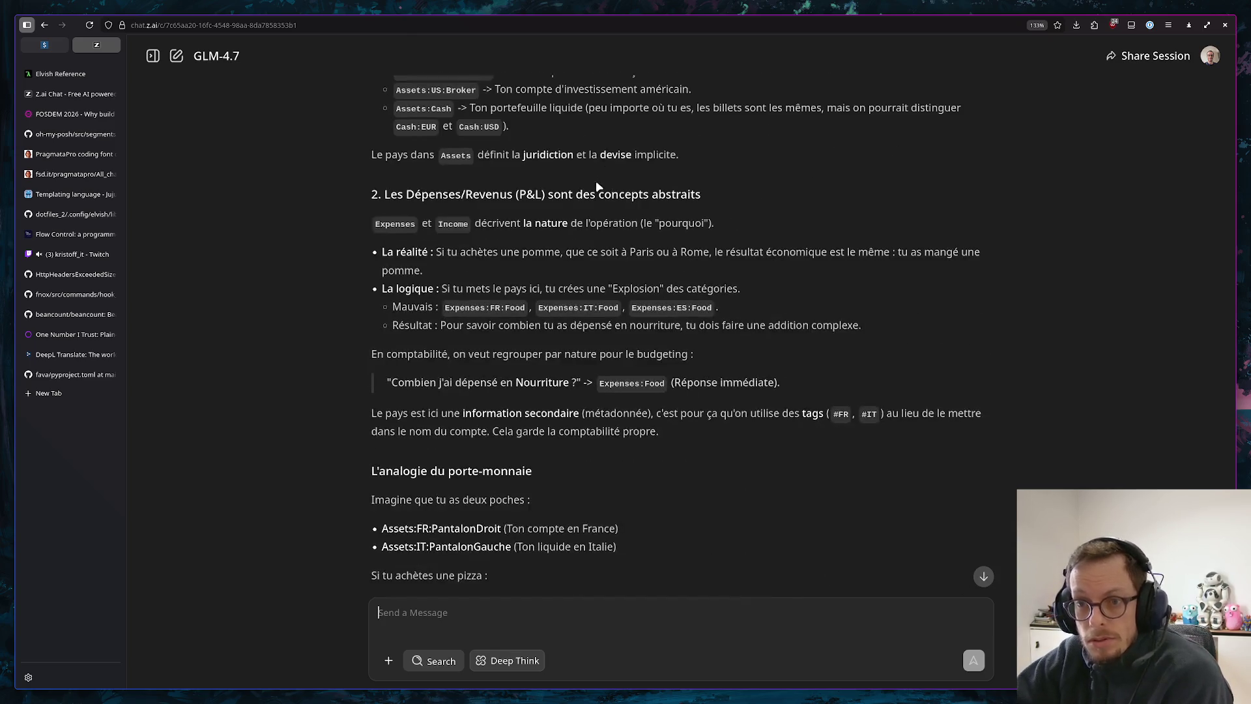
{"action": "scroll", "coordinate": [610, 201], "scroll_direction": "up", "scroll_amount": 6}
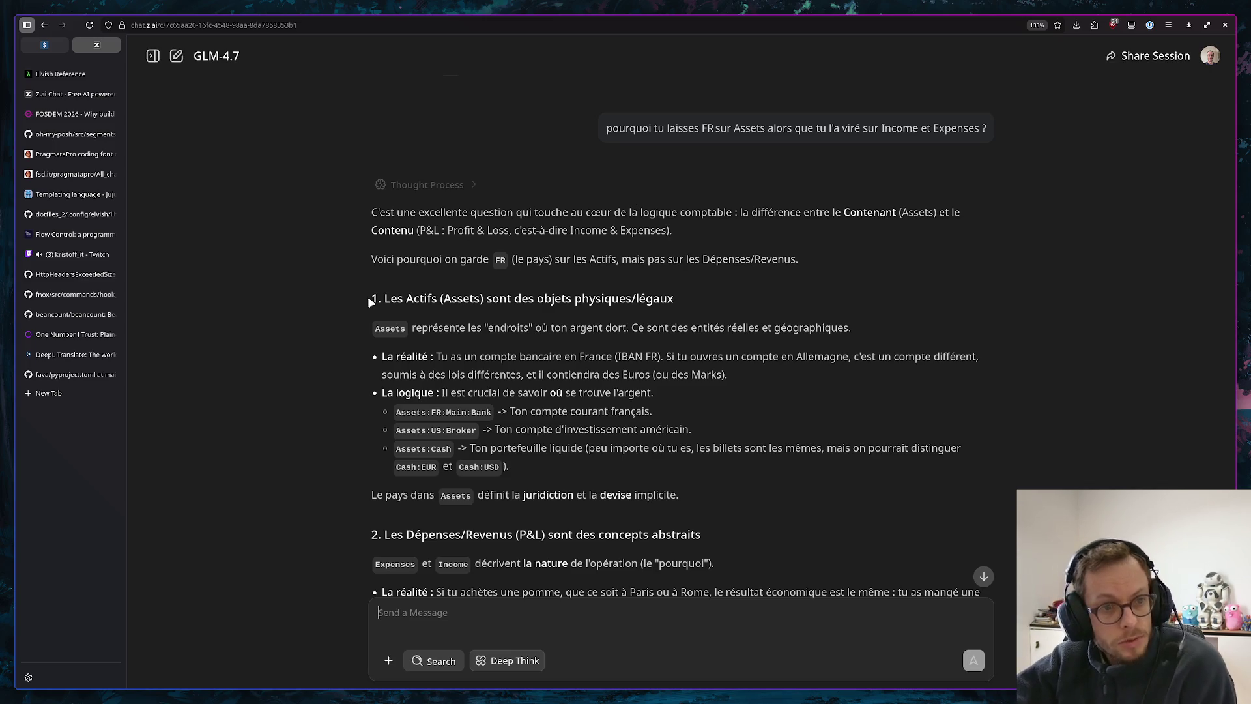
{"action": "left_click", "coordinate": [62, 392]}
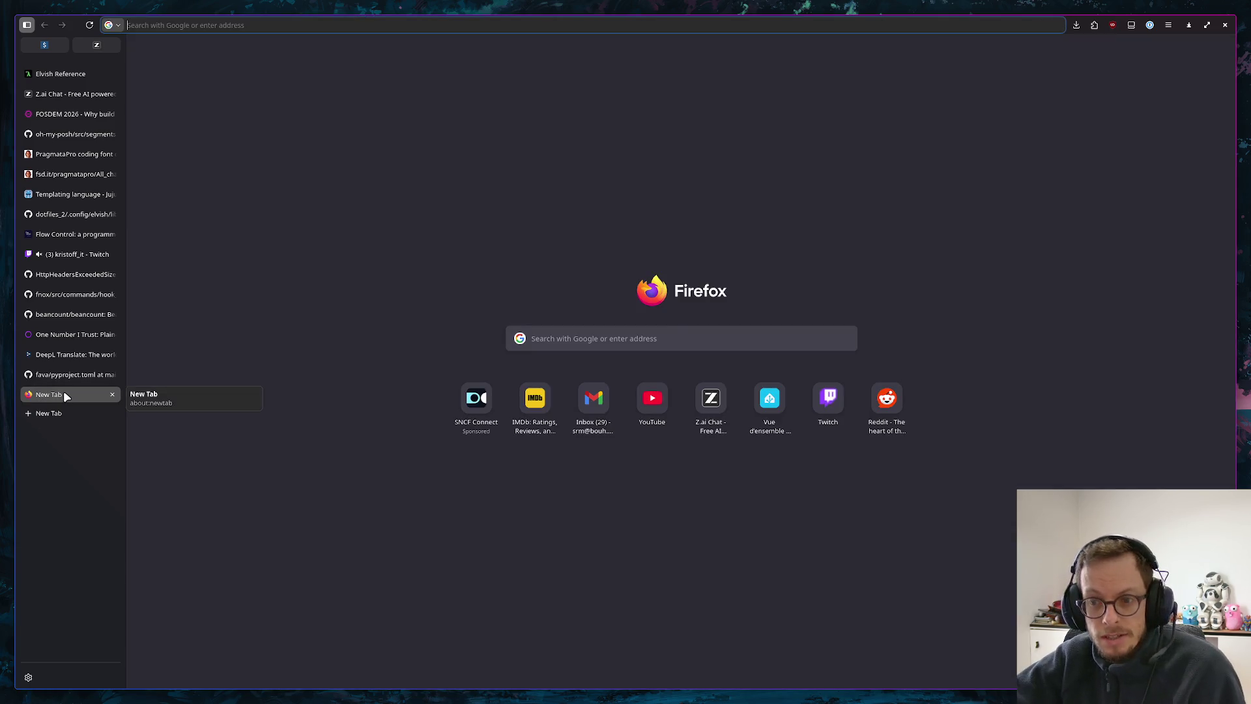
{"action": "type", "text": "google.com"}
Search Google for whether Beancount asset accounts may include the country, then return to the chat
{"action": "key", "text": "Return"}
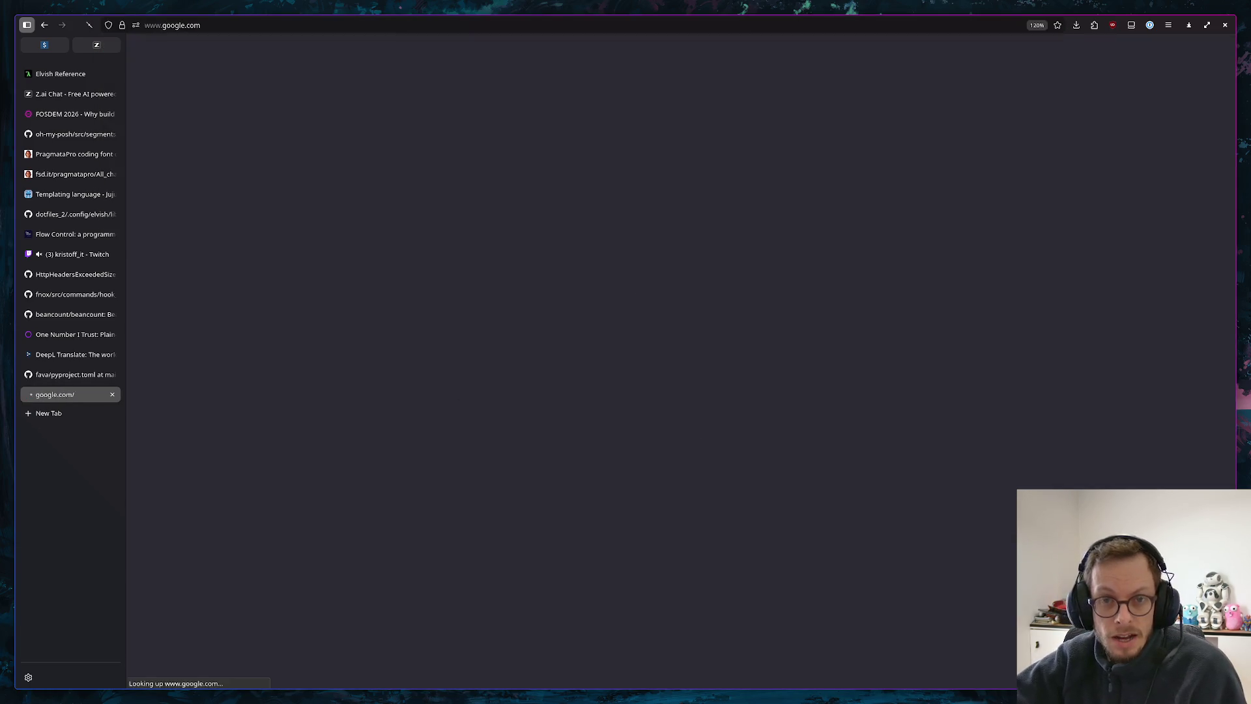
{"action": "left_click", "coordinate": [591, 270]}
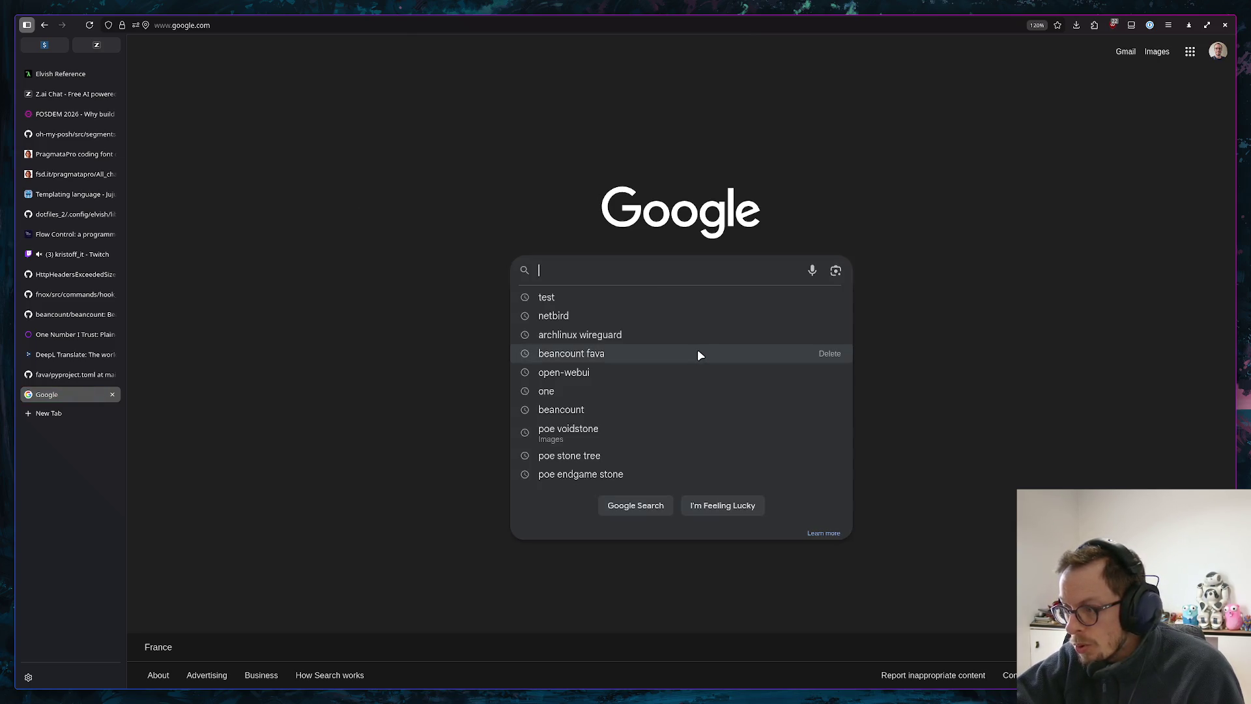
{"action": "type", "text": "c'est valab t"}
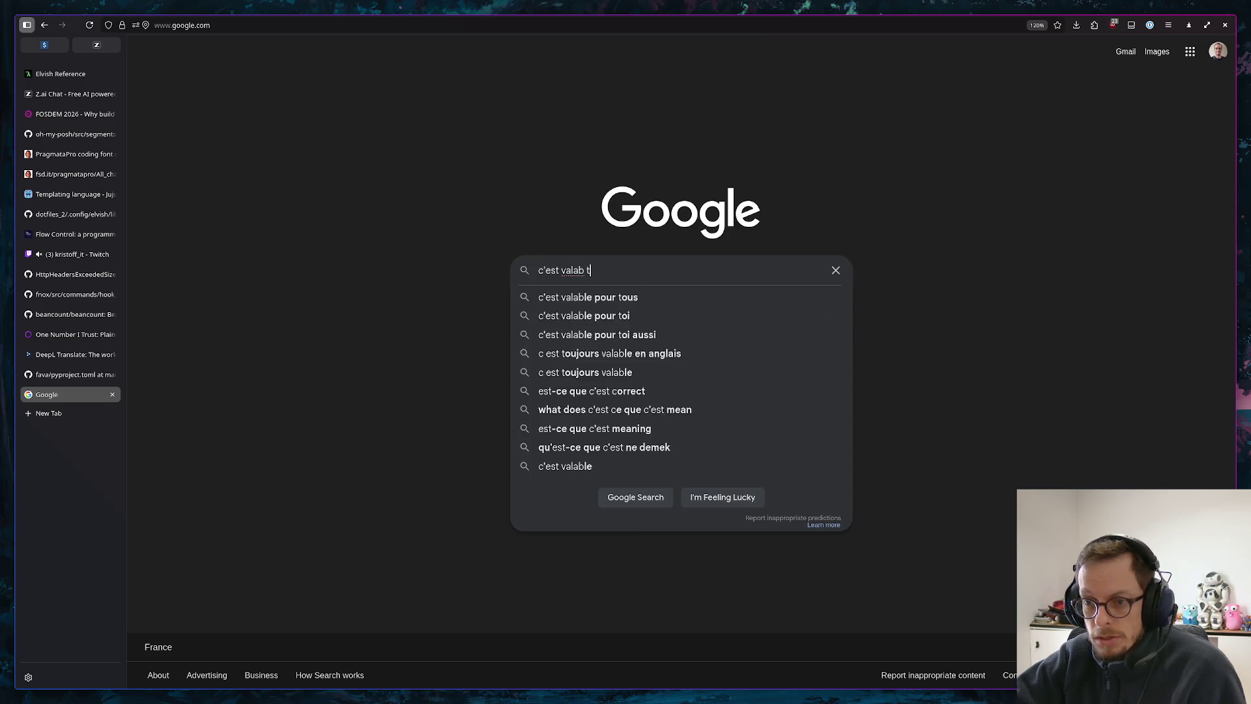
{"action": "key", "text": "BackSpace"}
{"action": "key", "text": "BackSpace"}
{"action": "type", "text": "le en bea"}
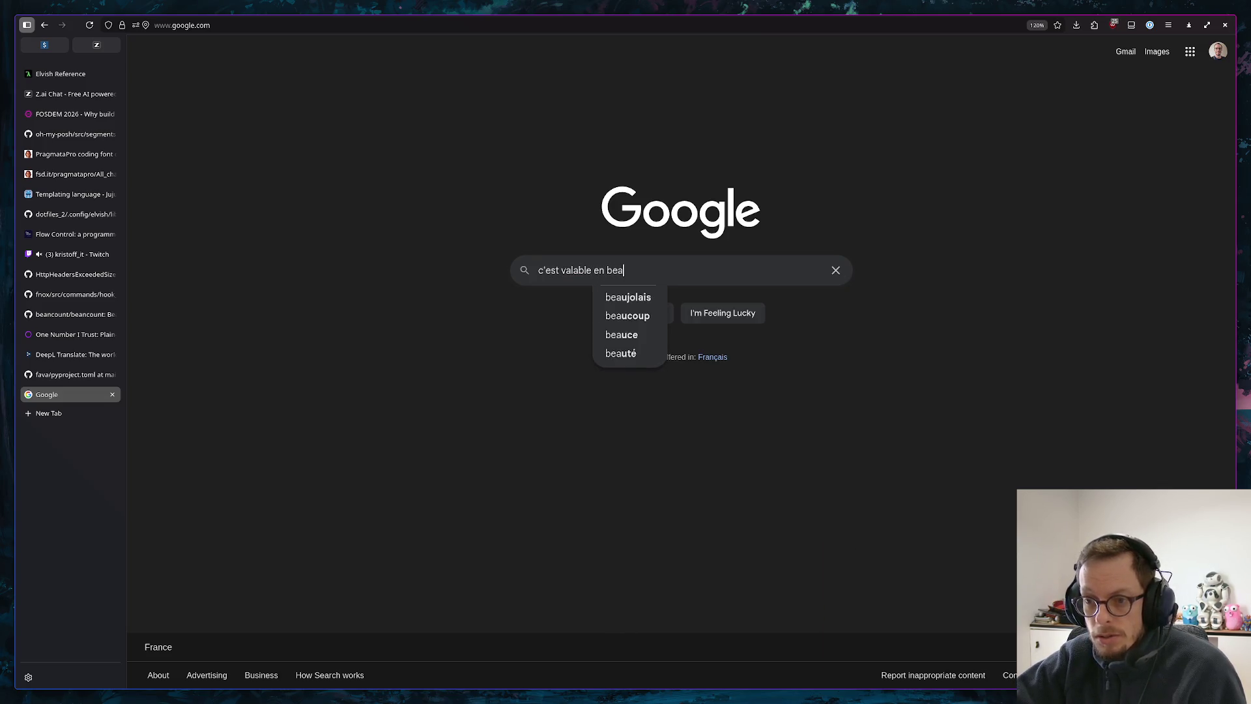
{"action": "type", "text": "ncount de"}
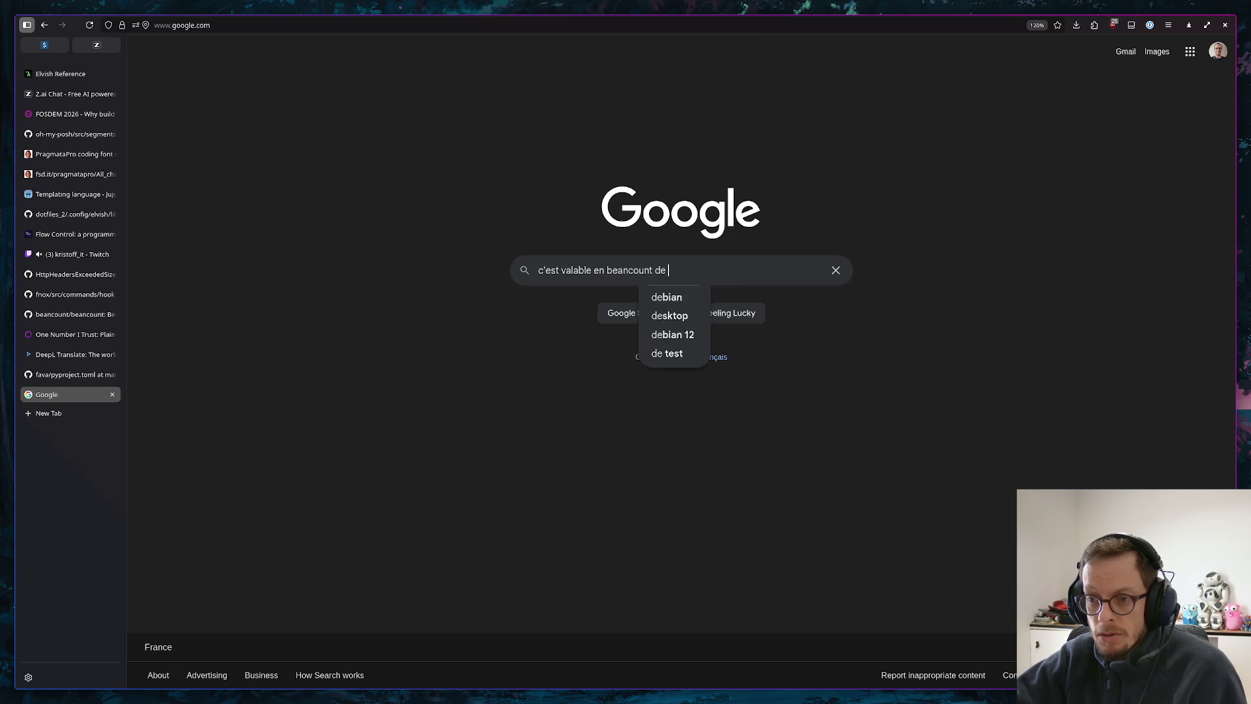
{"action": "type", "text": " mettre le pay "}
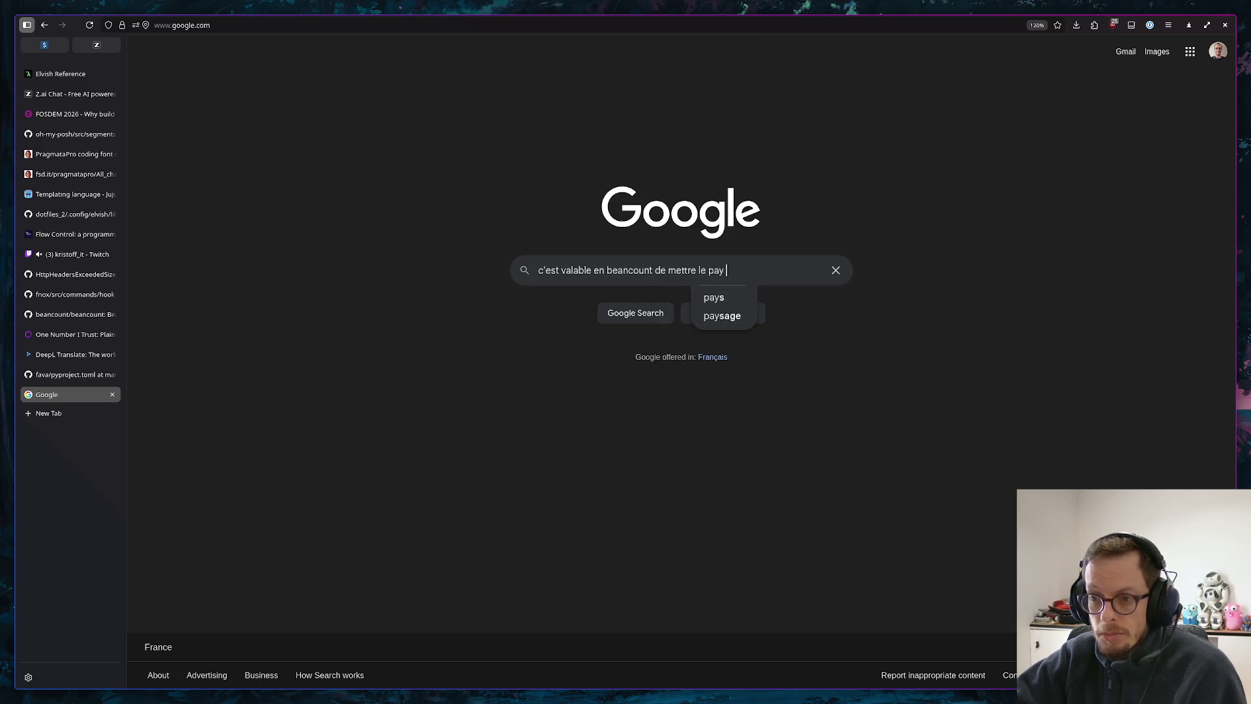
{"action": "type", "text": "dans les ass"}
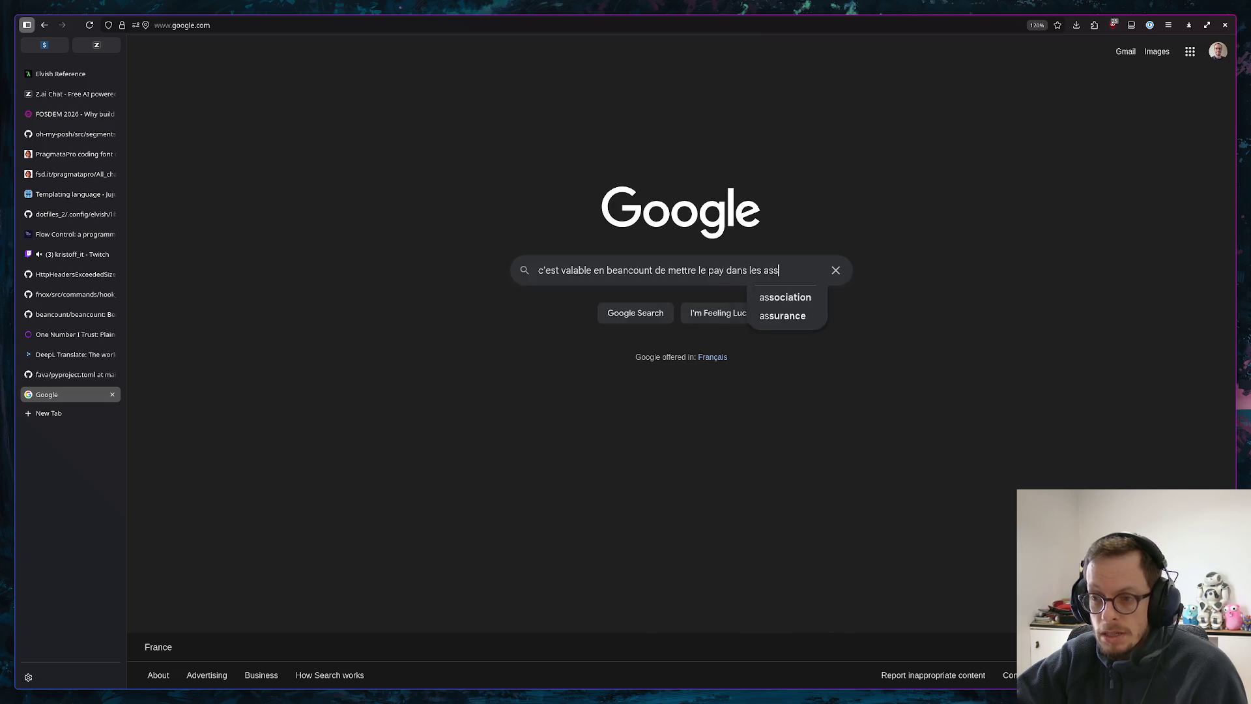
{"action": "type", "text": "ets ?"}
{"action": "key", "text": "Return"}
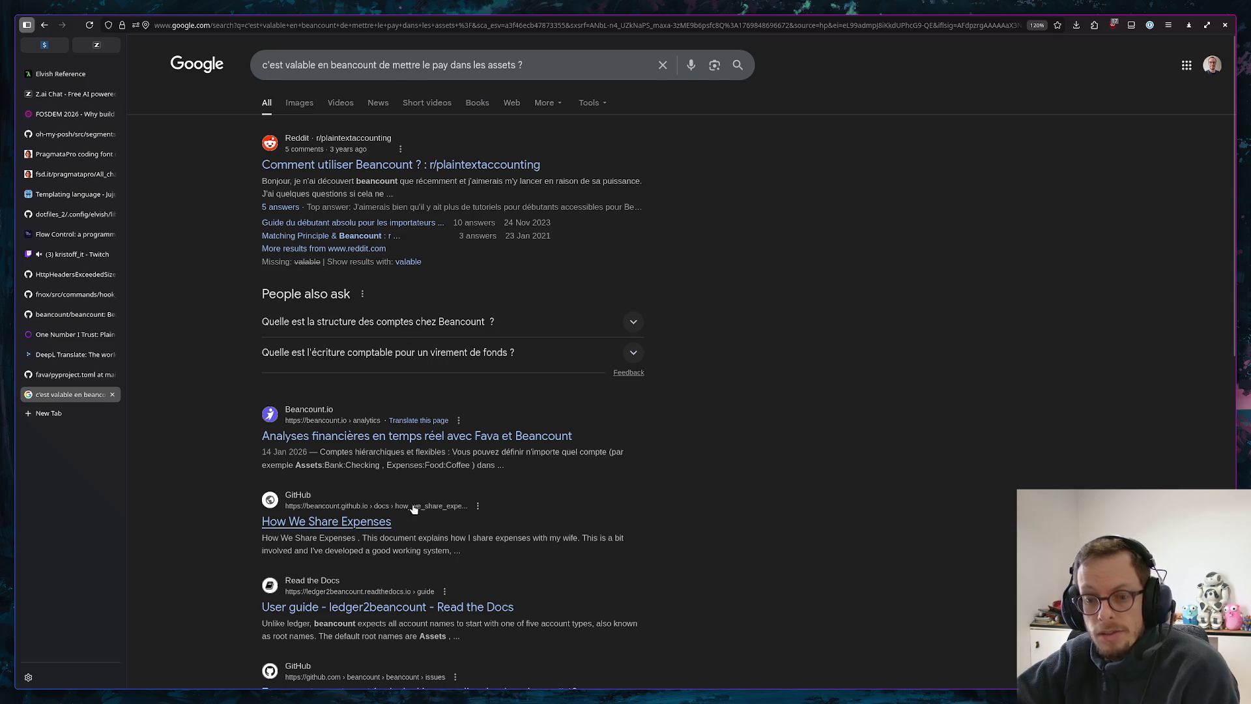
{"action": "scroll", "coordinate": [685, 412], "scroll_direction": "down", "scroll_amount": 6}
{"action": "scroll", "coordinate": [828, 414], "scroll_direction": "down", "scroll_amount": 1}
{"action": "scroll", "coordinate": [823, 406], "scroll_direction": "up", "scroll_amount": 7}
{"action": "scroll", "coordinate": [823, 404], "scroll_direction": "up", "scroll_amount": 1}
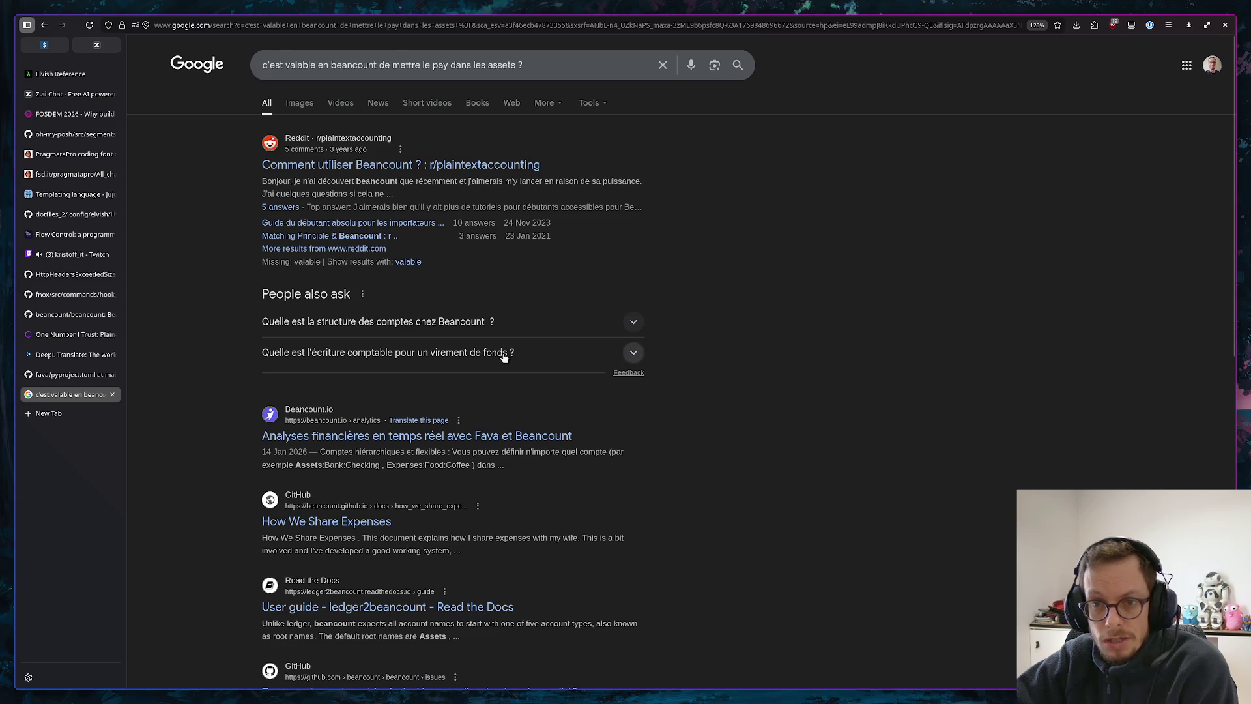
{"action": "mouse_move", "coordinate": [60, 74]}
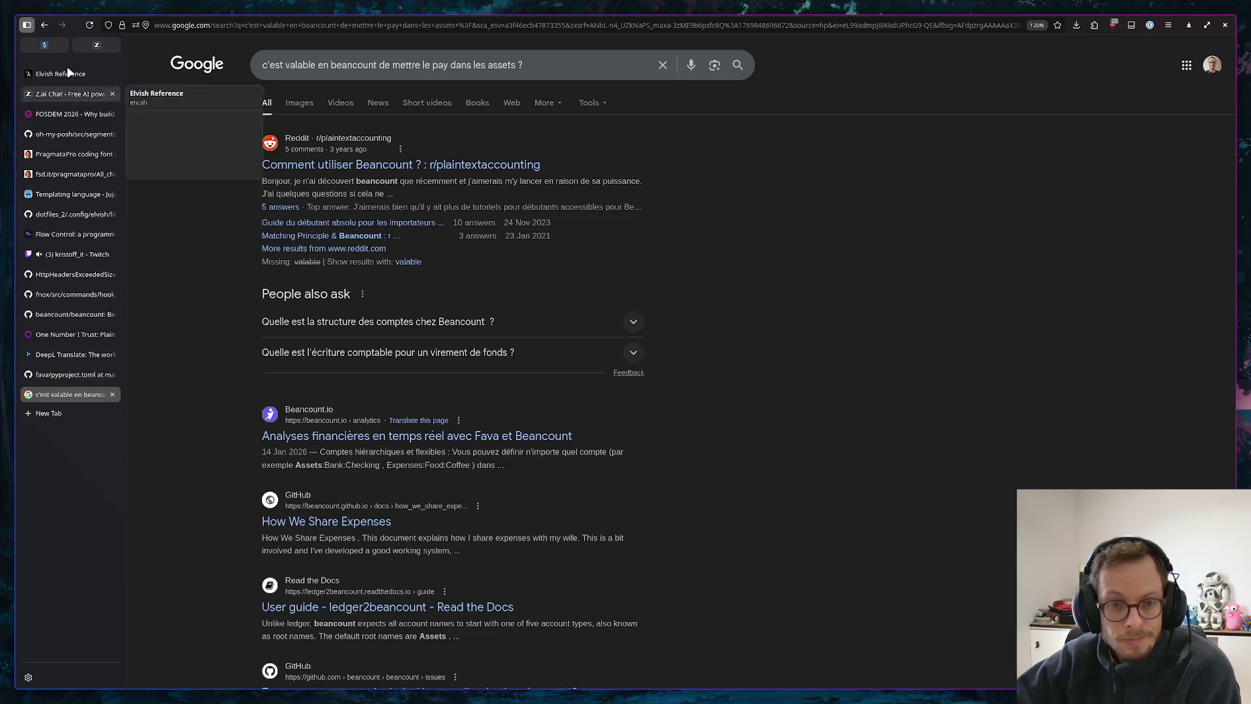
{"action": "left_click", "coordinate": [96, 44]}
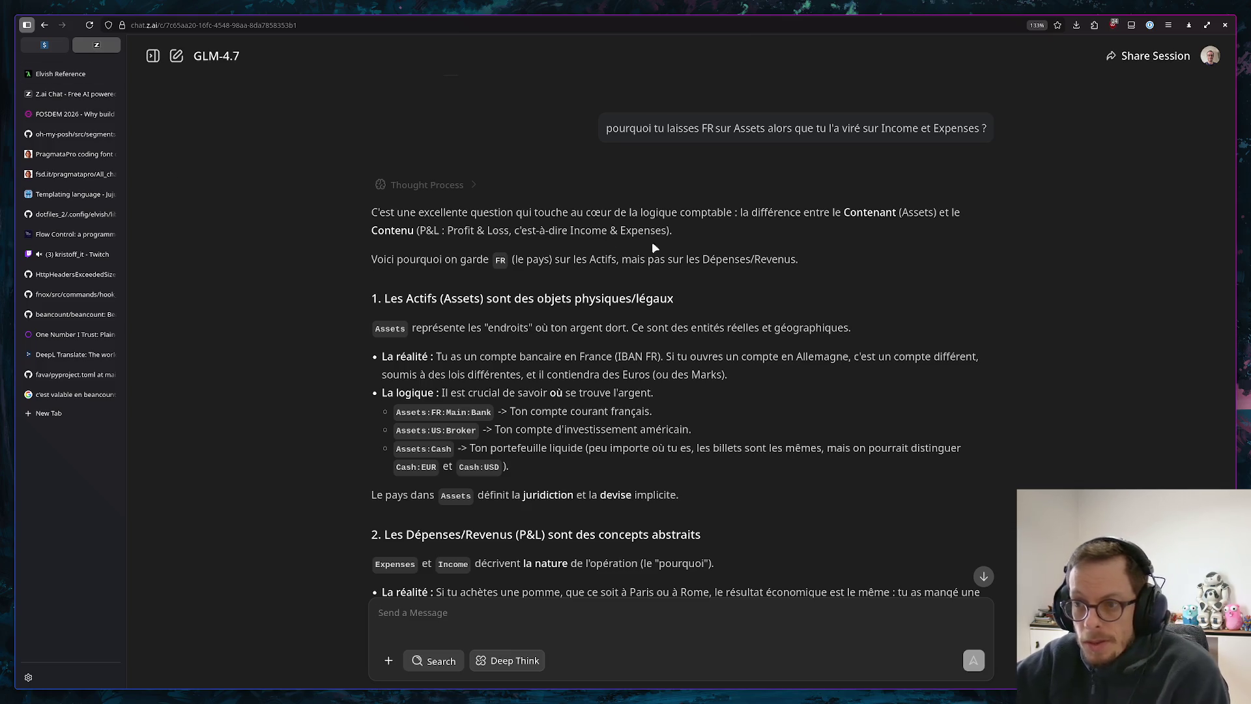
{"action": "scroll", "coordinate": [630, 272], "scroll_direction": "down", "scroll_amount": 1}
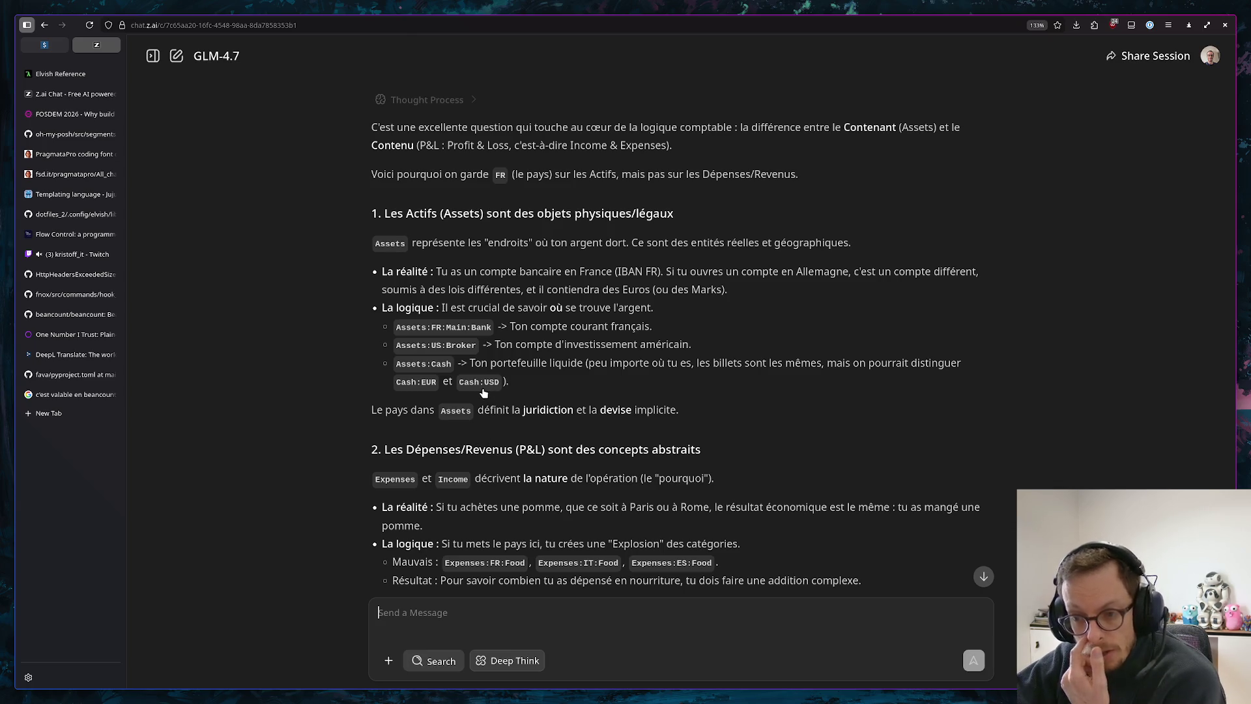
{"action": "scroll", "coordinate": [503, 427], "scroll_direction": "down", "scroll_amount": 3}
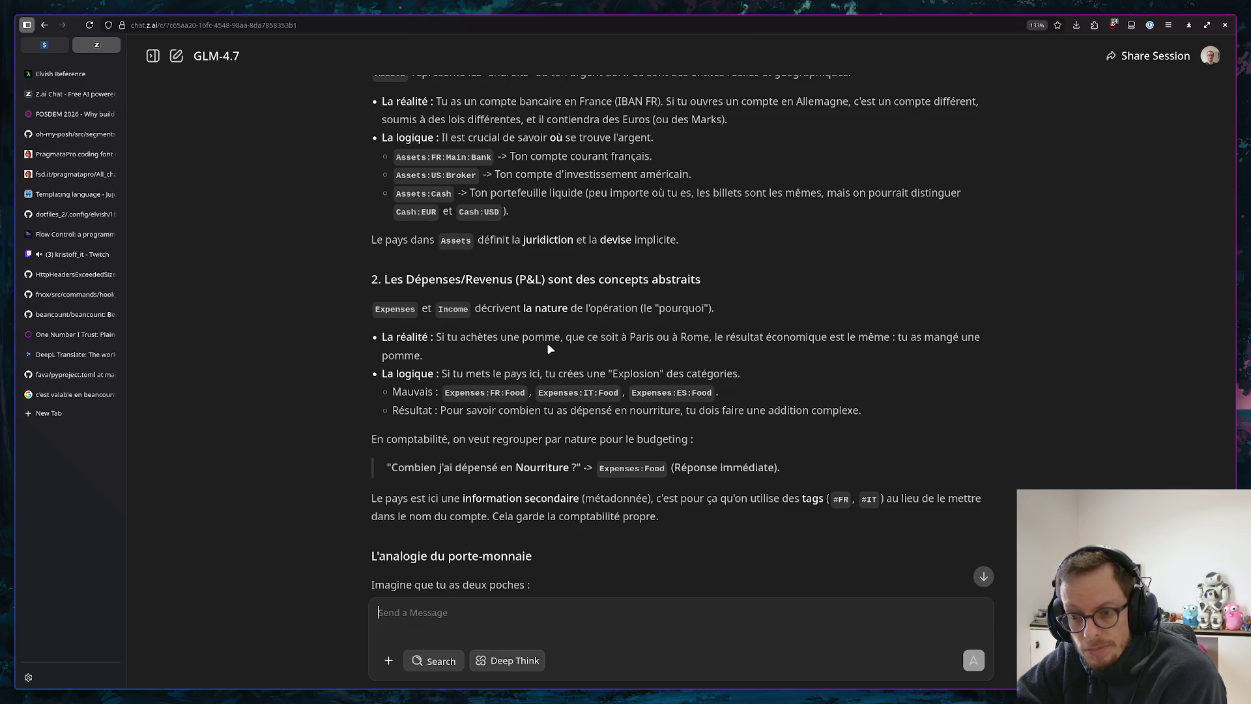
{"action": "scroll", "coordinate": [563, 390], "scroll_direction": "down", "scroll_amount": 2}
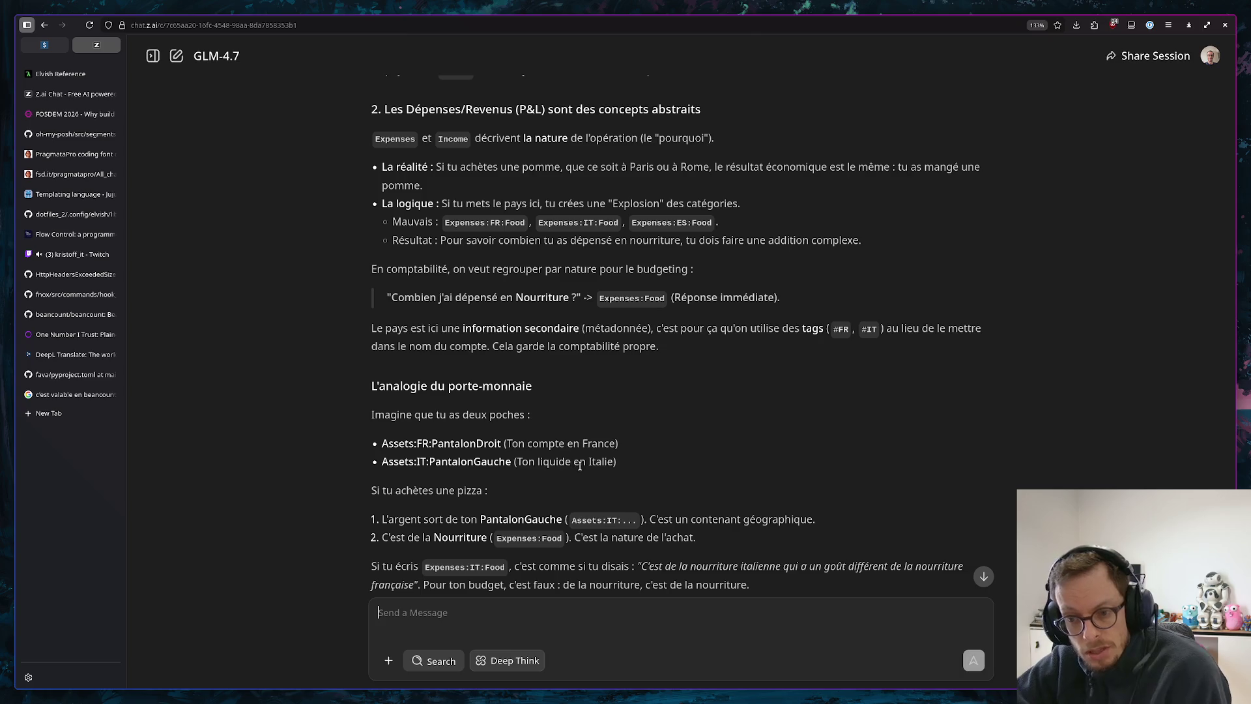
{"action": "scroll", "coordinate": [557, 453], "scroll_direction": "down", "scroll_amount": 1}
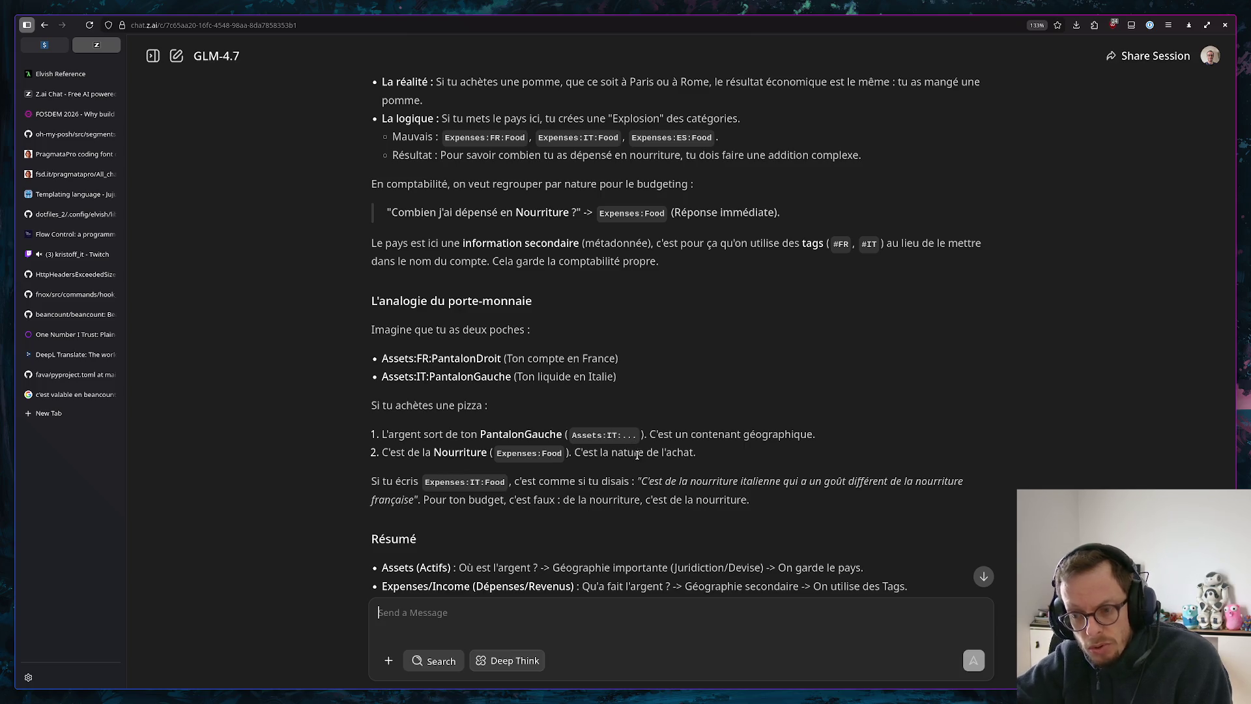
{"action": "scroll", "coordinate": [637, 454], "scroll_direction": "down", "scroll_amount": 2}
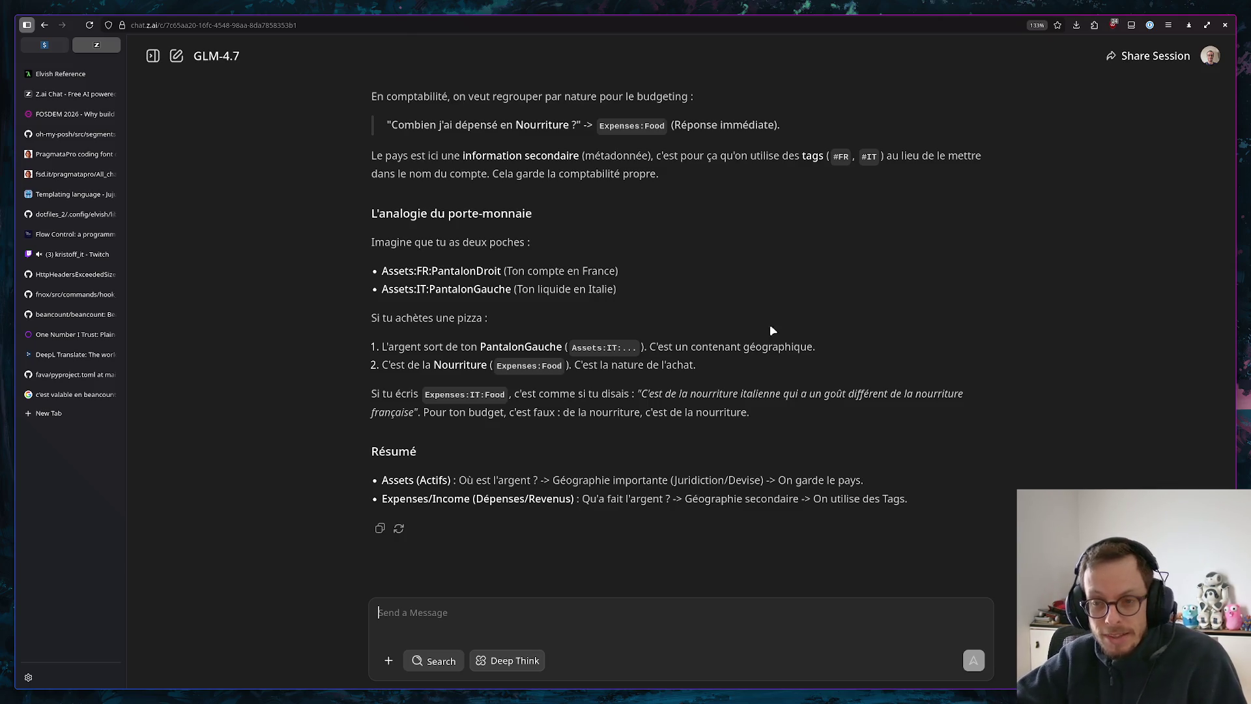
Glance at Fava and the Z.ai chat, then switch to the Helix ledger workspace
{"action": "key", "text": "ctrl+shift+Tab"}
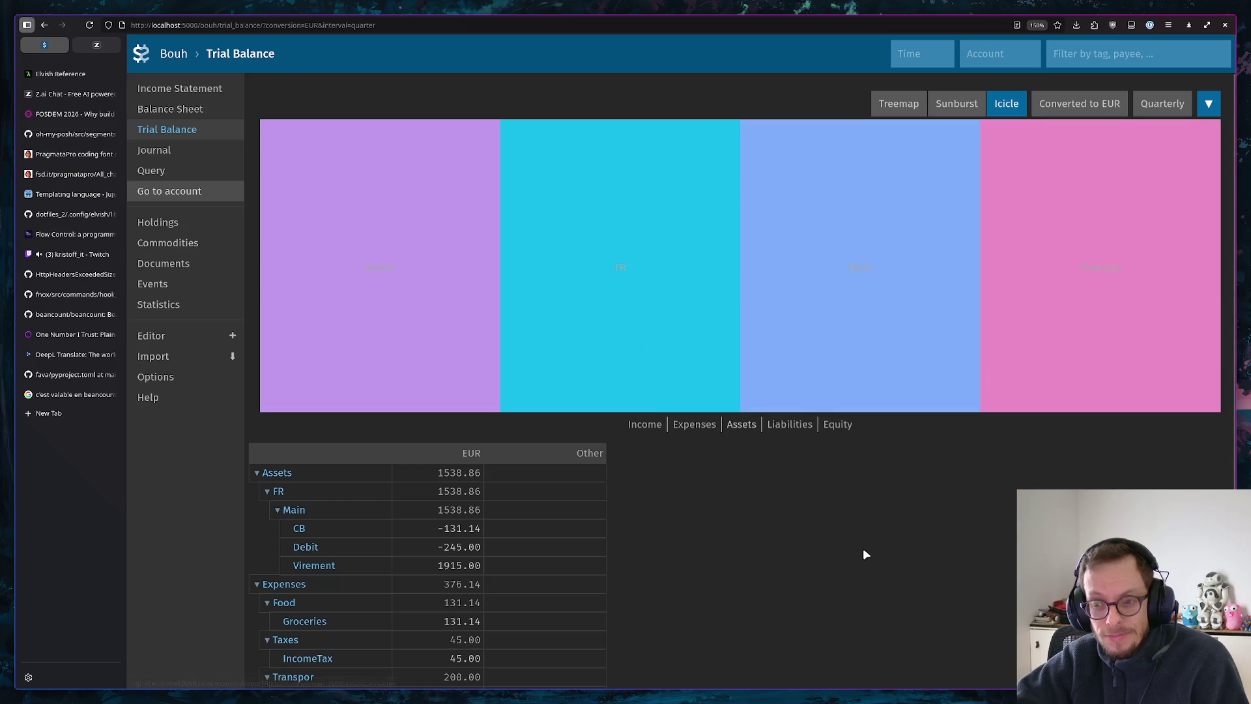
{"action": "left_click", "coordinate": [96, 46]}
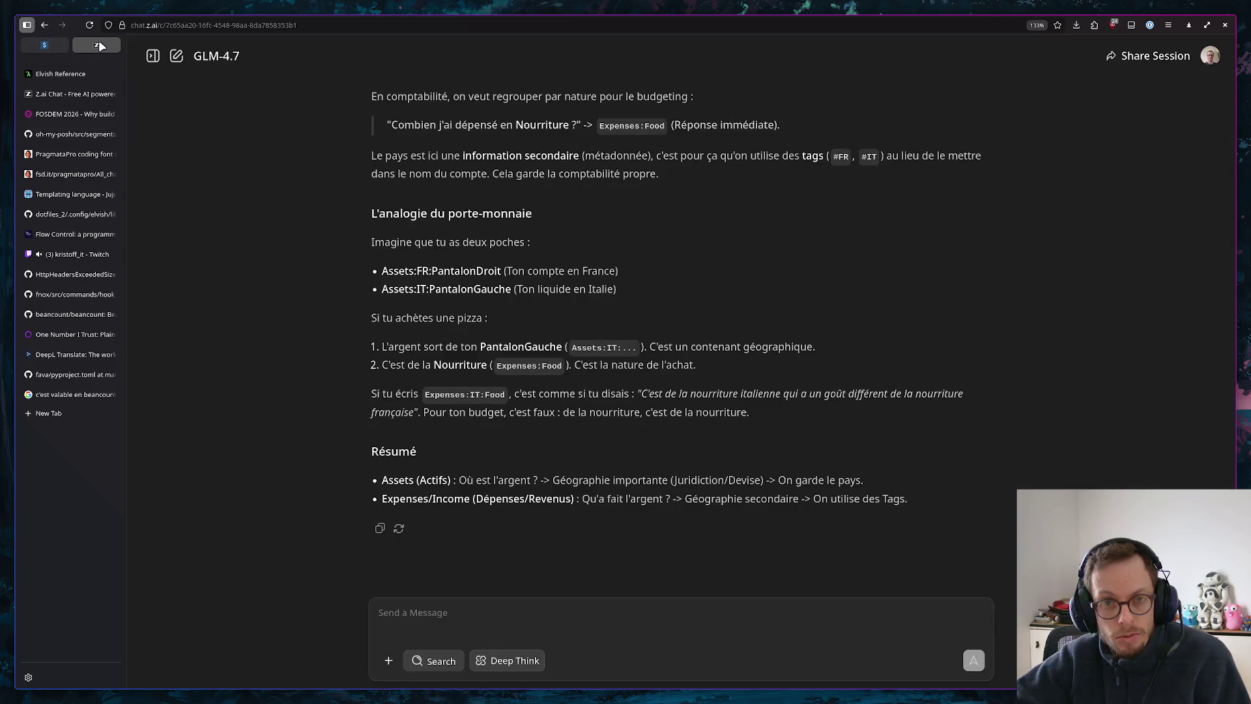
{"action": "scroll", "coordinate": [590, 471], "scroll_direction": "up", "scroll_amount": 5}
{"action": "scroll", "coordinate": [594, 423], "scroll_direction": "down", "scroll_amount": 5}
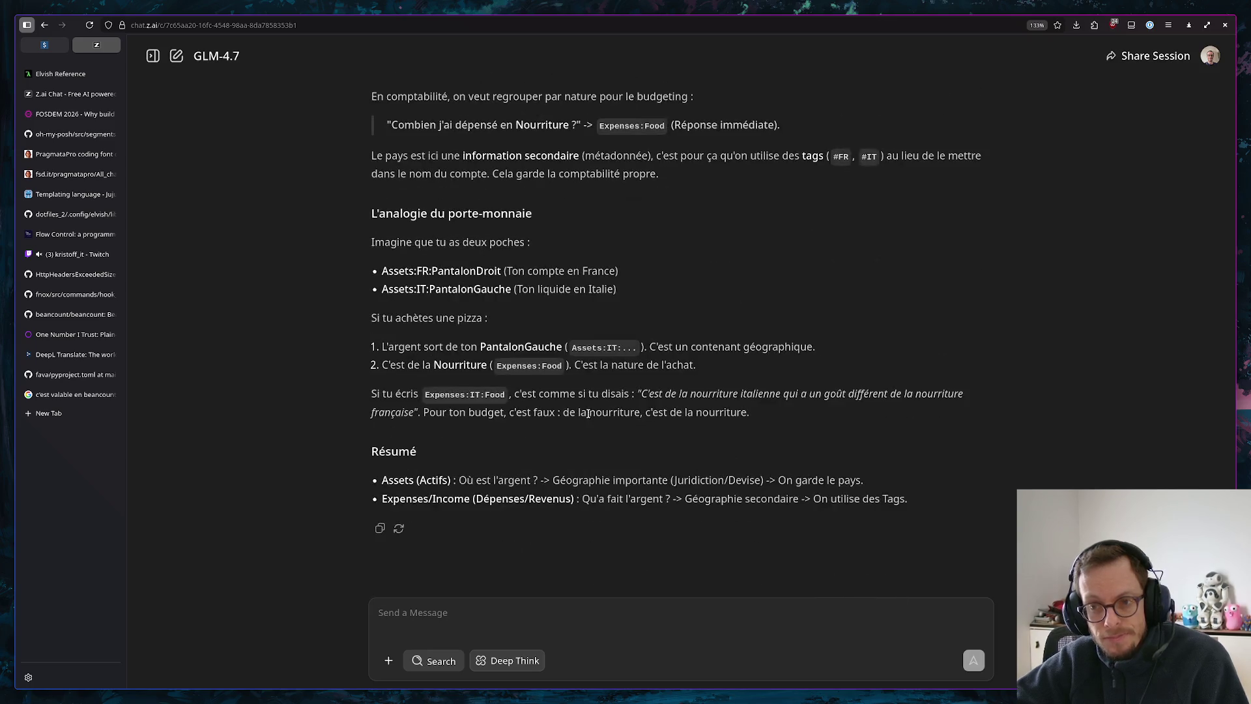
{"action": "key", "text": "super+1"}
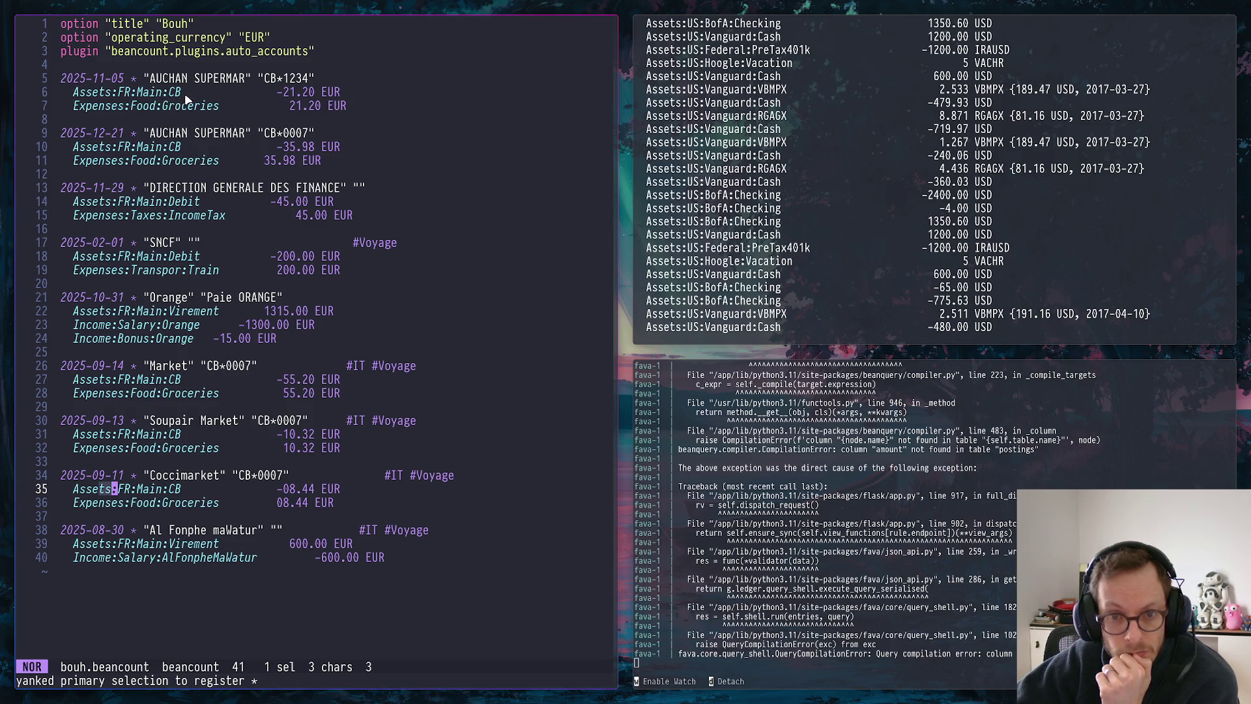
Copy the account name Assets:FR:Main:Bank from the earlier chat reply
{"action": "left_click", "coordinate": [185, 93]}
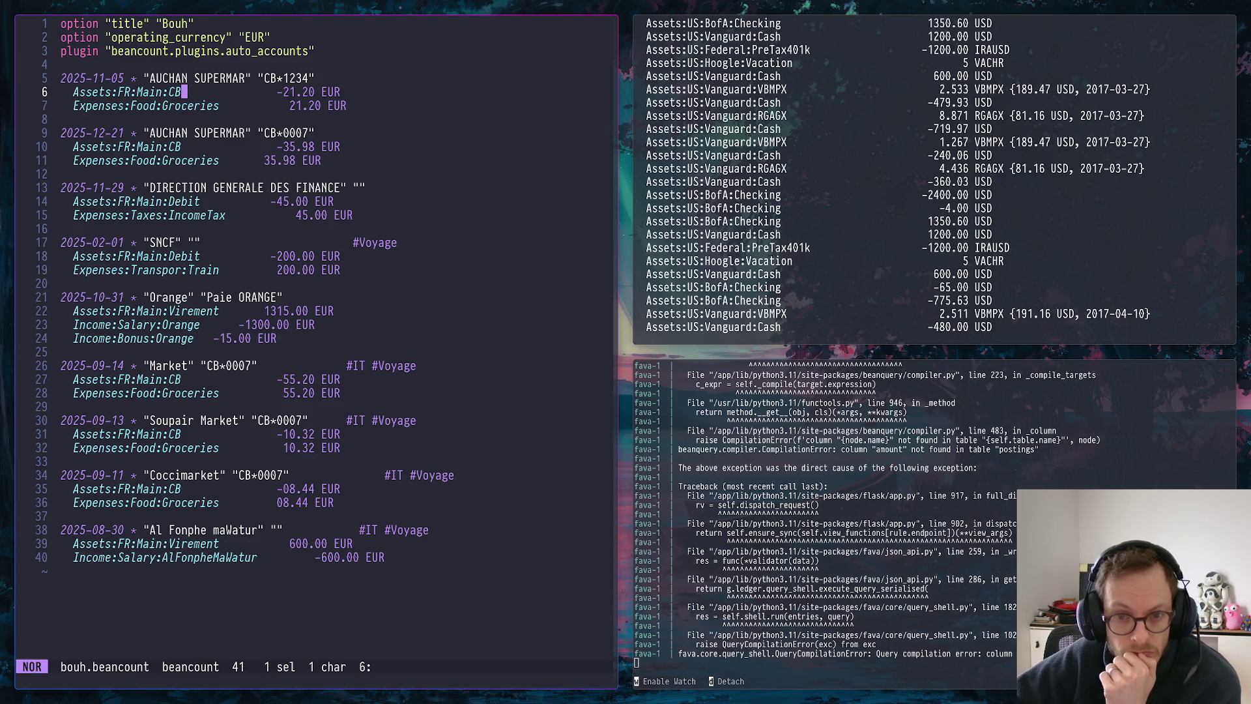
{"action": "key", "text": "super+2"}
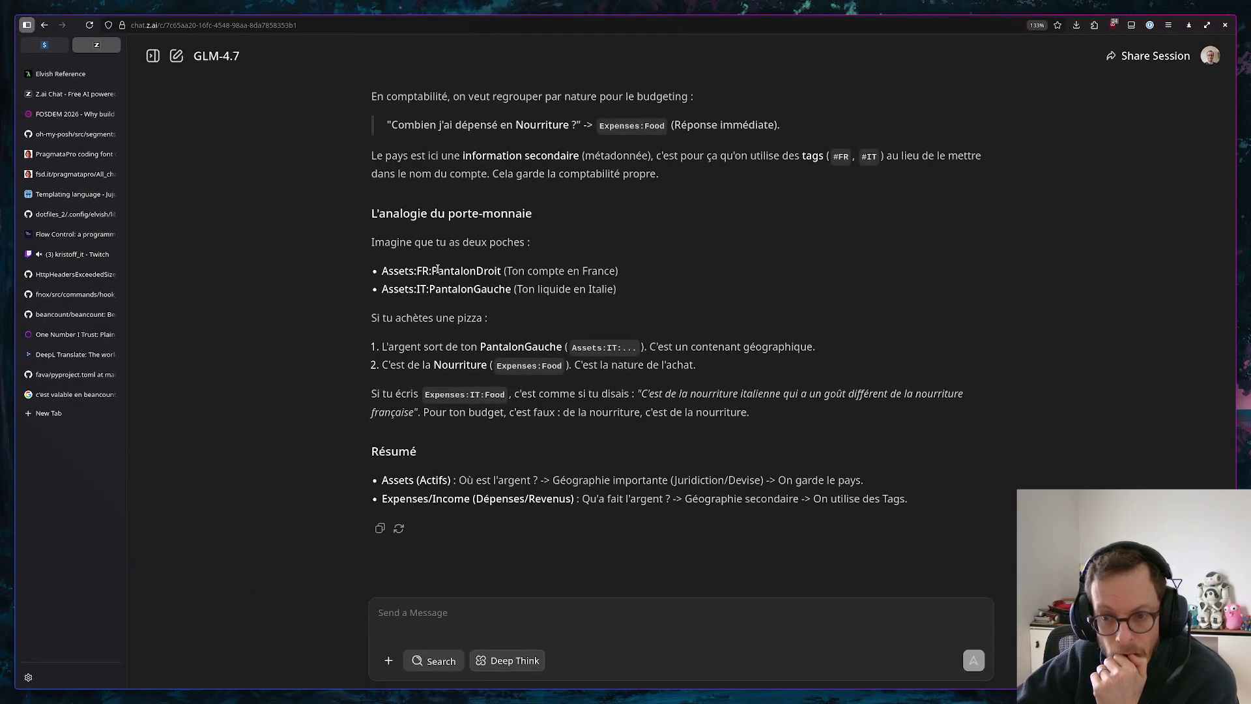
{"action": "scroll", "coordinate": [547, 347], "scroll_direction": "up", "scroll_amount": 5}
{"action": "scroll", "coordinate": [553, 345], "scroll_direction": "up", "scroll_amount": 5}
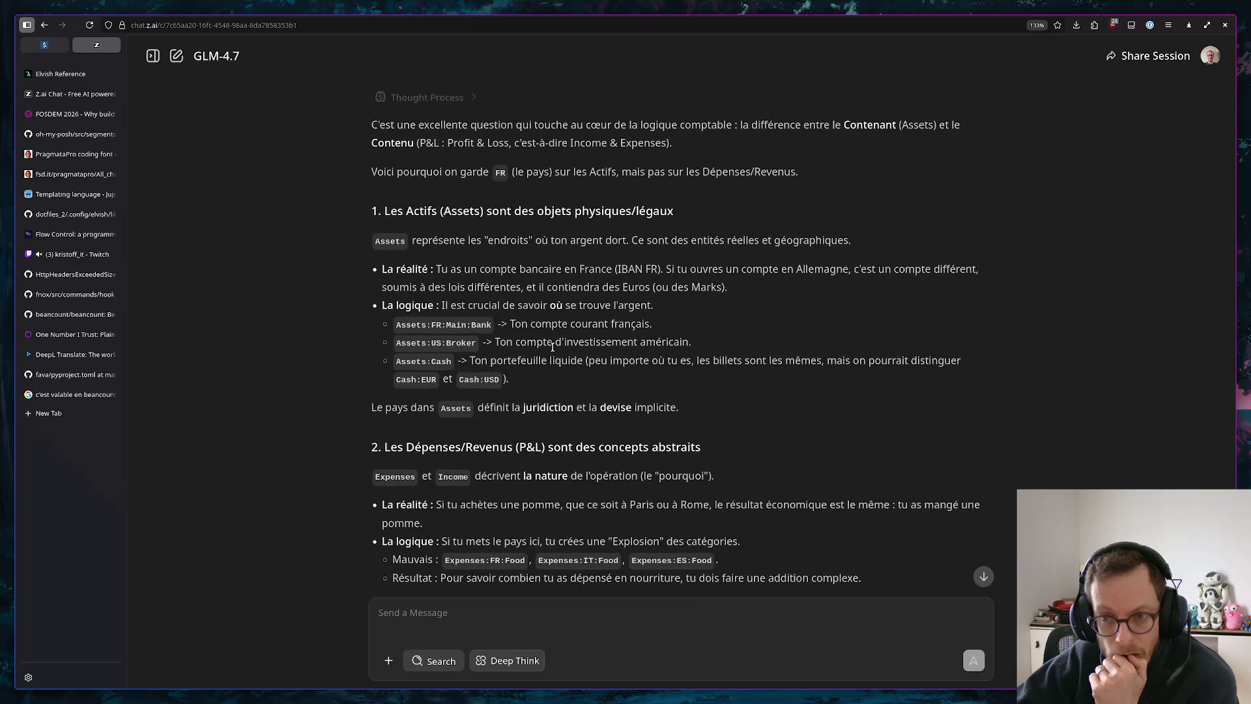
{"action": "scroll", "coordinate": [556, 344], "scroll_direction": "up", "scroll_amount": 5}
{"action": "scroll", "coordinate": [557, 345], "scroll_direction": "down", "scroll_amount": 5}
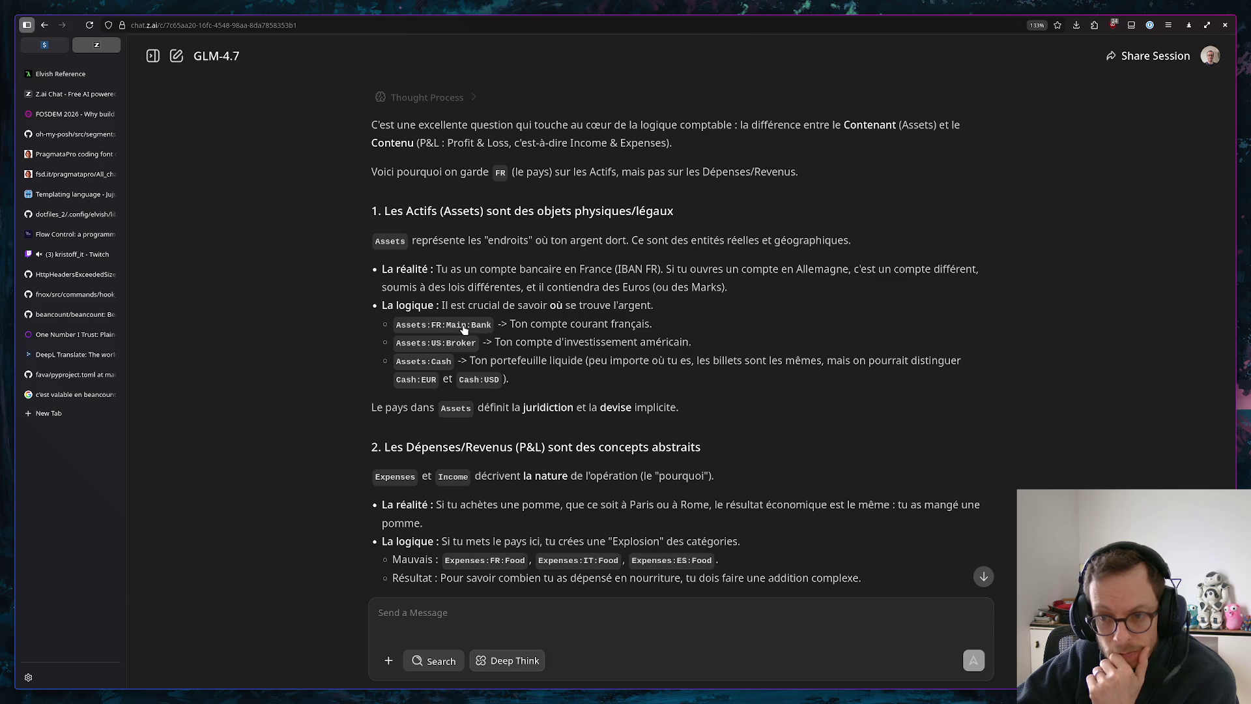
{"action": "scroll", "coordinate": [469, 329], "scroll_direction": "up", "scroll_amount": 3}
{"action": "scroll", "coordinate": [478, 330], "scroll_direction": "up", "scroll_amount": 5}
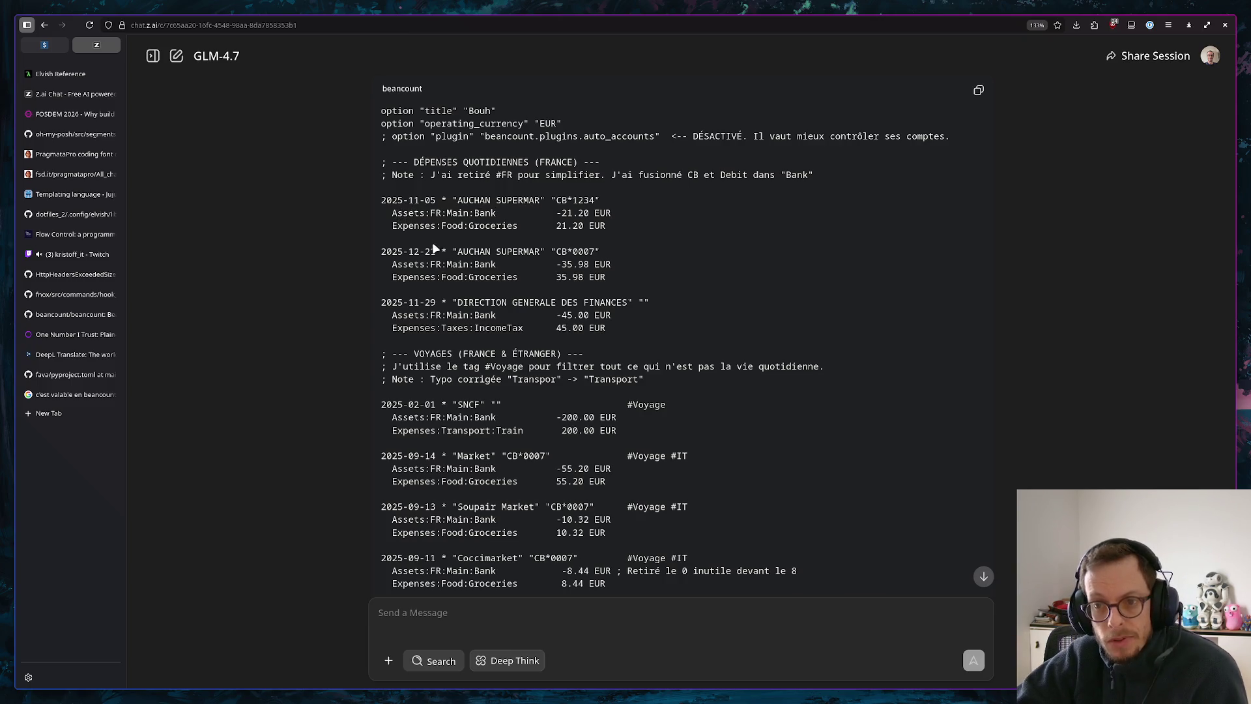
{"action": "scroll", "coordinate": [436, 251], "scroll_direction": "down", "scroll_amount": 10}
{"action": "left_click", "coordinate": [446, 328]}
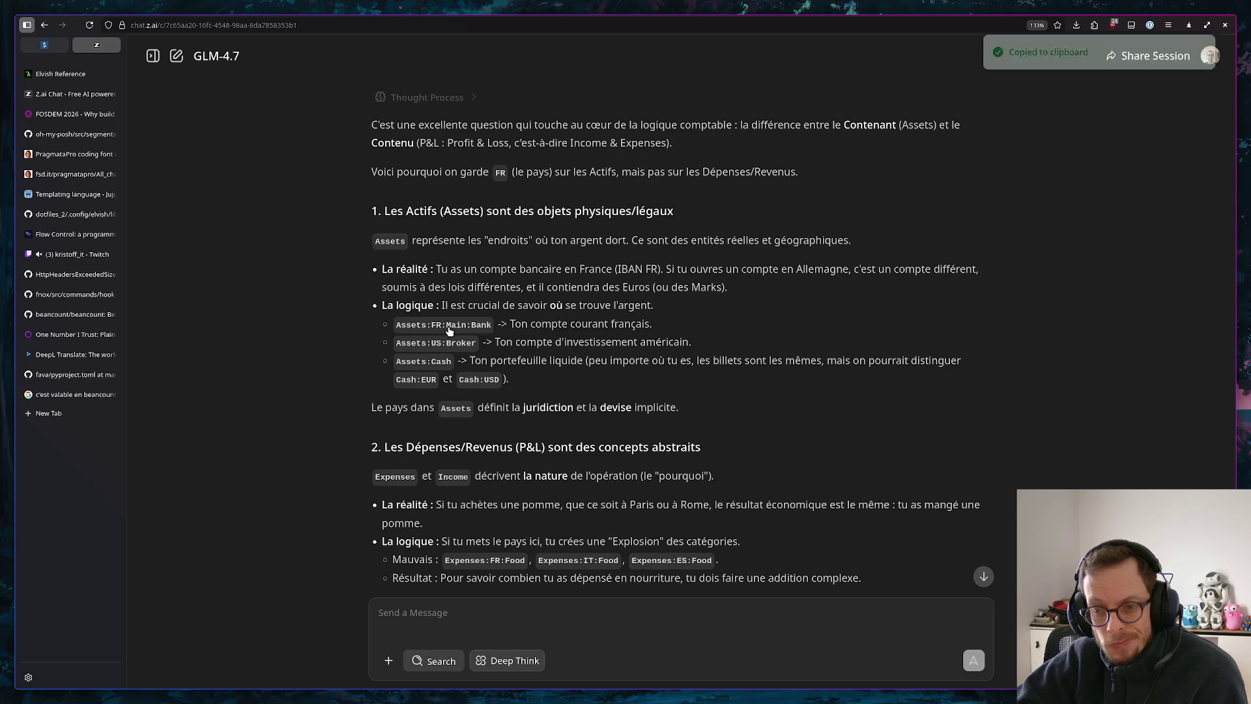
Send a question asking why not Assets:FR:Bank instead of Assets:FR:Main:Bank
{"action": "left_click", "coordinate": [593, 611]}
{"action": "key", "text": "ctrl+v"}
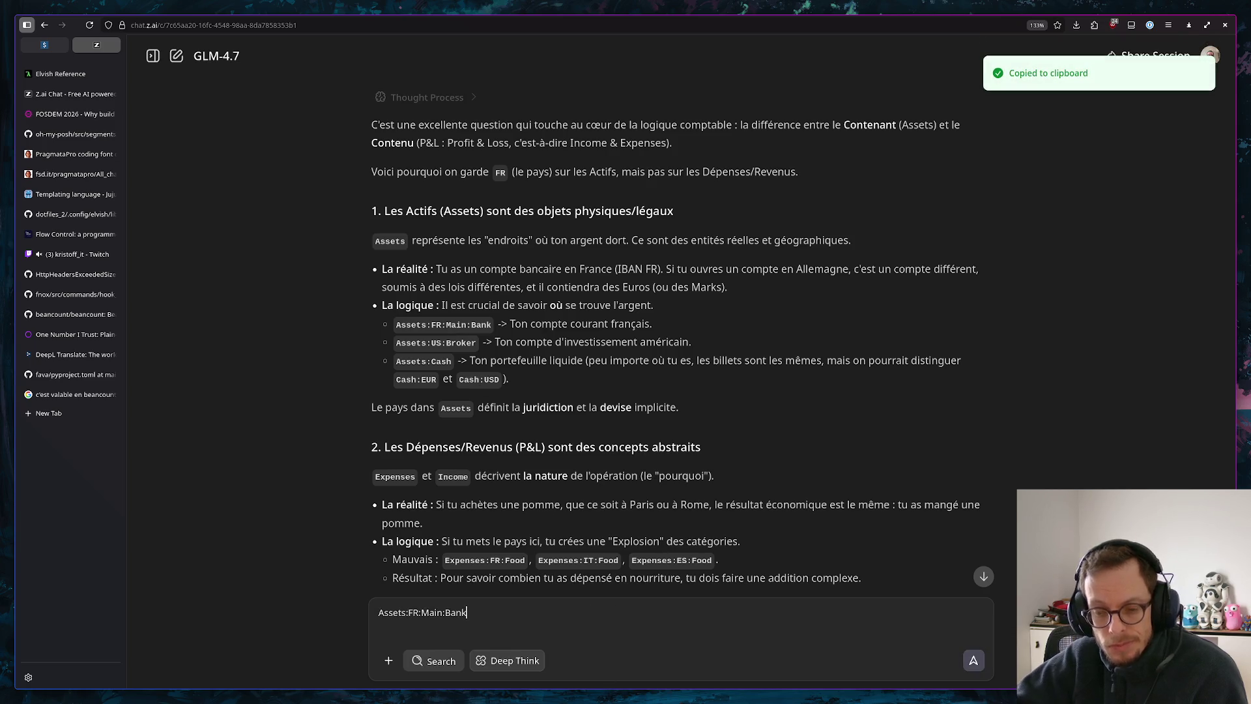
{"action": "type", "text": "a co"}
{"action": "key", "text": "BackSpace"}
{"action": "key", "text": "BackSpace"}
{"action": "type", "text": "q"}
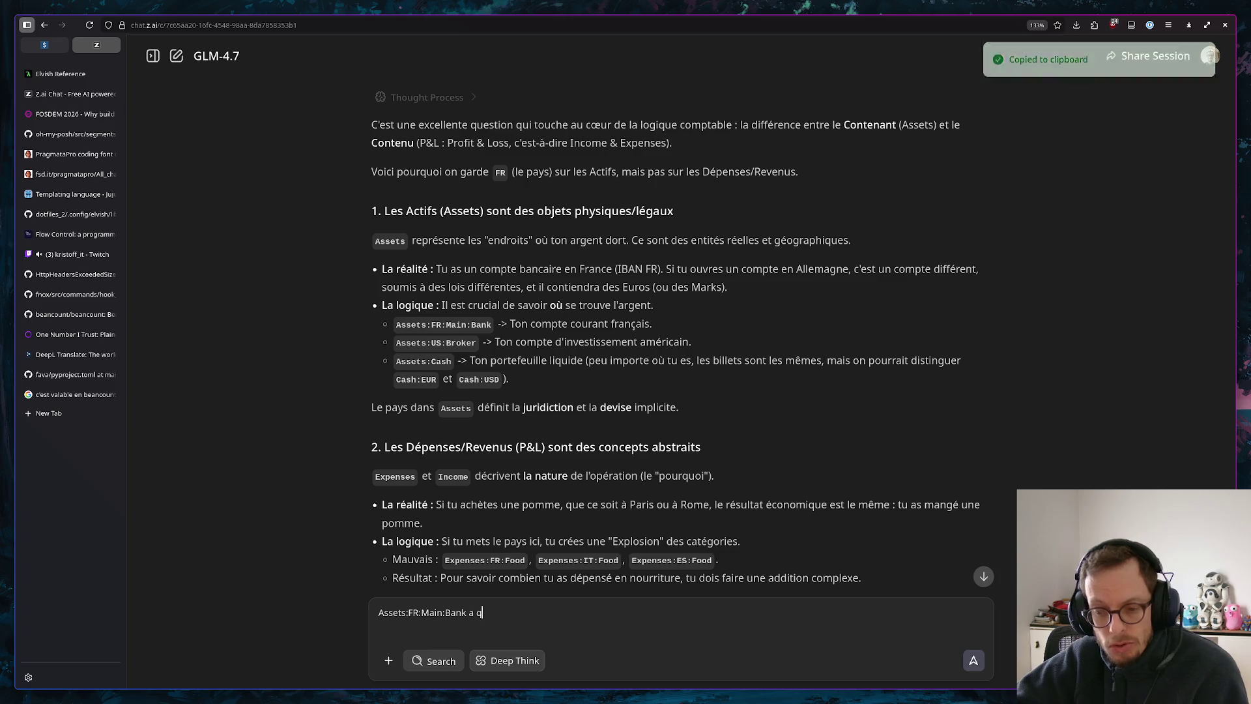
{"action": "type", "text": "uoi ca sert de "}
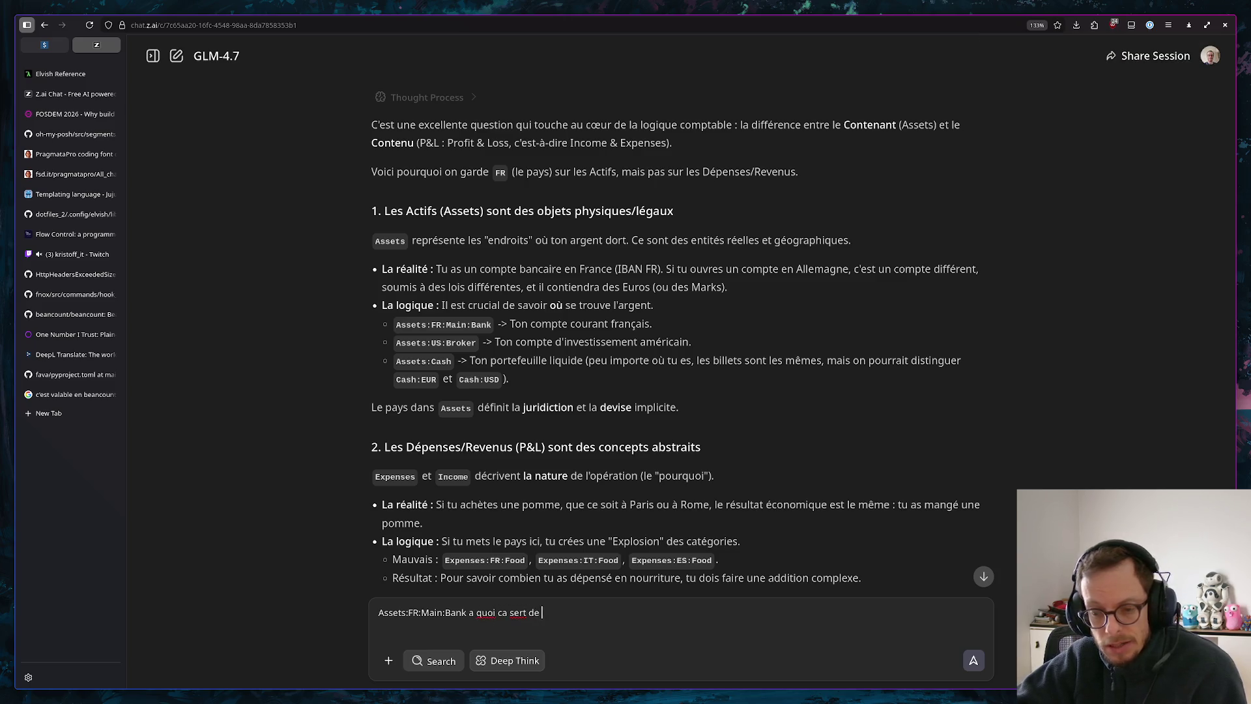
{"action": "type", "text": "mettre main ?"}
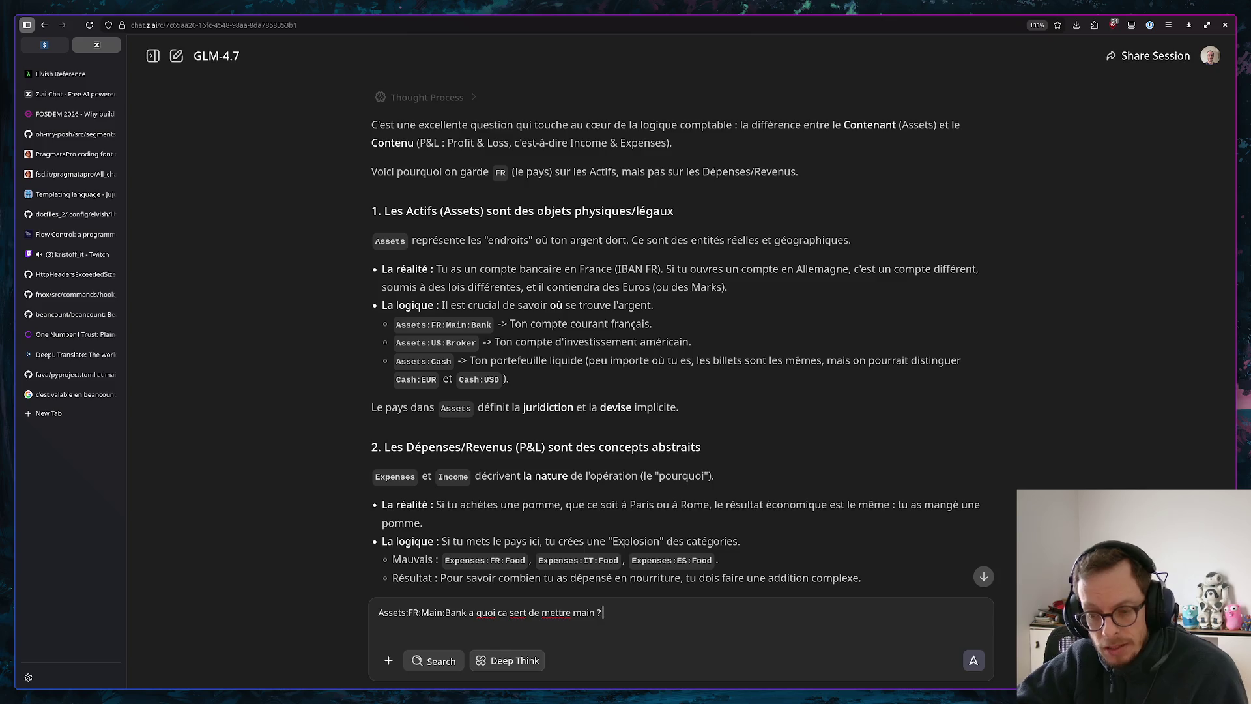
{"action": "type", "text": "pn"}
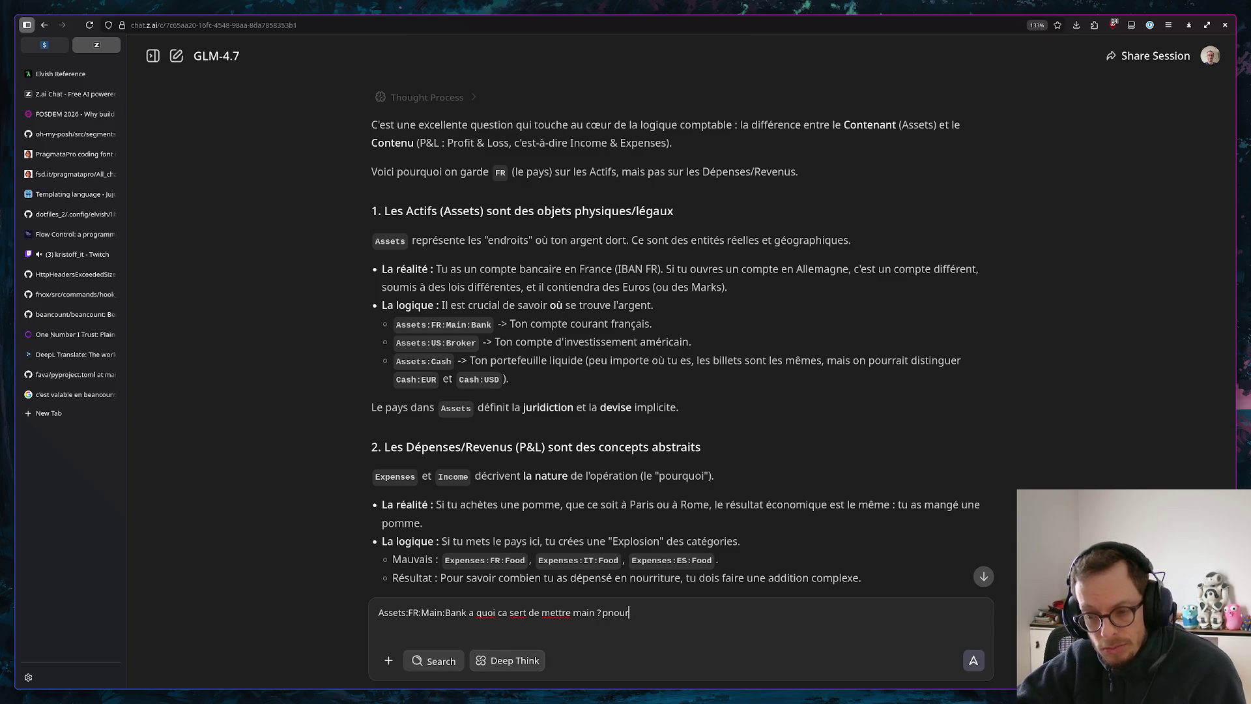
{"action": "key", "text": "BackSpace"}
{"action": "type", "text": "ourquoi ne pa"}
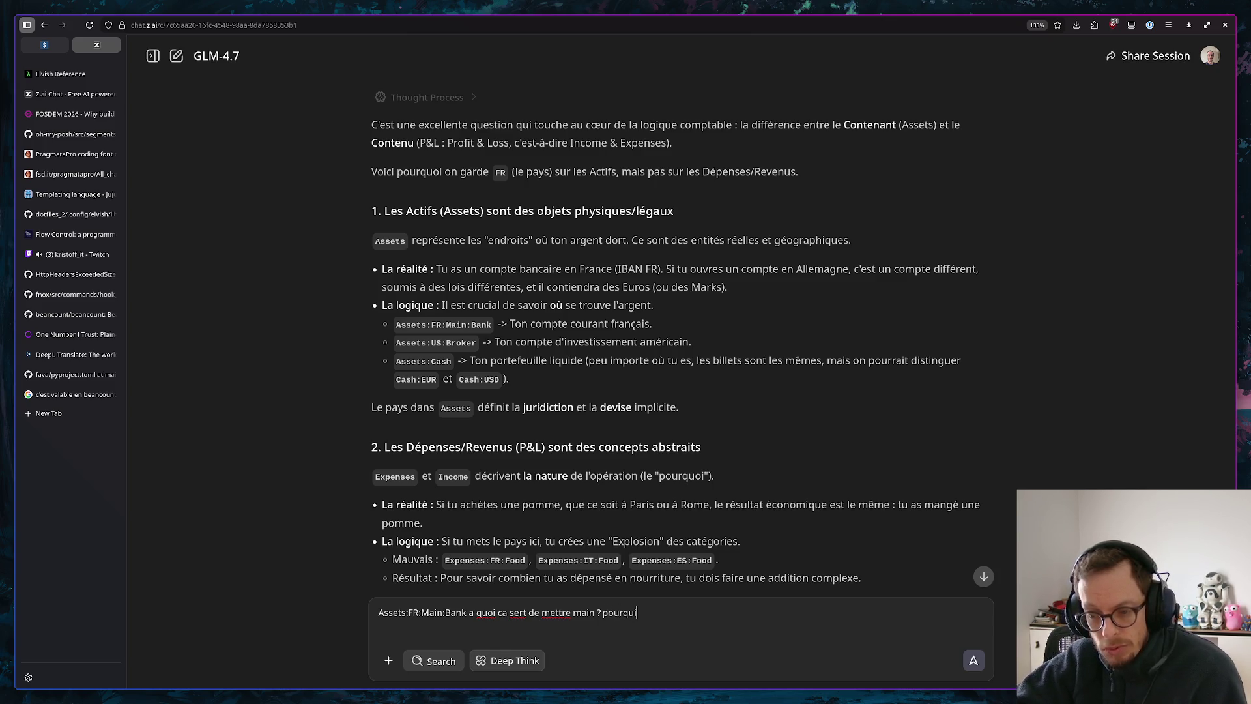
{"action": "type", "text": "s mettre"}
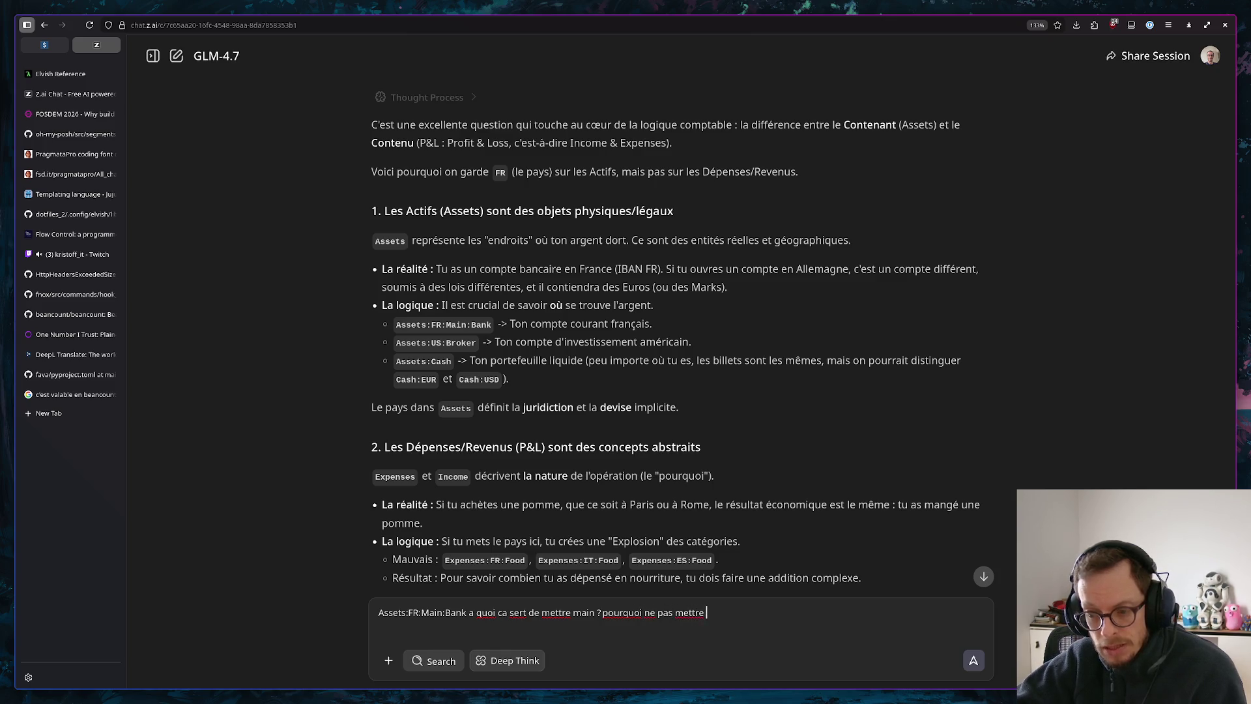
{"action": "key", "text": "ctrl+v"}
{"action": "key", "text": "ctrl+Left"}
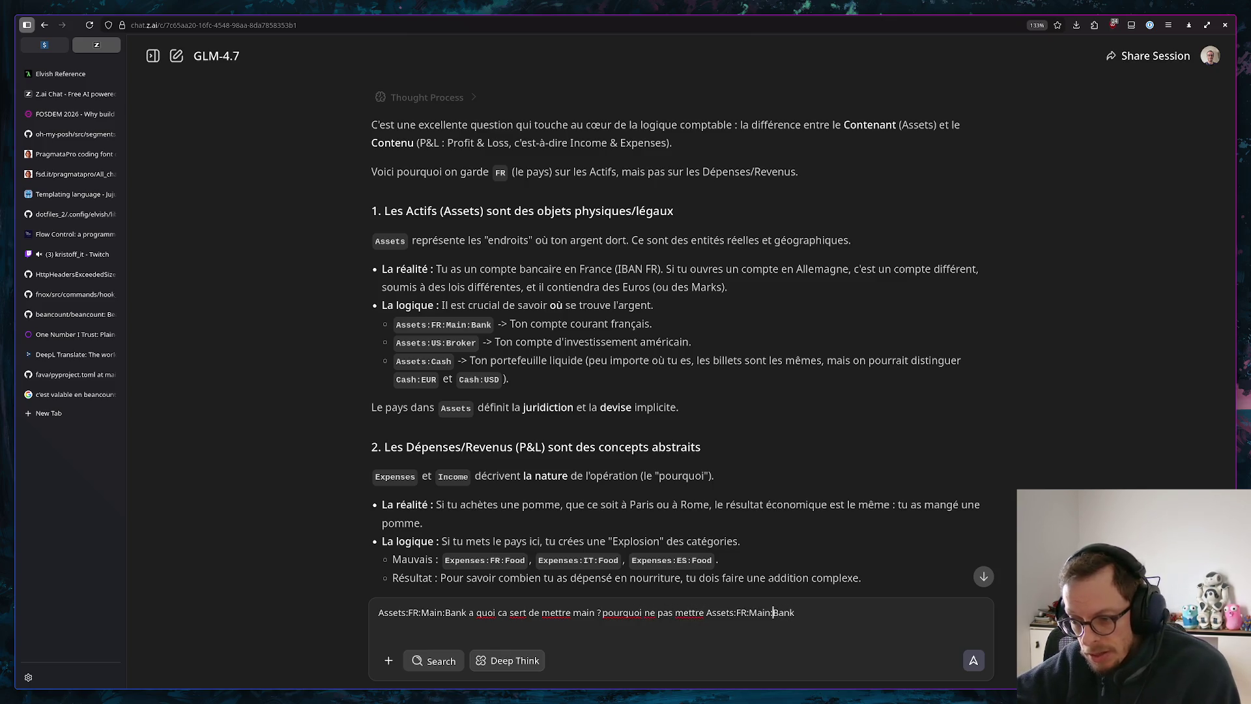
{"action": "key", "text": "BackSpace"}
{"action": "key", "text": "BackSpace"}
{"action": "key", "text": "BackSpace"}
{"action": "key", "text": "BackSpace"}
{"action": "key", "text": "BackSpace"}
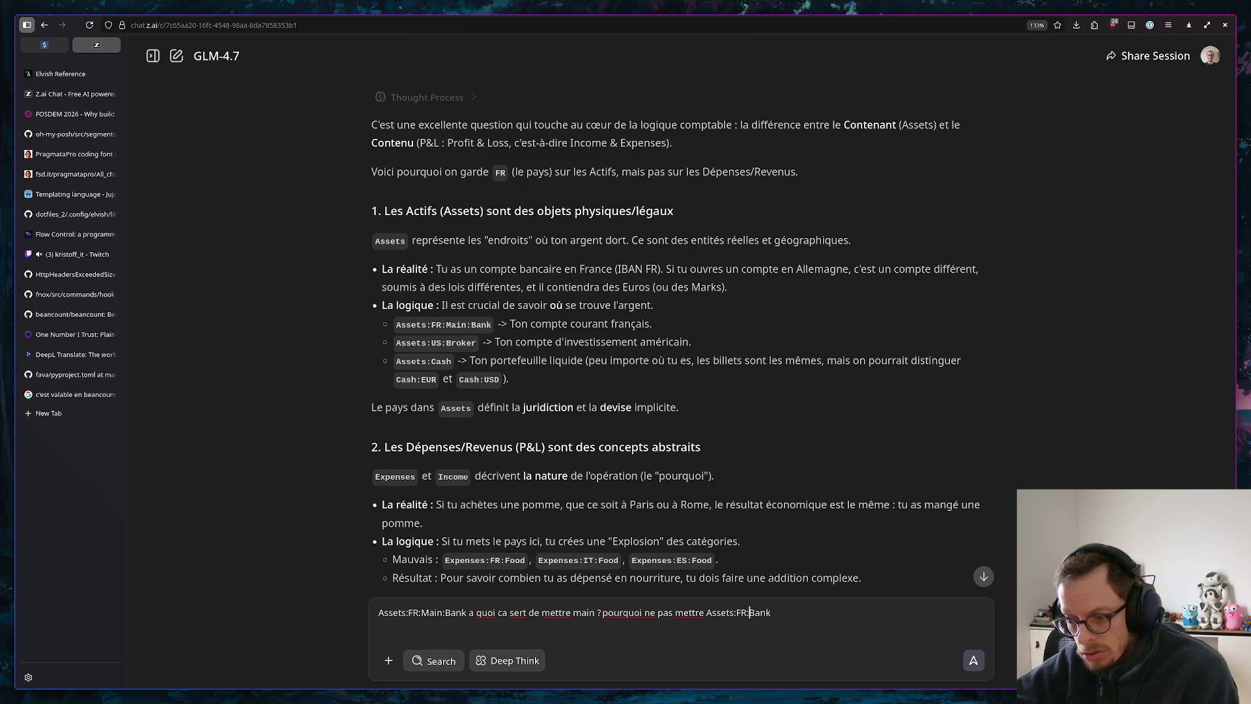
{"action": "key", "text": "Return"}
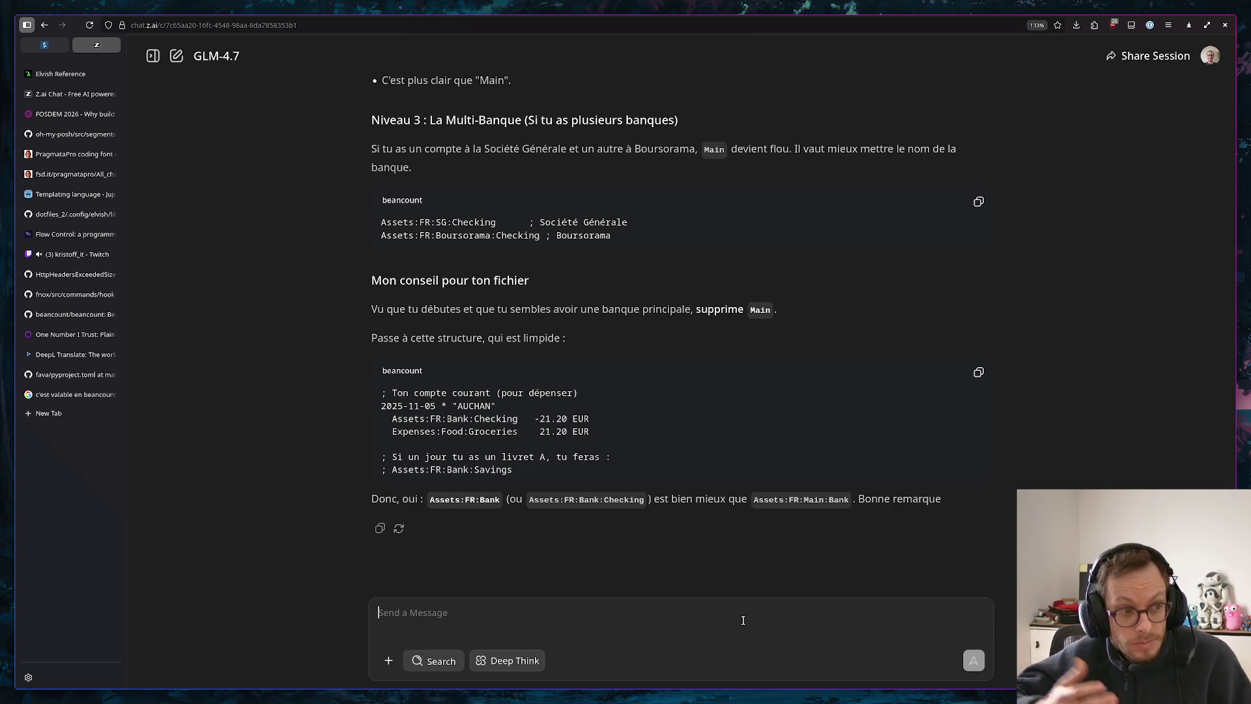
{"action": "scroll", "coordinate": [484, 355], "scroll_direction": "up", "scroll_amount": 3}
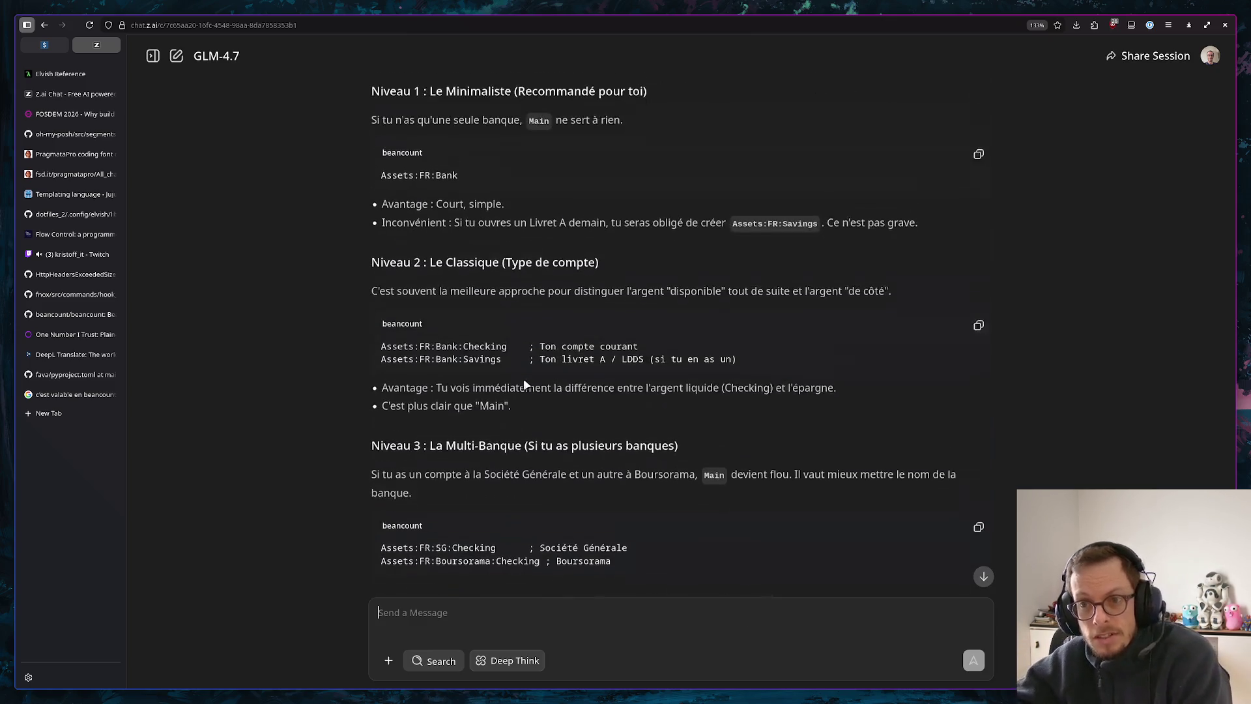
{"action": "scroll", "coordinate": [498, 362], "scroll_direction": "up", "scroll_amount": 3}
{"action": "scroll", "coordinate": [567, 380], "scroll_direction": "up", "scroll_amount": 3}
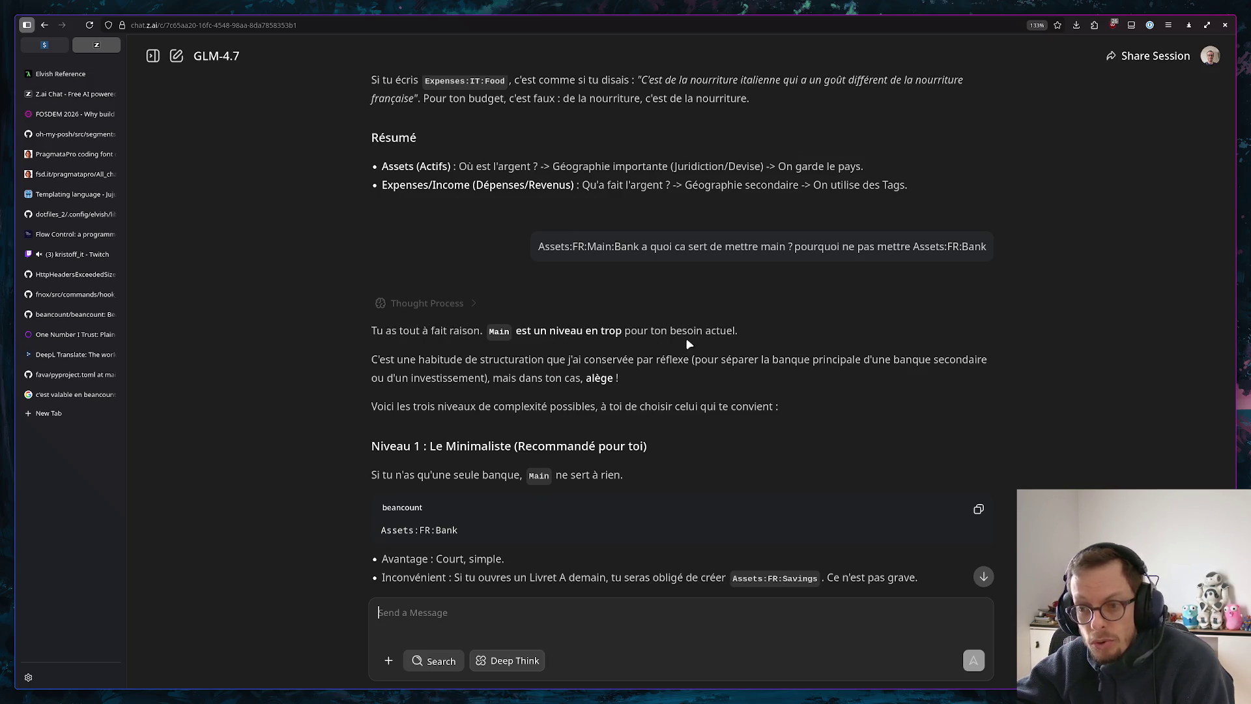
{"action": "scroll", "coordinate": [505, 362], "scroll_direction": "down", "scroll_amount": 3}
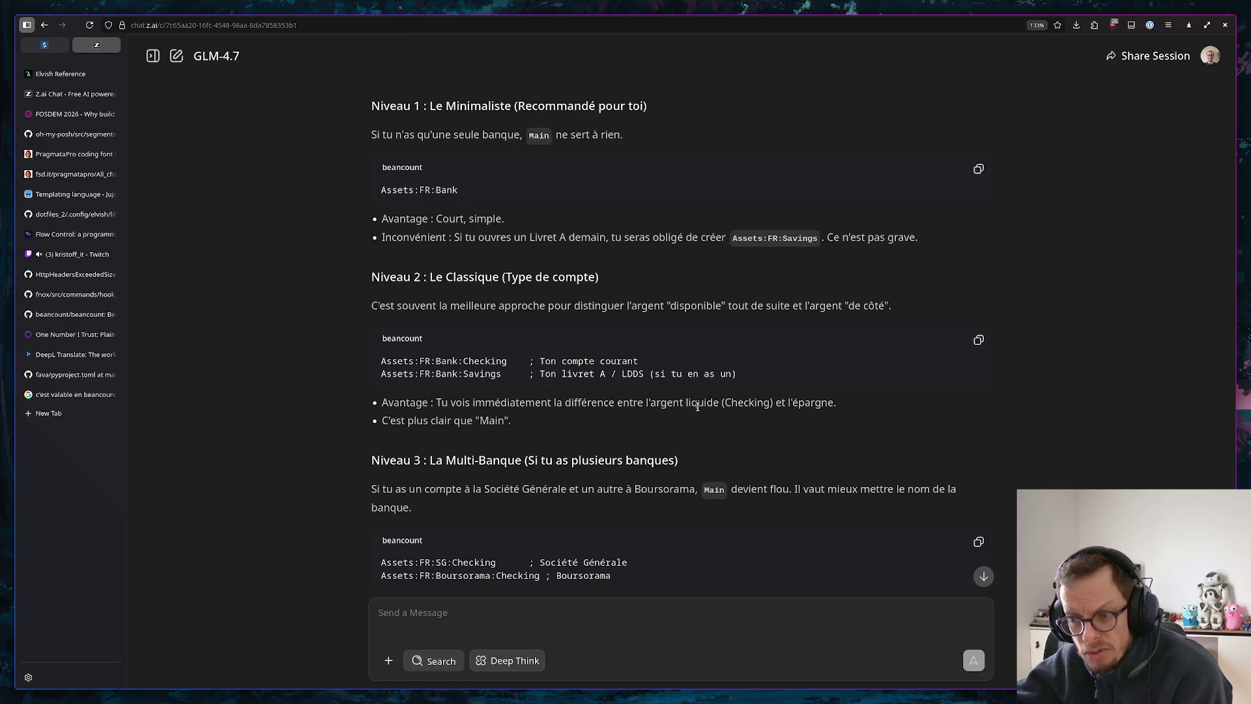
{"action": "scroll", "coordinate": [743, 402], "scroll_direction": "down", "scroll_amount": 1}
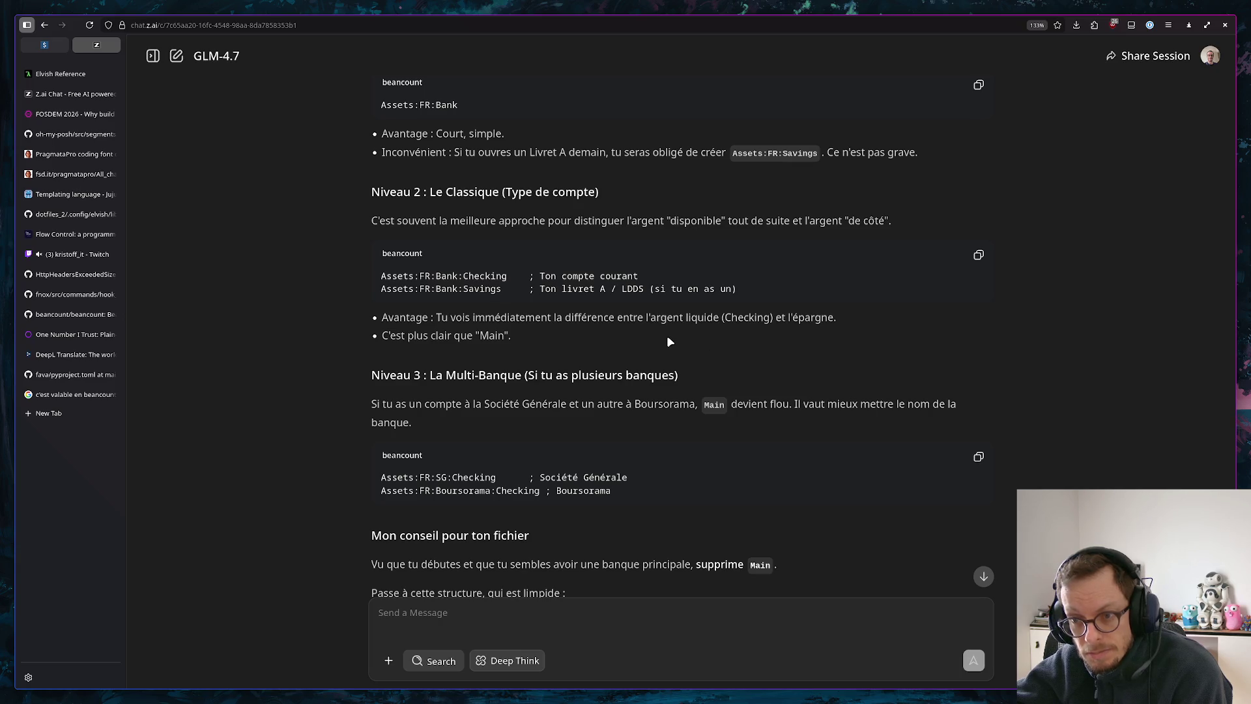
{"action": "scroll", "coordinate": [669, 341], "scroll_direction": "down", "scroll_amount": 1}
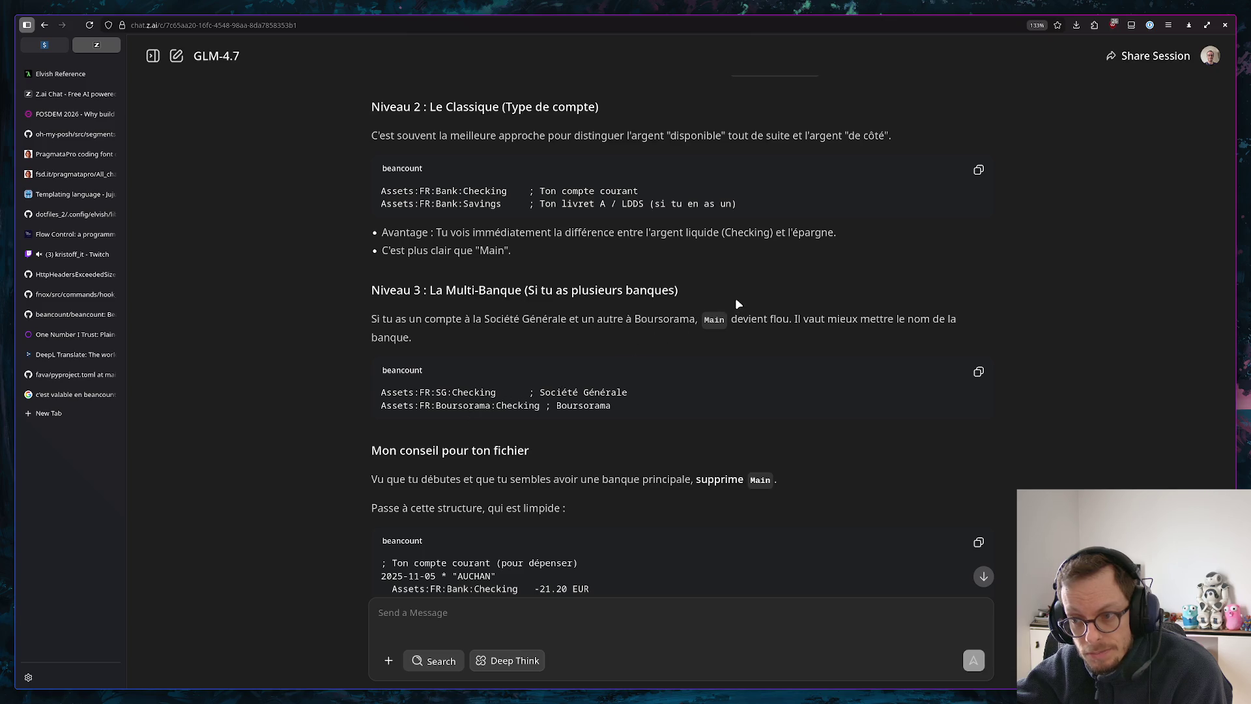
{"action": "scroll", "coordinate": [756, 361], "scroll_direction": "down", "scroll_amount": 1}
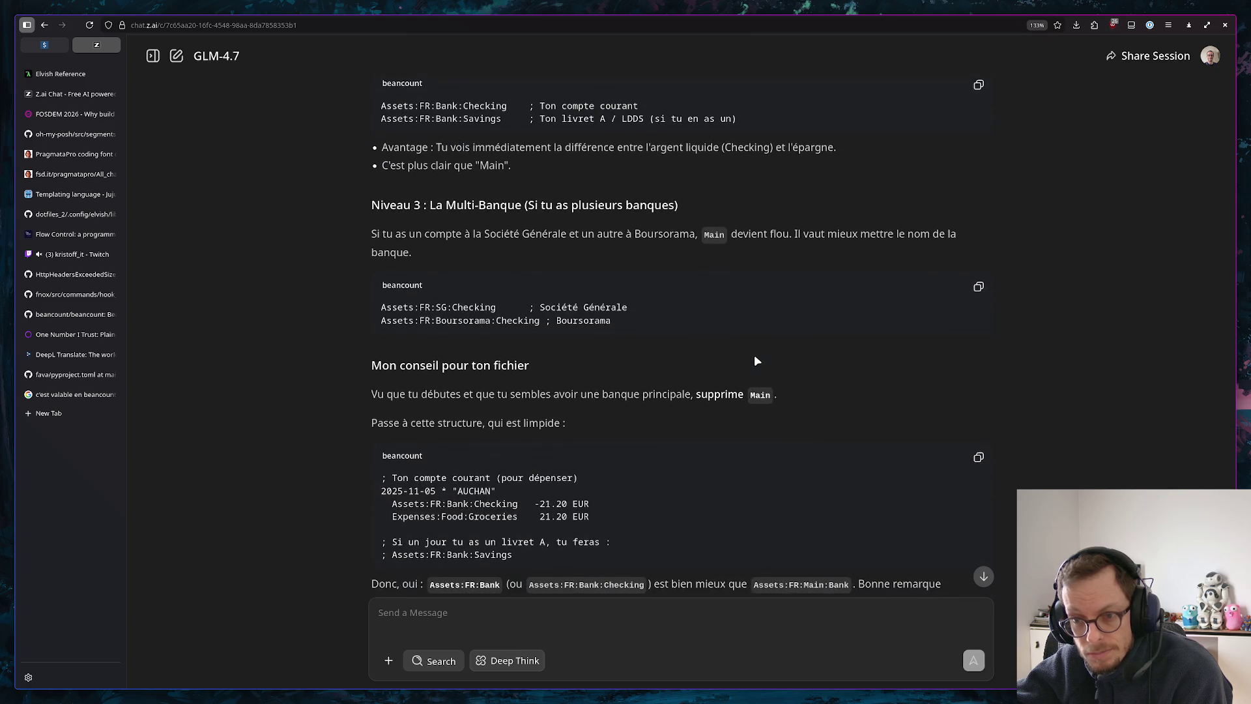
{"action": "scroll", "coordinate": [754, 360], "scroll_direction": "down", "scroll_amount": 1}
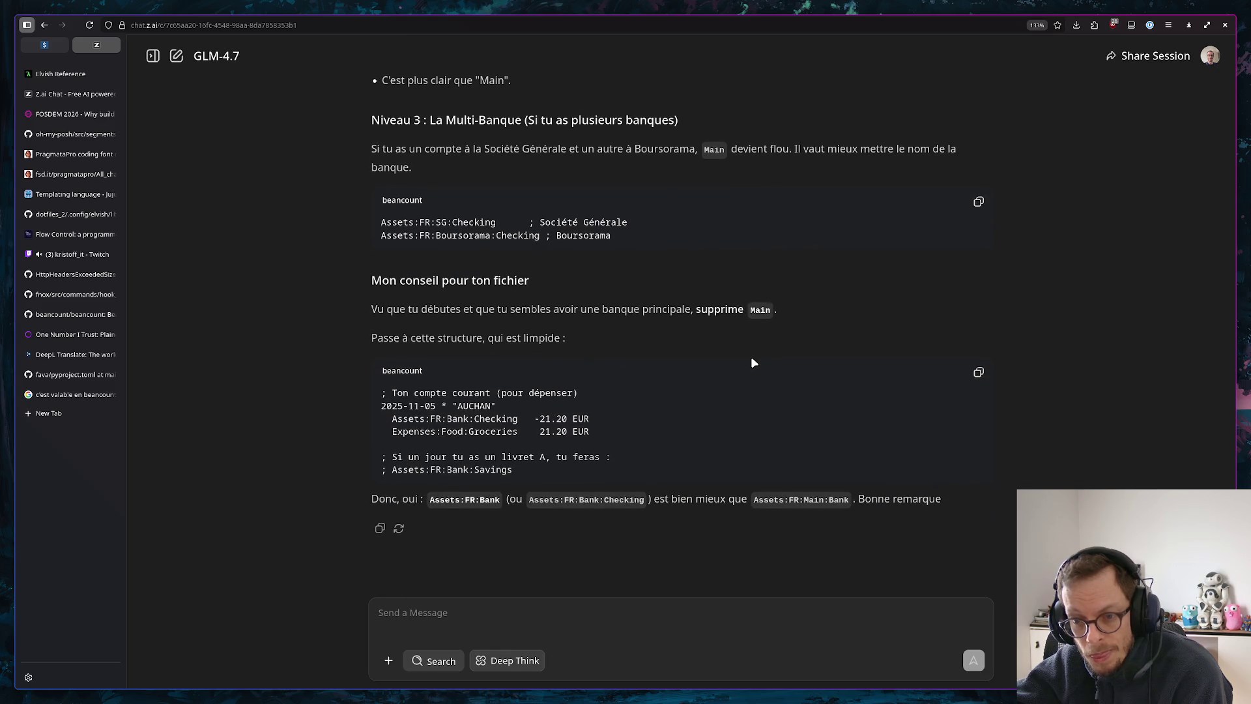
{"action": "scroll", "coordinate": [754, 360], "scroll_direction": "up", "scroll_amount": 3}
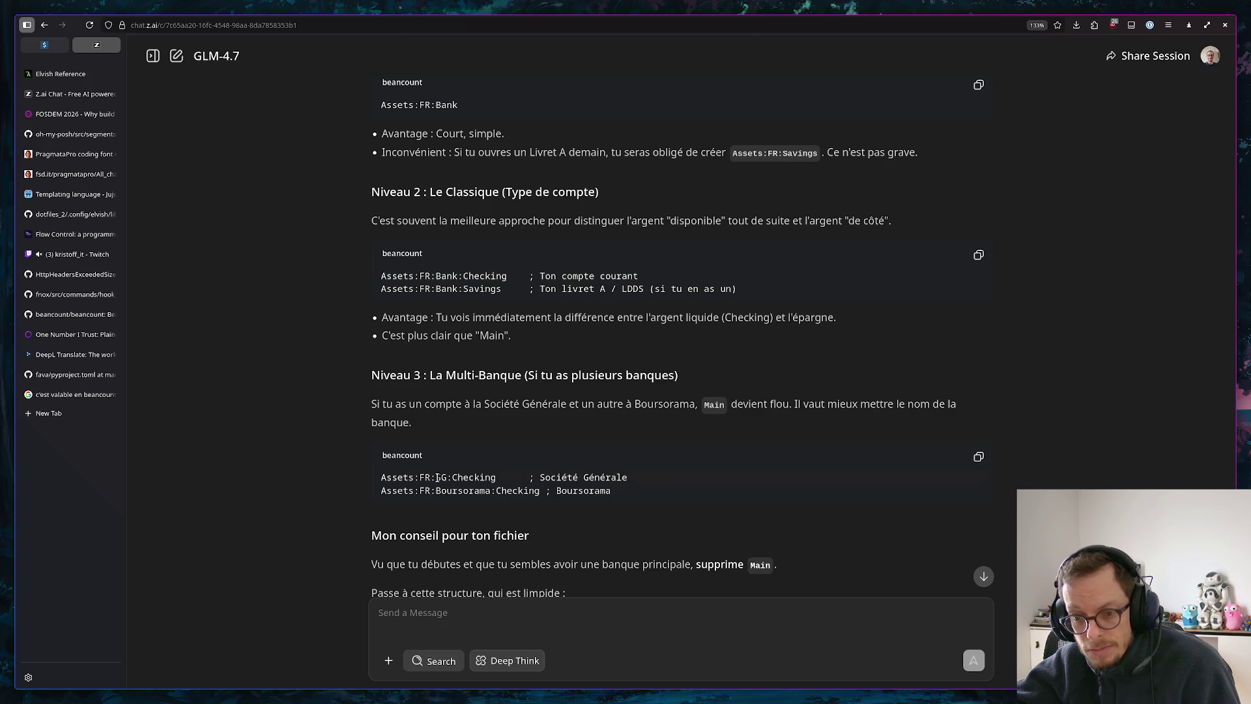
{"action": "type", "text": "im"}
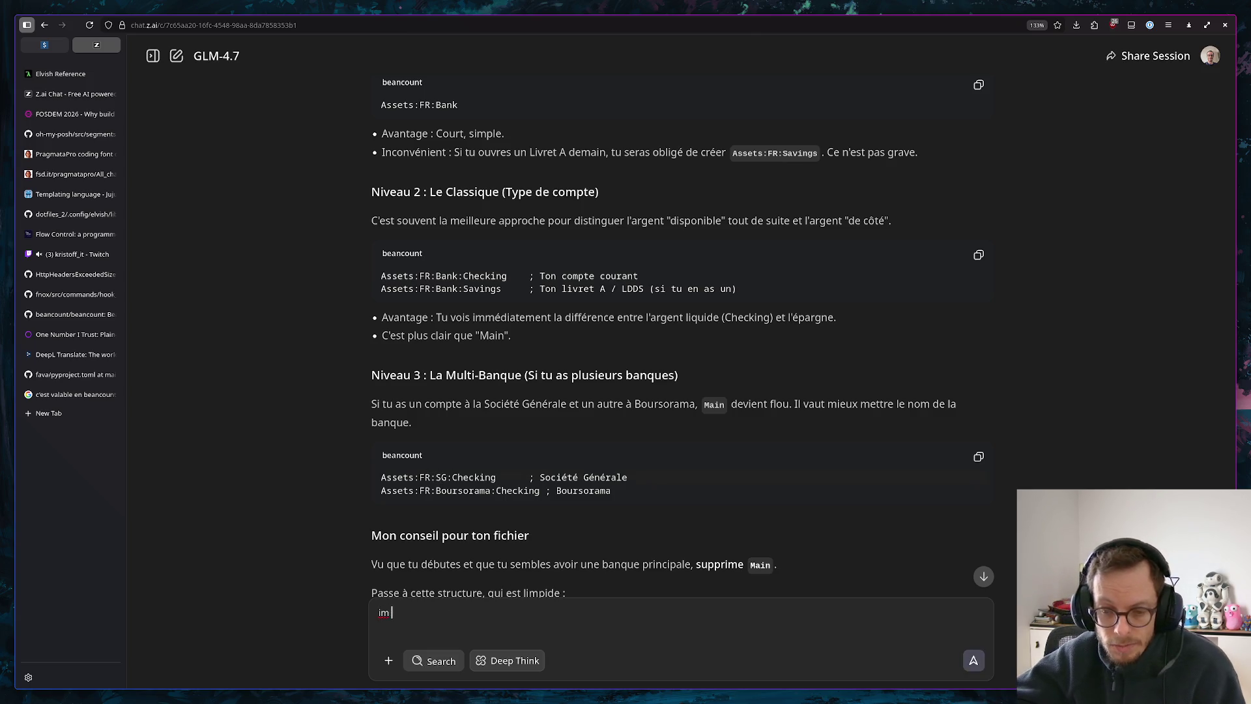
{"action": "type", "text": "po"}
Send the follow-up asking whether Assets:FR:SG:Checking suits a future second bank account
{"action": "key", "text": "BackSpace"}
{"action": "key", "text": "BackSpace"}
{"action": "key", "text": "BackSpace"}
{"action": "type", "text": "l"}
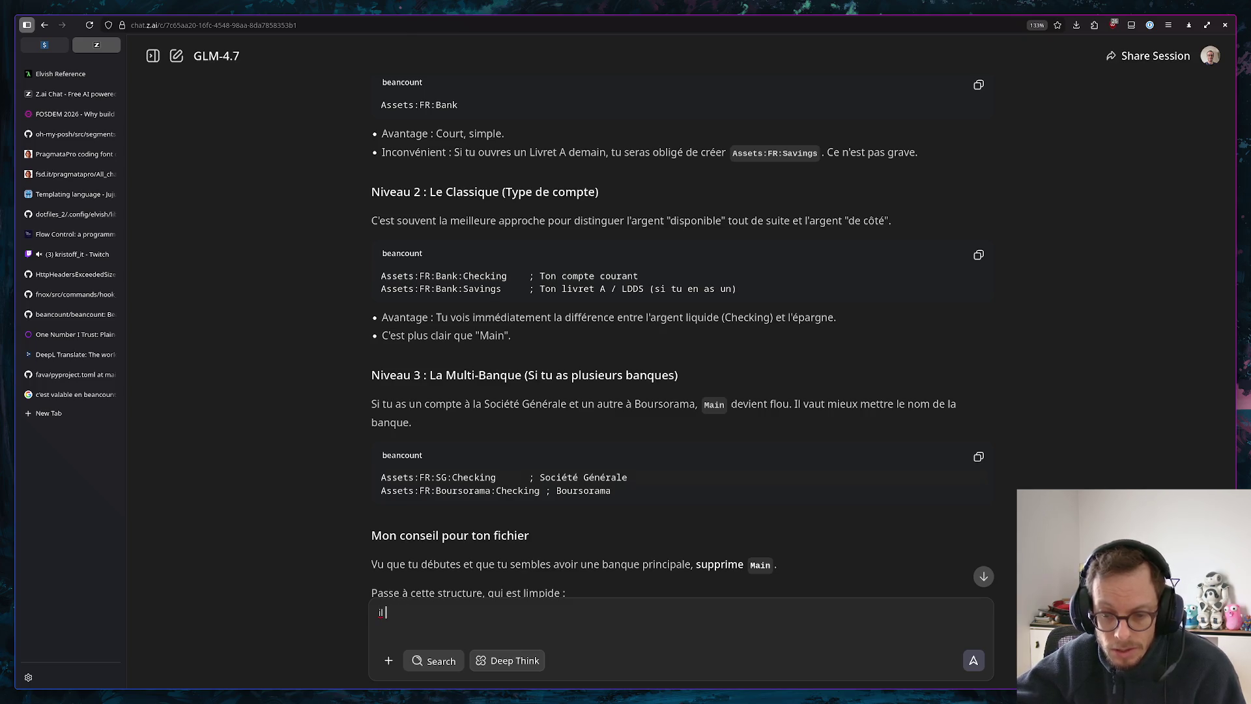
{"action": "type", "text": " faut m"}
{"action": "key", "text": "BackSpace"}
{"action": "key", "text": "BackSpace"}
{"action": "key", "text": "BackSpace"}
{"action": "type", "text": "ut m"}
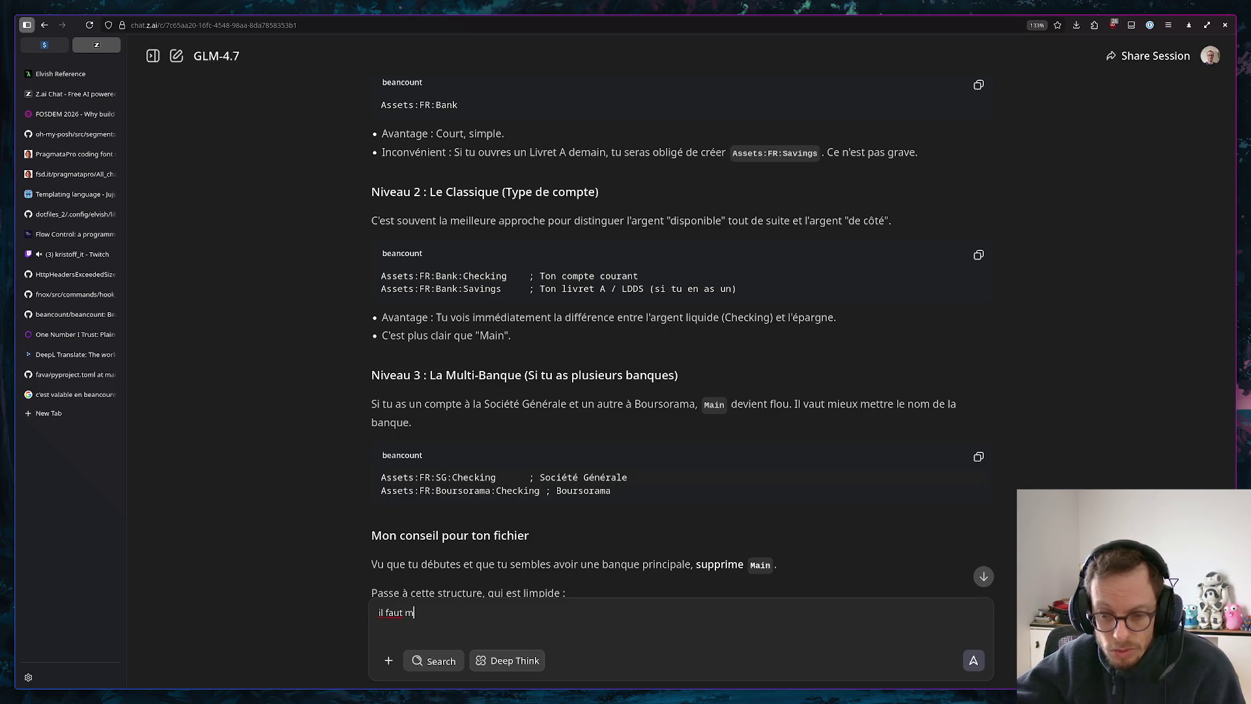
{"action": "type", "text": "i"}
{"action": "key", "text": "BackSpace"}
{"action": "type", "text": "ieux part"}
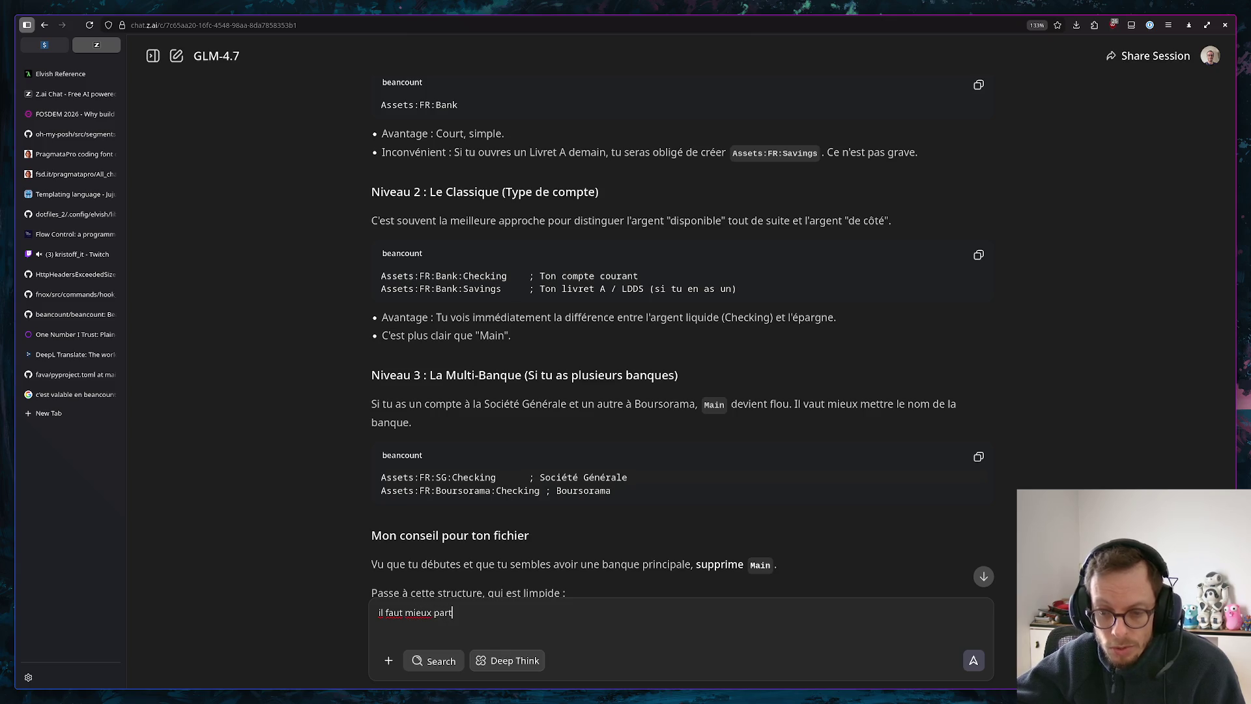
{"action": "type", "text": "ir sur Assets:FR:SG"}
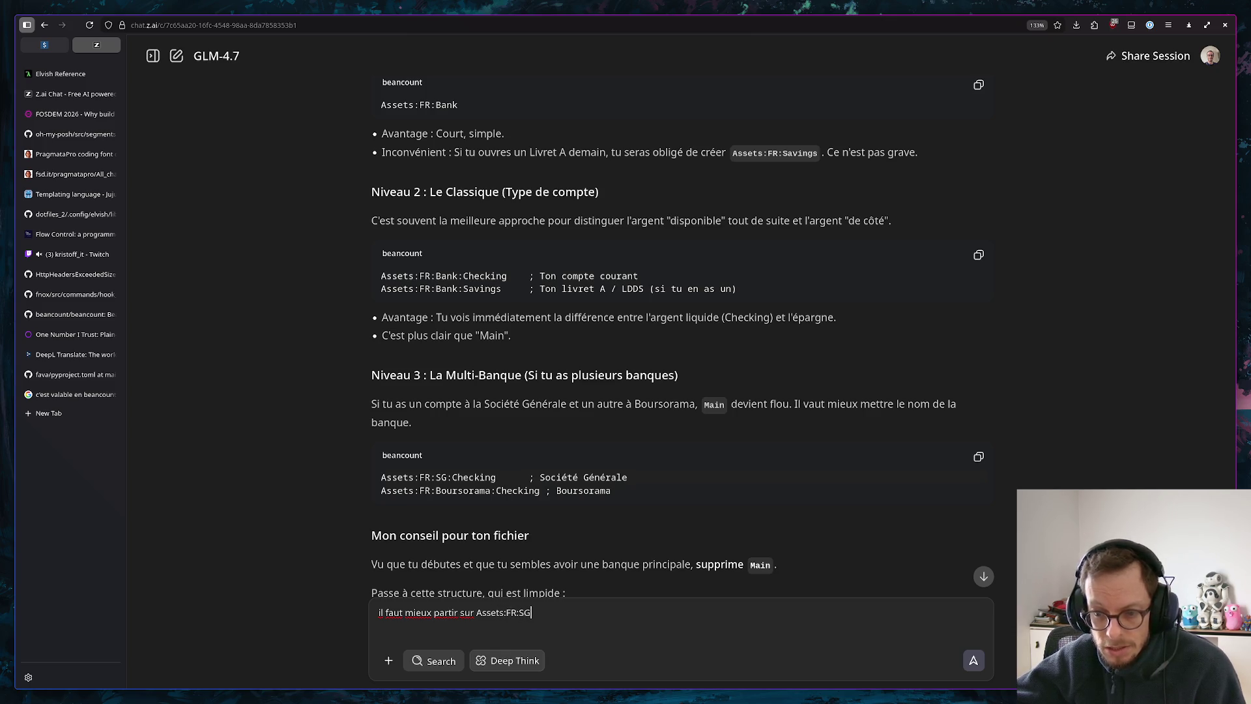
{"action": "type", "text": ":Chekc"}
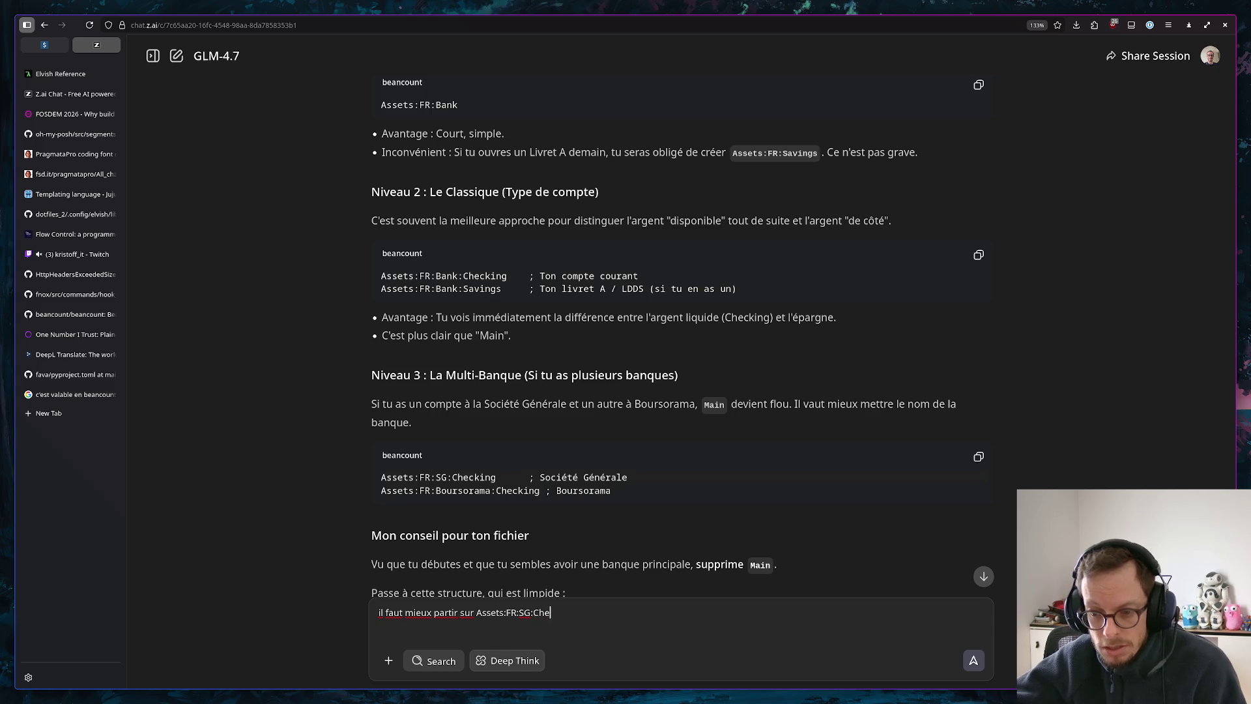
{"action": "key", "text": "BackSpace"}
{"action": "type", "text": "ckin au"}
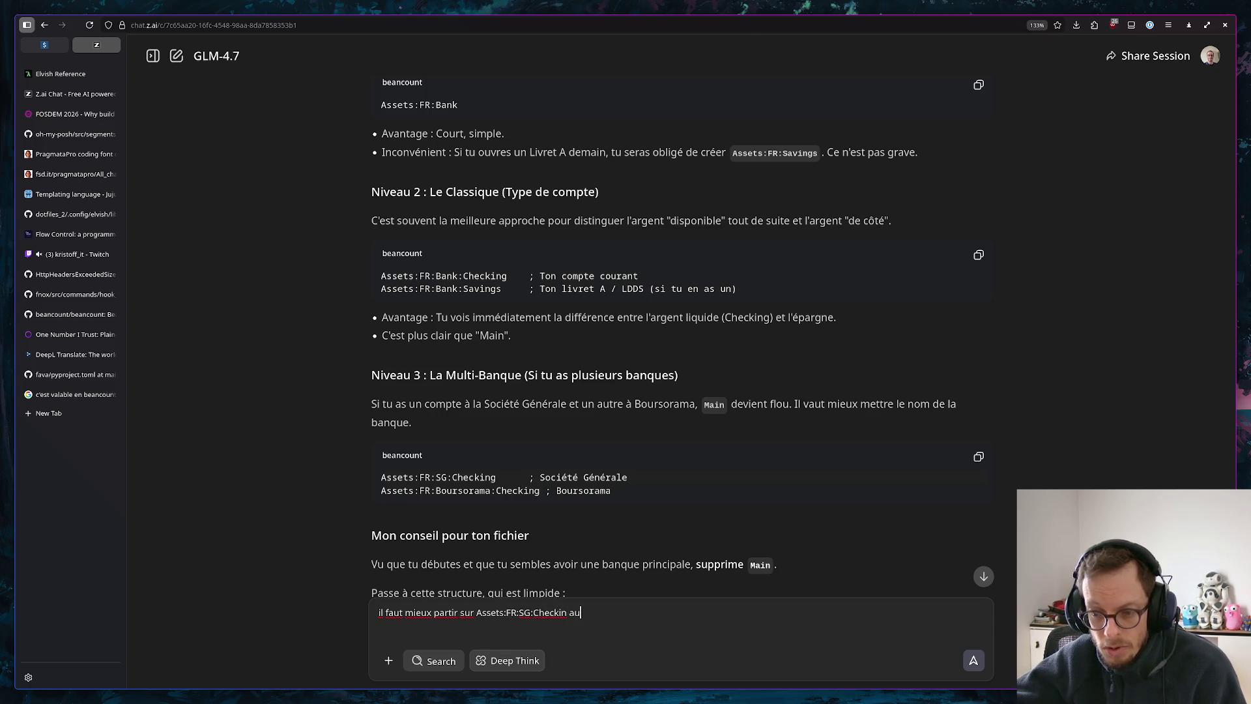
{"action": "key", "text": "BackSpace"}
{"action": "key", "text": "BackSpace"}
{"action": "type", "text": "au "}
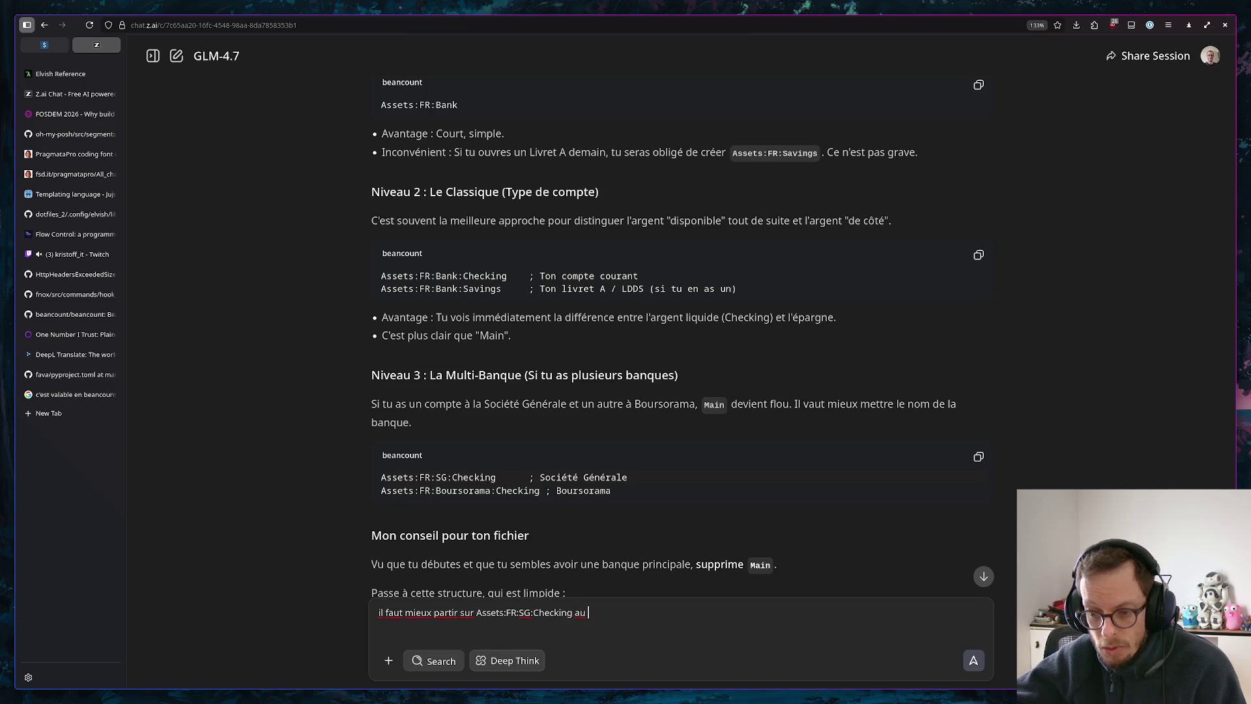
{"action": "type", "text": "cas ou "}
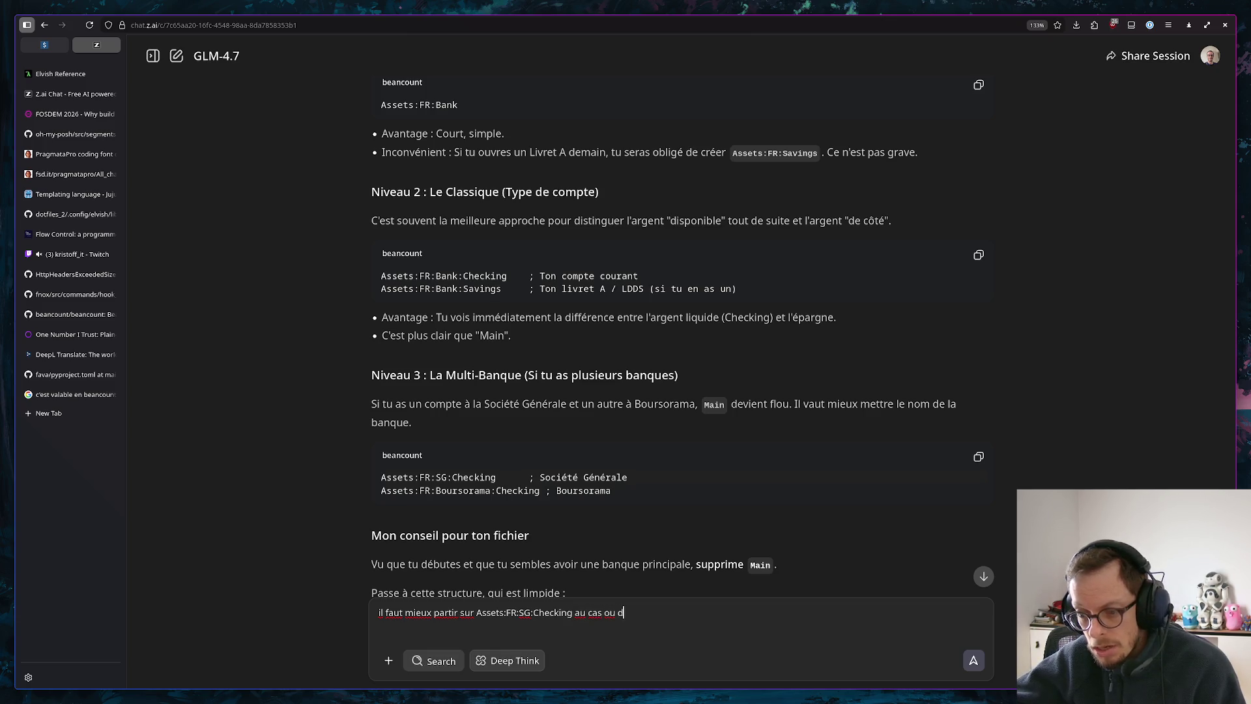
{"action": "type", "text": "dans des année"}
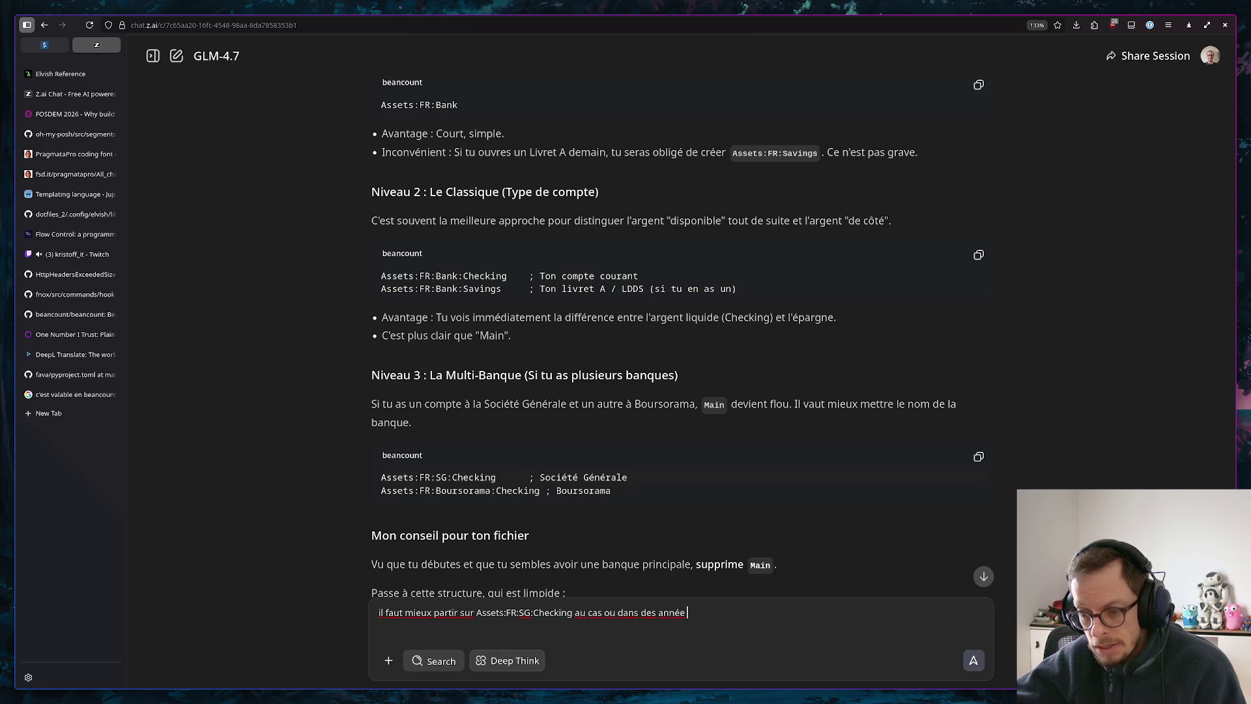
{"action": "type", "text": " j'ouirv"}
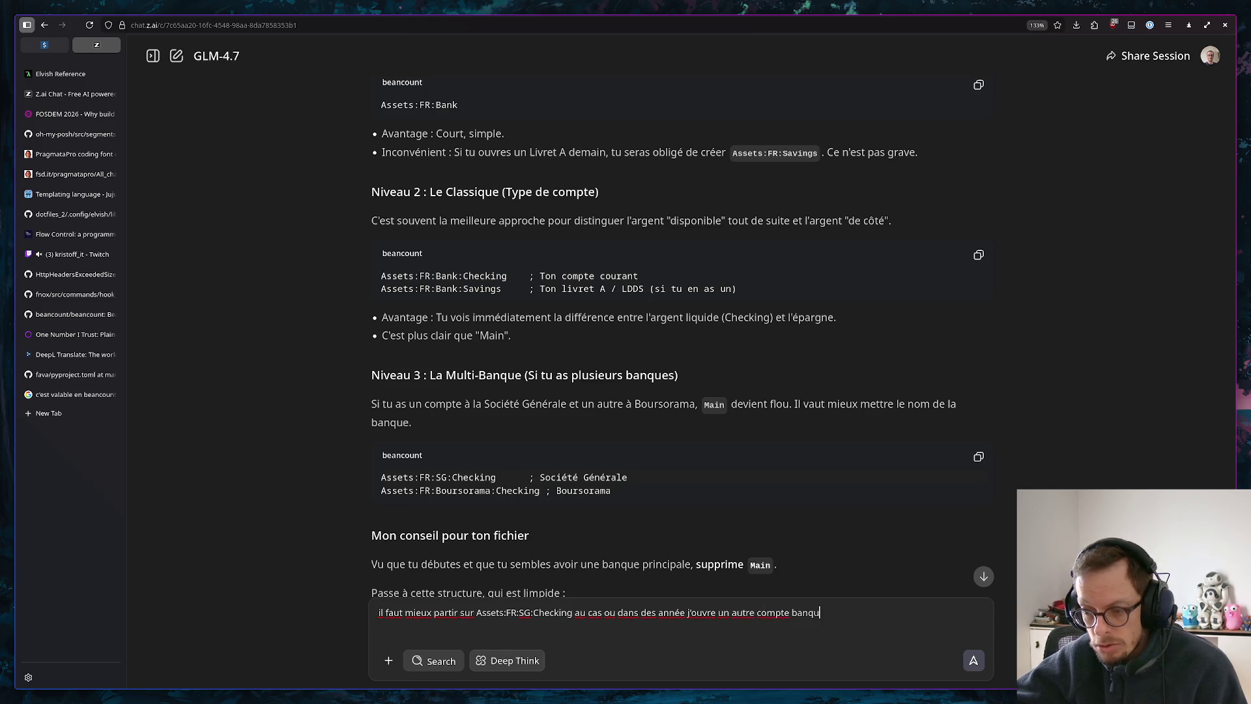
{"action": "type", "text": "aire ?"}
{"action": "key", "text": "Return"}
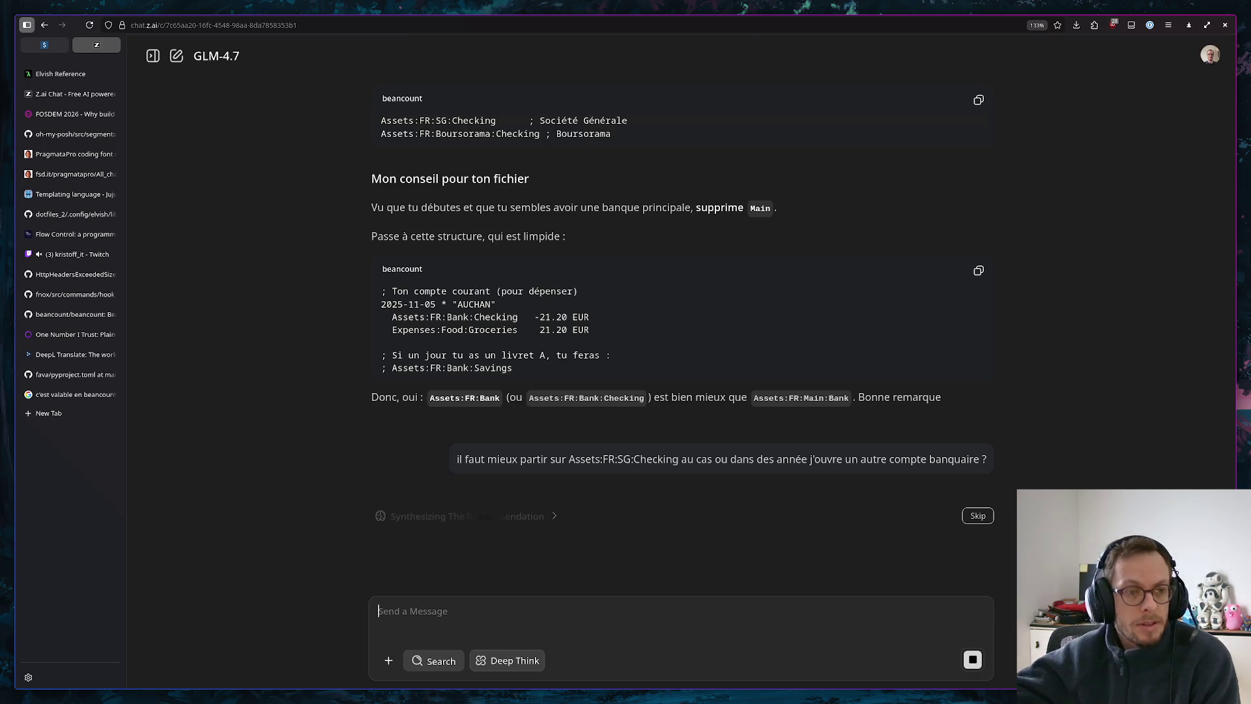
{"action": "left_click", "coordinate": [78, 414]}
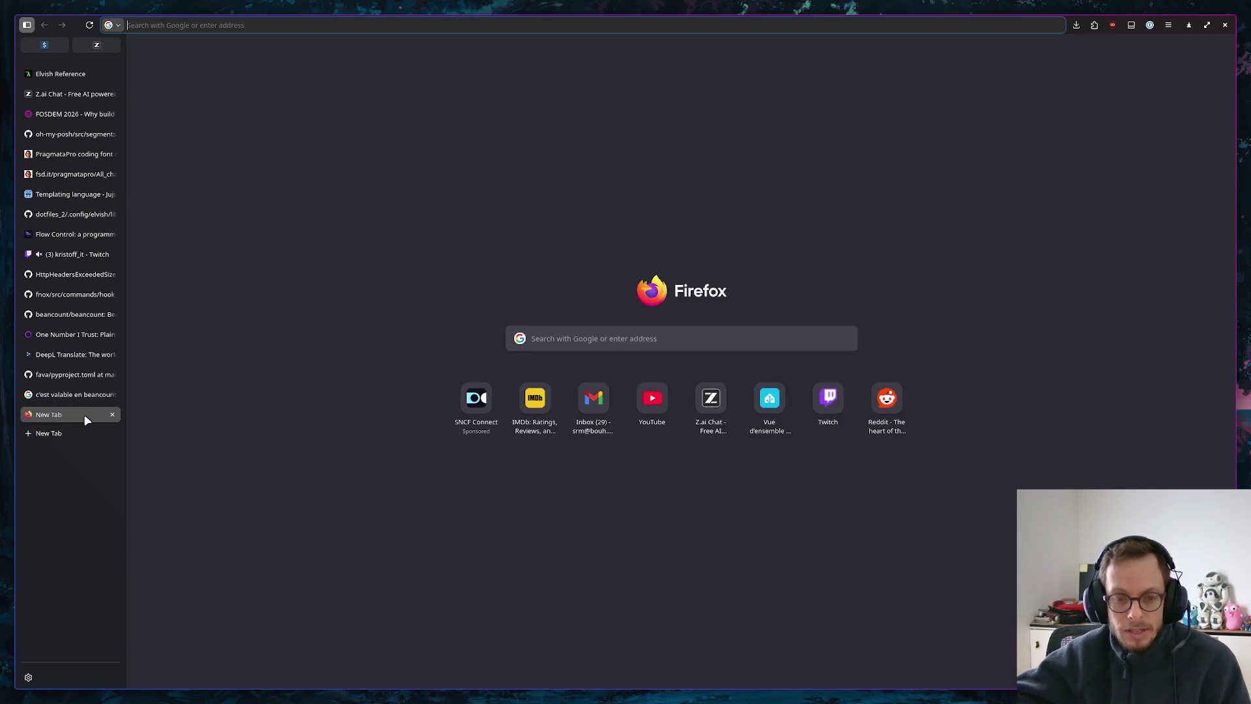
{"action": "type", "text": "combi"}
Search 'combi', view its image results, then close that tab to return to the chat
{"action": "key", "text": "Return"}
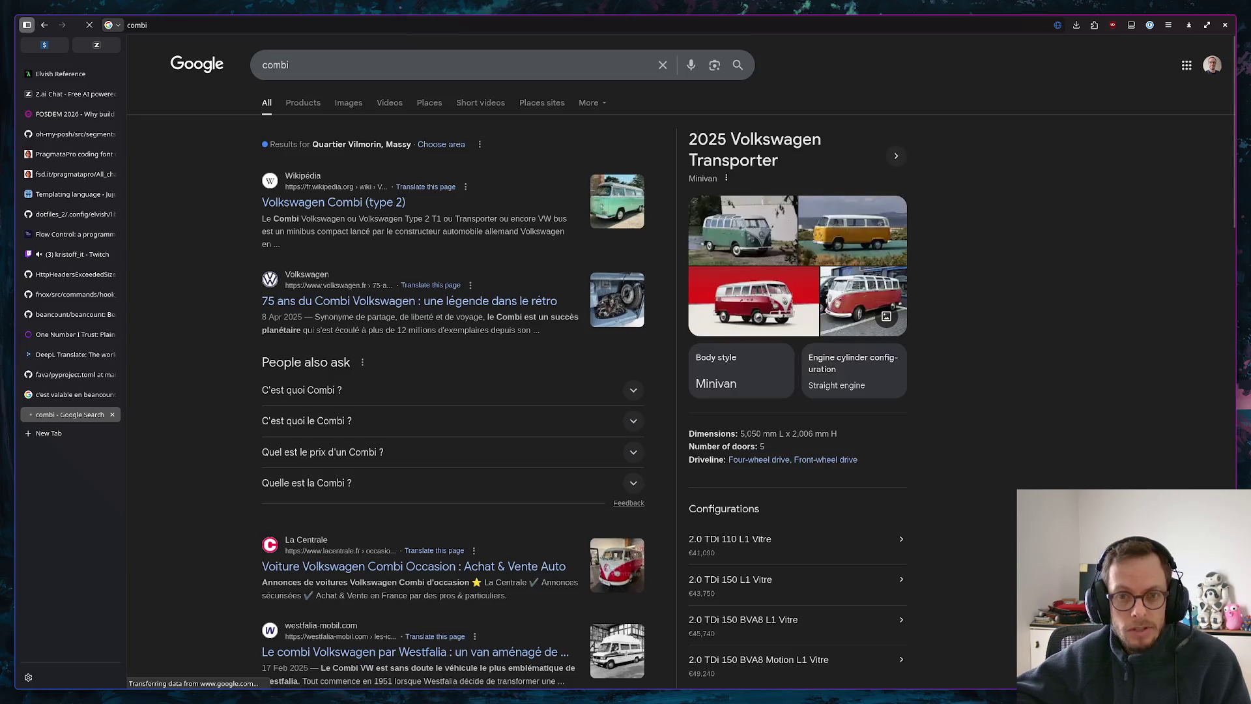
{"action": "scroll", "coordinate": [243, 422], "scroll_direction": "down", "scroll_amount": 10}
{"action": "scroll", "coordinate": [391, 391], "scroll_direction": "down", "scroll_amount": 5}
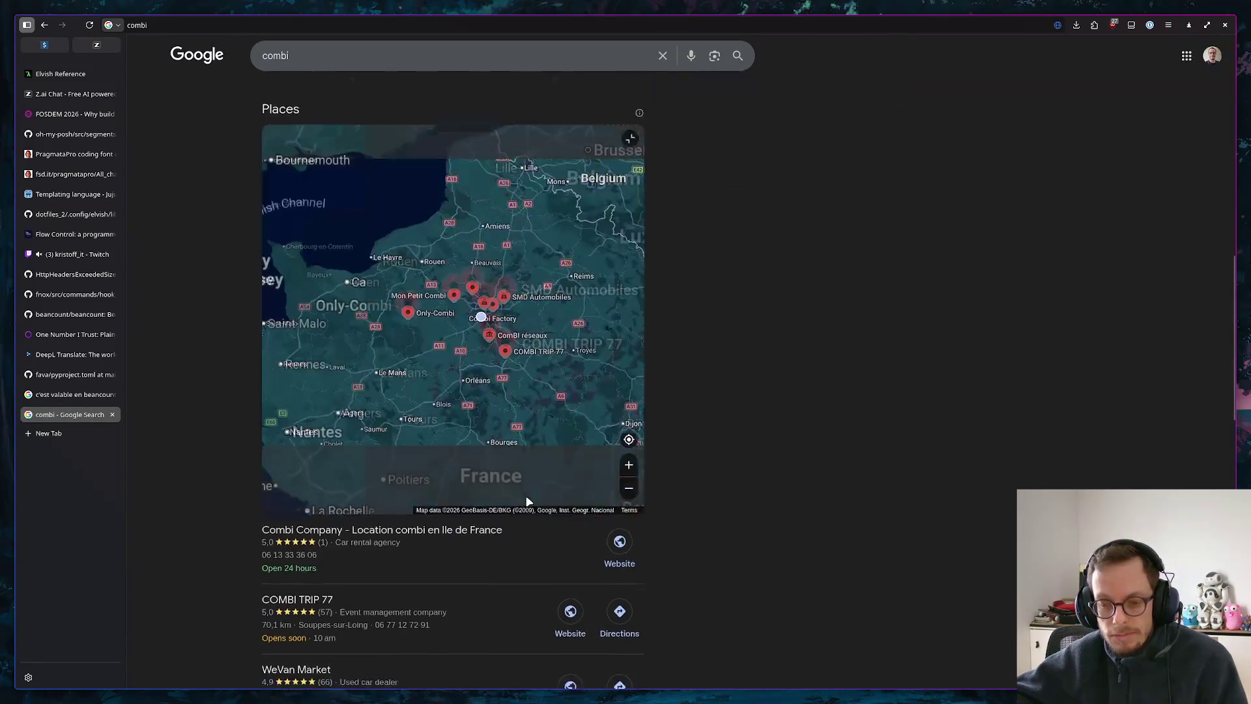
{"action": "scroll", "coordinate": [513, 469], "scroll_direction": "up", "scroll_amount": 3}
{"action": "scroll", "coordinate": [514, 391], "scroll_direction": "up", "scroll_amount": 3}
{"action": "scroll", "coordinate": [607, 127], "scroll_direction": "up", "scroll_amount": 10}
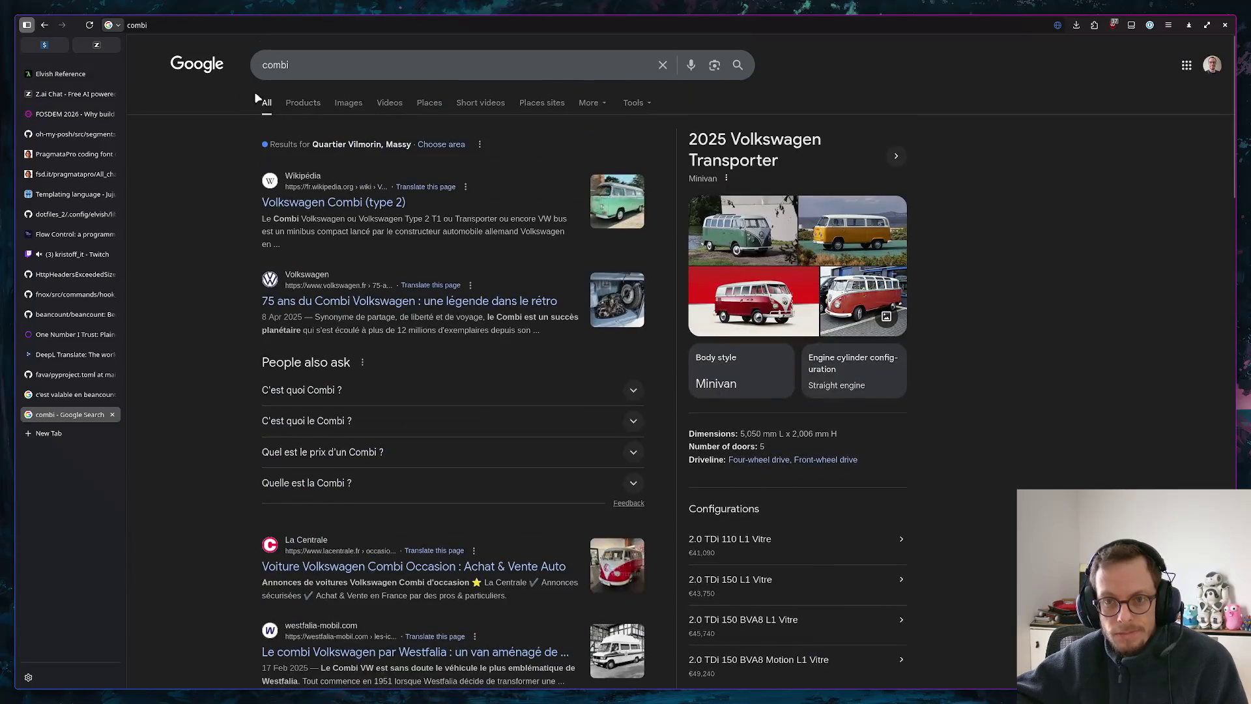
{"action": "left_click", "coordinate": [358, 101]}
{"action": "scroll", "coordinate": [162, 252], "scroll_direction": "down", "scroll_amount": 3}
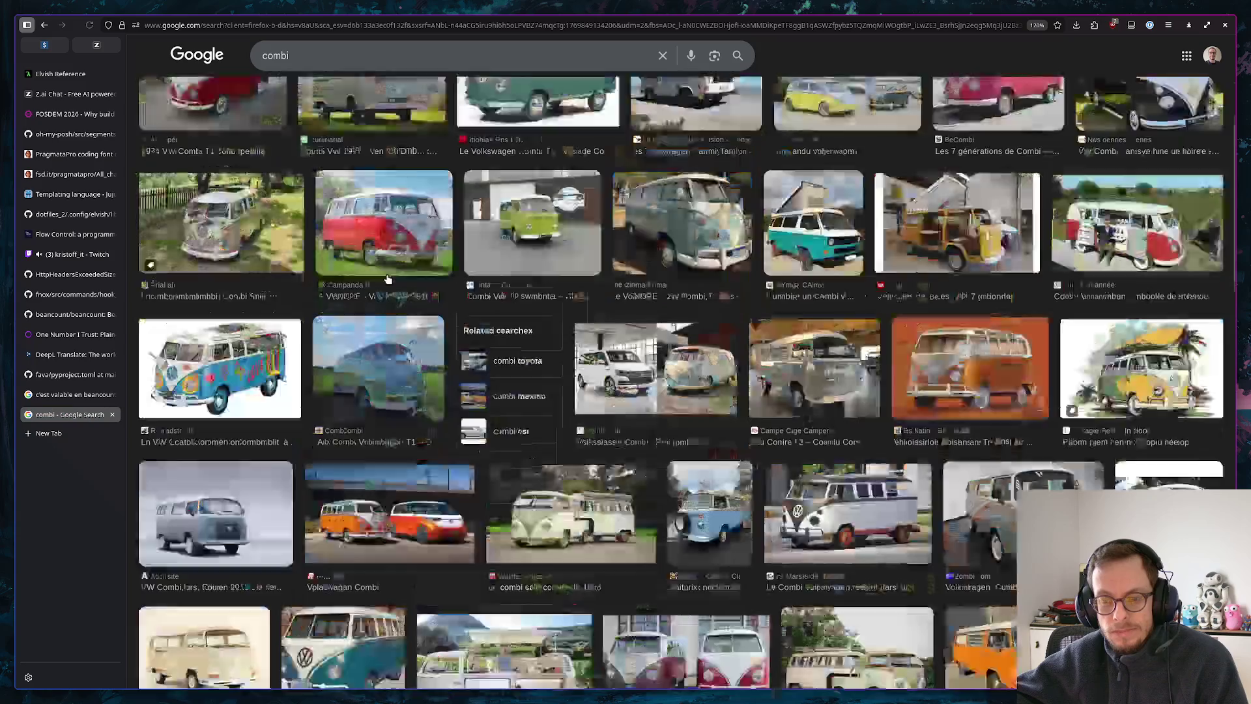
{"action": "scroll", "coordinate": [163, 250], "scroll_direction": "down", "scroll_amount": 5}
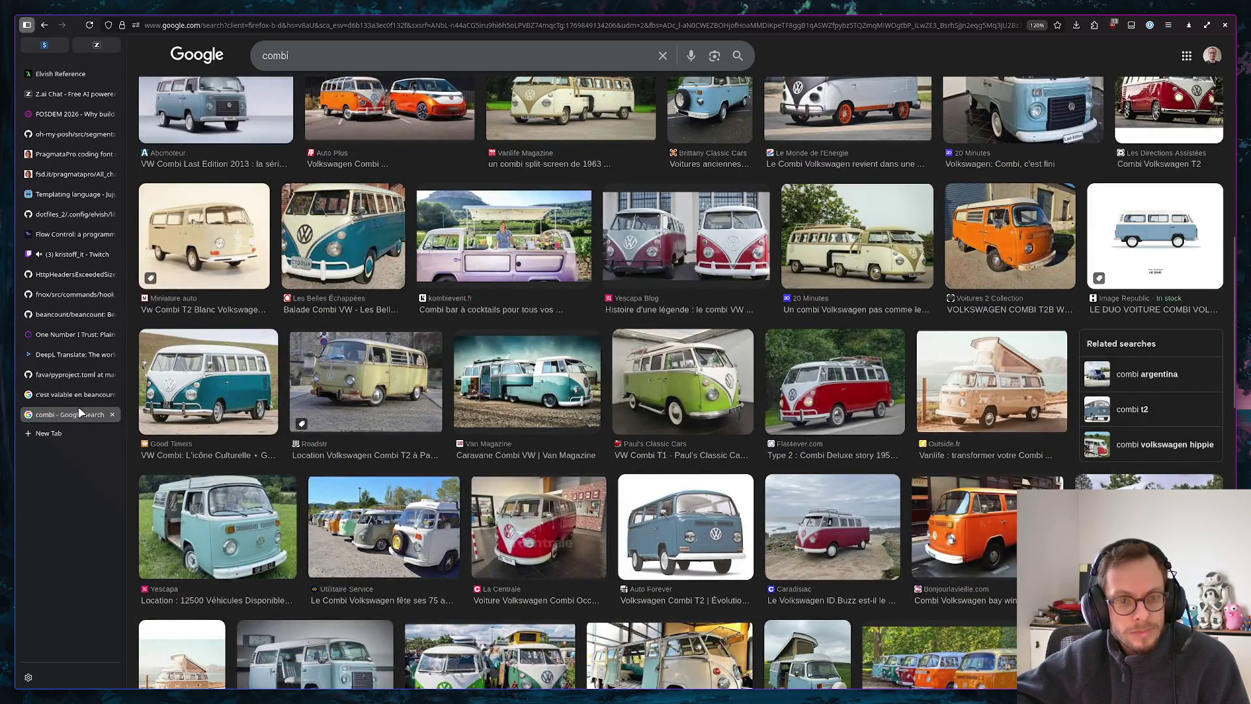
{"action": "left_click", "coordinate": [113, 414]}
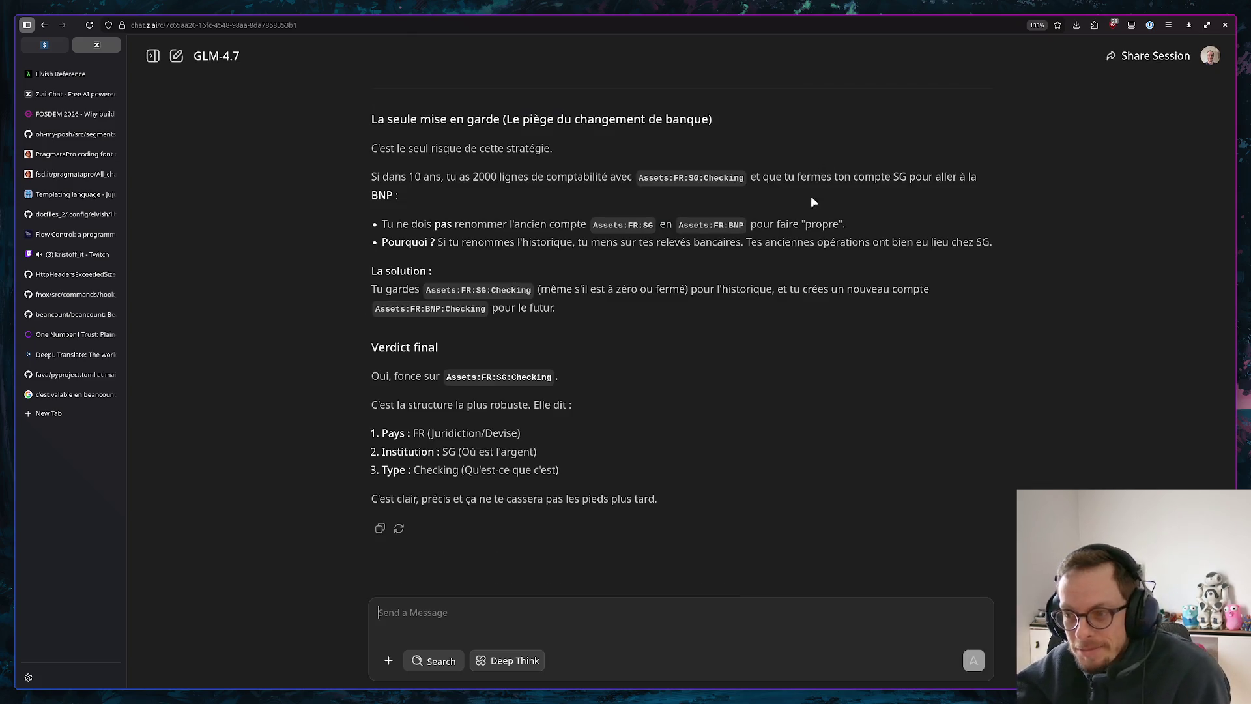
{"action": "scroll", "coordinate": [752, 197], "scroll_direction": "up", "scroll_amount": 4}
{"action": "scroll", "coordinate": [737, 293], "scroll_direction": "up", "scroll_amount": 3}
{"action": "scroll", "coordinate": [736, 290], "scroll_direction": "up", "scroll_amount": 2}
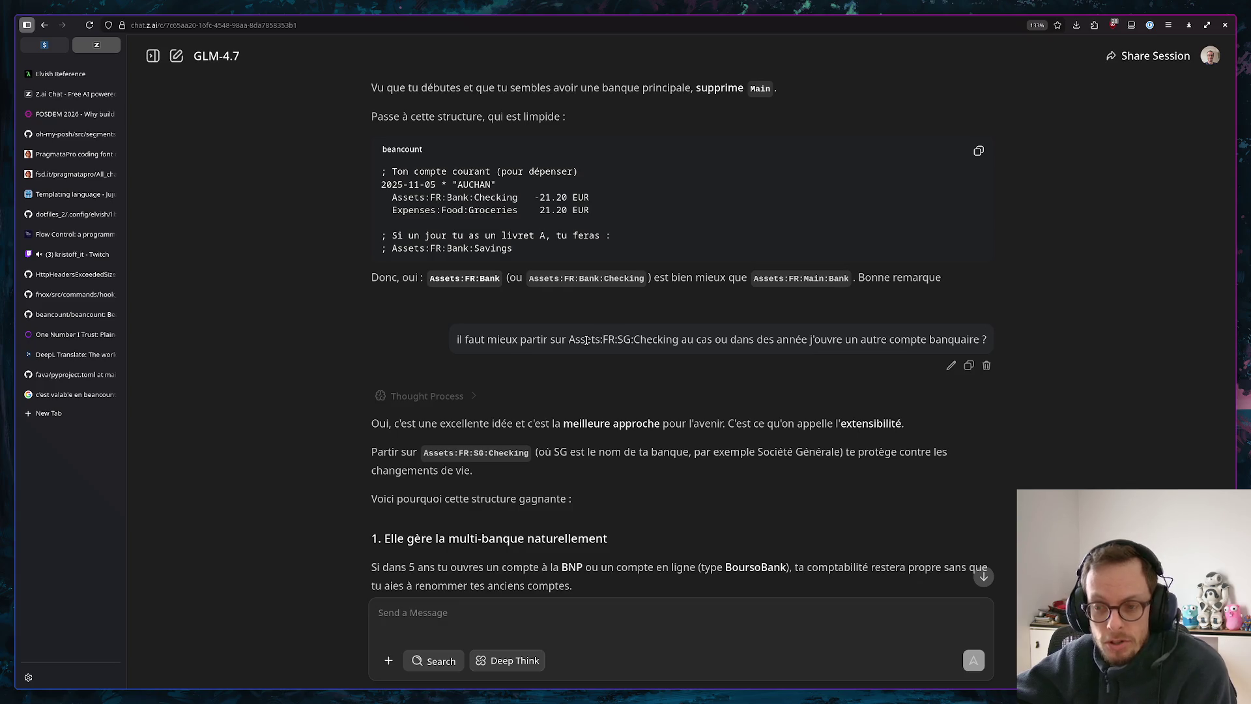
Reread the reply favouring Assets:FR:SG:Checking, then switch to the Helix ledger workspace
{"action": "left_click_drag", "start_coordinate": [586, 340], "coordinate": [625, 343]}
{"action": "left_click", "coordinate": [644, 338]}
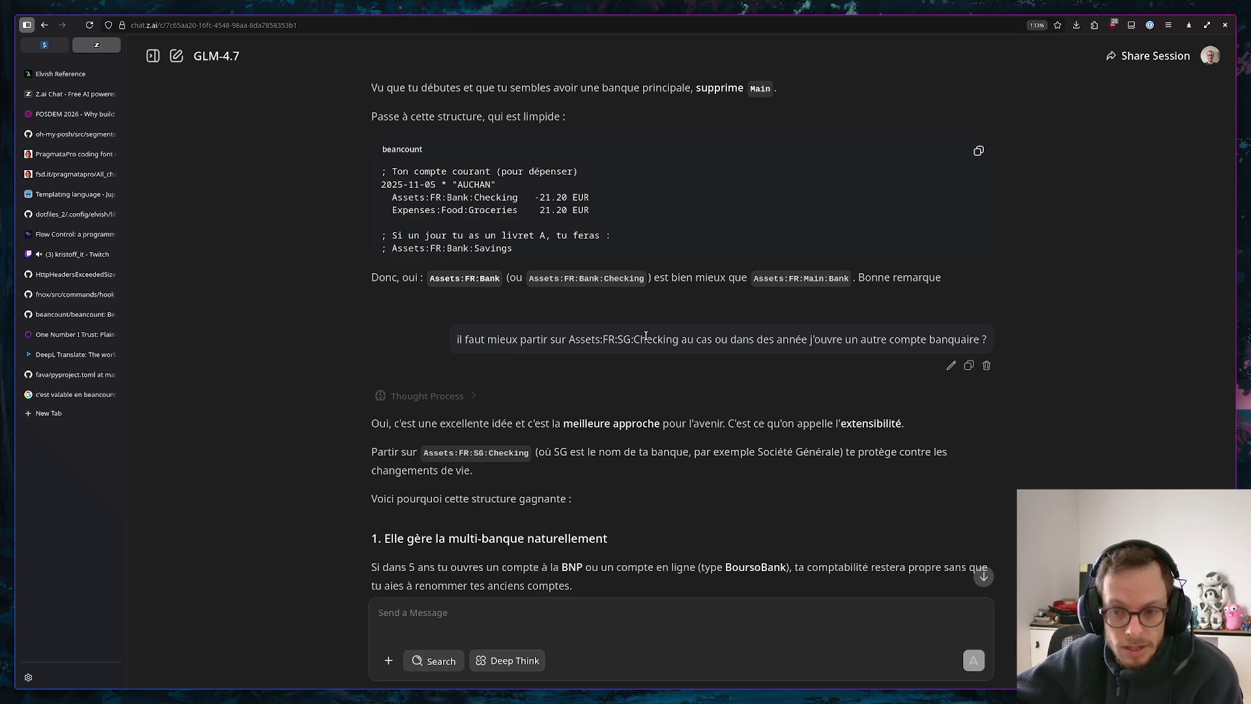
{"action": "scroll", "coordinate": [646, 331], "scroll_direction": "down", "scroll_amount": 3}
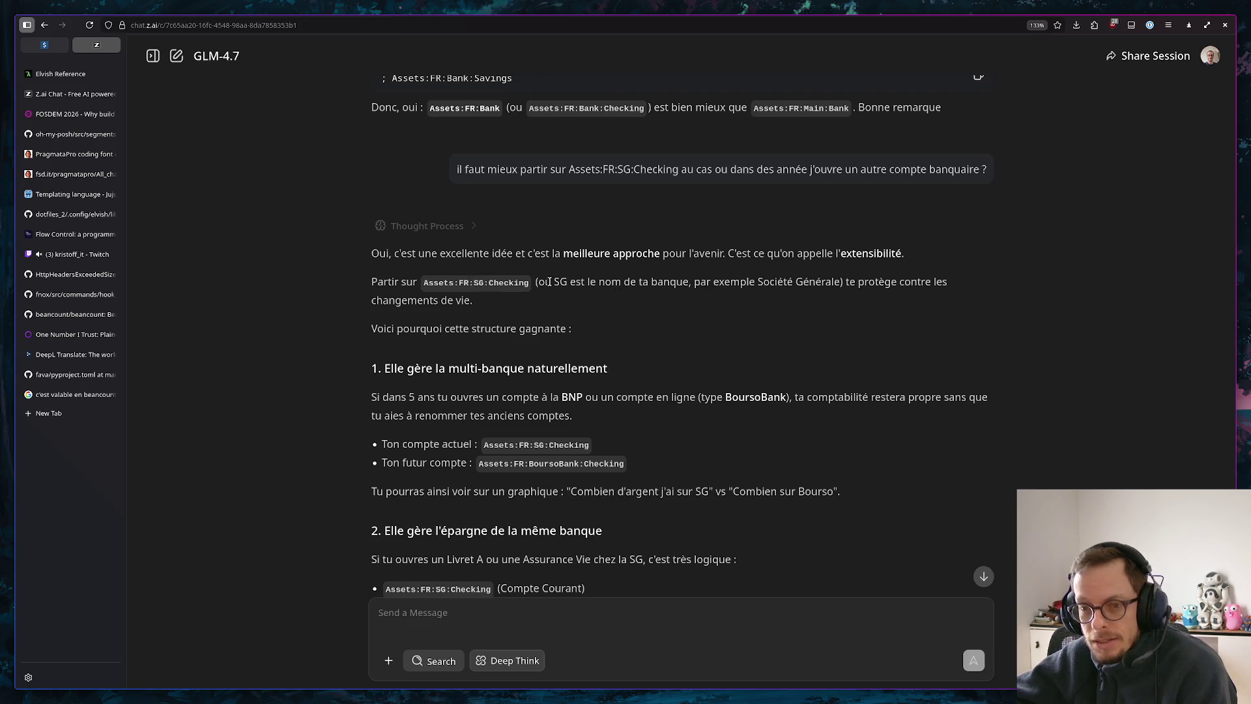
{"action": "scroll", "coordinate": [478, 300], "scroll_direction": "down", "scroll_amount": 3}
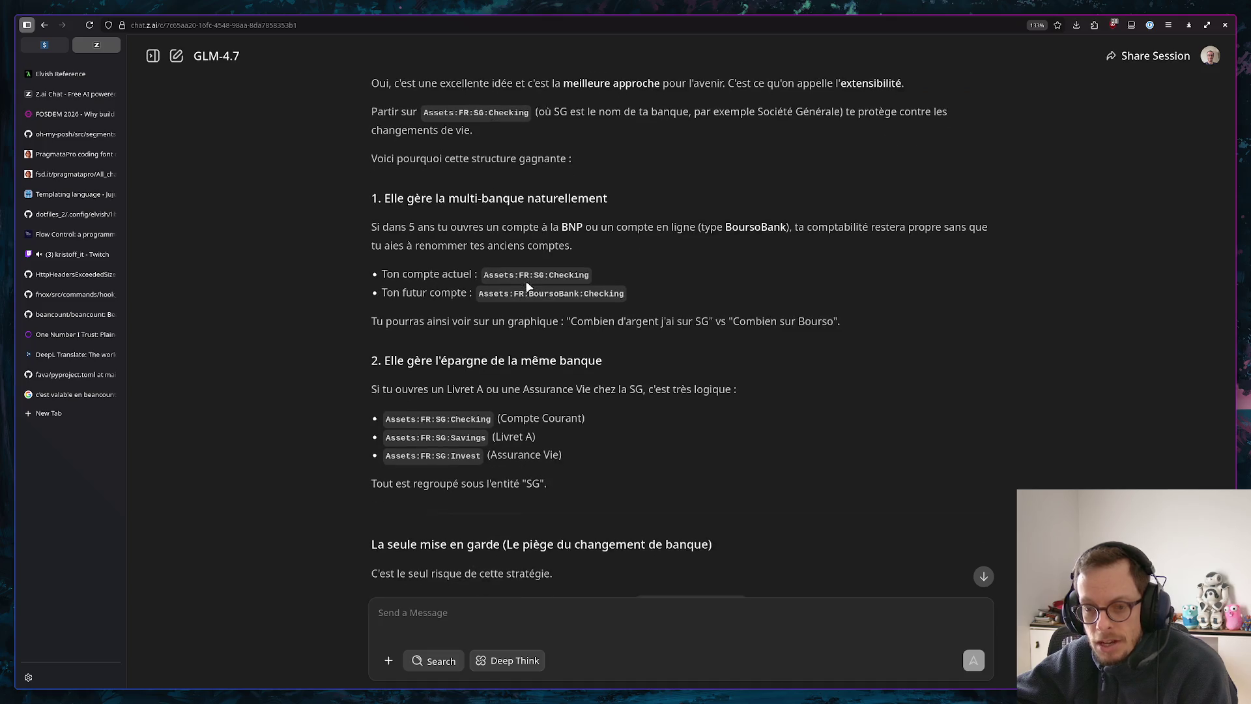
{"action": "scroll", "coordinate": [493, 352], "scroll_direction": "down", "scroll_amount": 3}
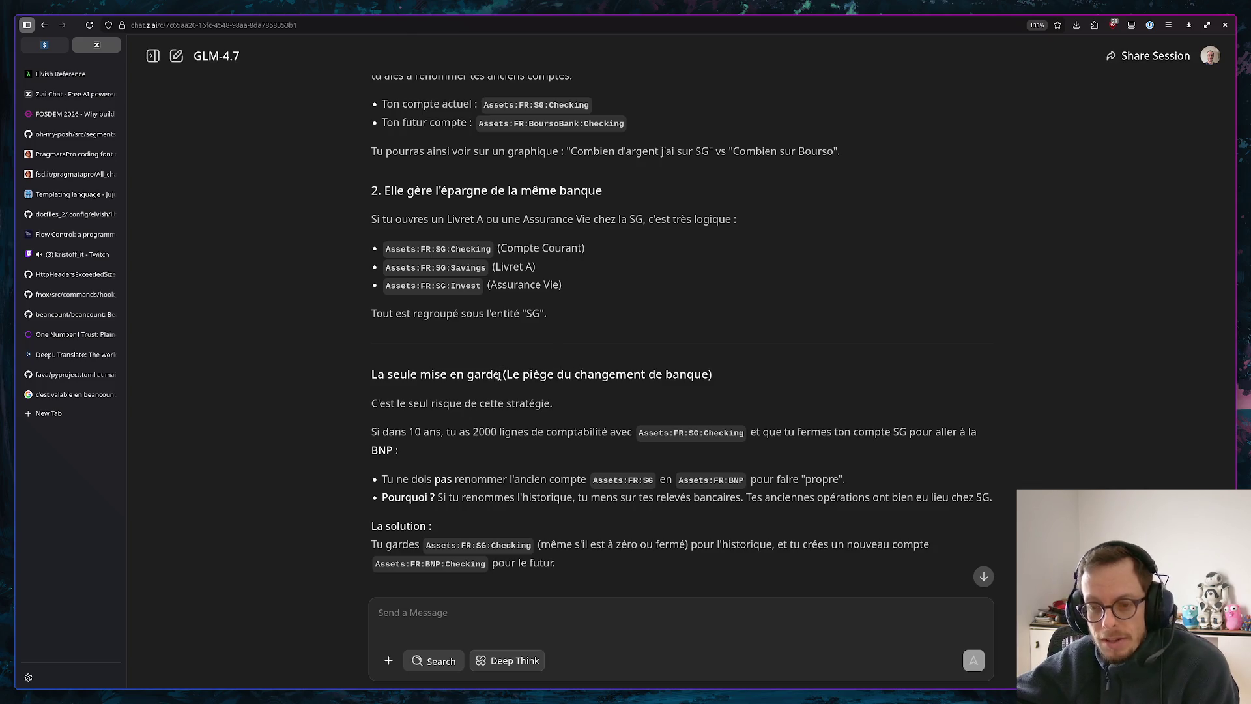
{"action": "scroll", "coordinate": [508, 379], "scroll_direction": "down", "scroll_amount": 2}
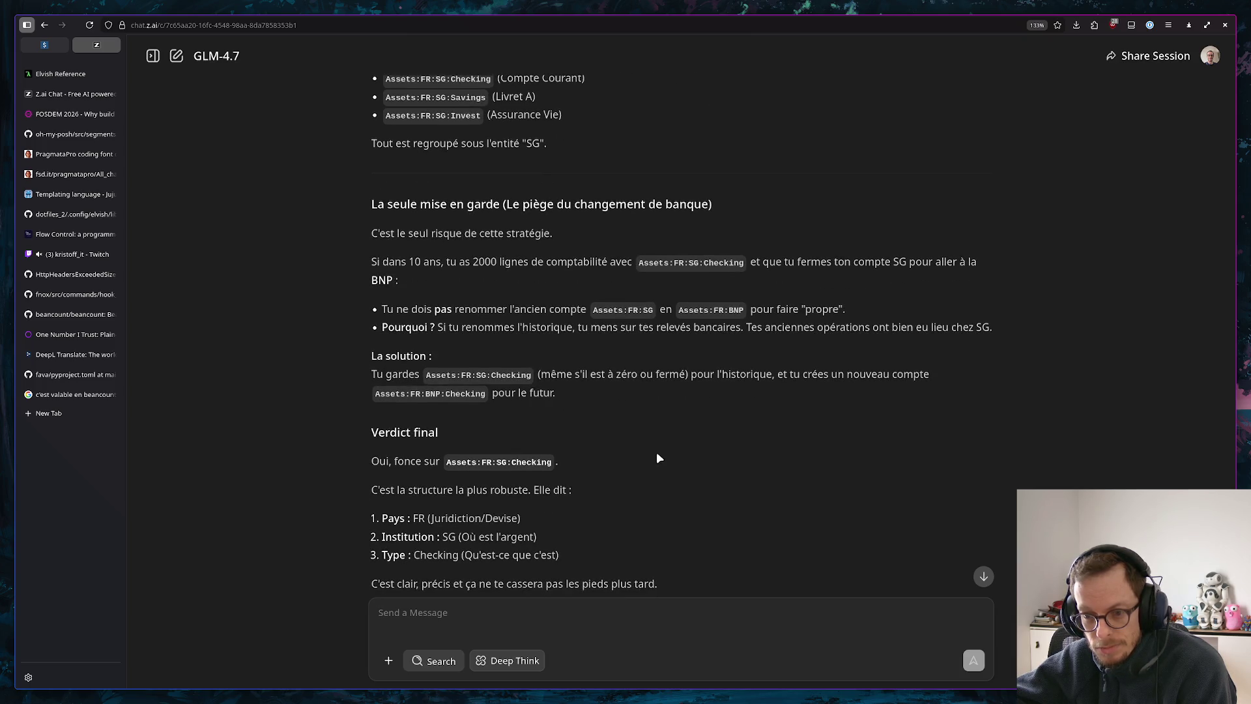
{"action": "scroll", "coordinate": [657, 455], "scroll_direction": "down", "scroll_amount": 3}
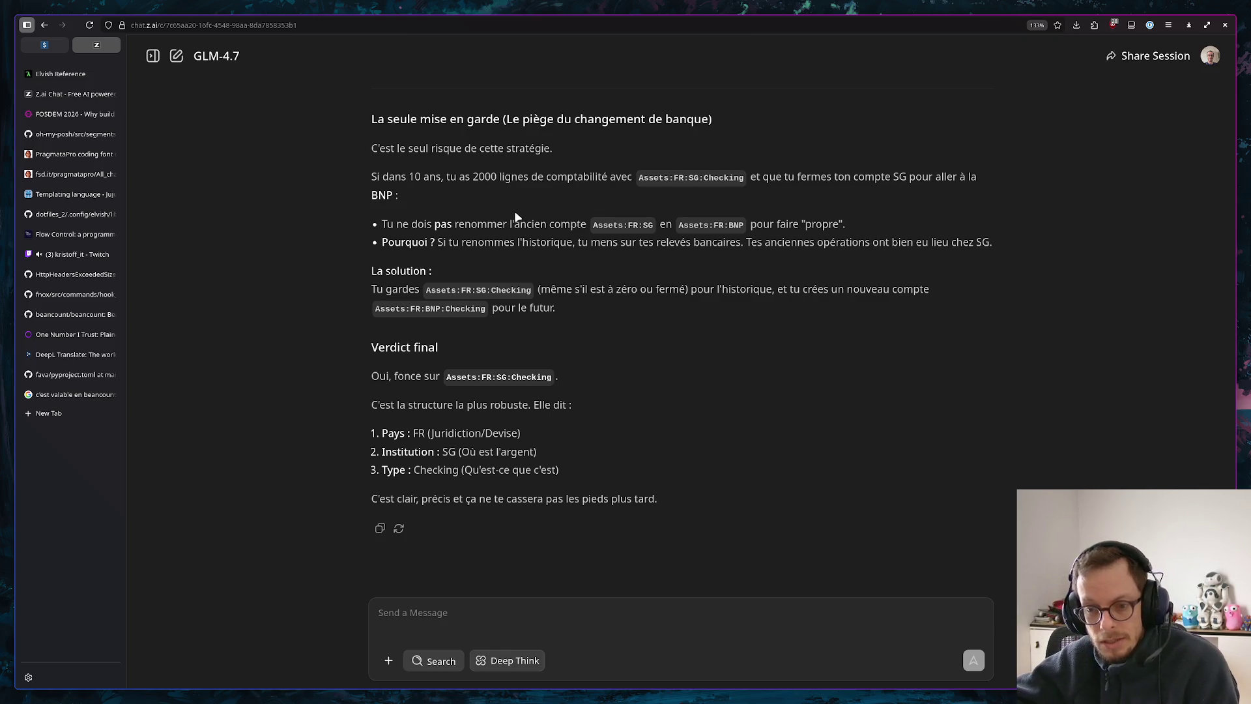
{"action": "scroll", "coordinate": [515, 218], "scroll_direction": "up", "scroll_amount": 5}
{"action": "scroll", "coordinate": [548, 257], "scroll_direction": "up", "scroll_amount": 3}
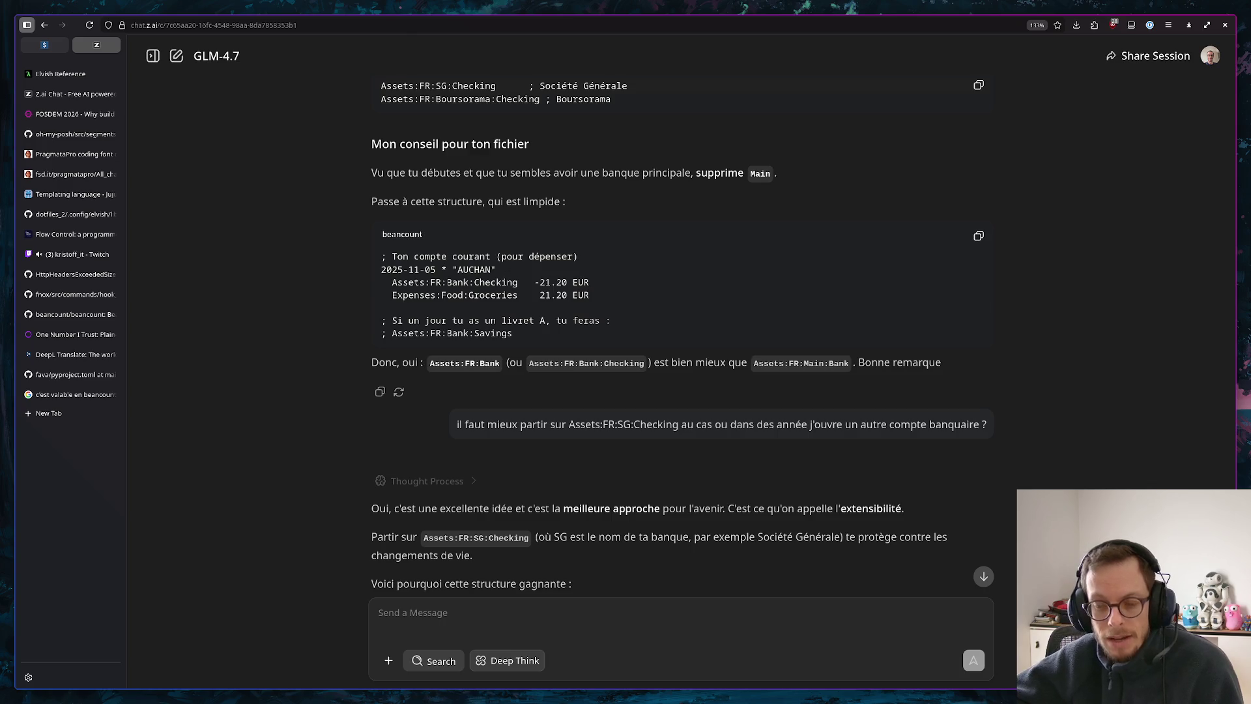
{"action": "key", "text": "super+1"}
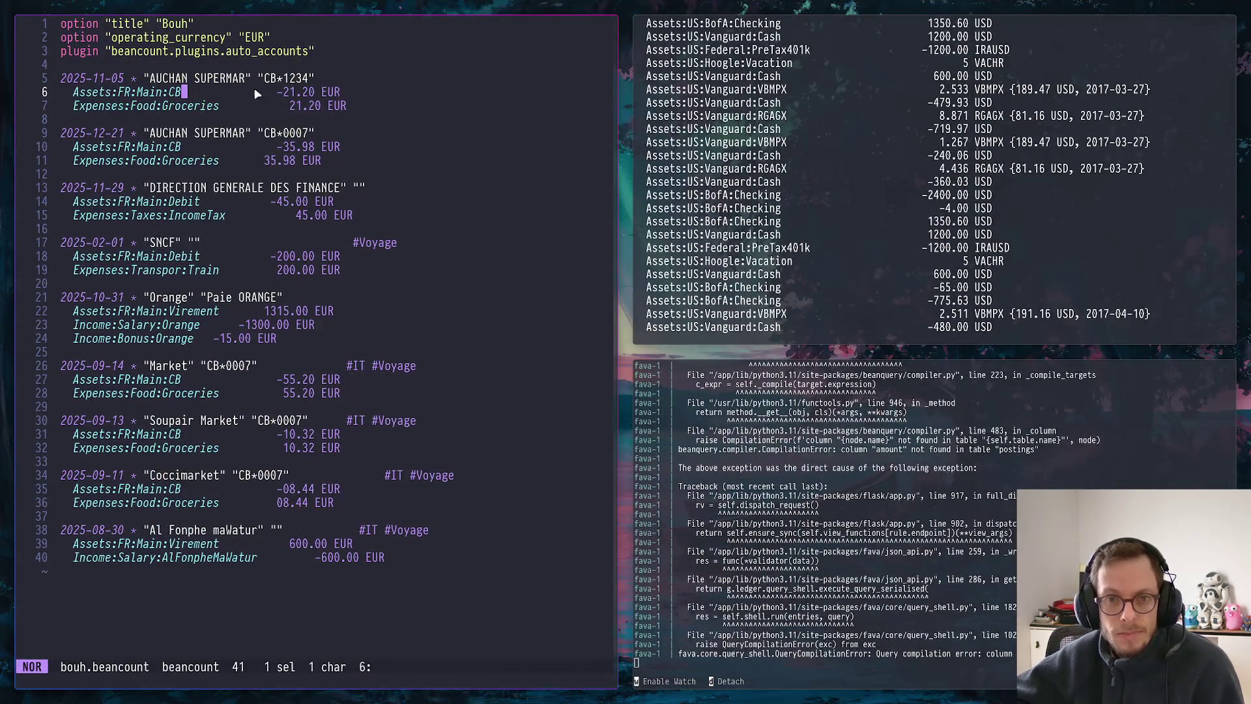
Rename the line 6 posting from Assets:FR:Main:CB to Assets:FR:BNP:Checking
{"action": "left_click", "coordinate": [142, 93]}
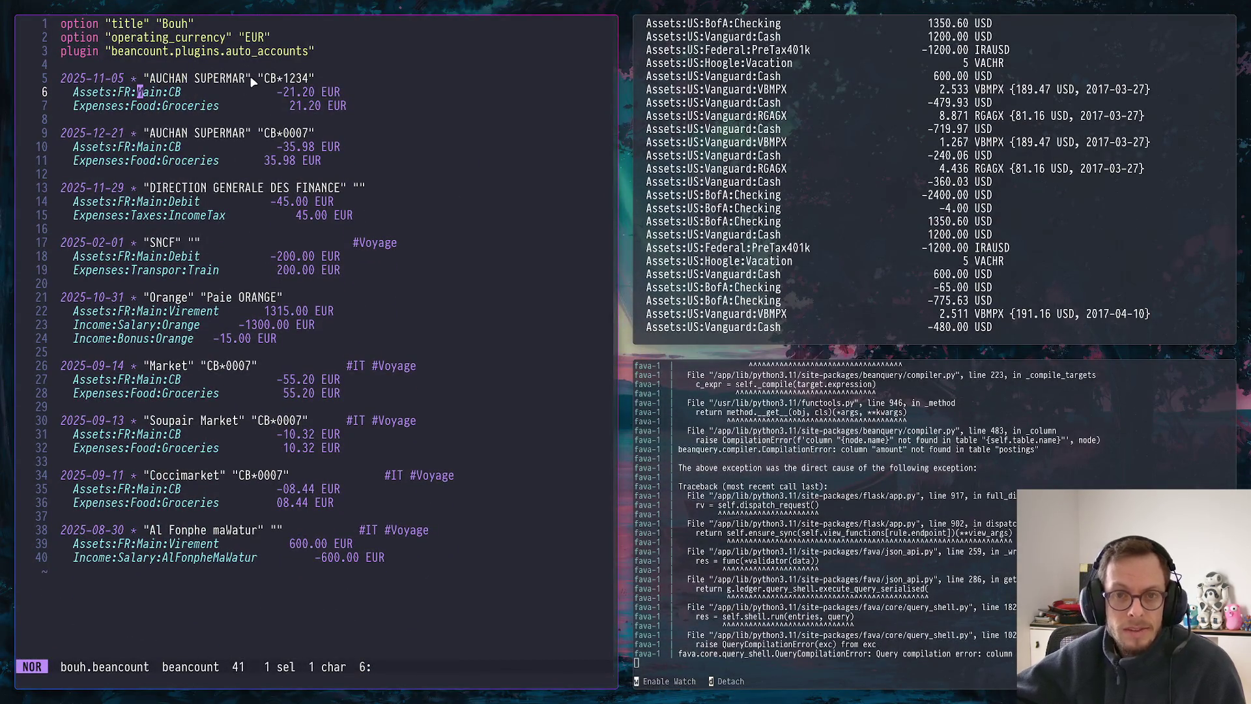
{"action": "type", "text": "in:CB"}
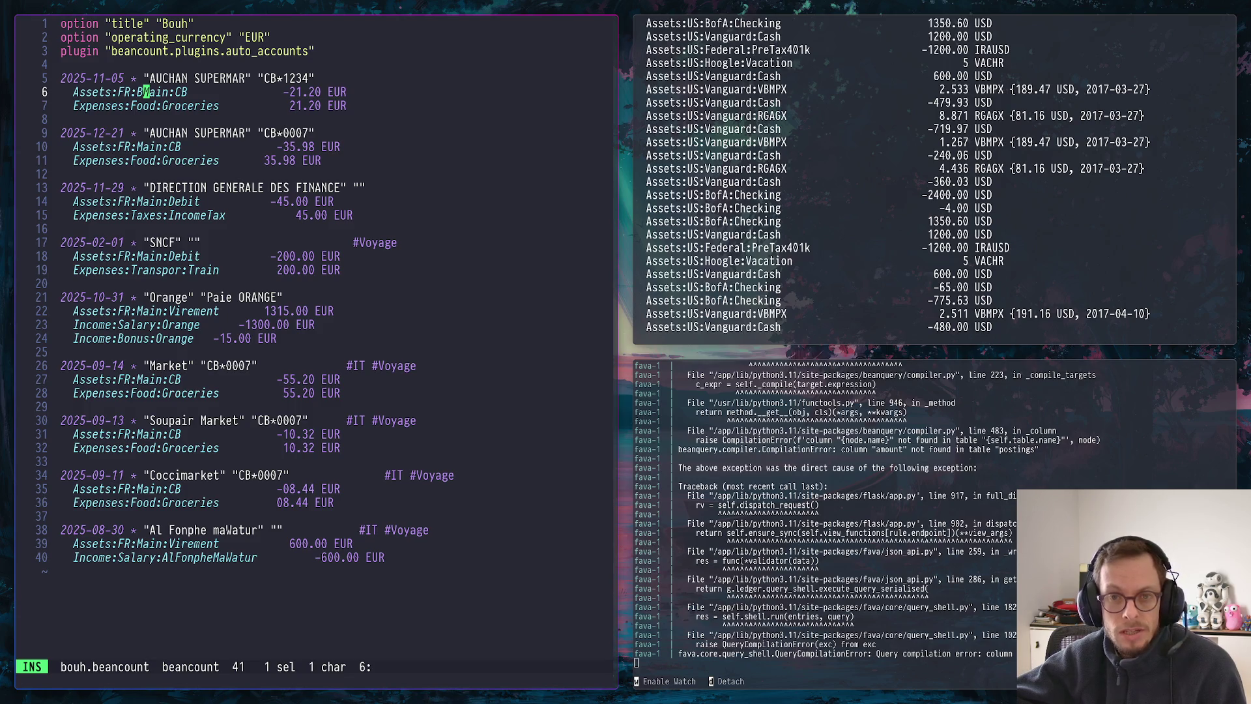
{"action": "key", "text": "BackSpace"}
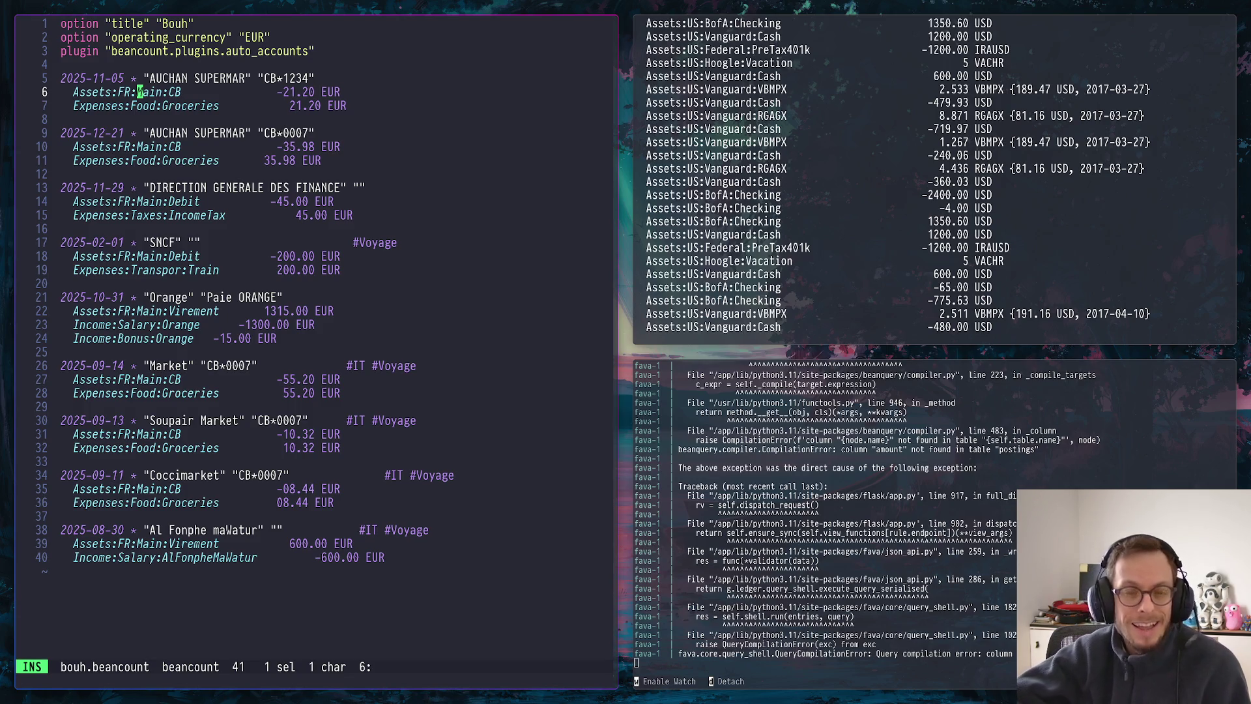
{"action": "type", "text": "L"}
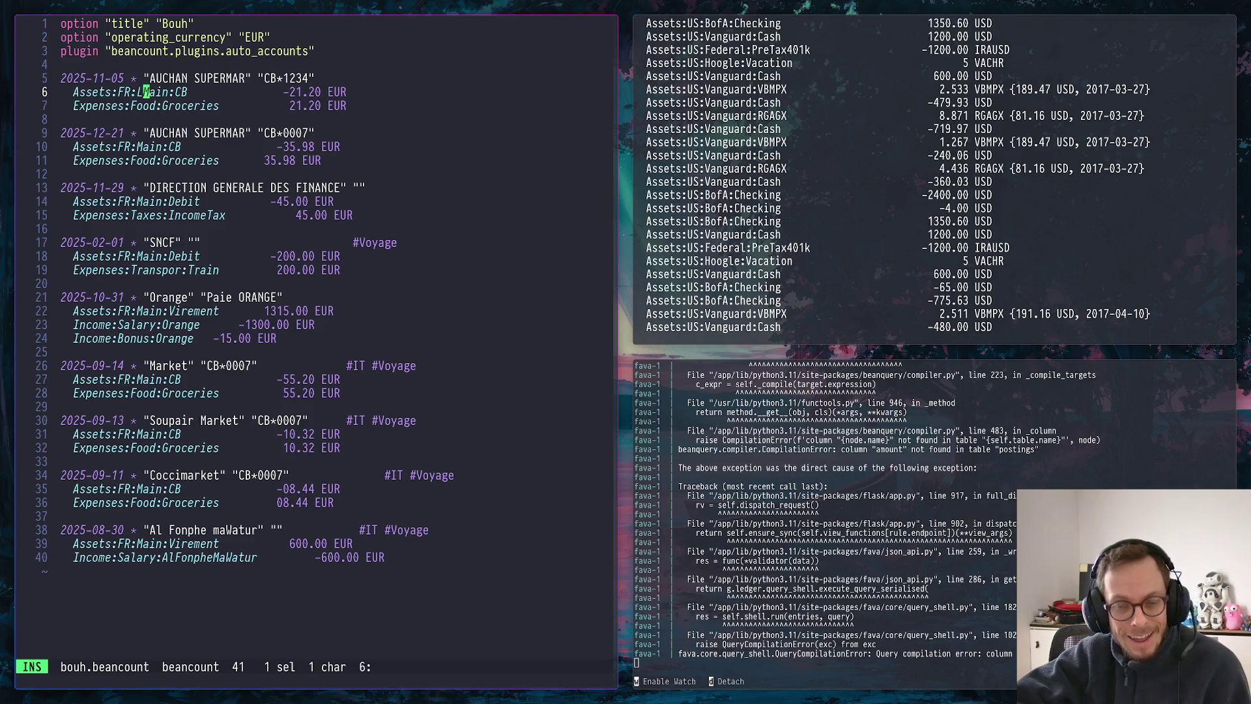
{"action": "type", "text": "aBanque"}
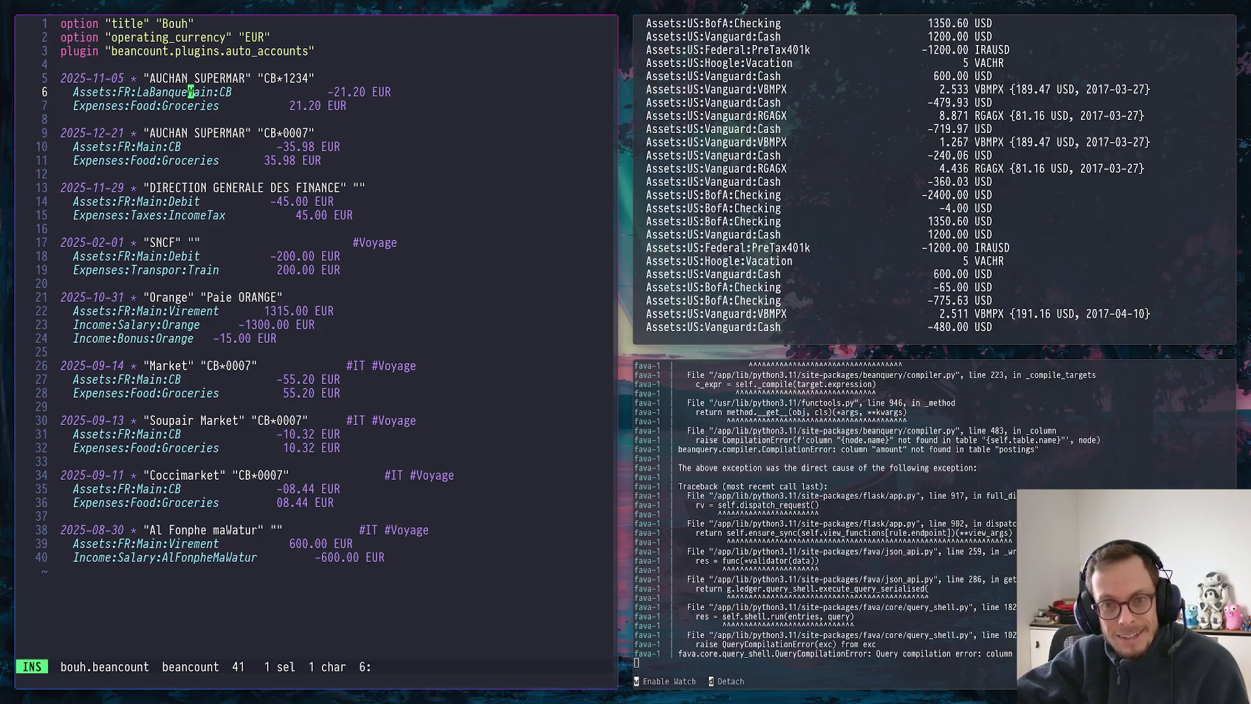
{"action": "type", "text": "PNo"}
{"action": "key", "text": "BackSpace"}
{"action": "key", "text": "BackSpace"}
{"action": "key", "text": "BackSpace"}
{"action": "key", "text": "BackSpace"}
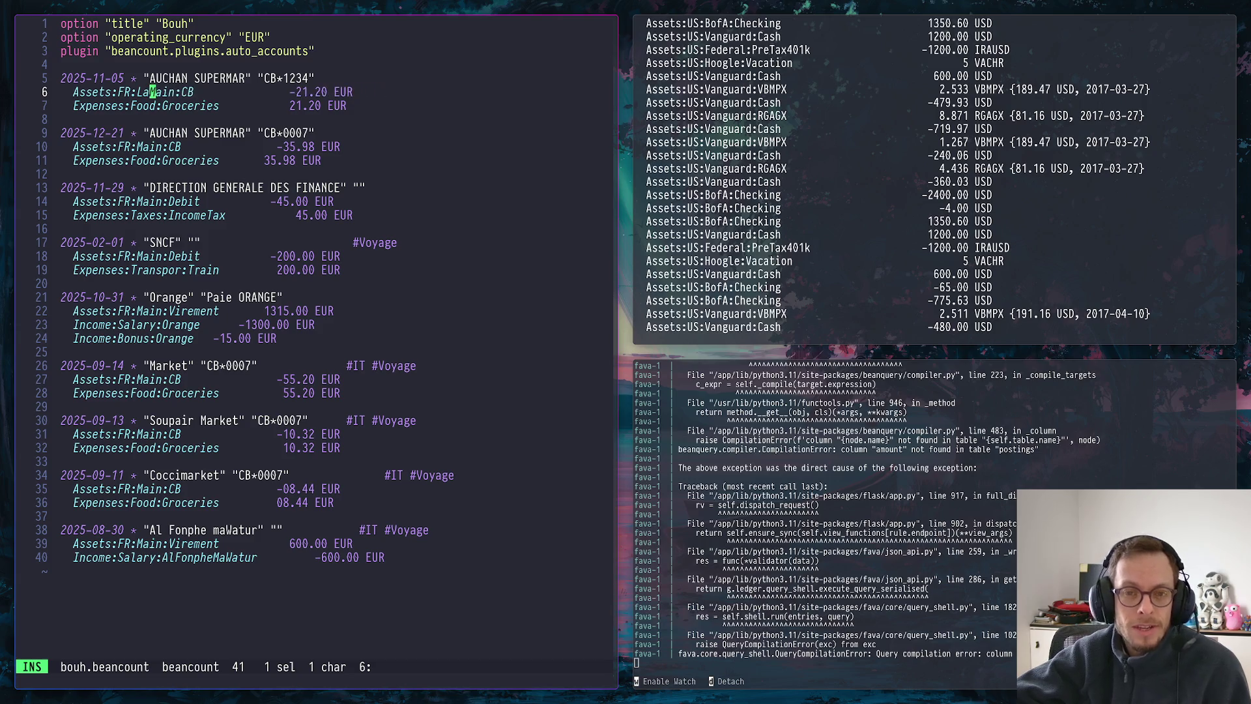
{"action": "key", "text": "BackSpace"}
{"action": "key", "text": "BackSpace"}
{"action": "type", "text": "NP"}
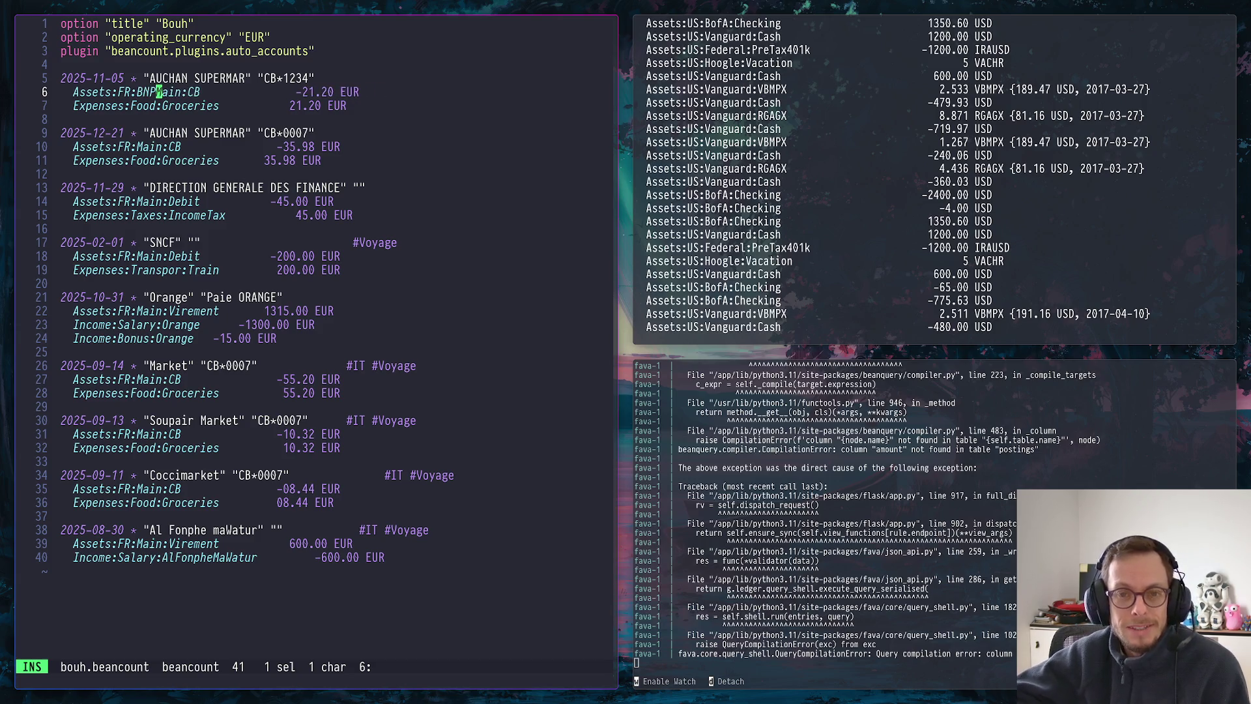
{"action": "key", "text": "Right"}
{"action": "key", "text": "Right"}
{"action": "key", "text": "Right"}
{"action": "key", "text": "Right"}
{"action": "key", "text": "Right"}
{"action": "key", "text": "Right"}
{"action": "key", "text": "Right"}
{"action": "key", "text": "BackSpace"}
{"action": "key", "text": "BackSpace"}
{"action": "key", "text": "BackSpace"}
{"action": "key", "text": "BackSpace"}
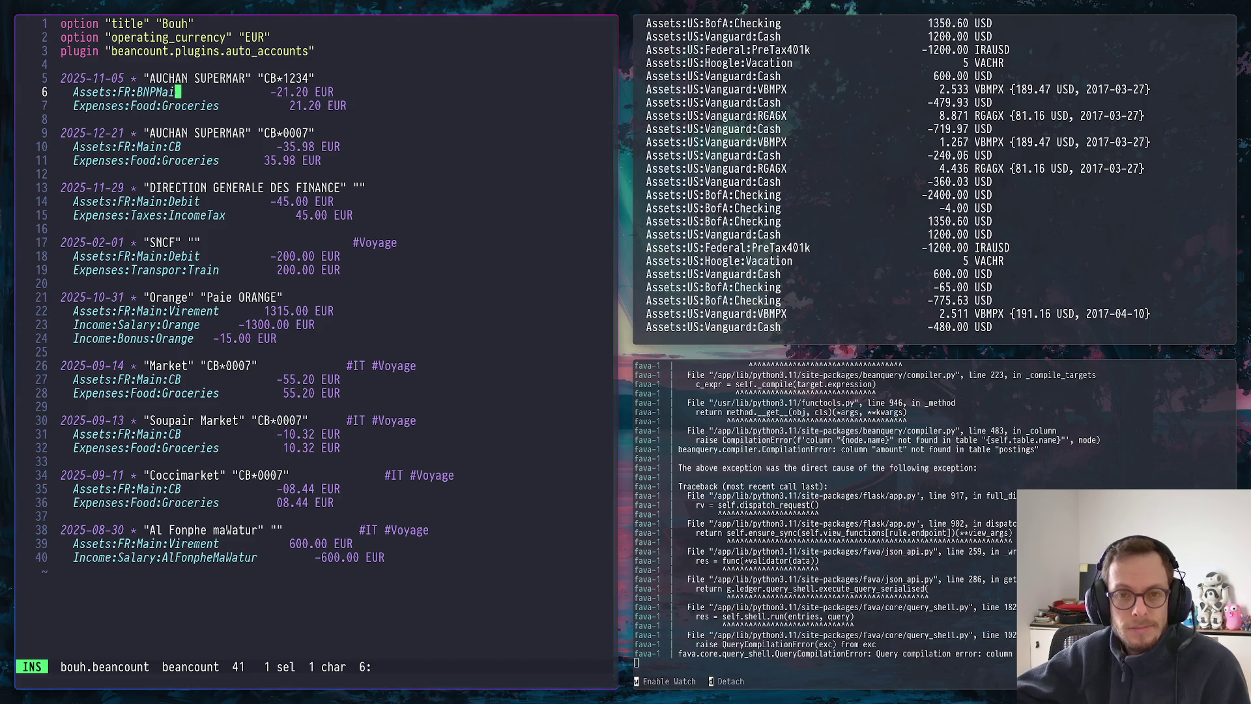
{"action": "key", "text": "BackSpace"}
{"action": "key", "text": "BackSpace"}
{"action": "key", "text": "BackSpace"}
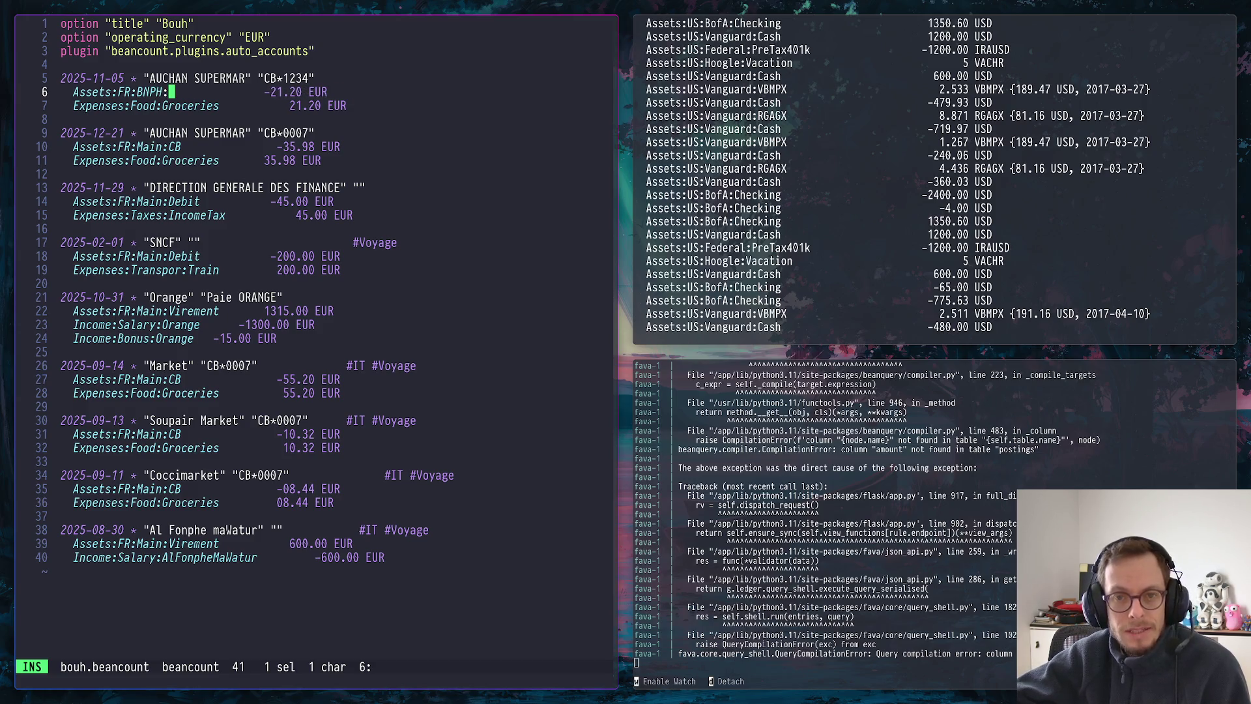
{"action": "type", "text": ":Ch"}
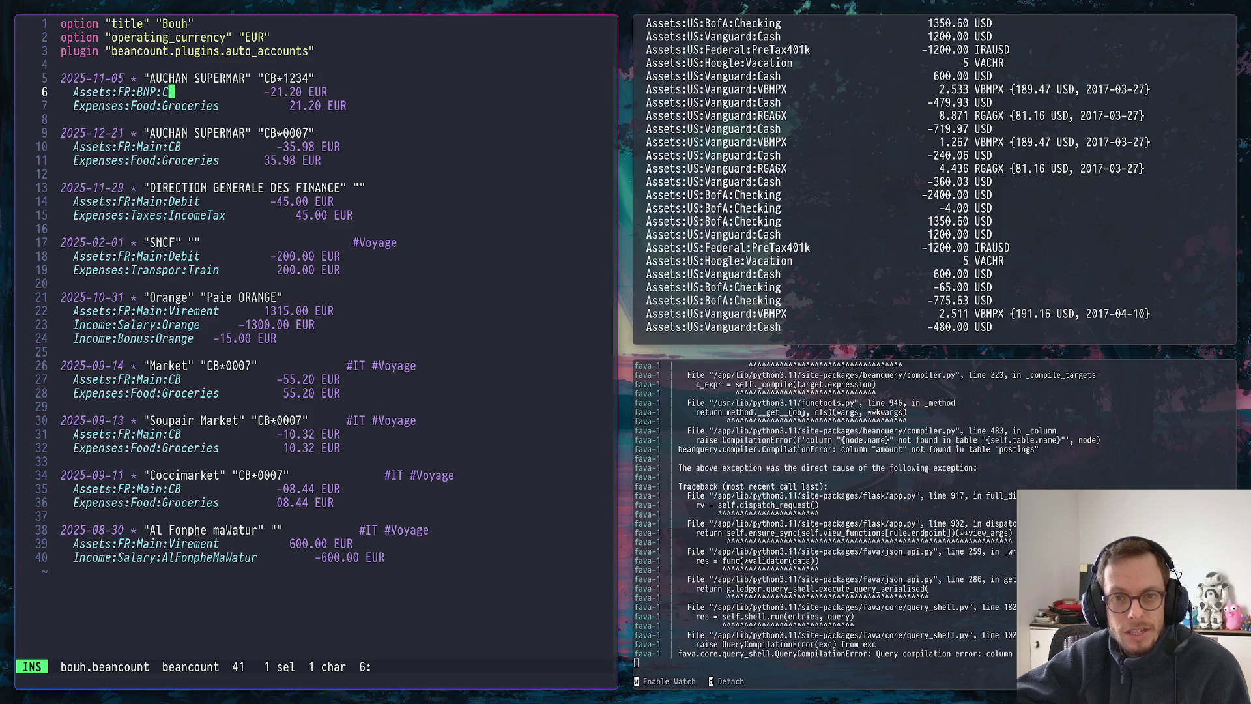
{"action": "type", "text": "ecking"}
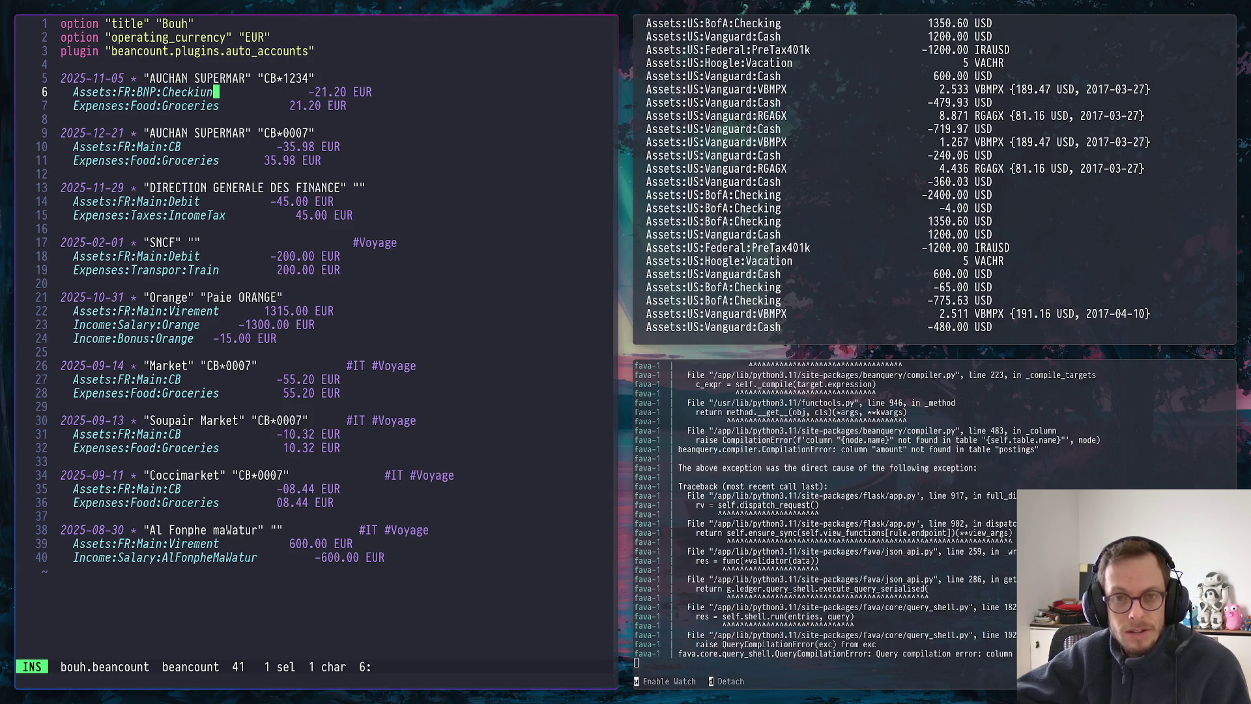
{"action": "key", "text": "BackSpace"}
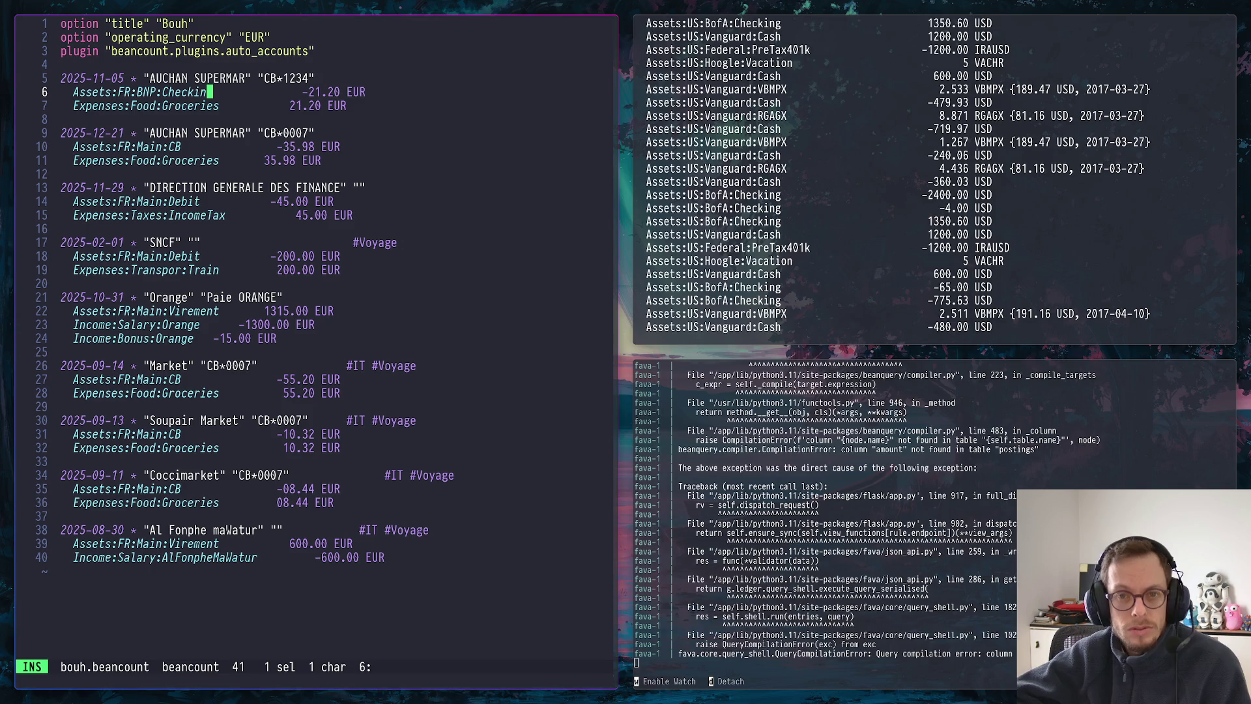
{"action": "type", "text": "g"}
Rename the line 10 posting to Assets:FR:BNP:Checking and begin clearing line 14's :Debit suffix
{"action": "key", "text": "Down"}
{"action": "key", "text": "Down"}
{"action": "key", "text": "Down"}
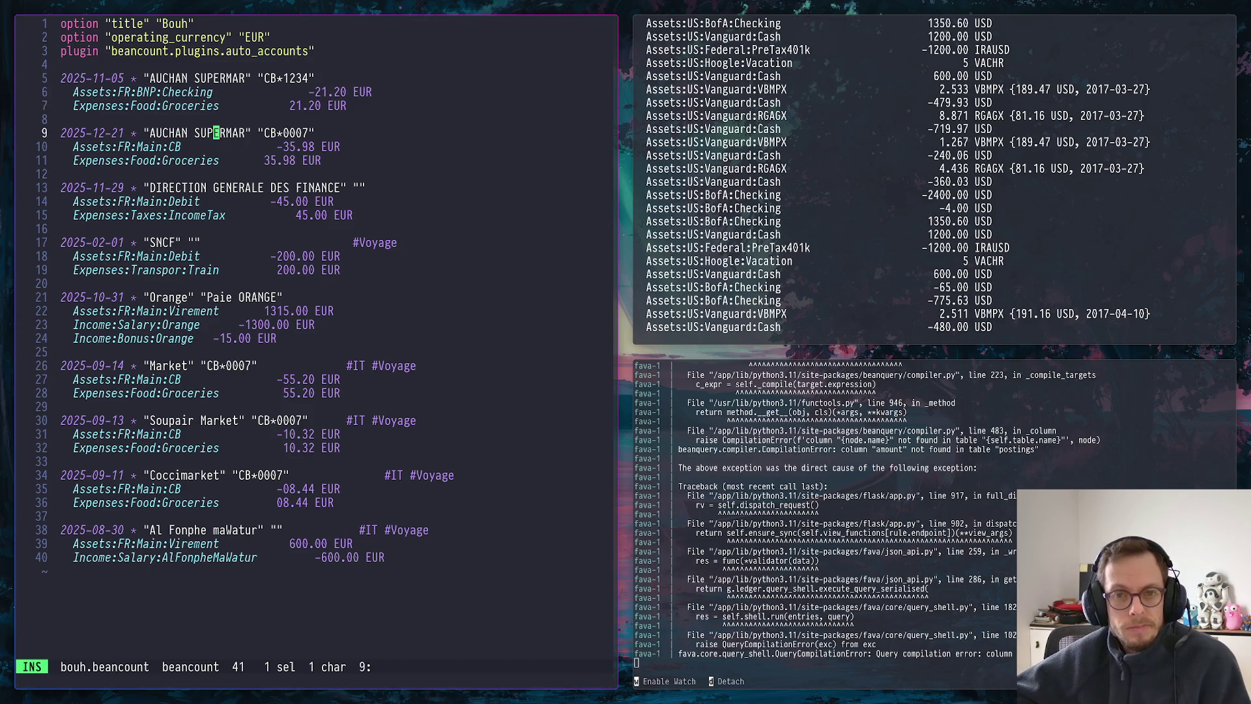
{"action": "key", "text": "Down"}
{"action": "key", "text": "Left"}
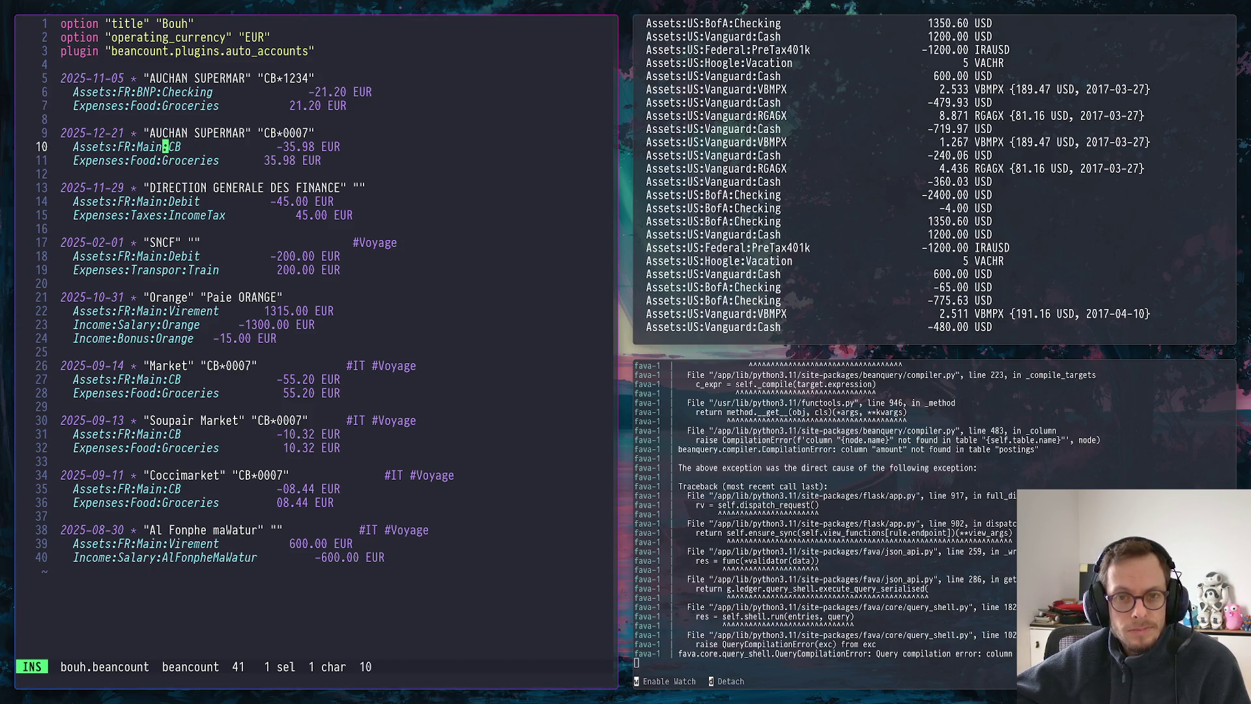
{"action": "key", "text": "BackSpace"}
{"action": "key", "text": "BackSpace"}
{"action": "key", "text": "BackSpace"}
{"action": "key", "text": "Delete"}
{"action": "type", "text": "BNP"}
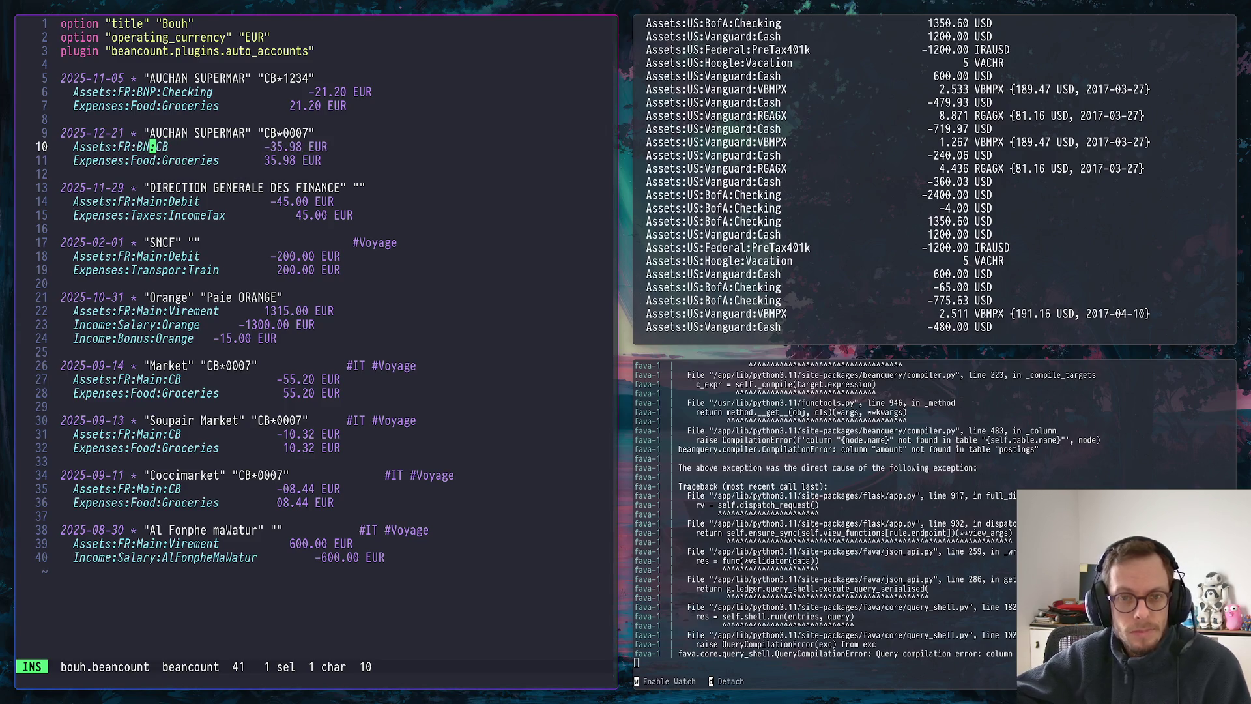
{"action": "key", "text": "Right"}
{"action": "key", "text": "Right"}
{"action": "key", "text": "BackSpace"}
{"action": "type", "text": "heck"}
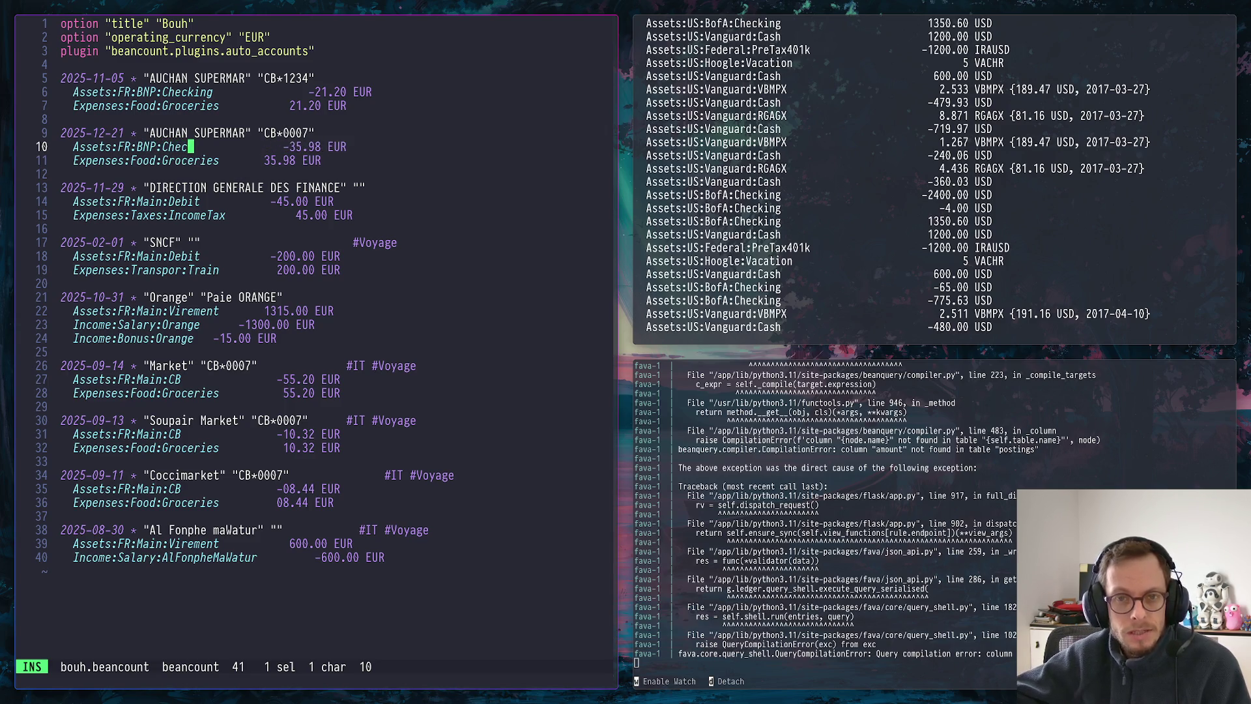
{"action": "type", "text": "ing"}
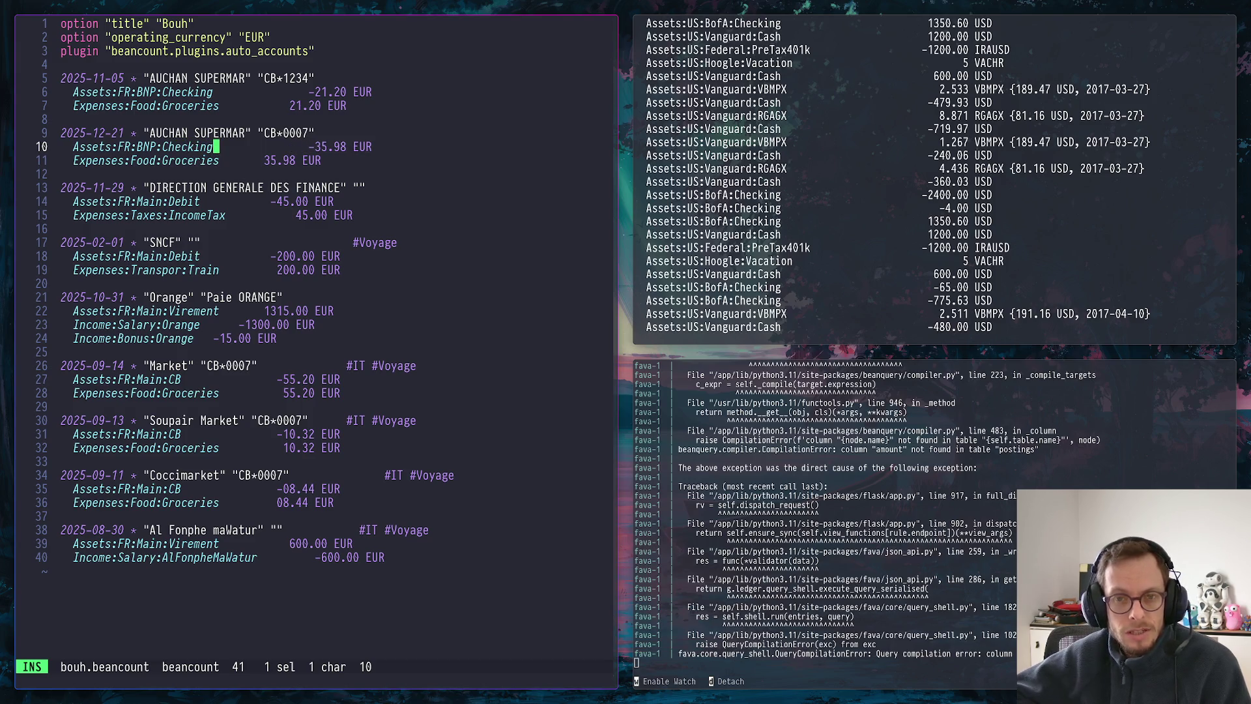
{"action": "key", "text": "Down"}
{"action": "key", "text": "Down"}
{"action": "key", "text": "Down"}
{"action": "key", "text": "Down"}
{"action": "key", "text": "Left"}
{"action": "key", "text": "Left"}
{"action": "key", "text": "BackSpace"}
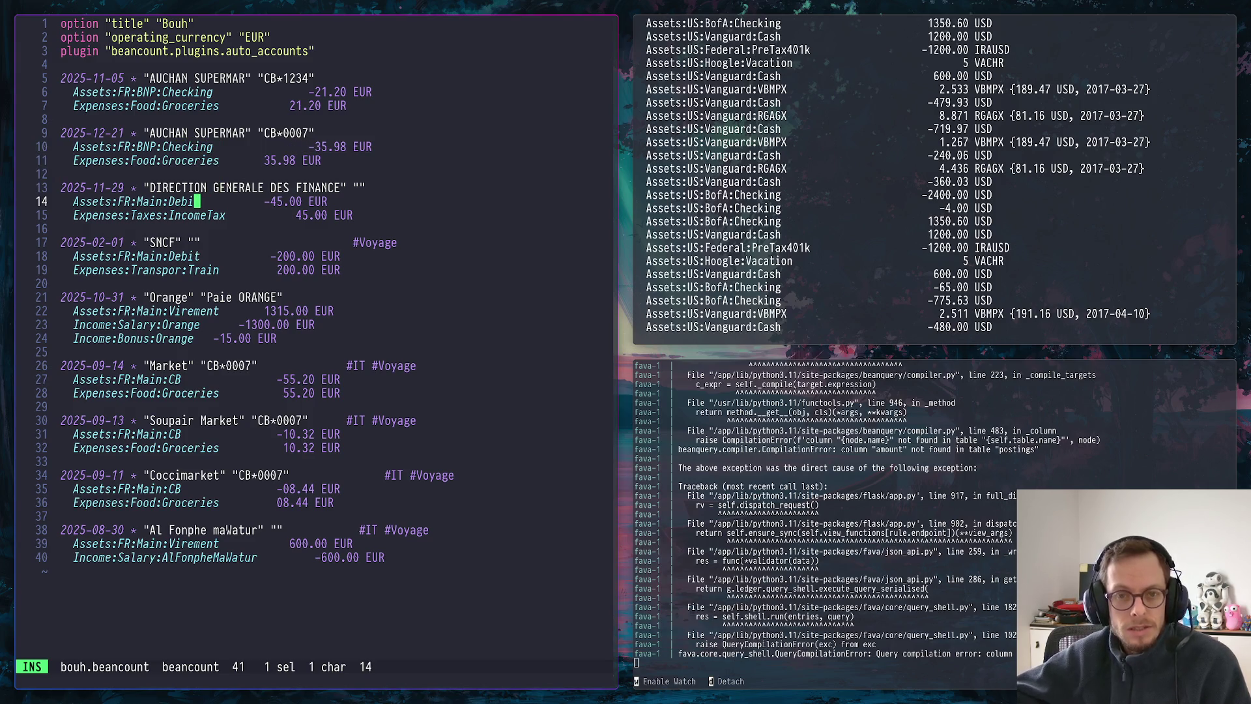
Rename the line 14 and line 18 postings from Main:Debit to Assets:FR:BNP:Checking
{"action": "key", "text": "BackSpace"}
{"action": "key", "text": "BackSpace"}
{"action": "key", "text": "BackSpace"}
{"action": "key", "text": "BackSpace"}
{"action": "key", "text": "BackSpace"}
{"action": "key", "text": "BackSpace"}
{"action": "key", "text": "BackSpace"}
{"action": "type", "text": "BNP"}
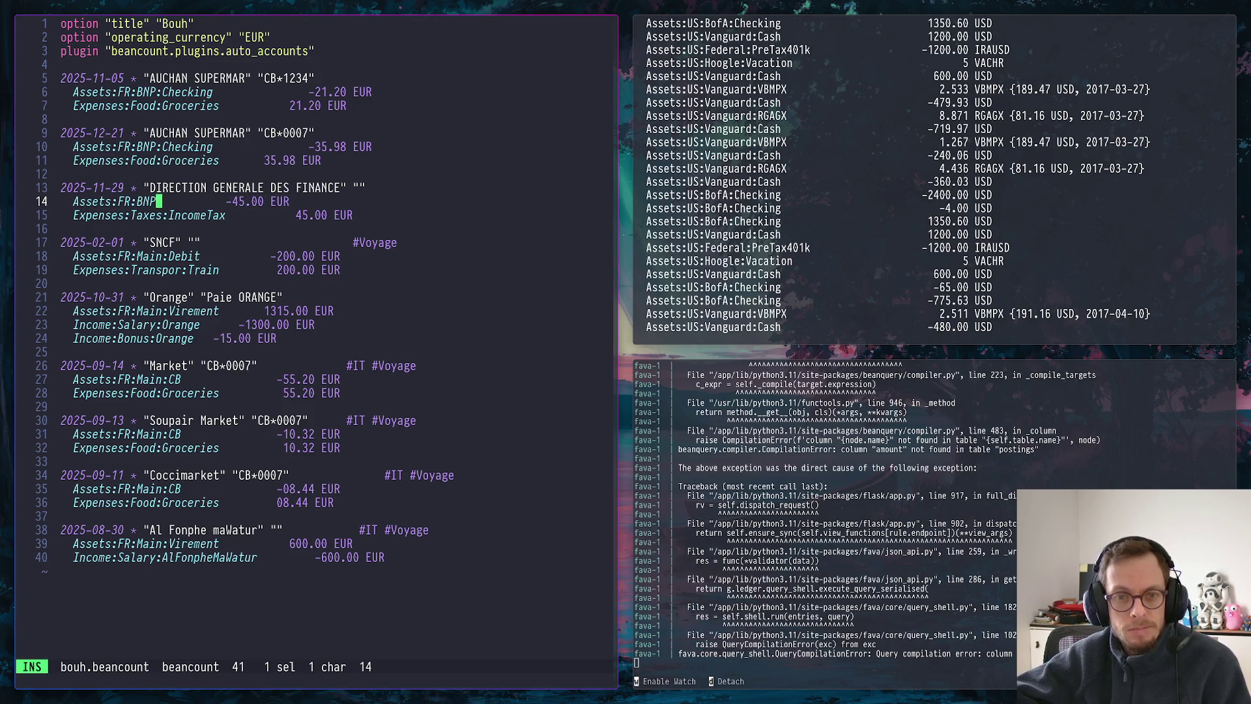
{"action": "type", "text": ":Che"}
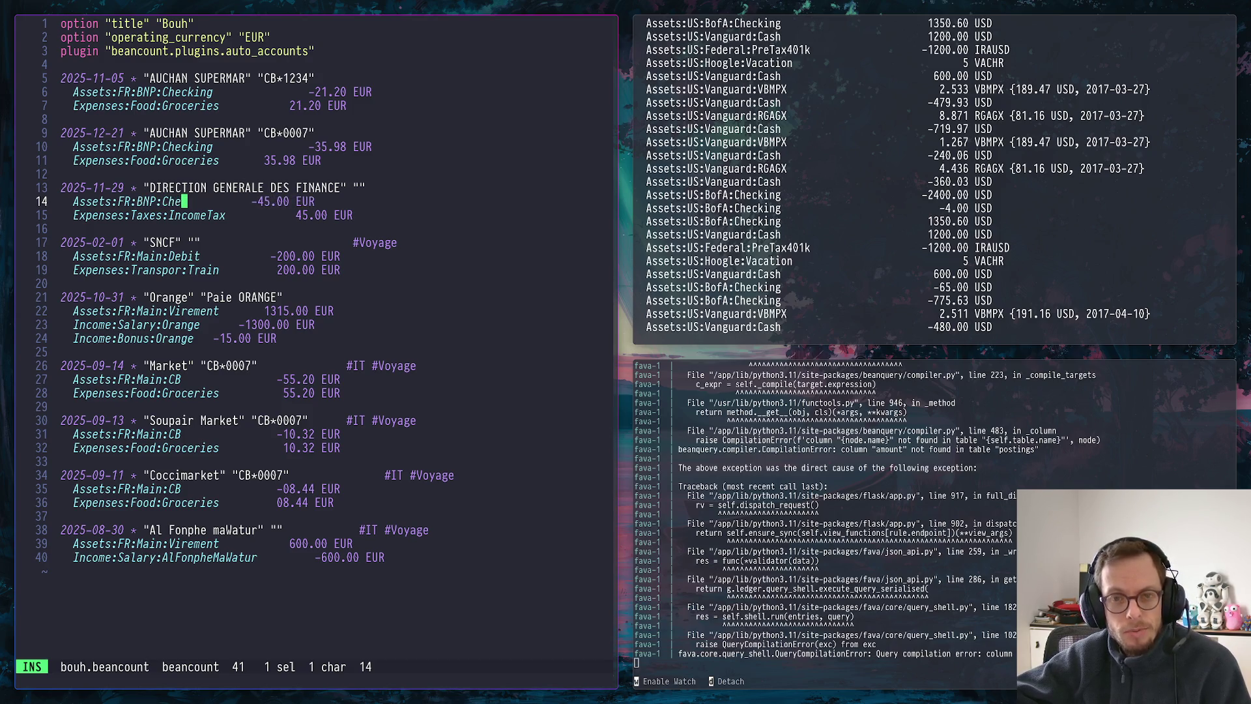
{"action": "type", "text": "ckig"}
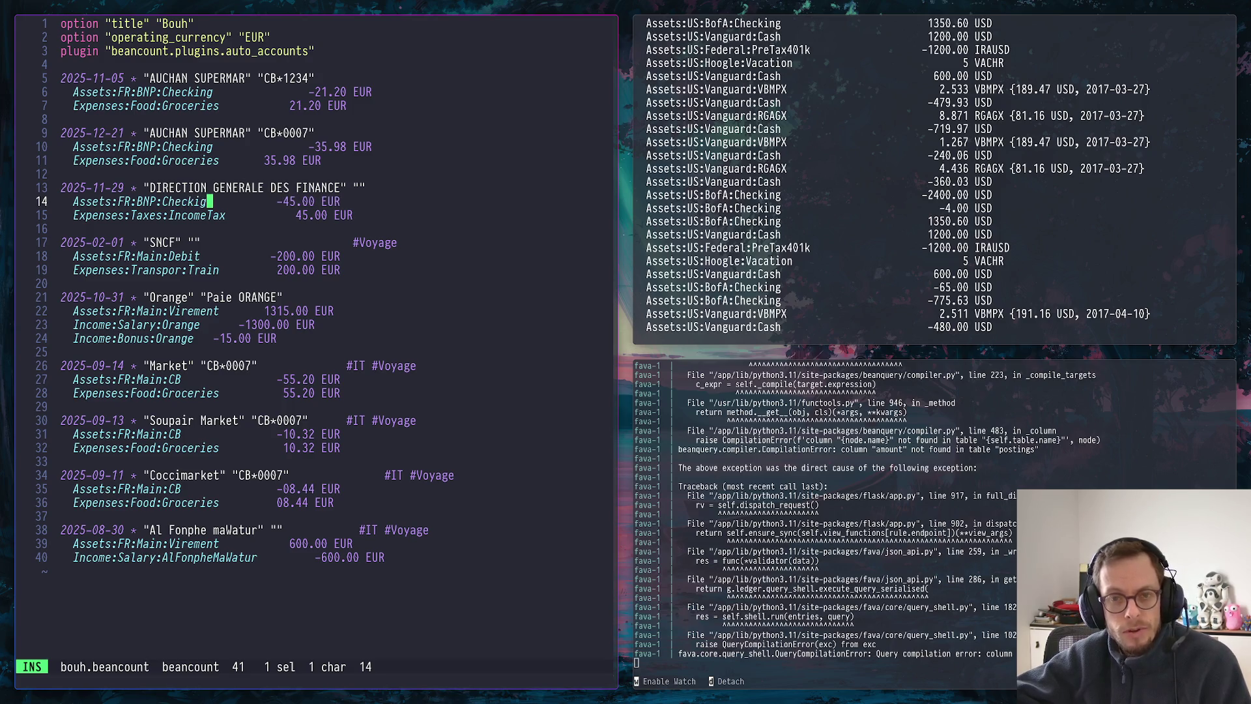
{"action": "type", "text": "ng"}
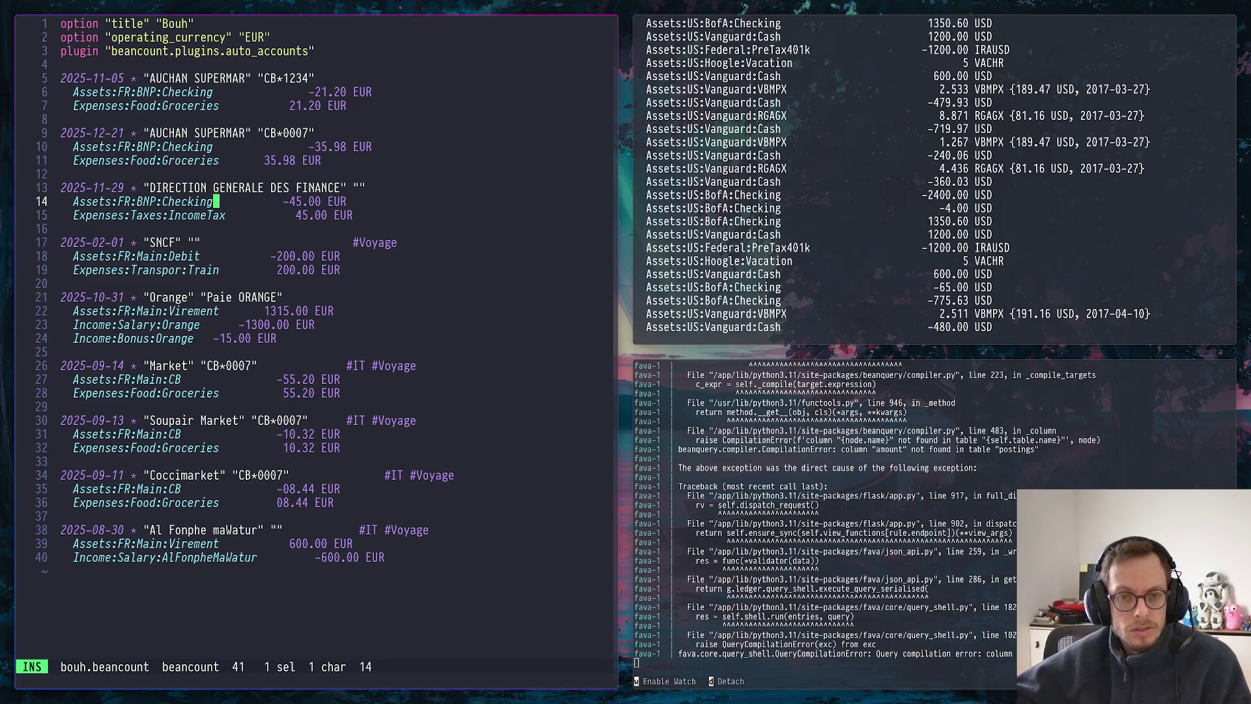
{"action": "key", "text": "Down"}
{"action": "key", "text": "Down"}
{"action": "key", "text": "Down"}
{"action": "key", "text": "Down"}
{"action": "key", "text": "BackSpace"}
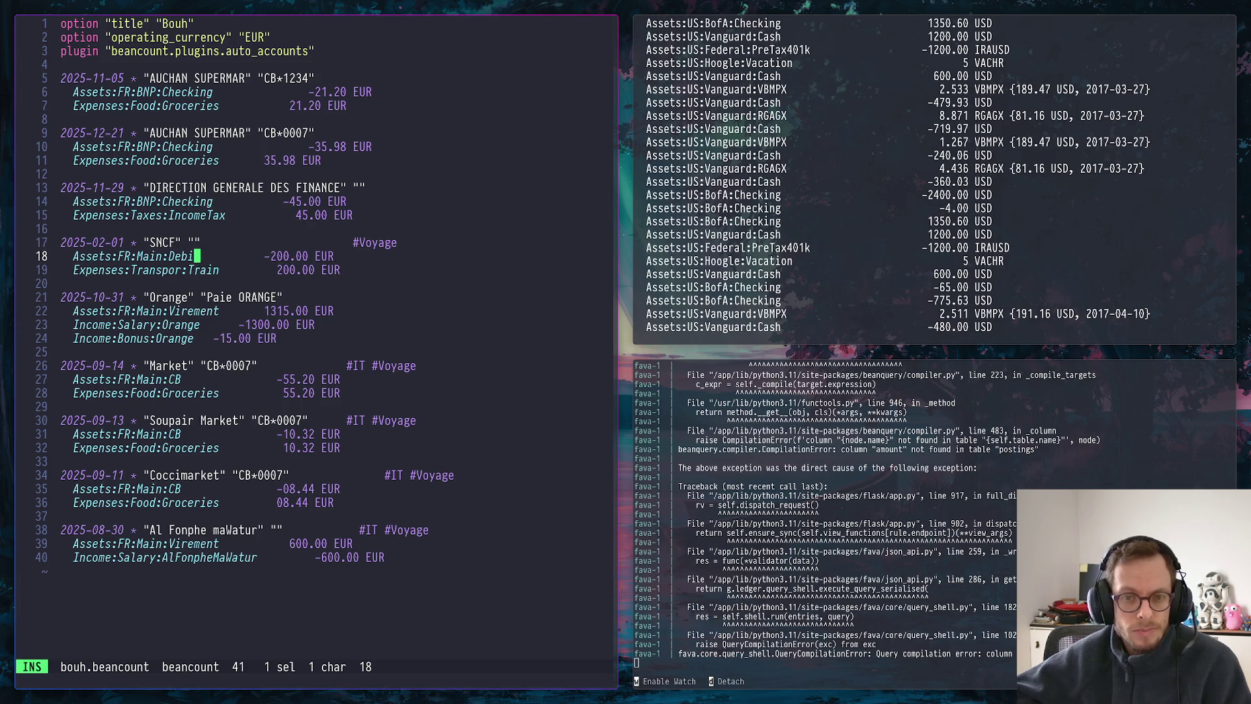
{"action": "key", "text": "BackSpace"}
{"action": "key", "text": "BackSpace"}
{"action": "key", "text": "BackSpace"}
{"action": "key", "text": "BackSpace"}
{"action": "key", "text": "BackSpace"}
{"action": "key", "text": "BackSpace"}
{"action": "key", "text": "BackSpace"}
{"action": "key", "text": "BackSpace"}
{"action": "type", "text": "BF"}
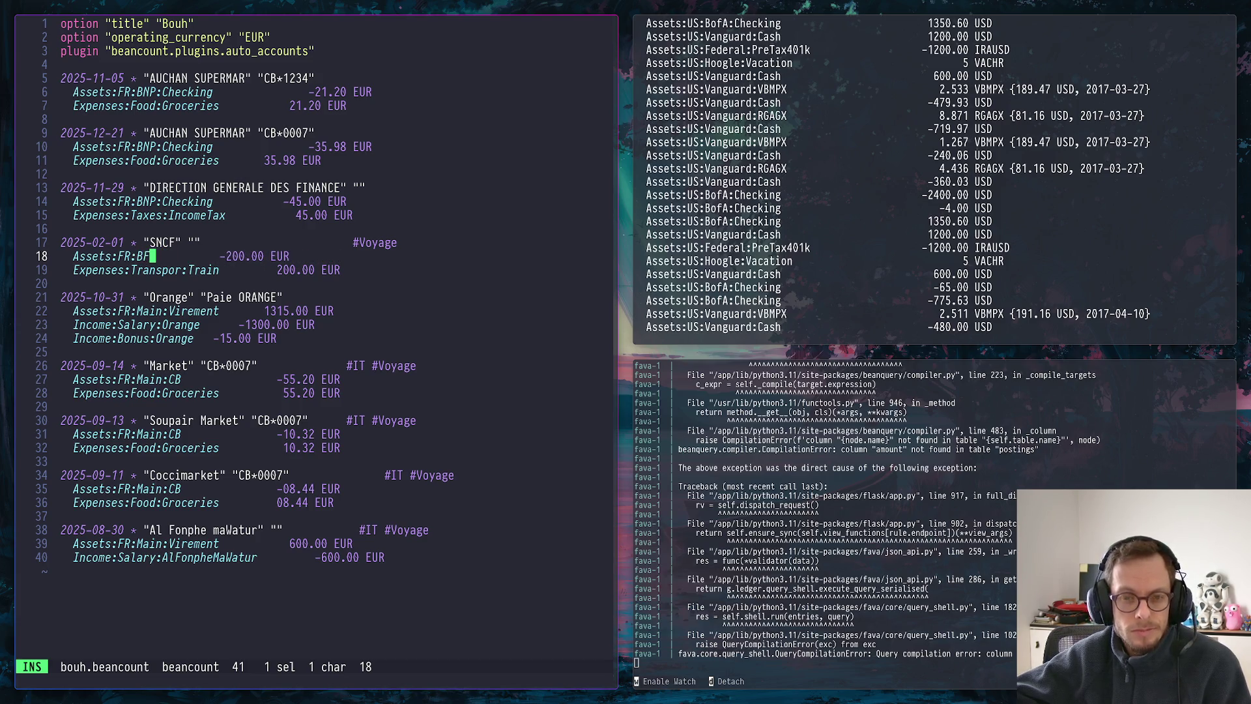
{"action": "type", "text": "P:Che"}
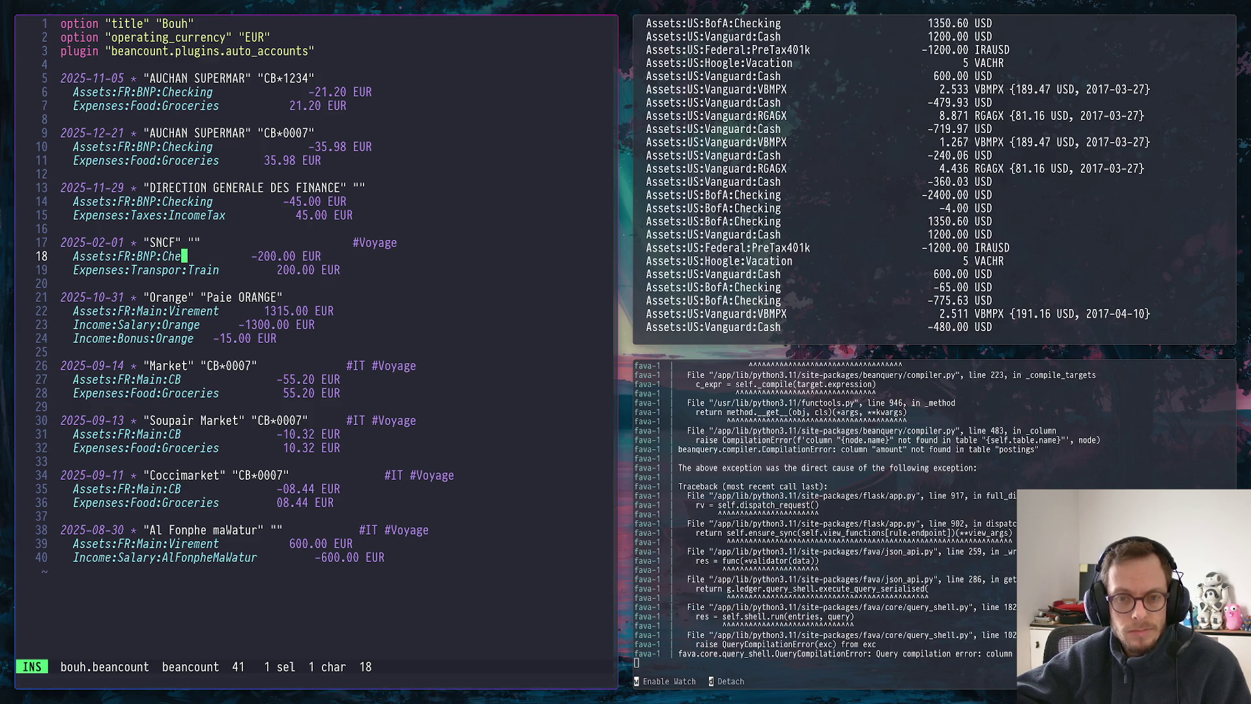
{"action": "type", "text": "cki"}
{"action": "key", "text": "BackSpace"}
{"action": "key", "text": "BackSpace"}
{"action": "key", "text": "BackSpace"}
{"action": "type", "text": "ck"}
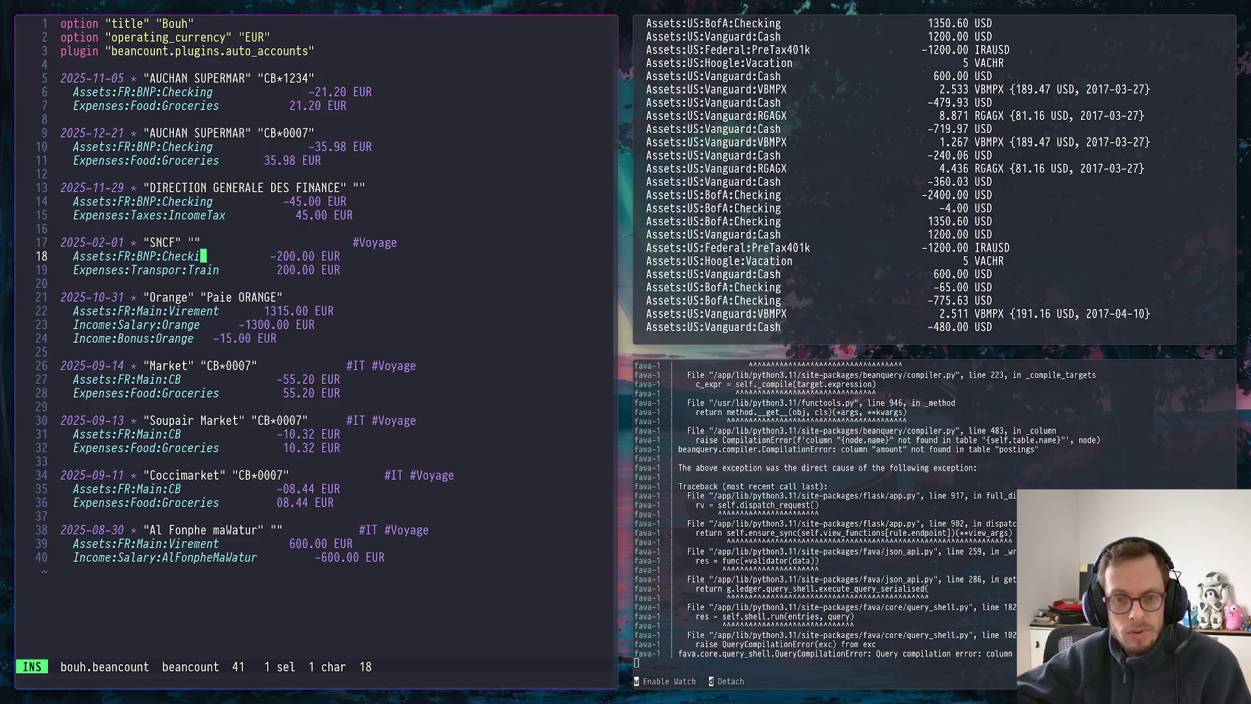
{"action": "type", "text": "ing"}
{"action": "key", "text": "Escape"}
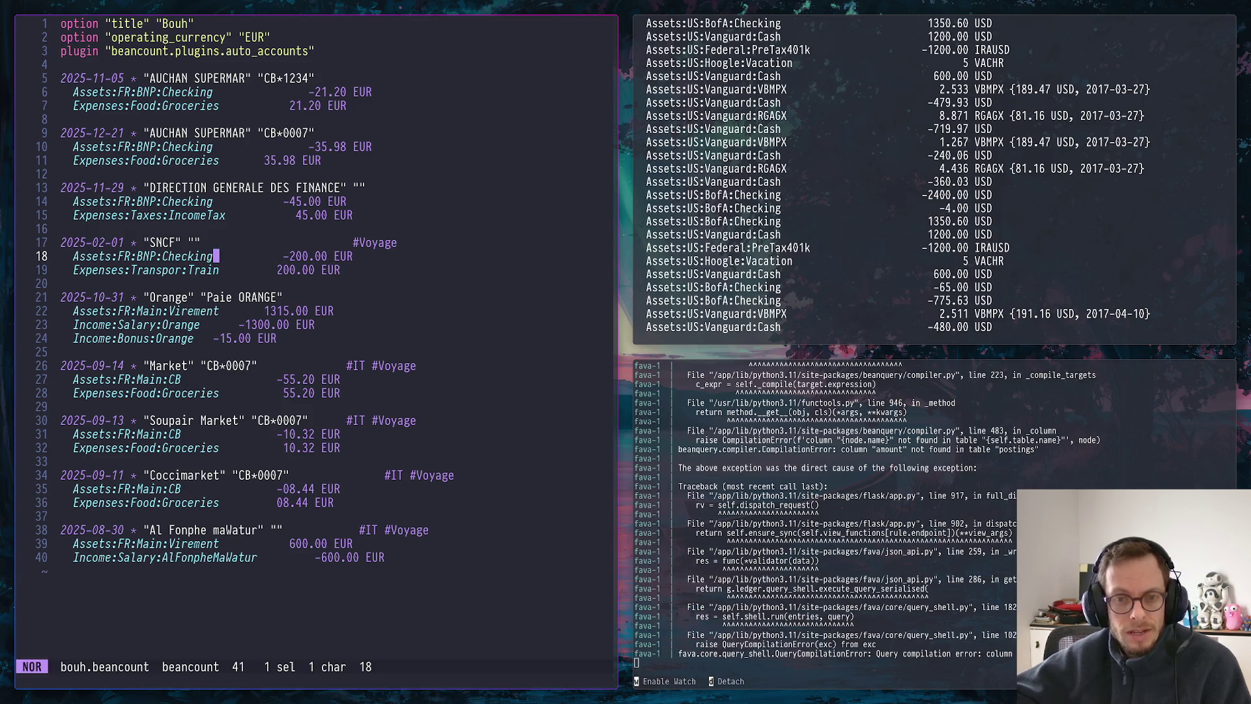
{"action": "key", "text": "j"}
{"action": "key", "text": "j"}
{"action": "key", "text": "j"}
{"action": "key", "text": "j"}
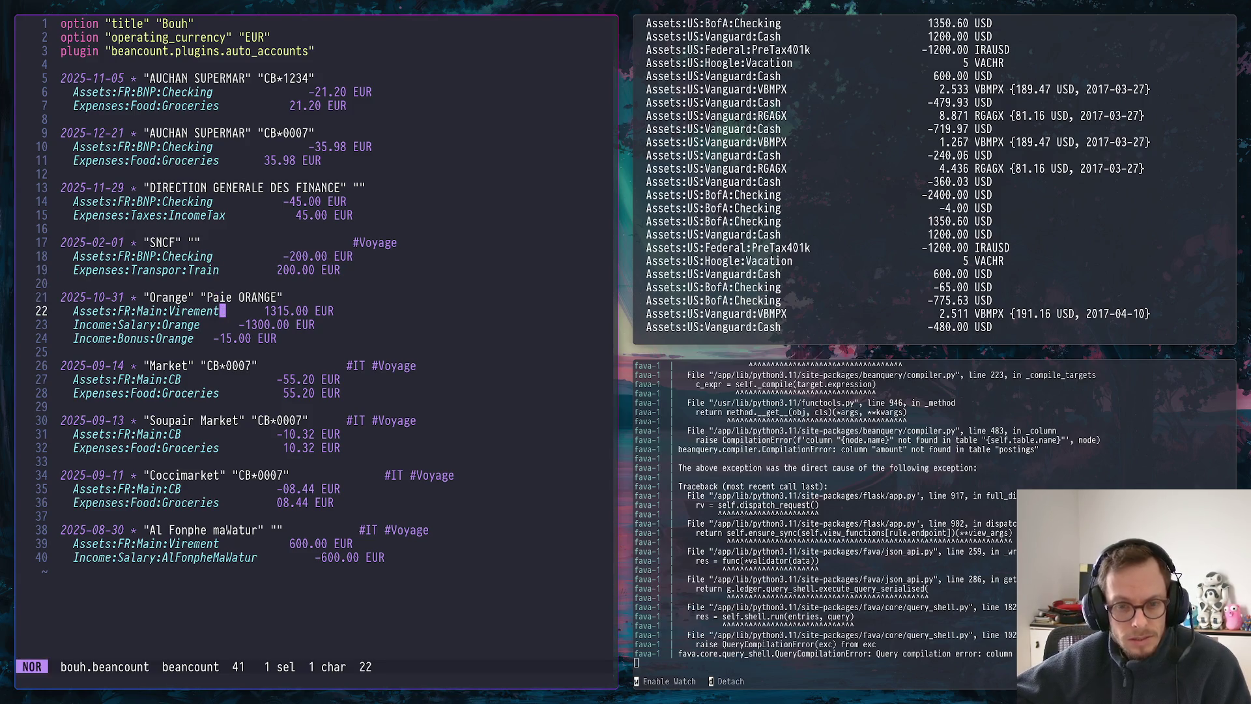
Rename the line 22 posting from Main:Virement to Assets:FR:BNP:Checking and move to the Market transaction
{"action": "key", "text": "a"}
{"action": "key", "text": "BackSpace"}
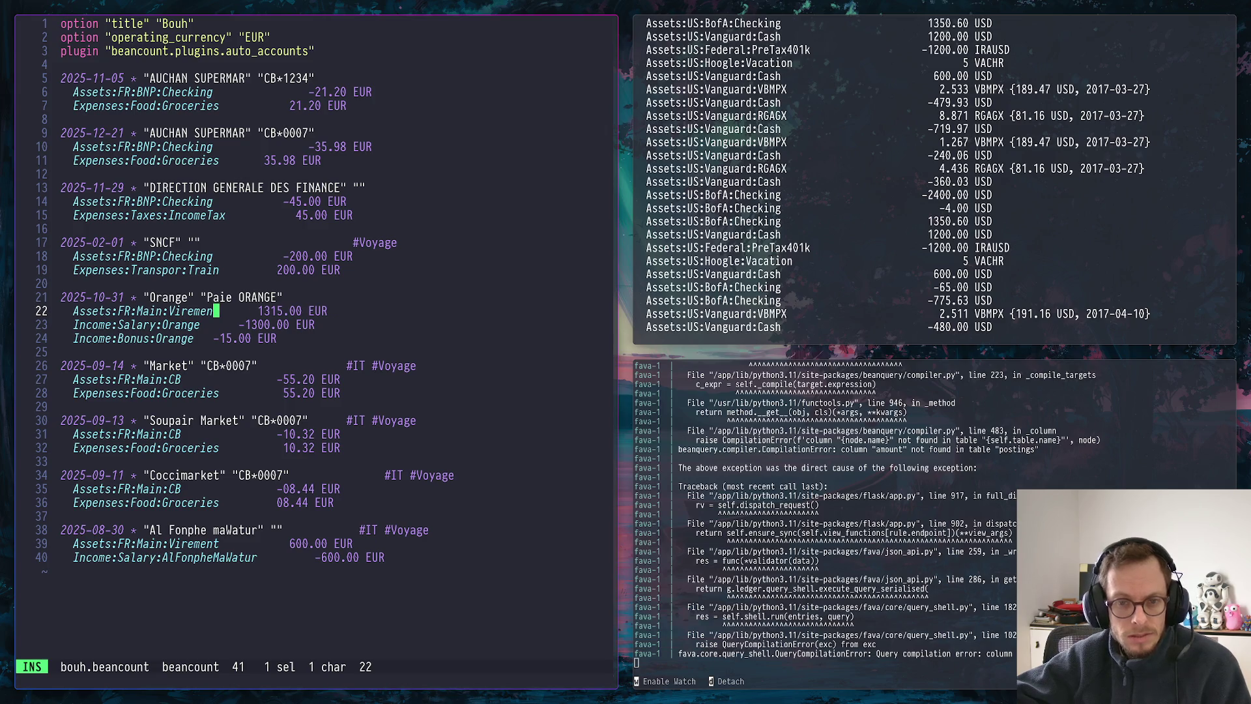
{"action": "key", "text": "BackSpace"}
{"action": "key", "text": "BackSpace"}
{"action": "key", "text": "BackSpace"}
{"action": "key", "text": "BackSpace"}
{"action": "key", "text": "BackSpace"}
{"action": "type", "text": "BNP:"}
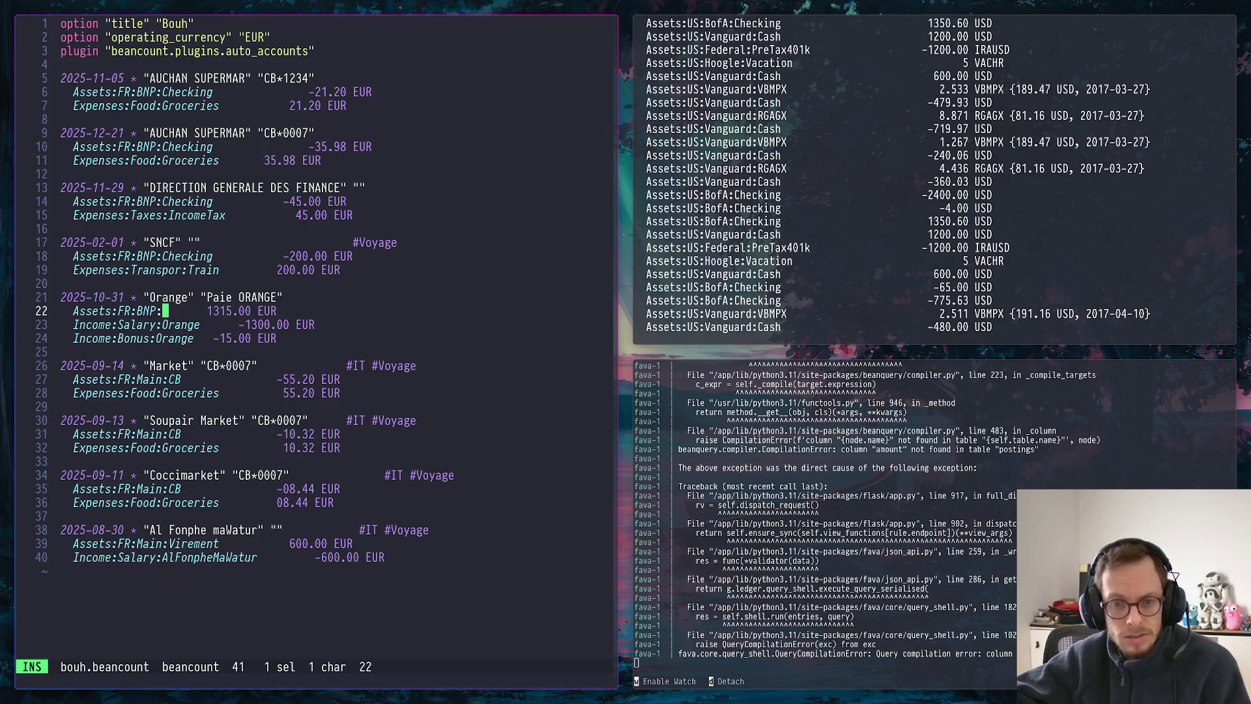
{"action": "type", "text": "Checki"}
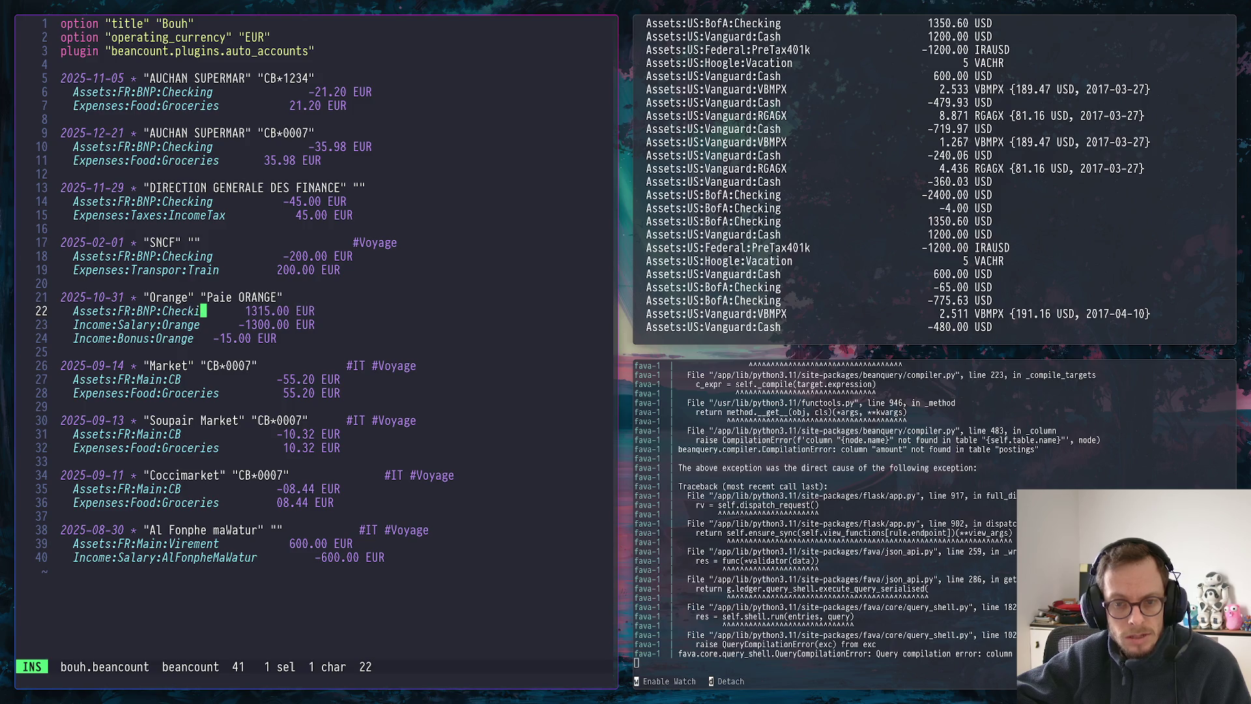
{"action": "type", "text": "ng"}
{"action": "key", "text": "BackSpace"}
{"action": "key", "text": "BackSpace"}
{"action": "key", "text": "Escape"}
{"action": "key", "text": "j"}
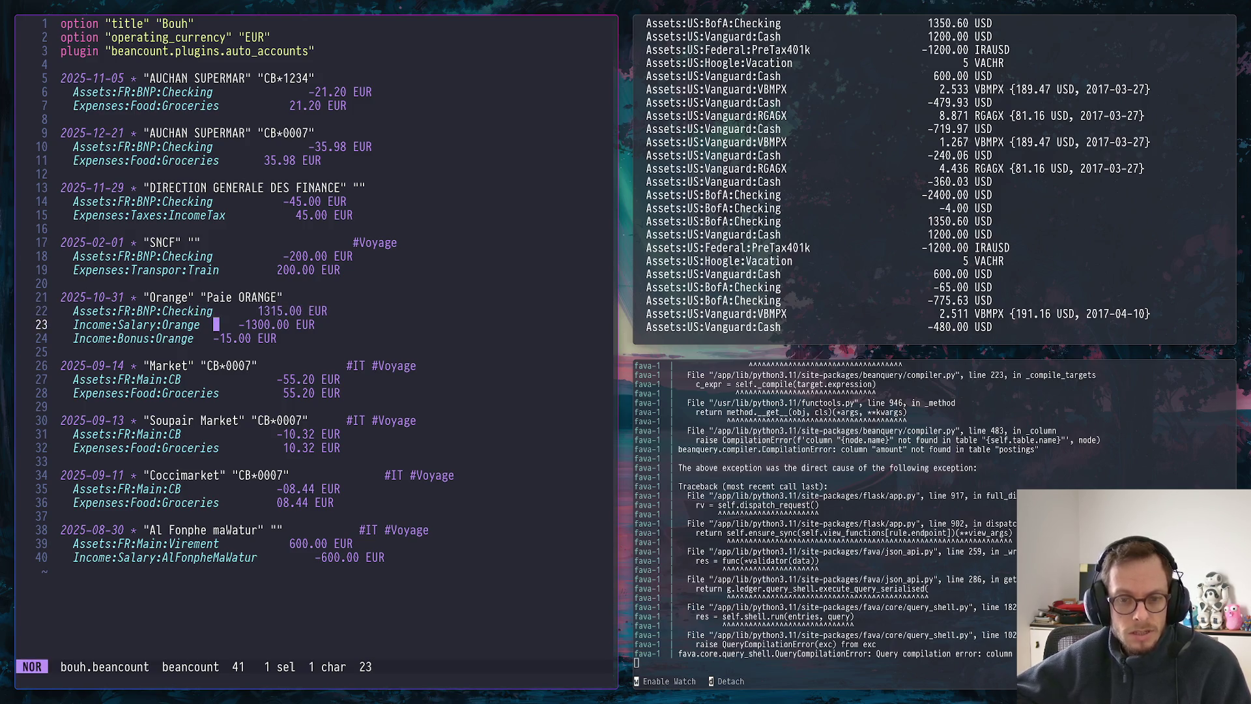
{"action": "key", "text": "j"}
{"action": "key", "text": "j"}
{"action": "key", "text": "j"}
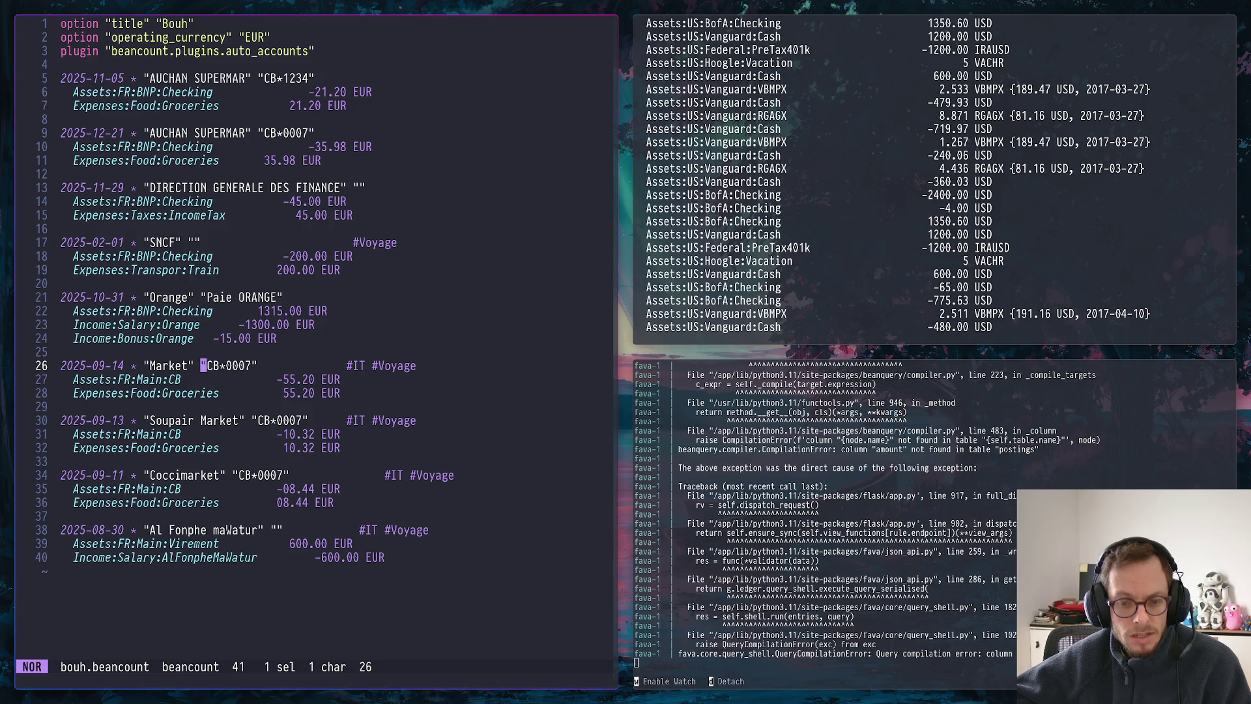
Select all Main:CB parts across the ledger with % and s, and replace them with BNP:Checking
{"action": "key", "text": "l"}
{"action": "key", "text": "dollar"}
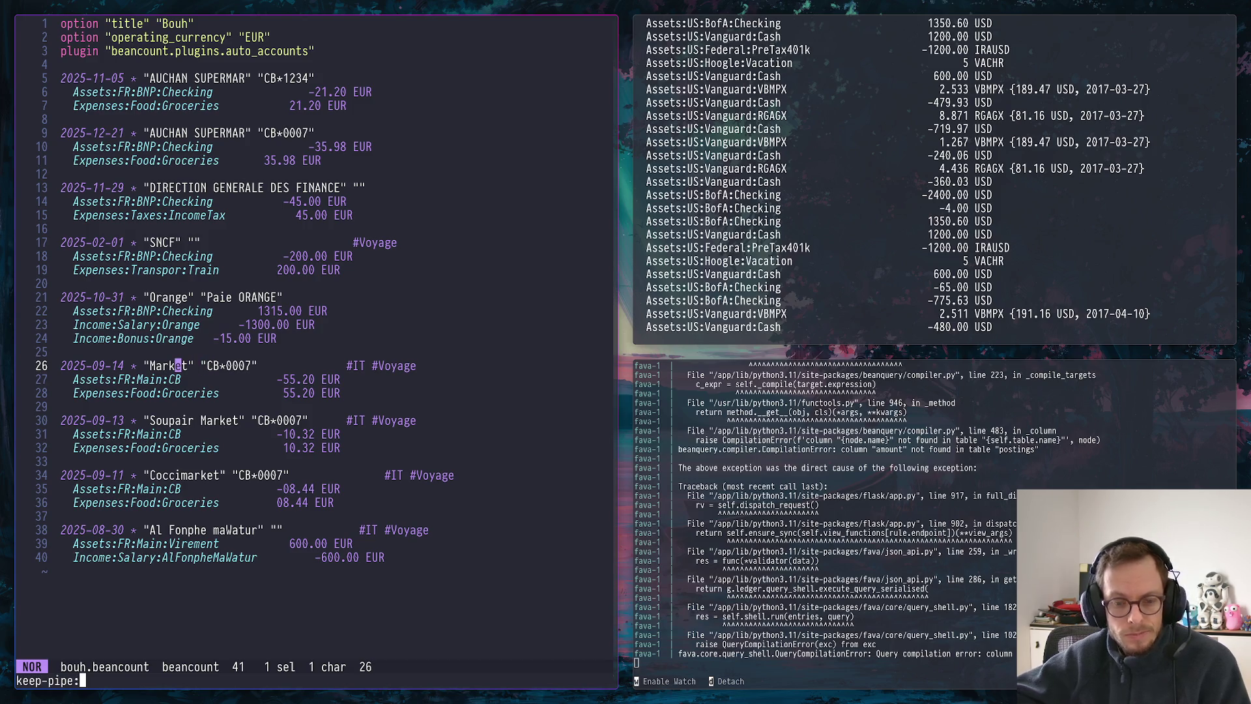
{"action": "key", "text": "Escape"}
{"action": "key", "text": "percent"}
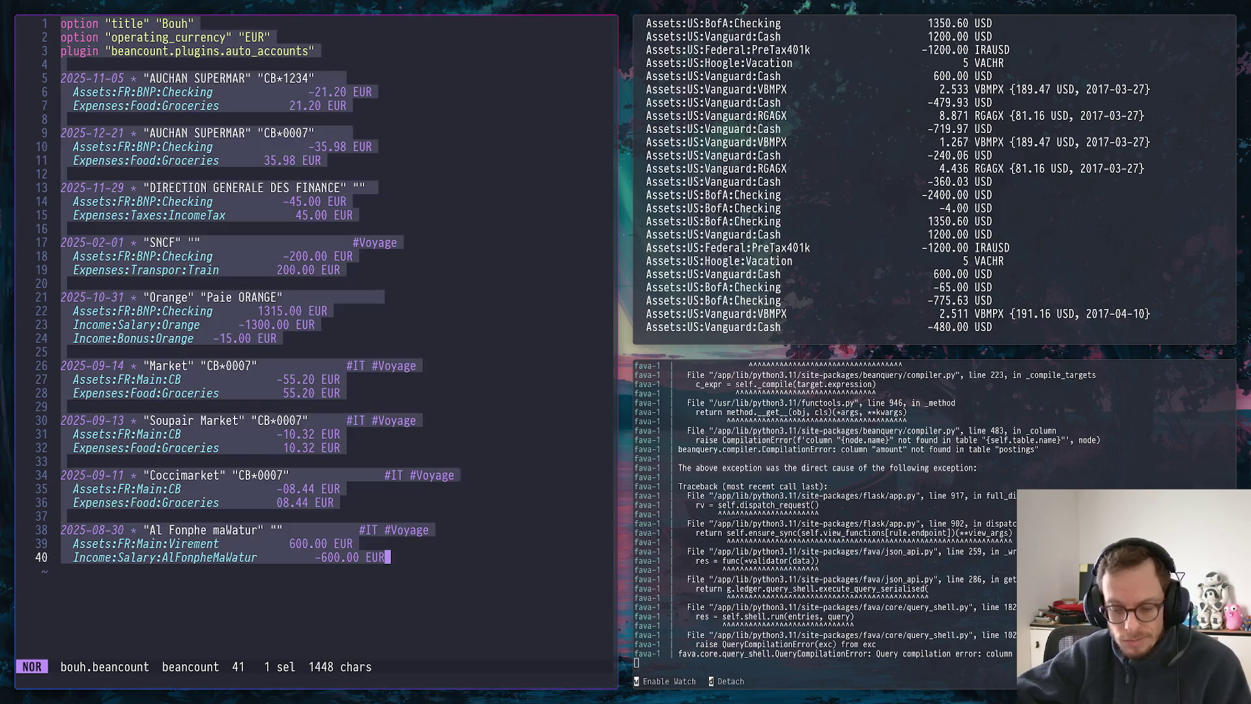
{"action": "key", "text": "S"}
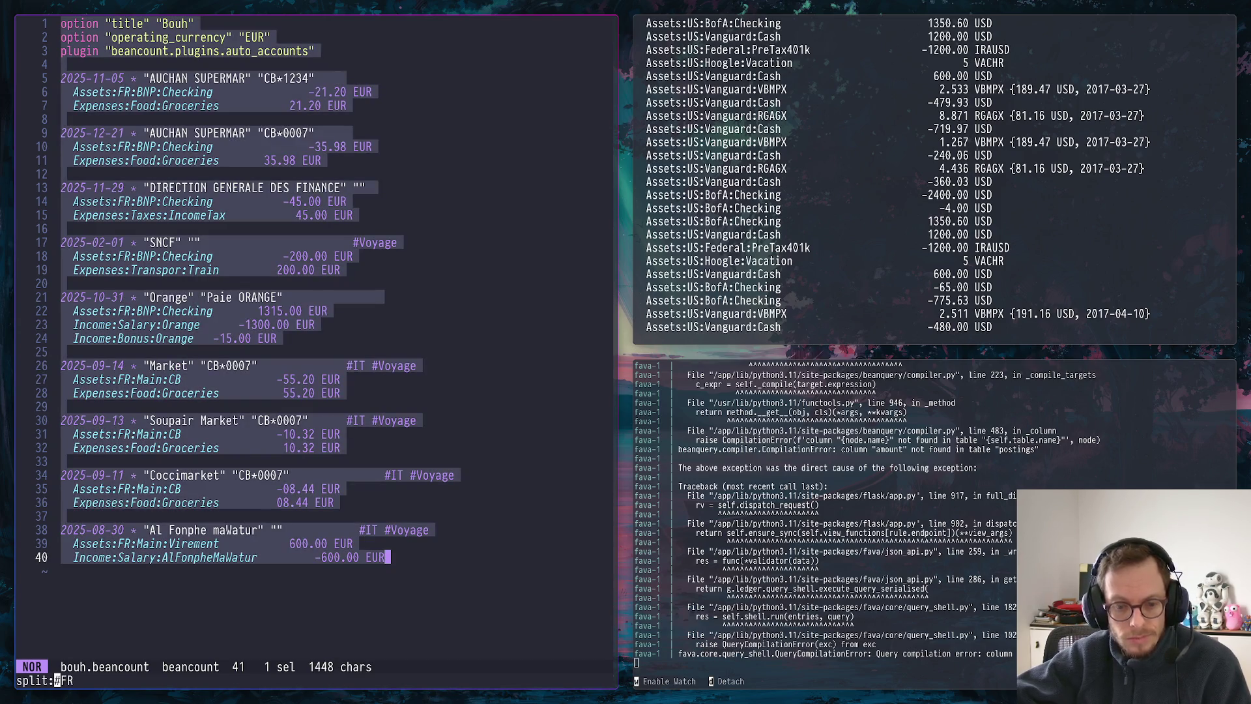
{"action": "key", "text": "Escape"}
{"action": "key", "text": "s"}
{"action": "key", "text": "Escape"}
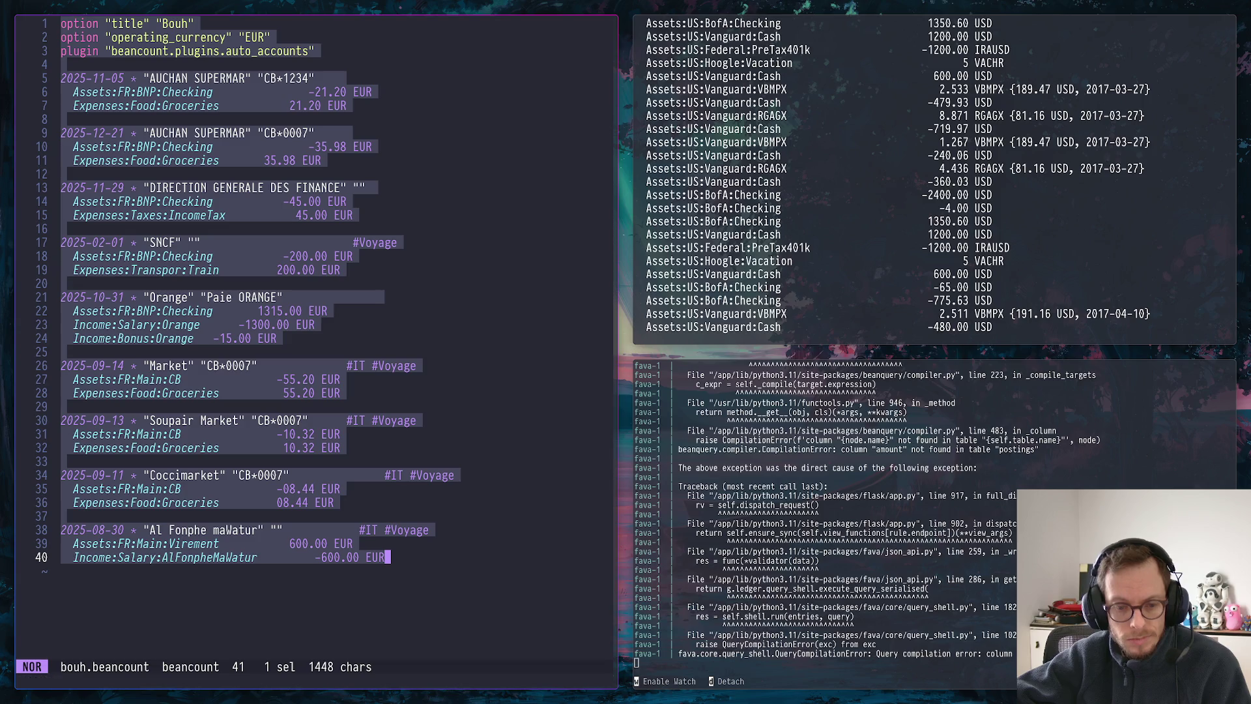
{"action": "type", "text": "select:FR"}
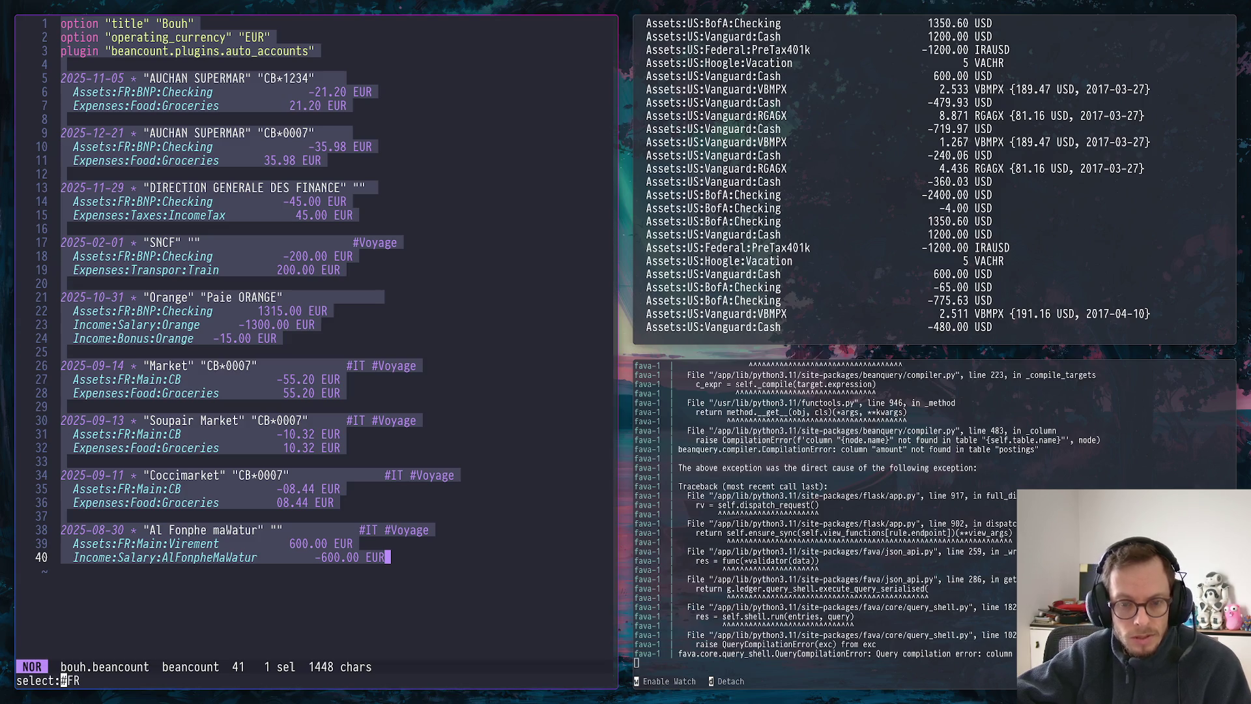
{"action": "type", "text": "MAI"}
{"action": "key", "text": "BackSpace"}
{"action": "key", "text": "BackSpace"}
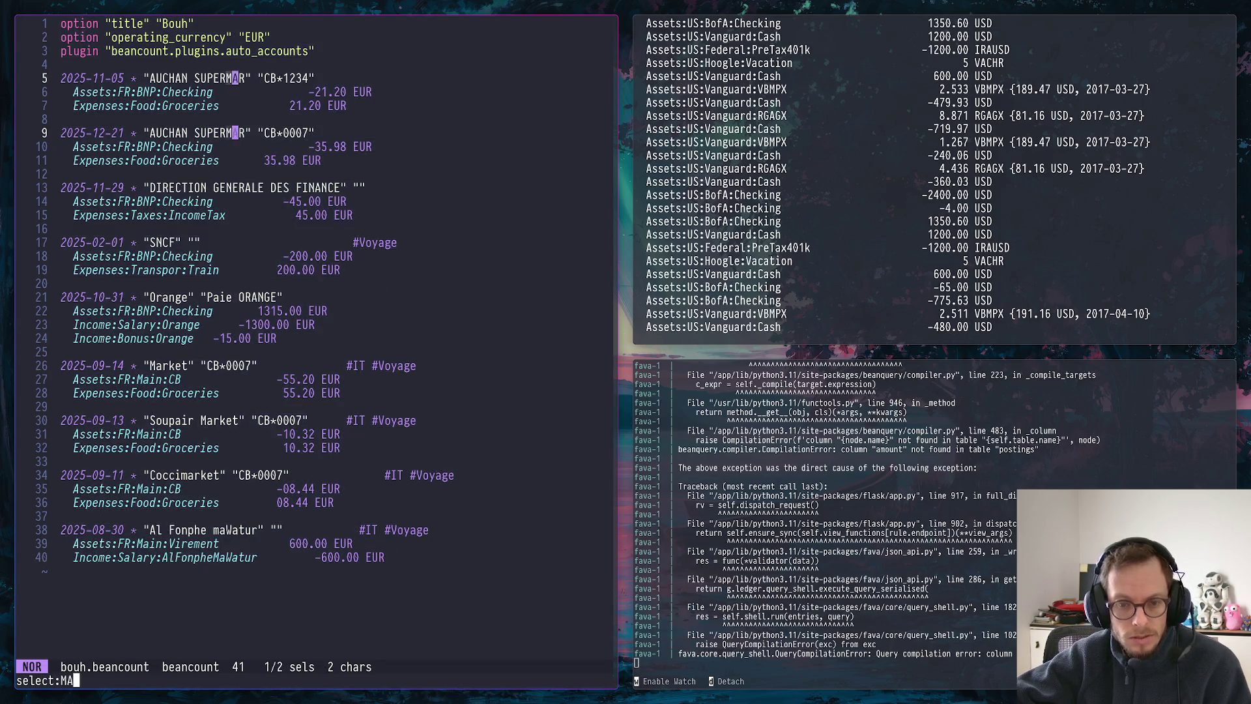
{"action": "type", "text": "ain:"}
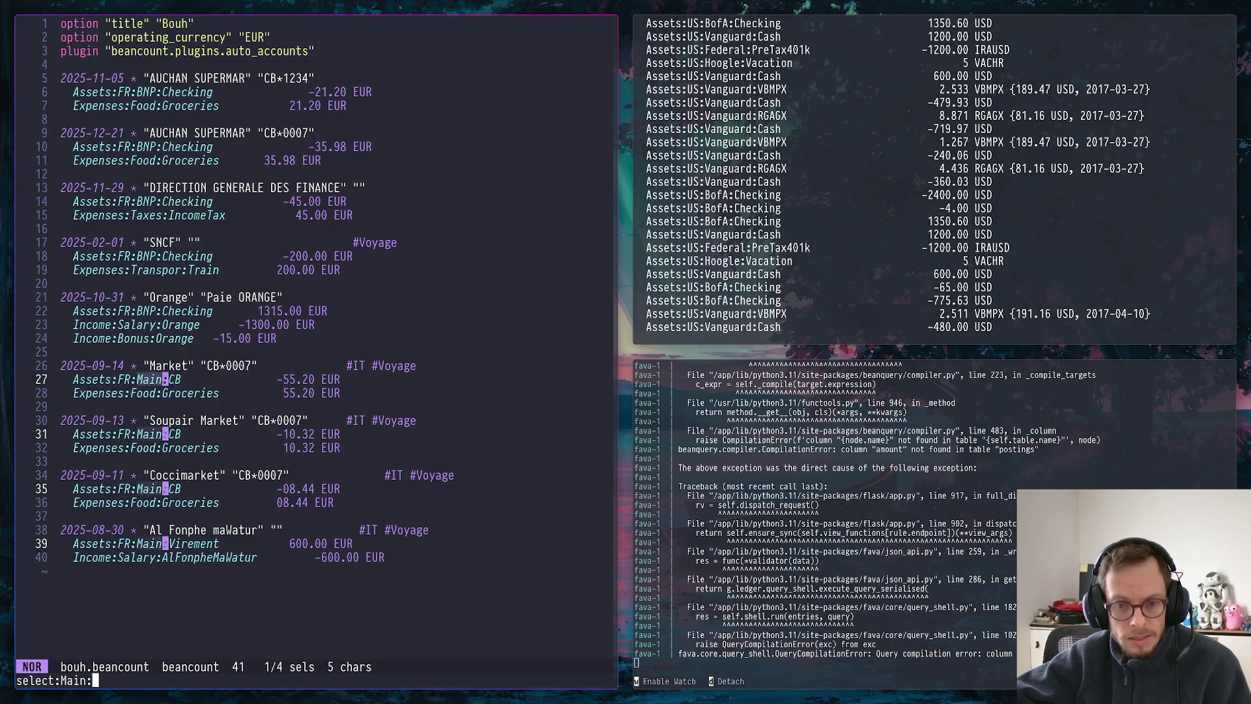
{"action": "type", "text": "CB"}
{"action": "key", "text": "Return"}
{"action": "type", "text": "di"}
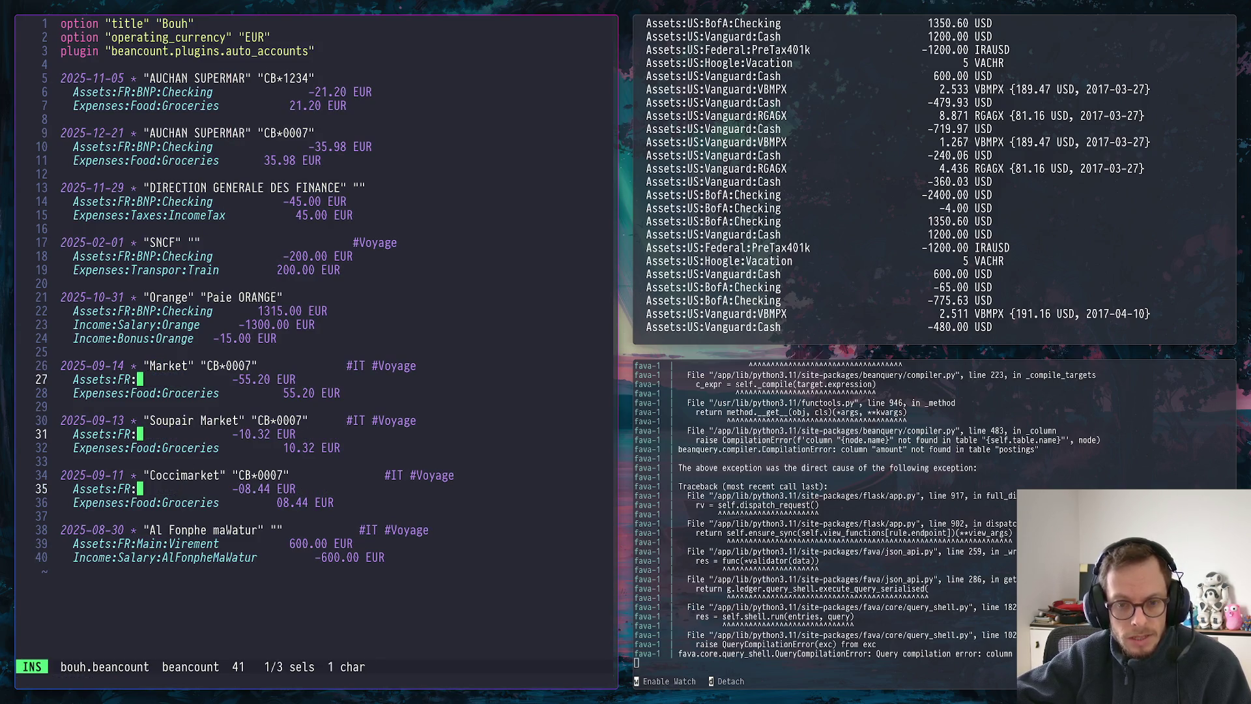
{"action": "type", "text": "BNP:Ch"}
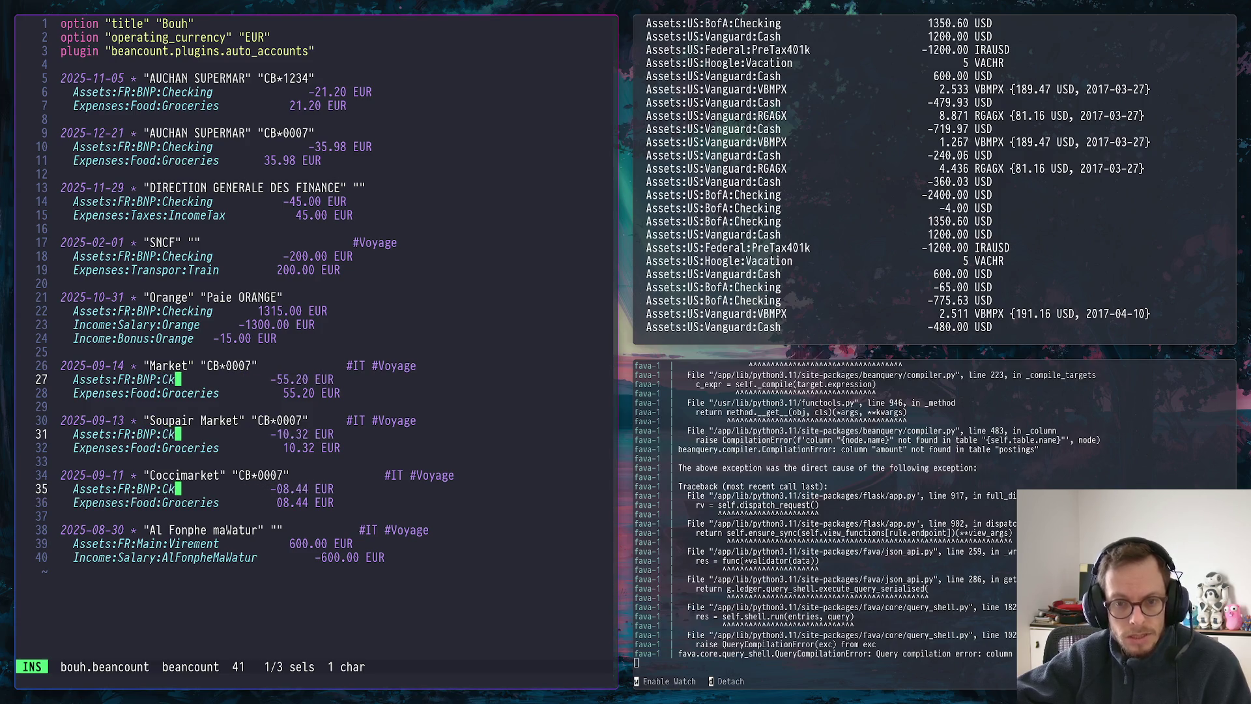
{"action": "type", "text": "eckin"}
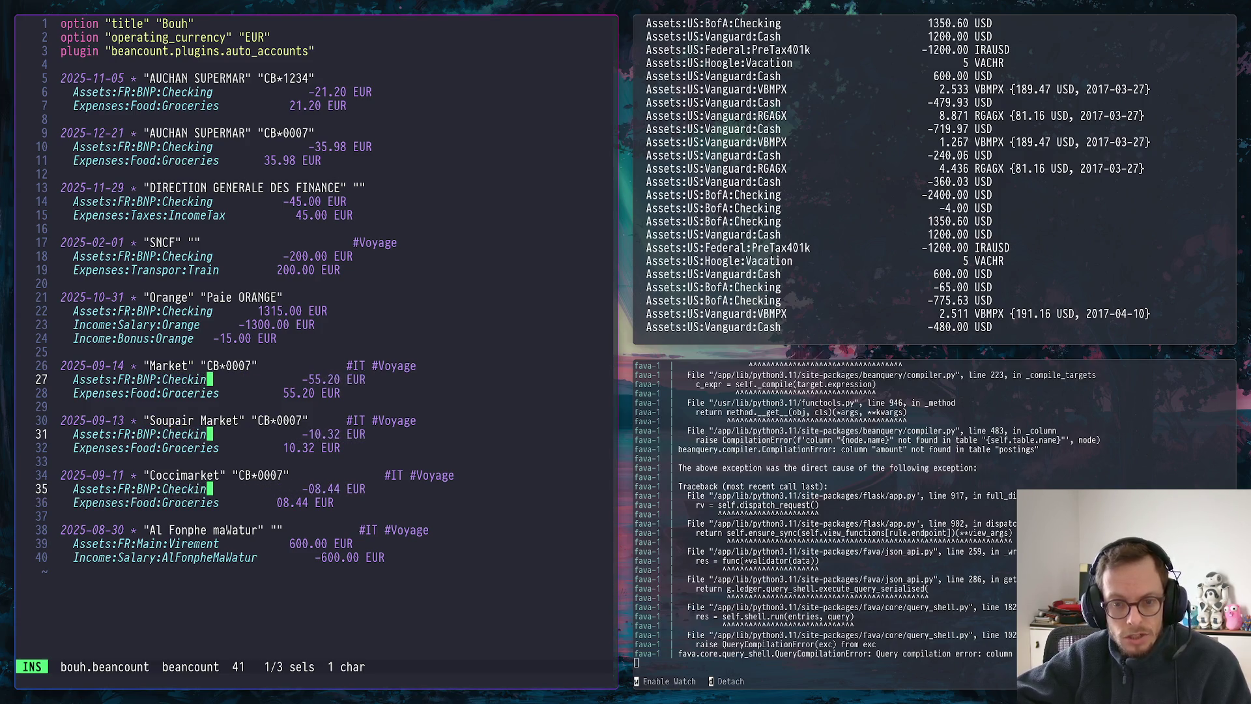
{"action": "type", "text": "g"}
{"action": "key", "text": "Escape"}
{"action": "key", "text": "j"}
Rename the remaining line 39 posting to Assets:FR:BNP:Checking and save bouh.beancount with :w
{"action": "key", "text": "comma"}
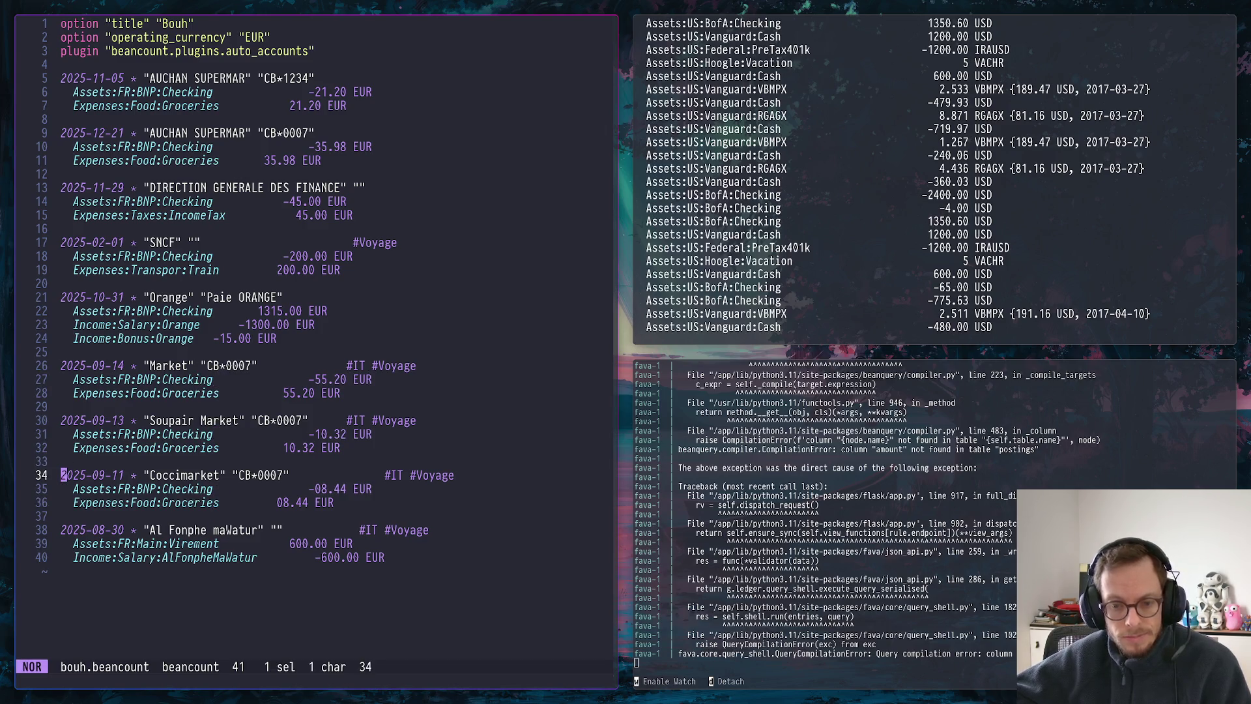
{"action": "key", "text": "g"}
{"action": "key", "text": "h"}
{"action": "key", "text": "j"}
{"action": "key", "text": "j"}
{"action": "key", "text": "j"}
{"action": "key", "text": "j"}
{"action": "key", "text": "j"}
{"action": "key", "text": "j"}
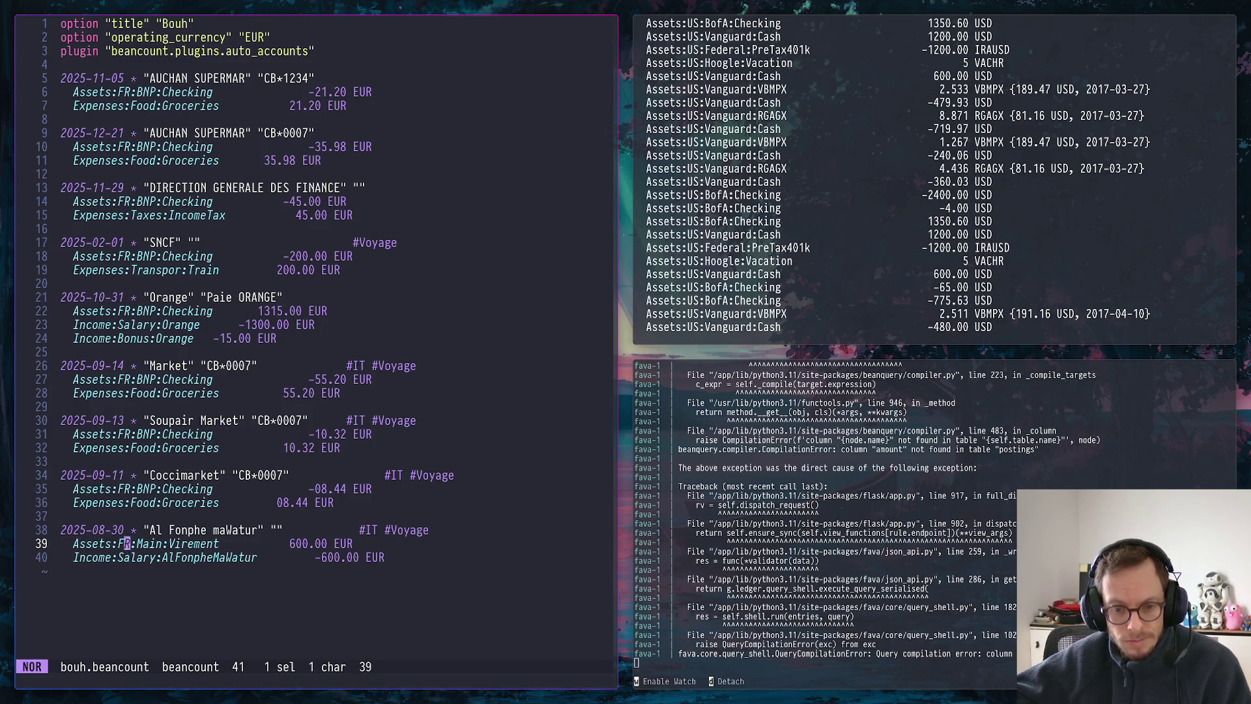
{"action": "key", "text": "w"}
{"action": "key", "text": "w"}
{"action": "key", "text": "w"}
{"action": "type", "text": "cBNP"}
{"action": "key", "text": "Escape"}
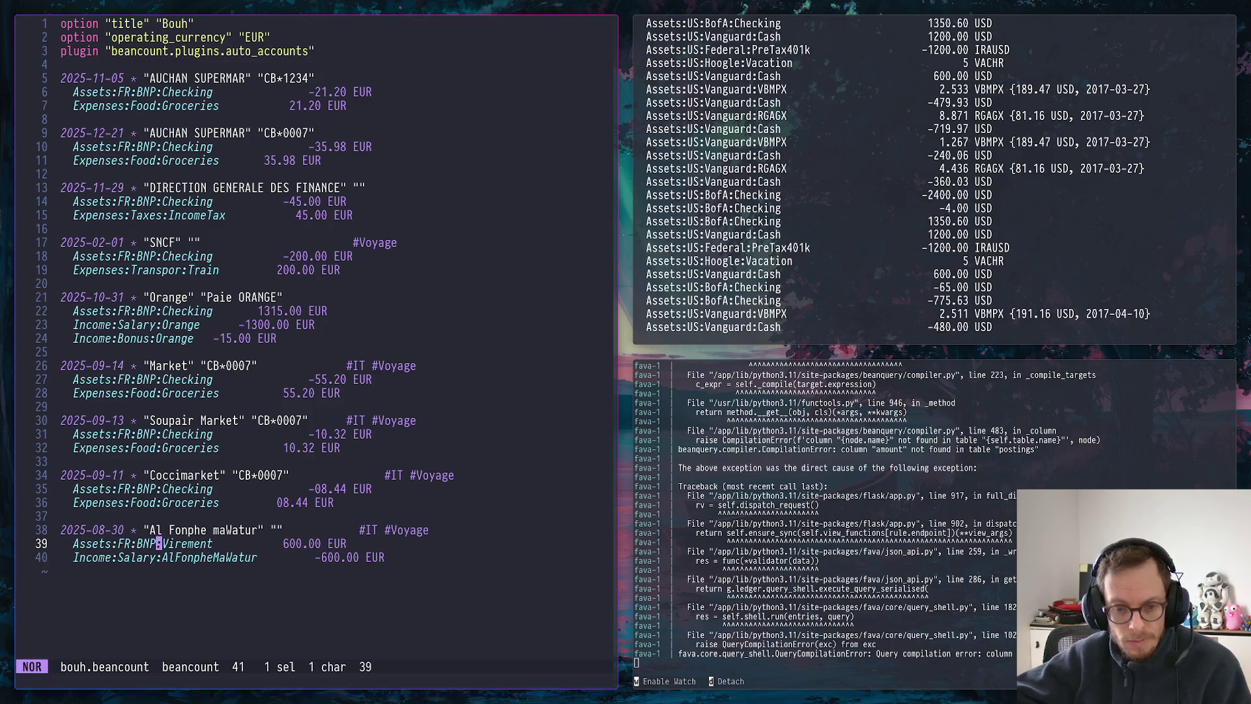
{"action": "type", "text": "ecChe"}
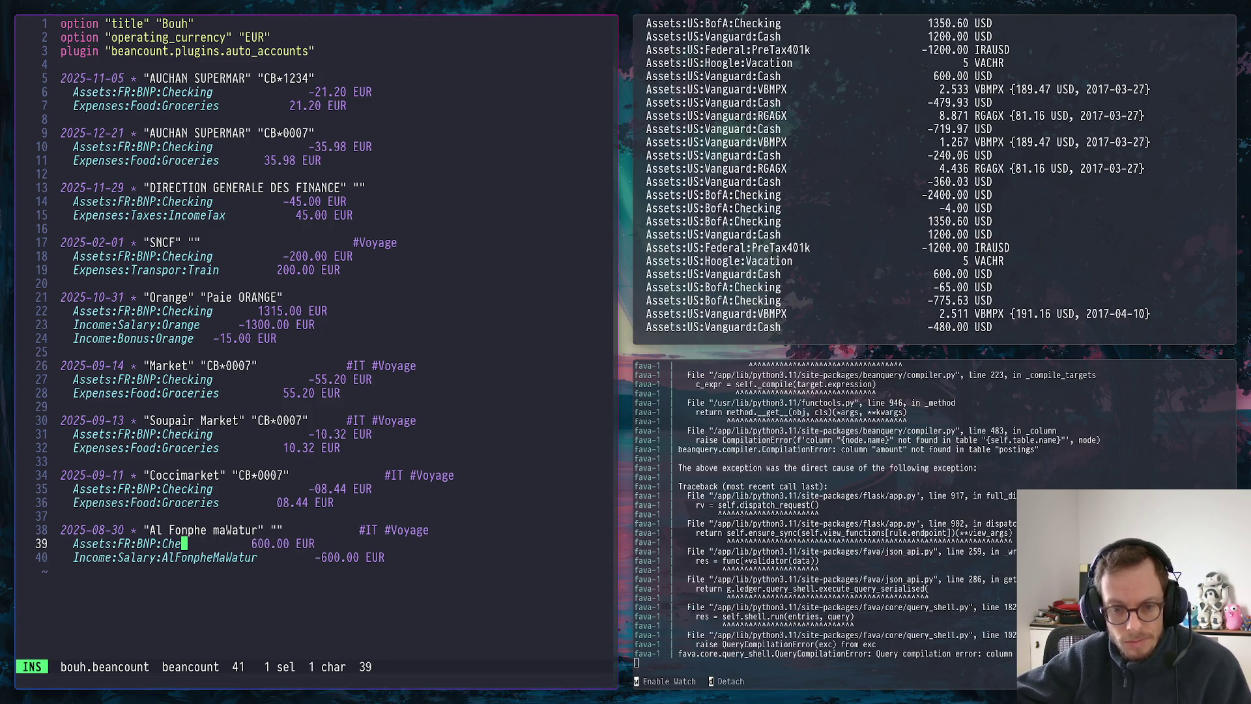
{"action": "type", "text": "cking"}
{"action": "key", "text": "Escape"}
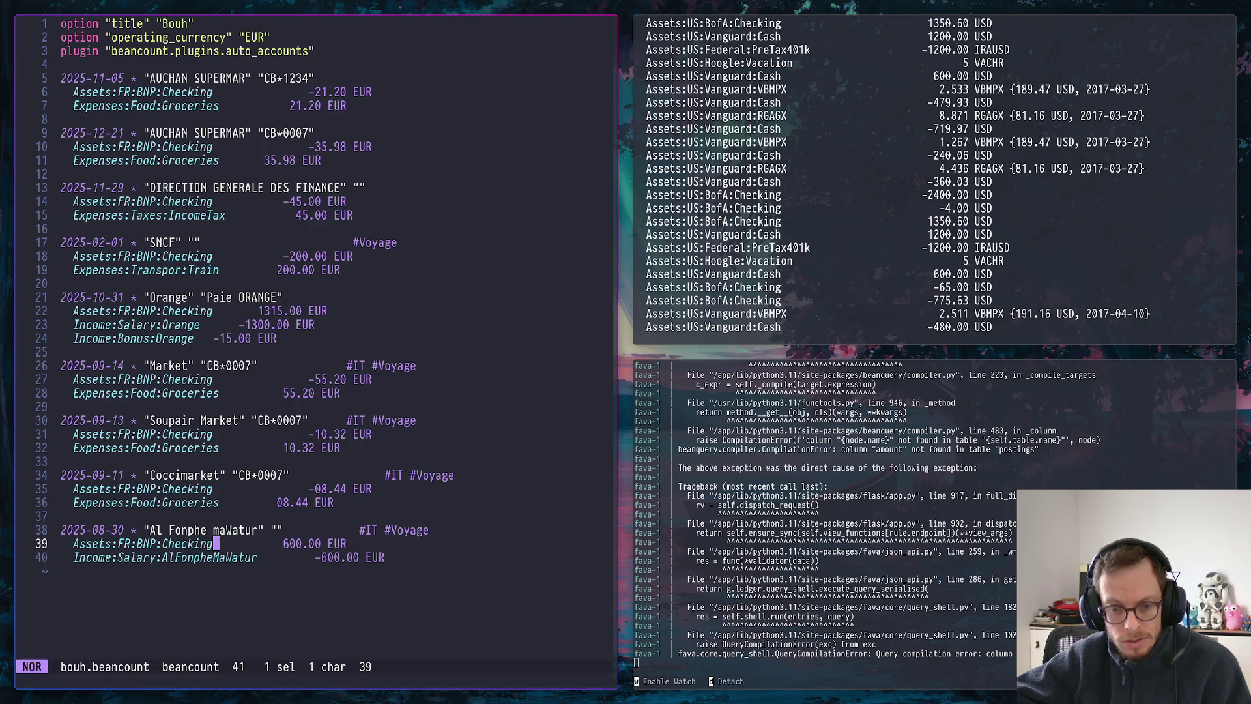
{"action": "type", "text": ":w"}
{"action": "key", "text": "Return"}
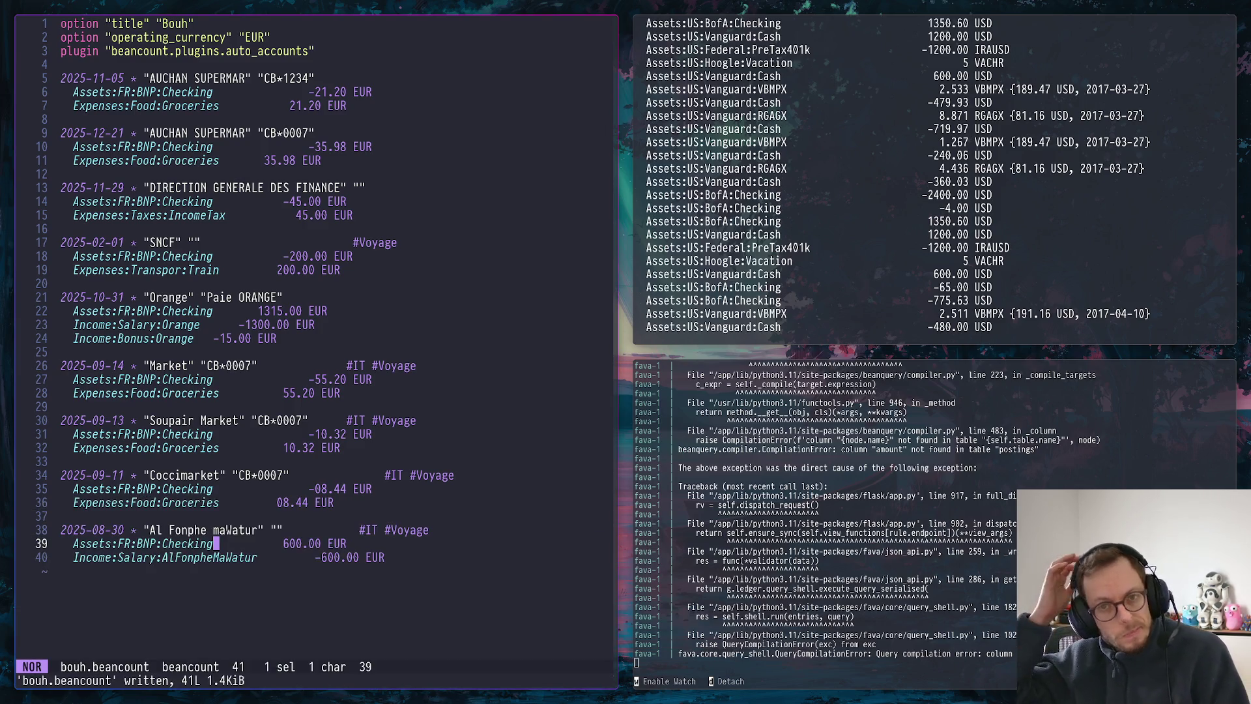
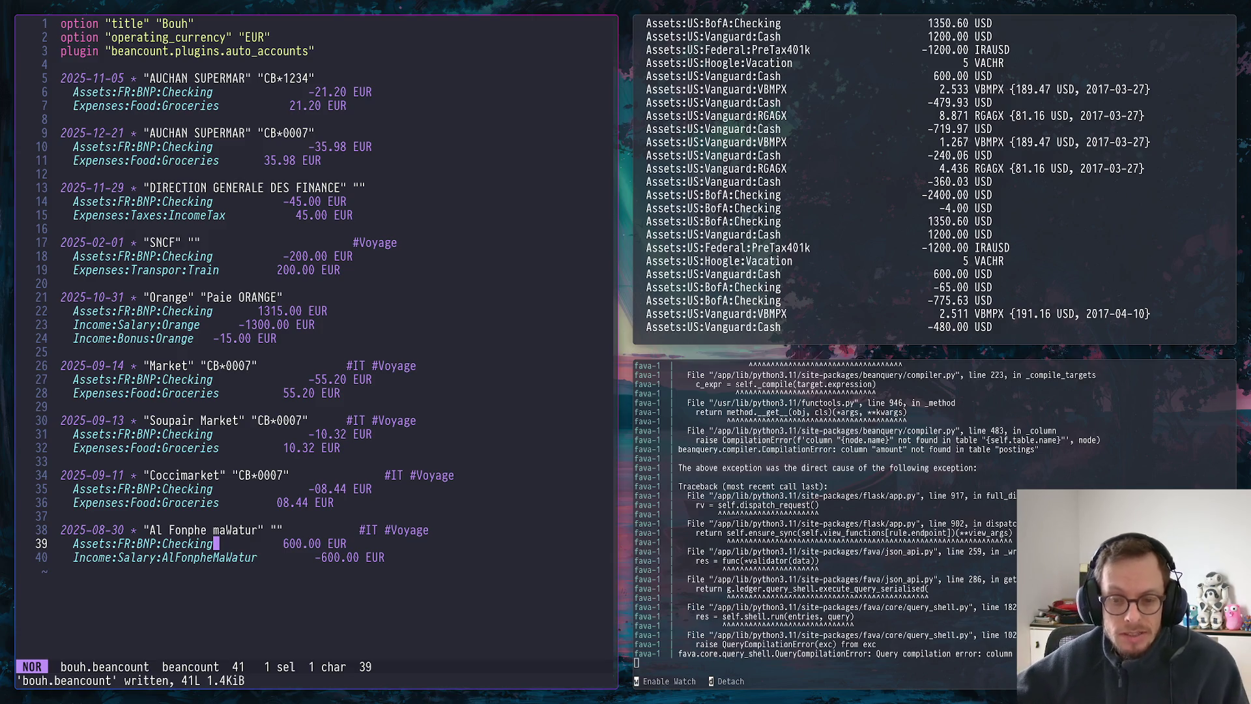
Realign the 600.00 and -600.00 amounts of the Al Fonphe maWatur transaction
{"action": "key", "text": "Right"}
{"action": "key", "text": "Right"}
{"action": "key", "text": "Right"}
{"action": "key", "text": "Right"}
{"action": "key", "text": "Right"}
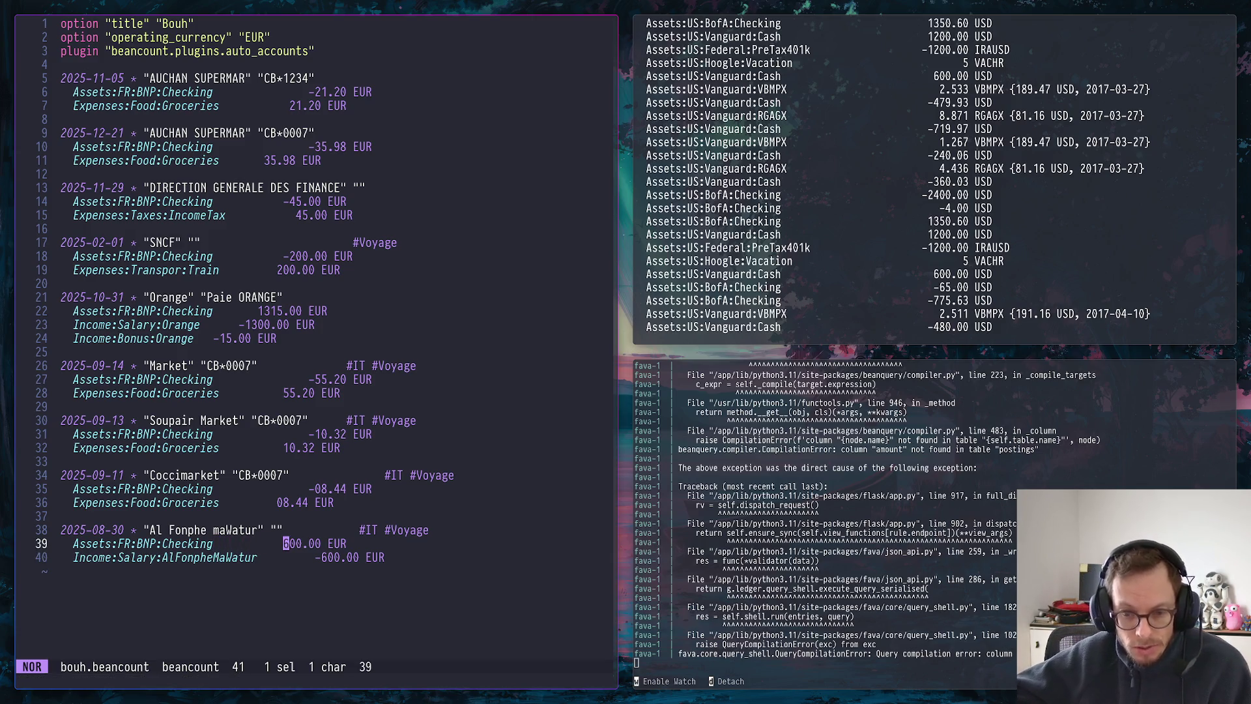
{"action": "key", "text": "Down"}
{"action": "key", "text": "Right"}
{"action": "key", "text": "Right"}
{"action": "key", "text": "Right"}
{"action": "key", "text": "Right"}
{"action": "key", "text": "Right"}
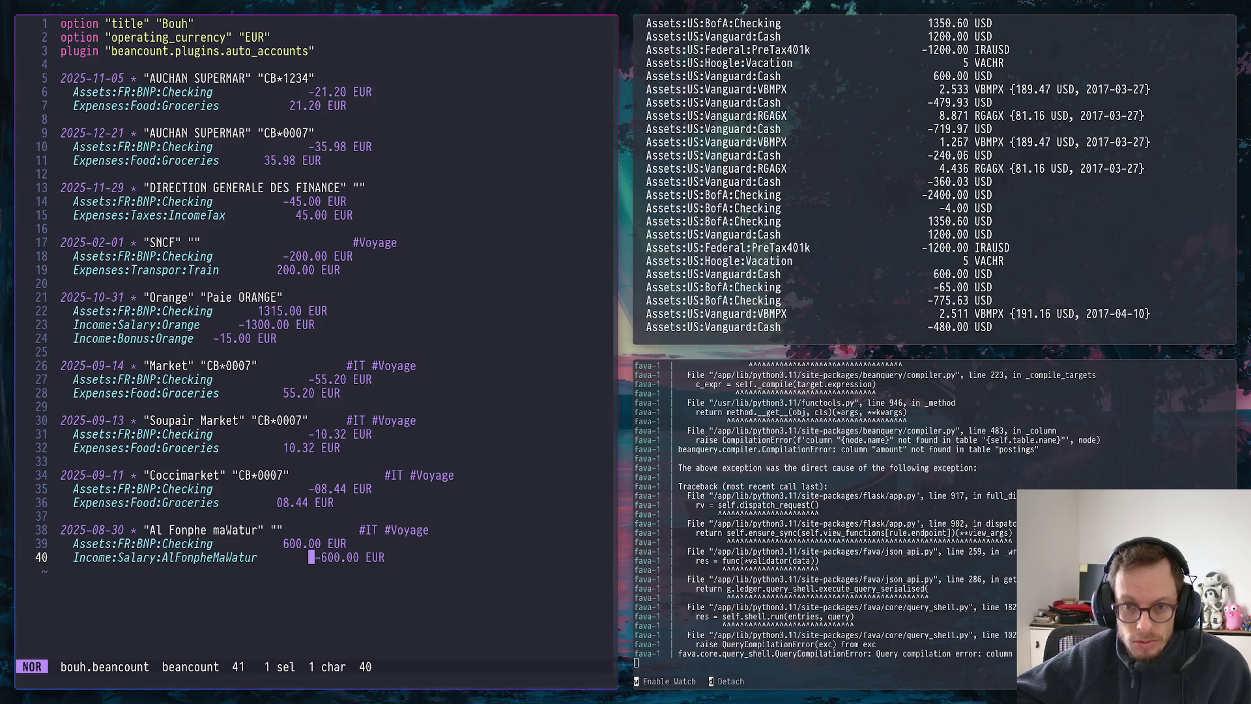
{"action": "key", "text": "Up"}
{"action": "key", "text": "Down"}
{"action": "key", "text": "Right"}
{"action": "key", "text": "i"}
{"action": "key", "text": "BackSpace"}
{"action": "key", "text": "BackSpace"}
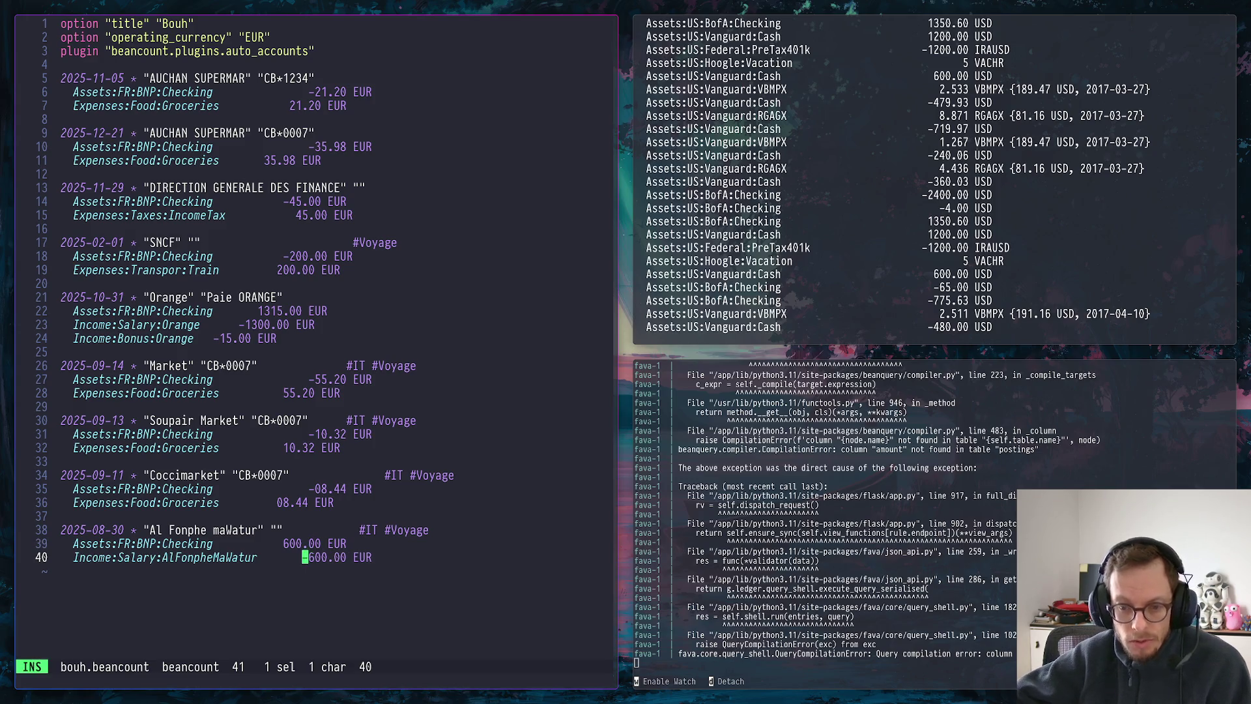
{"action": "key", "text": "BackSpace"}
{"action": "key", "text": "BackSpace"}
{"action": "key", "text": "BackSpace"}
{"action": "key", "text": "BackSpace"}
{"action": "key", "text": "Up"}
{"action": "key", "text": "Up"}
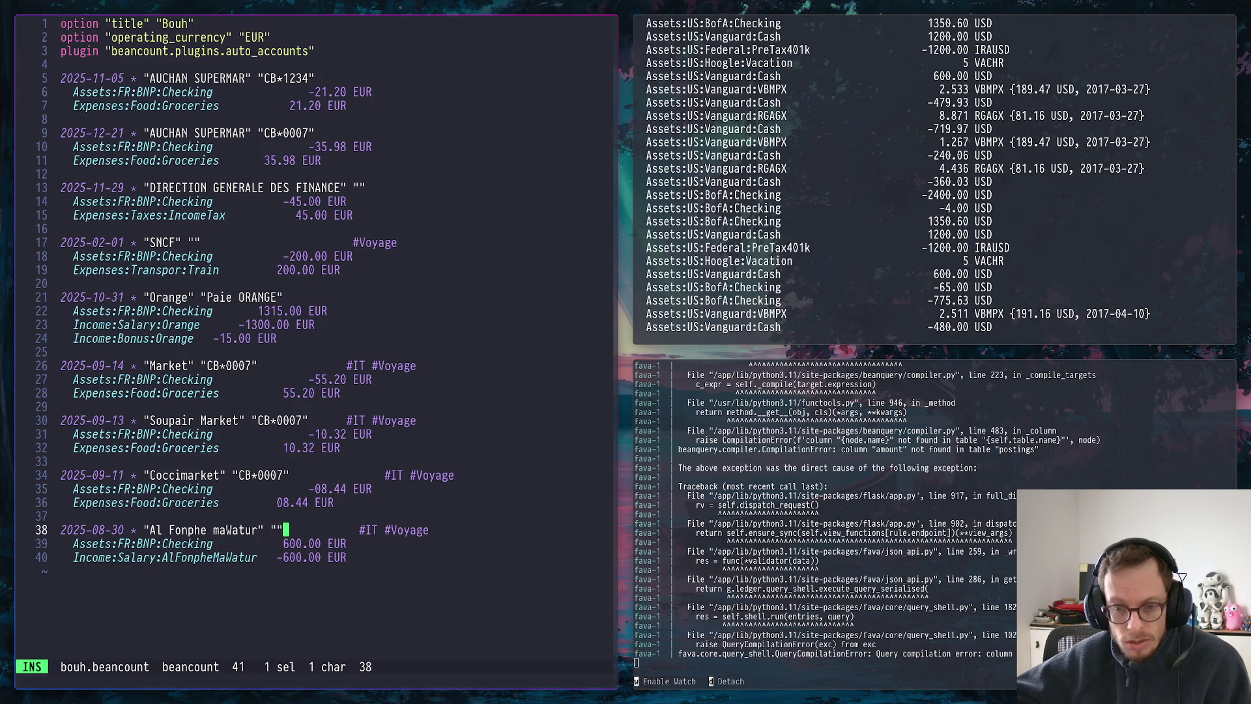
{"action": "key", "text": "Up"}
{"action": "key", "text": "Up"}
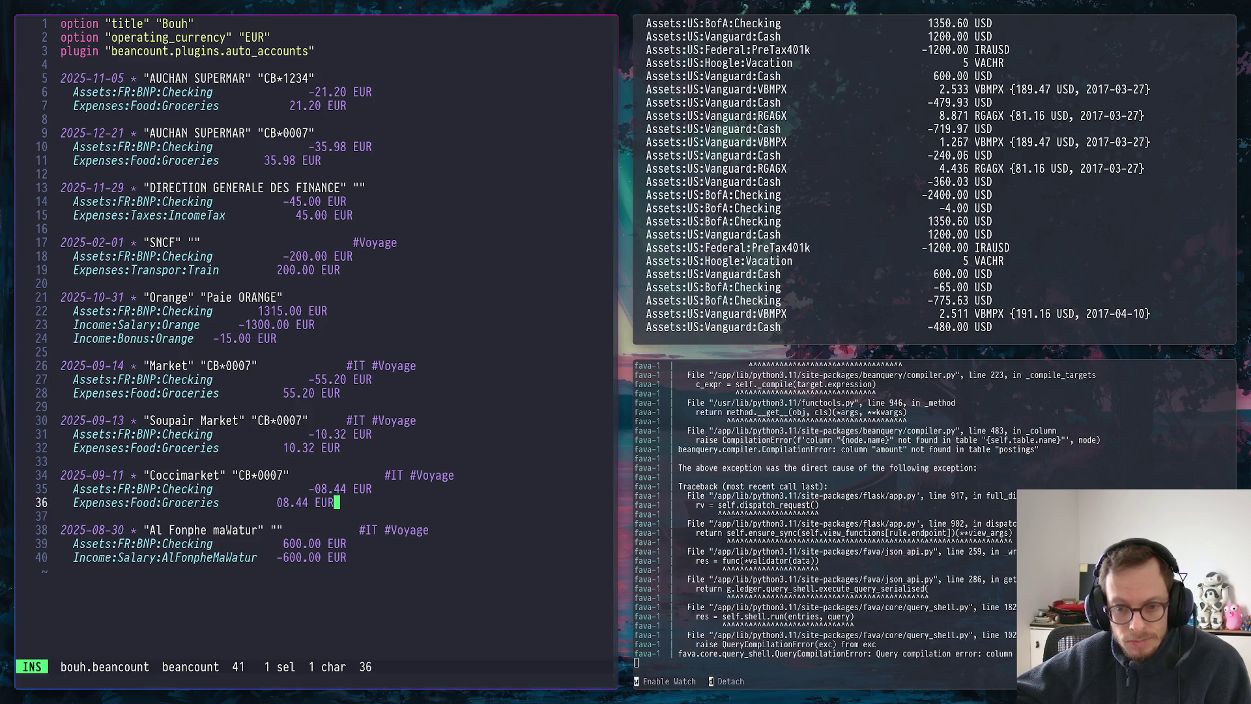
Align the Coccimarket 08.44 amounts and tighten the gap before its #IT #Voyage tags
{"action": "key", "text": "Left"}
{"action": "key", "text": "Left"}
{"action": "key", "text": "Left"}
{"action": "key", "text": "Left"}
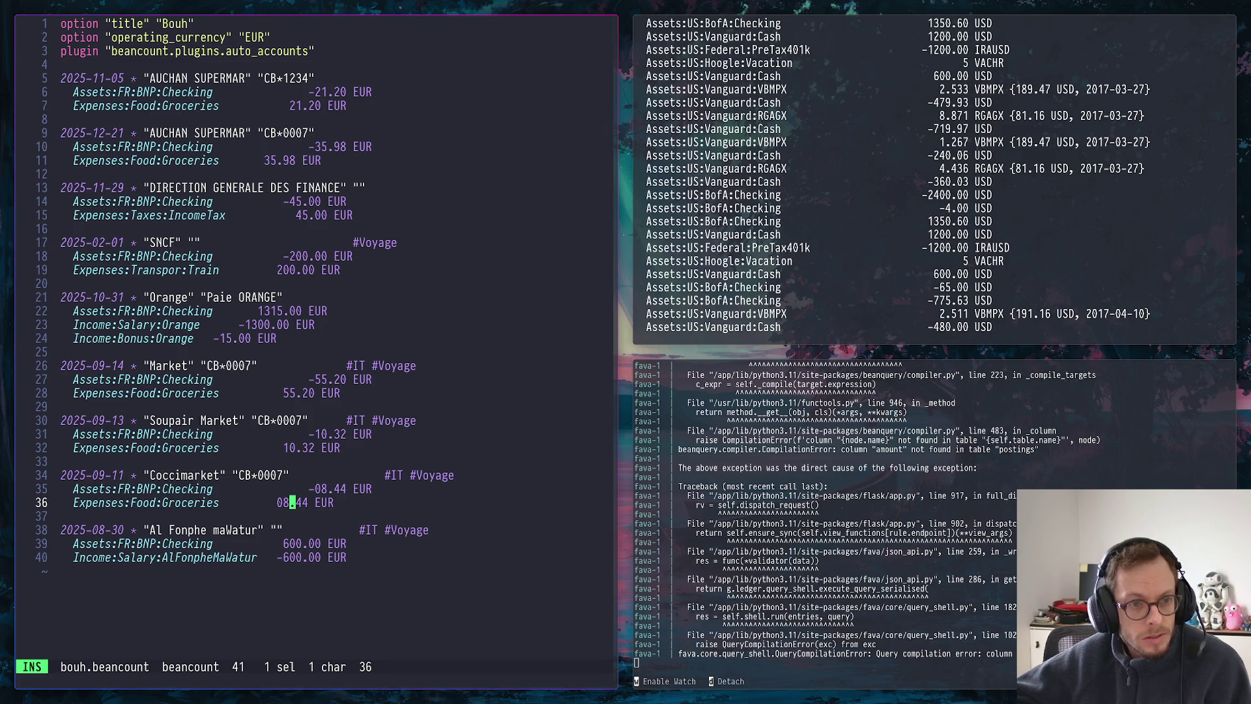
{"action": "key", "text": "Up"}
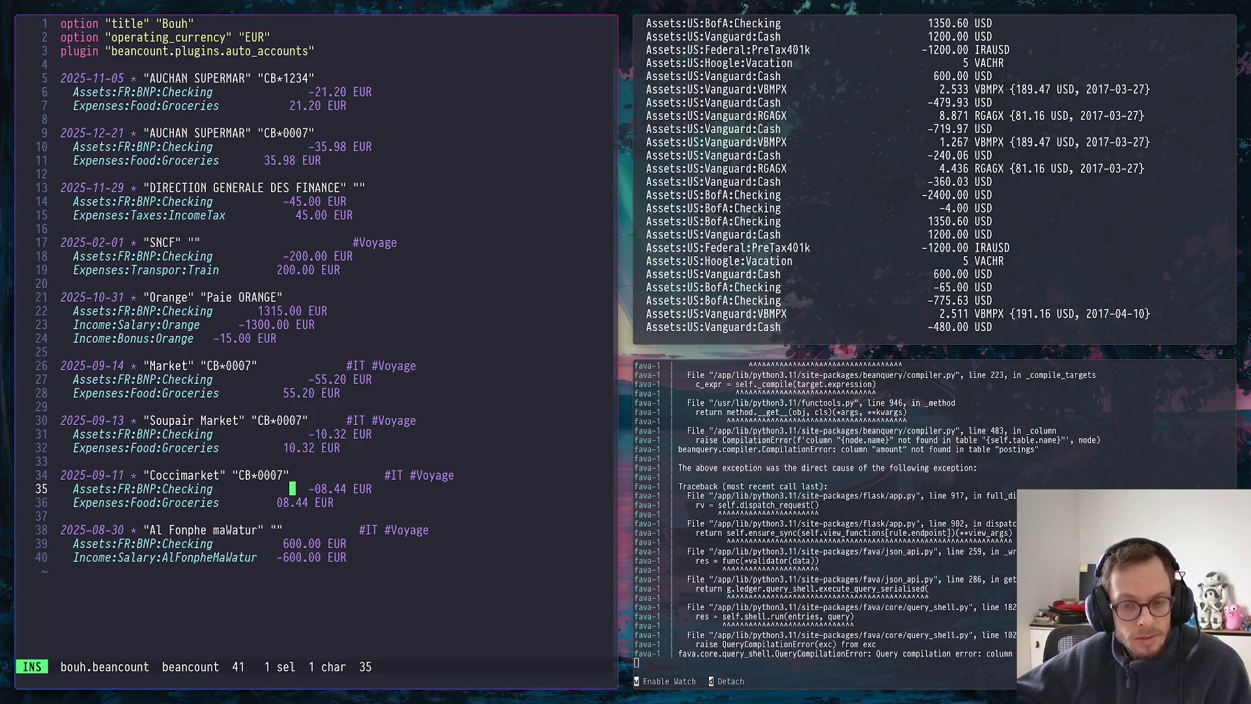
{"action": "key", "text": "BackSpace"}
{"action": "key", "text": "BackSpace"}
{"action": "key", "text": "BackSpace"}
{"action": "key", "text": "BackSpace"}
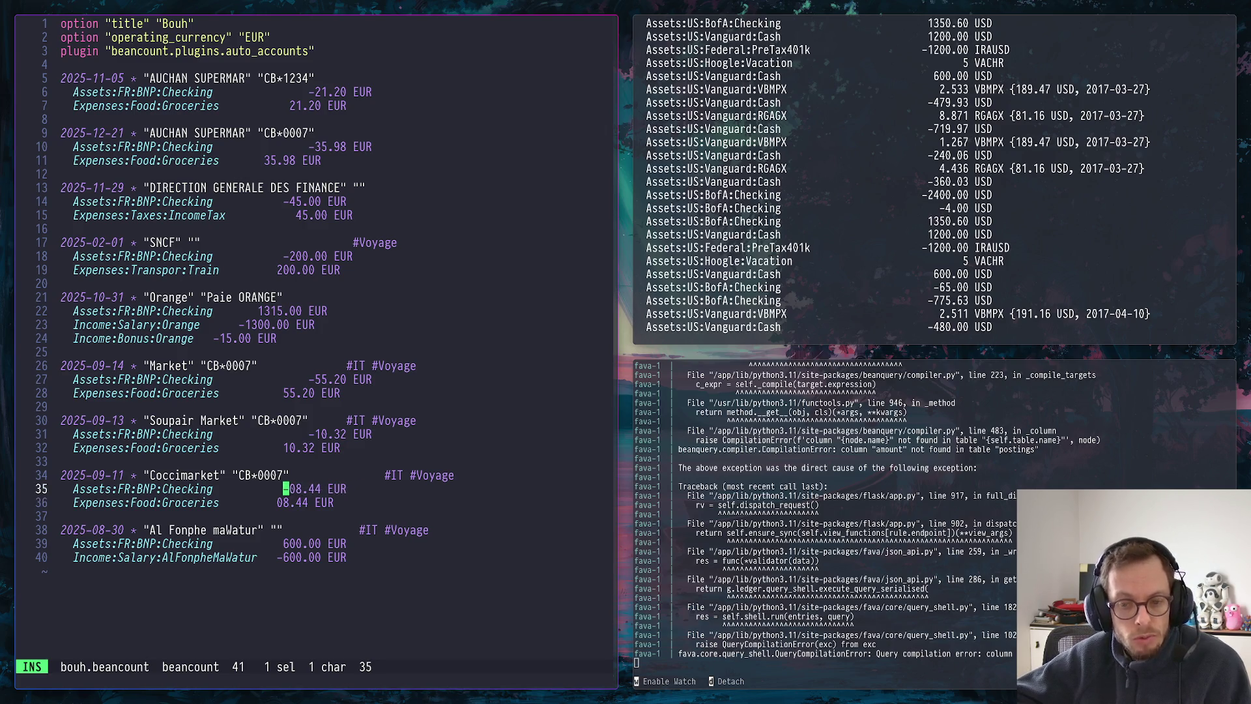
{"action": "key", "text": "BackSpace"}
{"action": "type", "text": "-"}
{"action": "key", "text": "Down"}
{"action": "key", "text": "Left"}
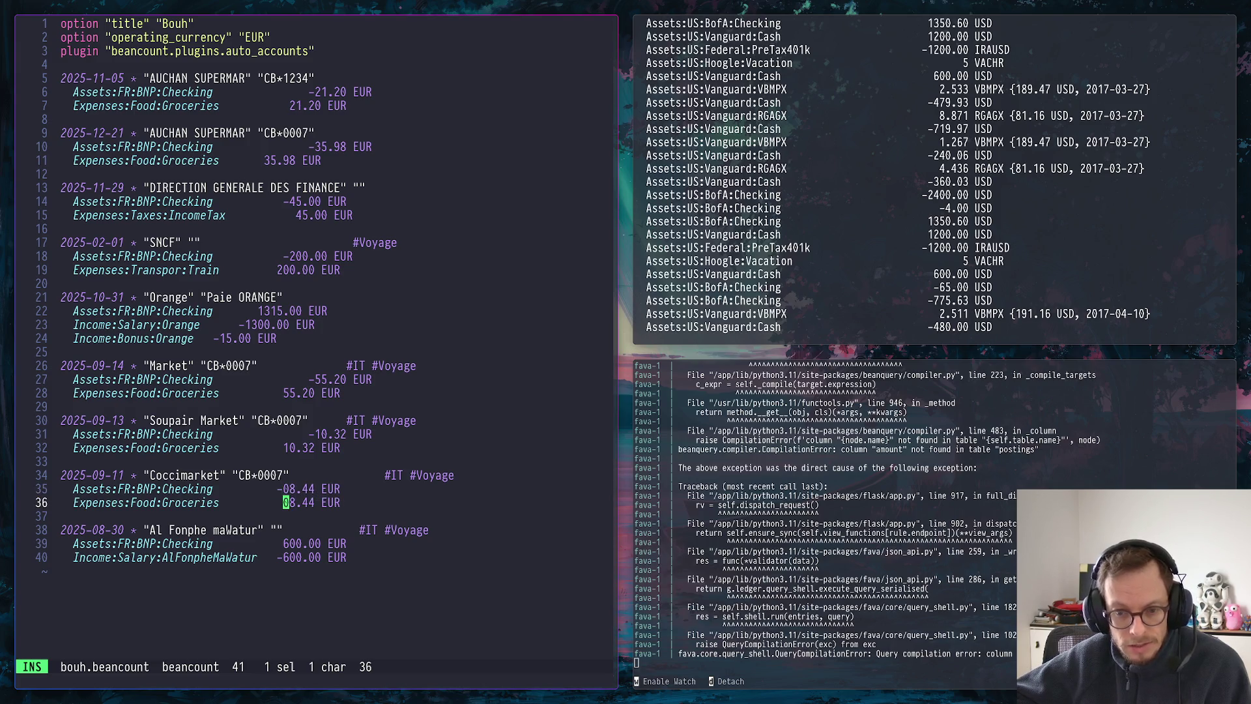
{"action": "key", "text": "Up"}
{"action": "key", "text": "Left"}
{"action": "key", "text": "Left"}
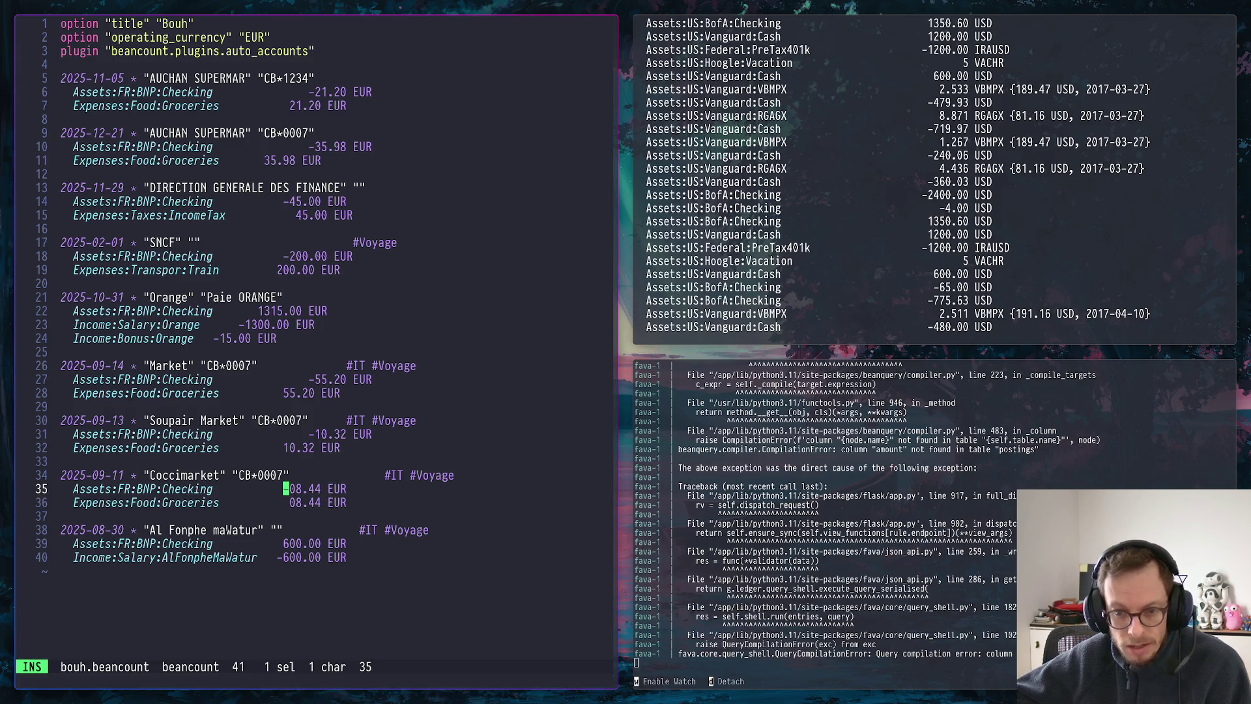
{"action": "key", "text": "Up"}
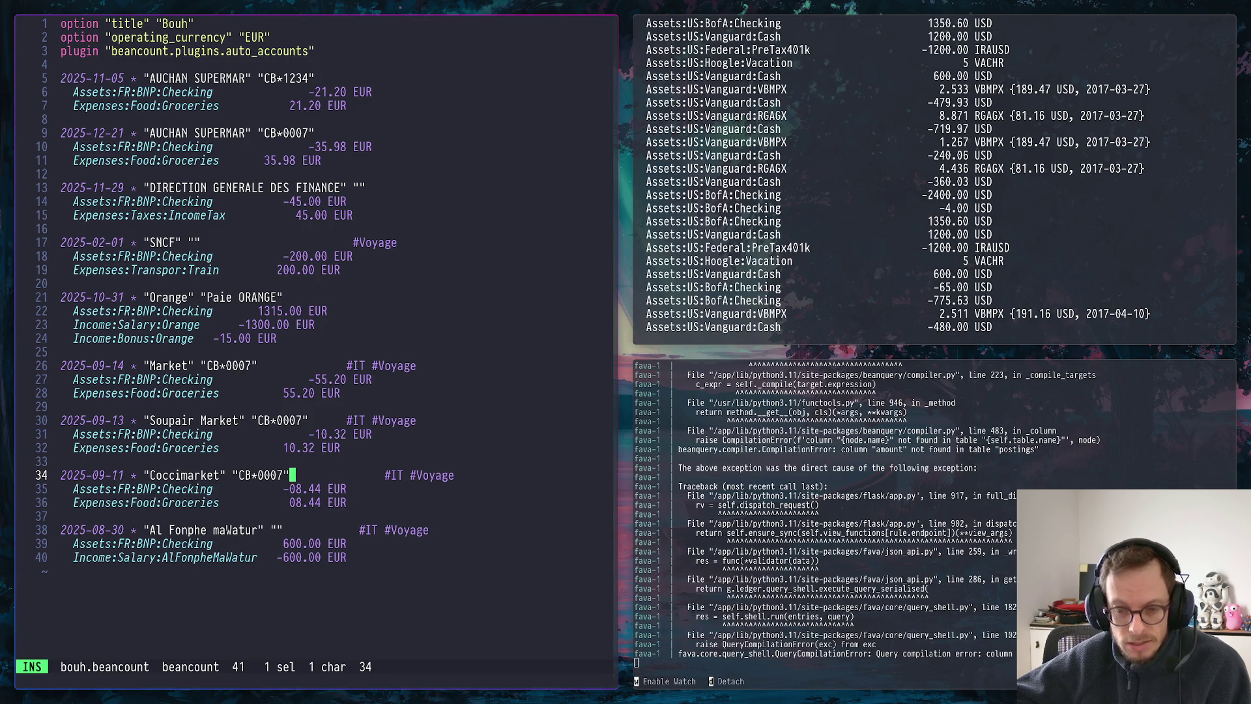
{"action": "key", "text": "Right"}
{"action": "key", "text": "Right"}
{"action": "key", "text": "Right"}
{"action": "key", "text": "BackSpace"}
{"action": "key", "text": "BackSpace"}
{"action": "key", "text": "BackSpace"}
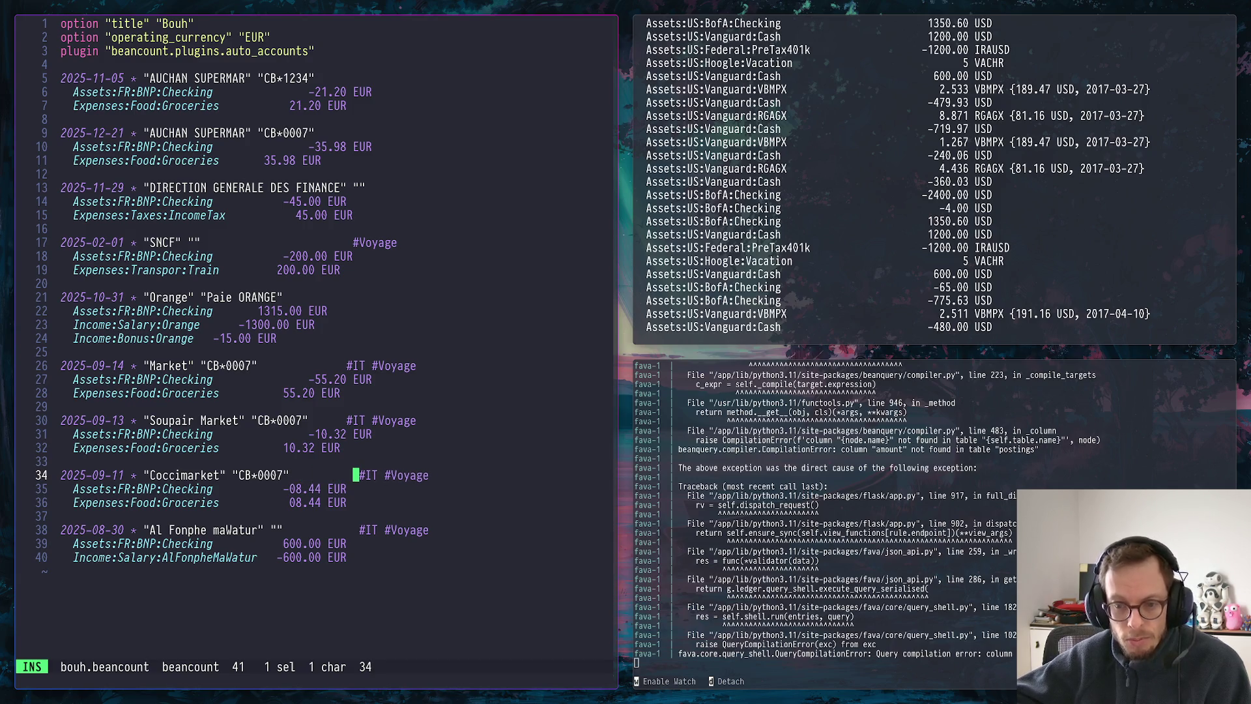
{"action": "key", "text": "Up"}
{"action": "key", "text": "Up"}
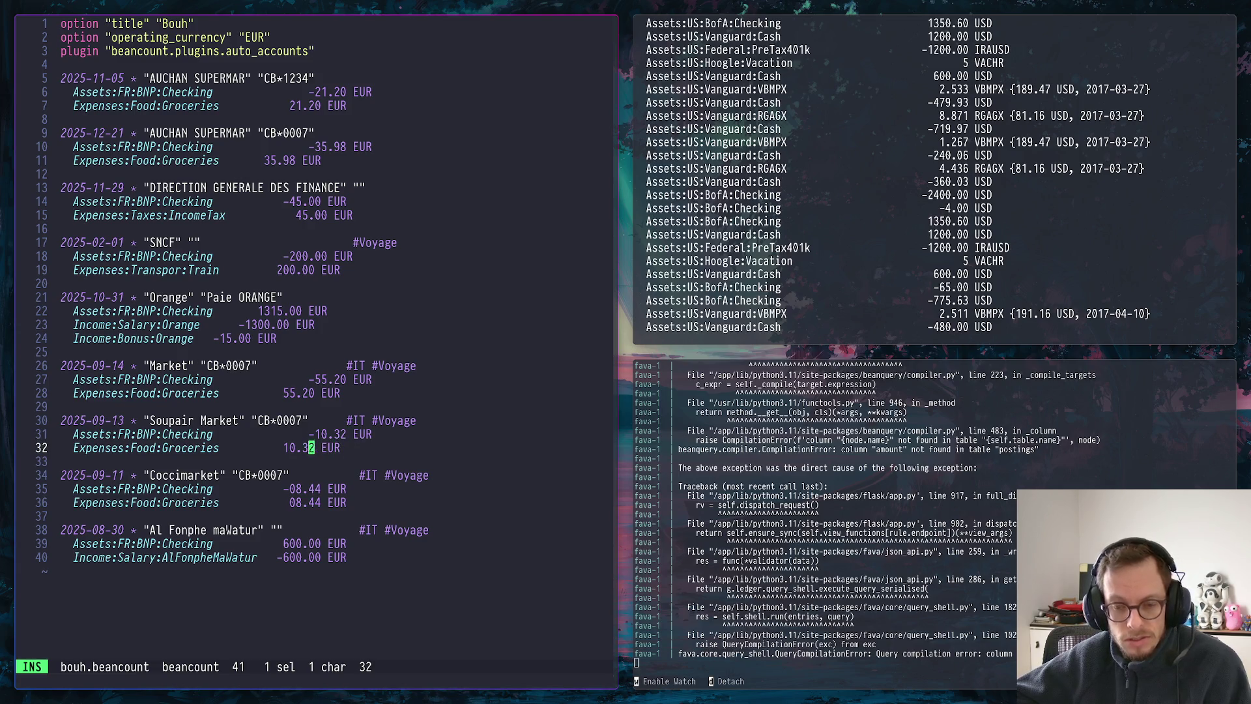
Align the Soupair Market 10.32 / -10.32 amounts and push its #IT #Voyage tags right
{"action": "key", "text": "Left"}
{"action": "key", "text": "Left"}
{"action": "key", "text": "Left"}
{"action": "key", "text": "Up"}
{"action": "key", "text": "Right"}
{"action": "key", "text": "Right"}
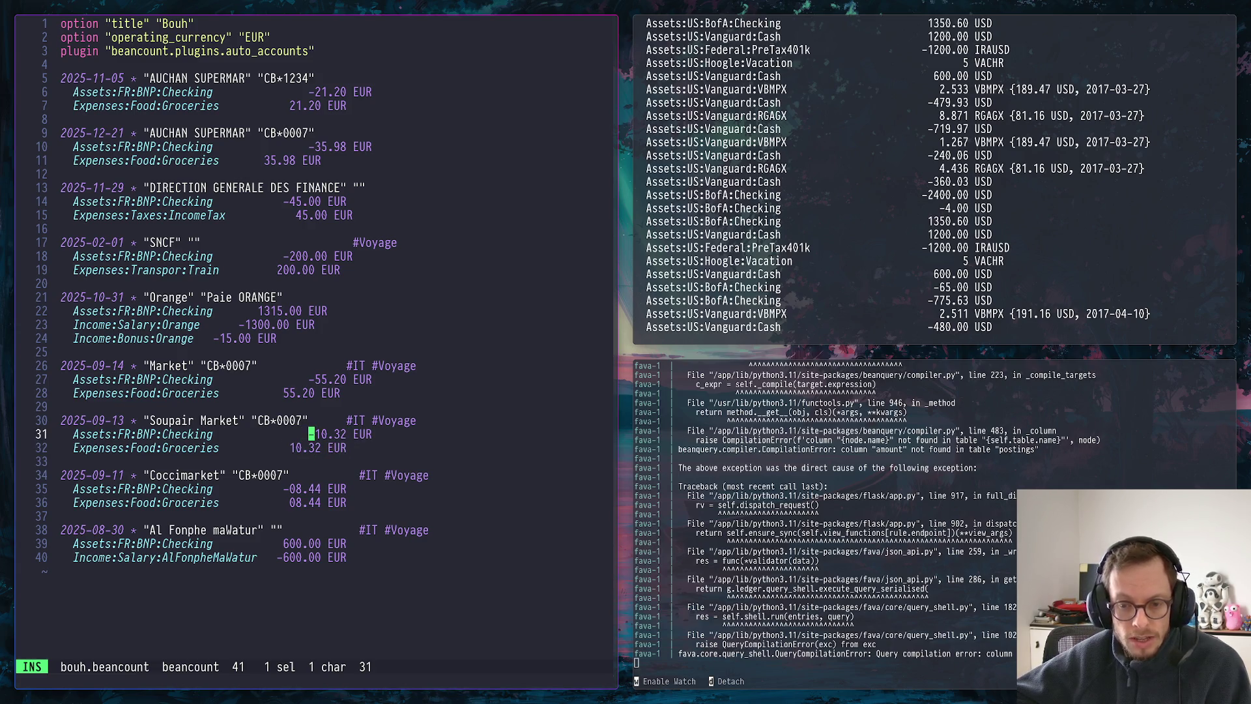
{"action": "key", "text": "BackSpace"}
{"action": "key", "text": "BackSpace"}
{"action": "key", "text": "BackSpace"}
{"action": "key", "text": "BackSpace"}
{"action": "key", "text": "Up"}
{"action": "key", "text": "Right"}
{"action": "key", "text": "Right"}
{"action": "key", "text": "Right"}
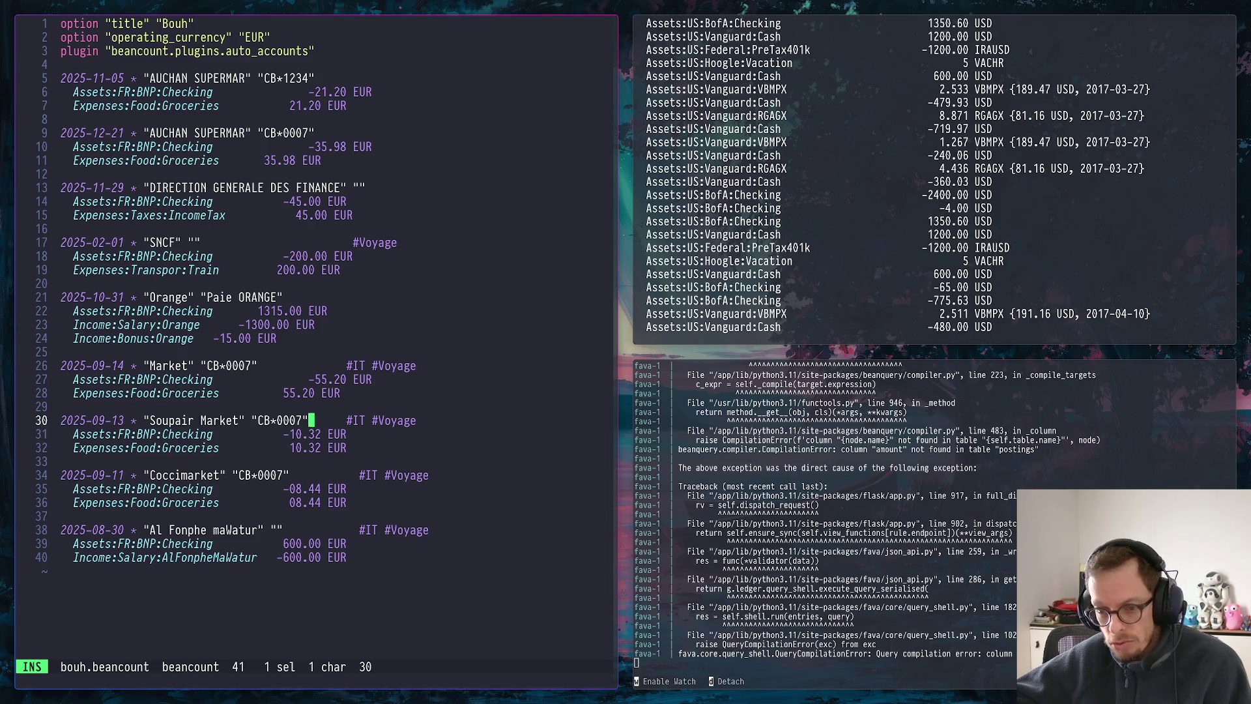
{"action": "key", "text": "Right"}
{"action": "key", "text": "Right"}
{"action": "key", "text": "Right"}
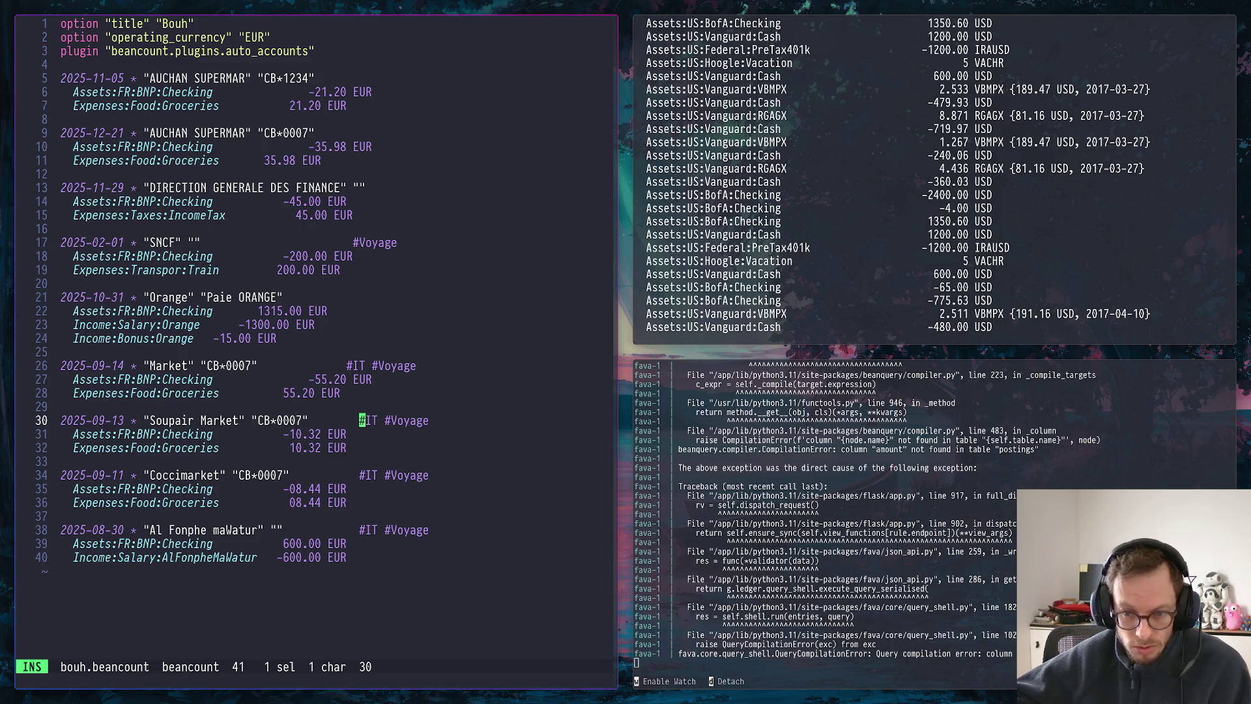
Align the 55.20 and -55.20 amounts of the Market transaction
{"action": "key", "text": "Up"}
{"action": "key", "text": "Up"}
{"action": "key", "text": "Up"}
{"action": "key", "text": "Left"}
{"action": "key", "text": "Left"}
{"action": "key", "text": "Left"}
{"action": "key", "text": "Left"}
{"action": "key", "text": "Left"}
{"action": "key", "text": "Down"}
{"action": "key", "text": "Left"}
{"action": "key", "text": "Left"}
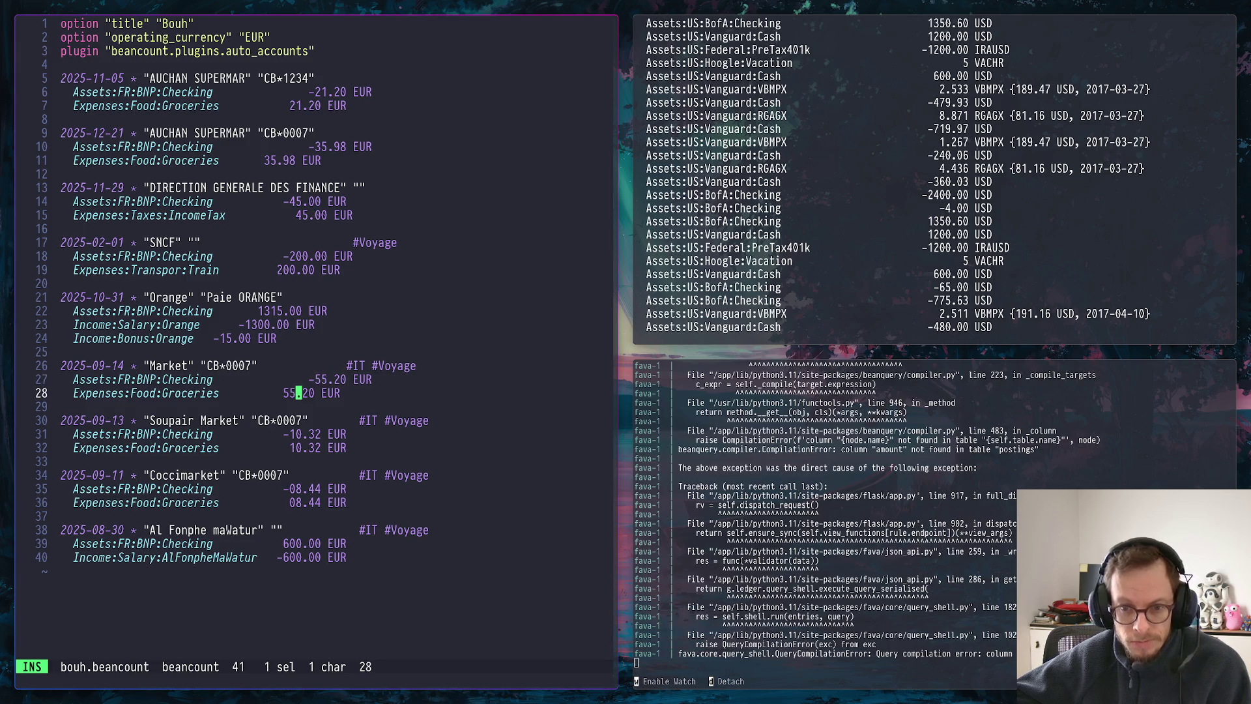
{"action": "key", "text": "Left"}
{"action": "key", "text": "Left"}
{"action": "key", "text": "Up"}
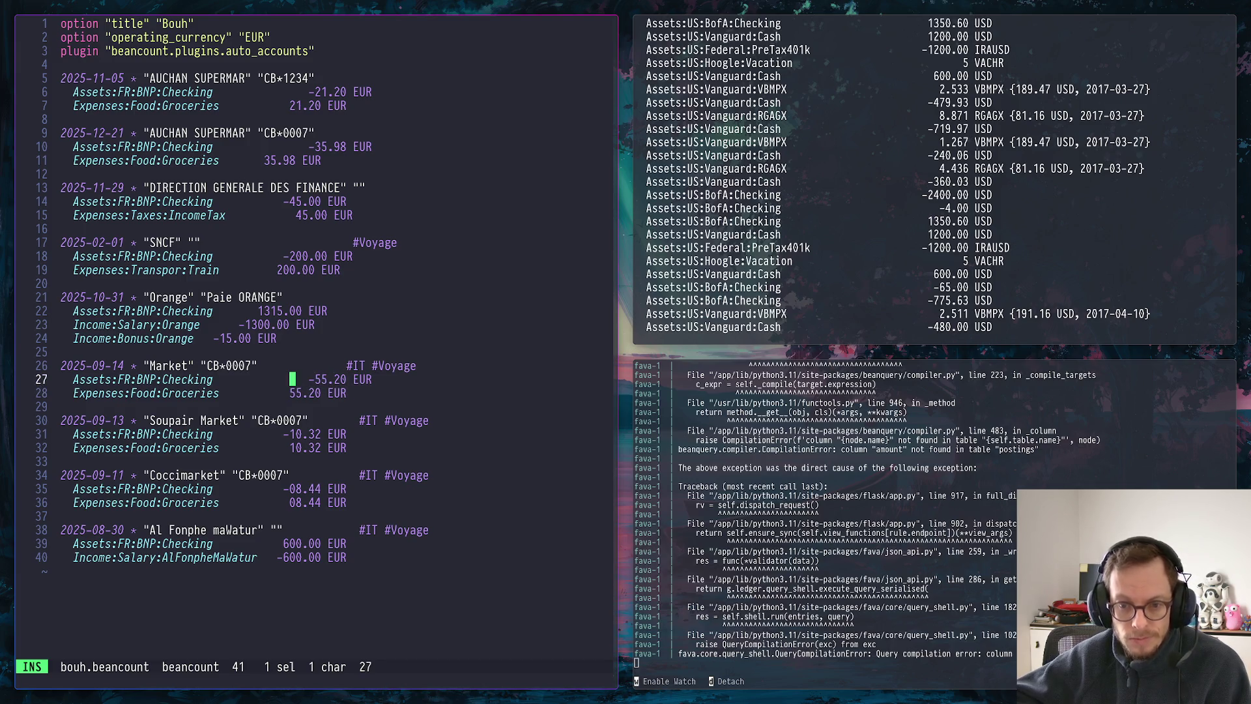
{"action": "key", "text": "Right"}
{"action": "key", "text": "Right"}
{"action": "key", "text": "Right"}
{"action": "key", "text": "BackSpace"}
{"action": "key", "text": "BackSpace"}
{"action": "key", "text": "BackSpace"}
{"action": "key", "text": "BackSpace"}
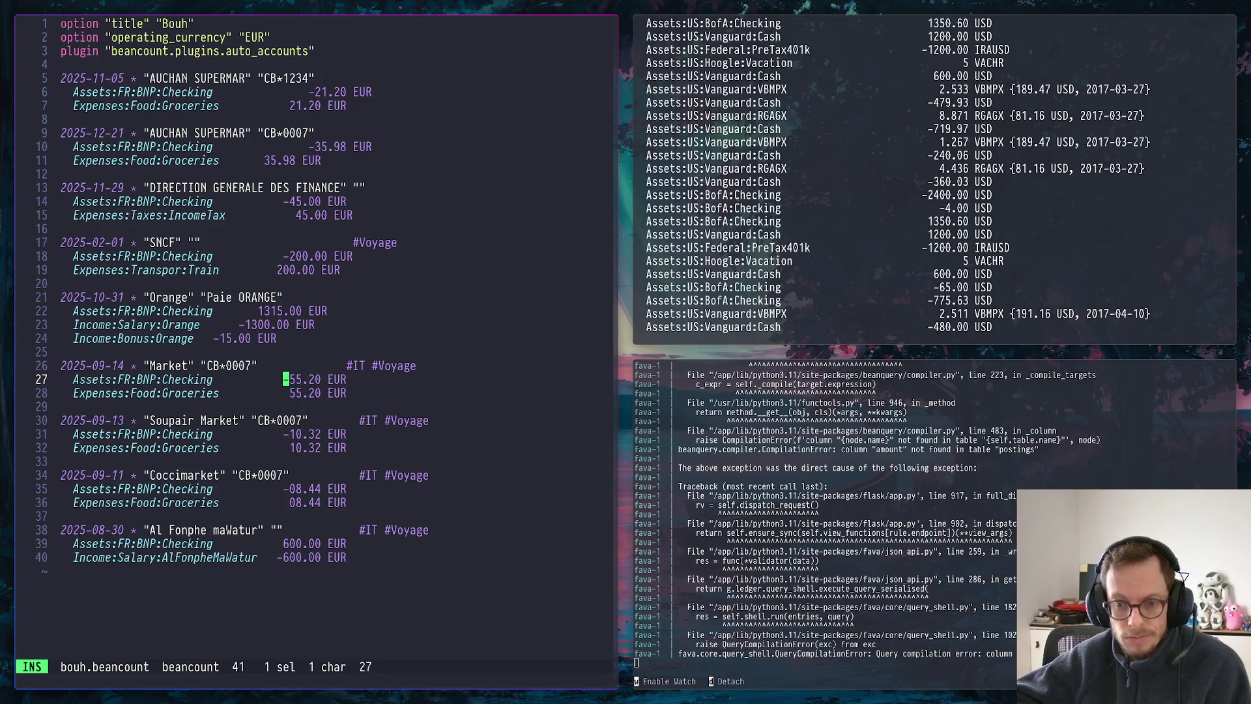
Align the Market #IT tag and the payslip's -15.00, -1300.00 and 1315.00 amounts
{"action": "key", "text": "Up"}
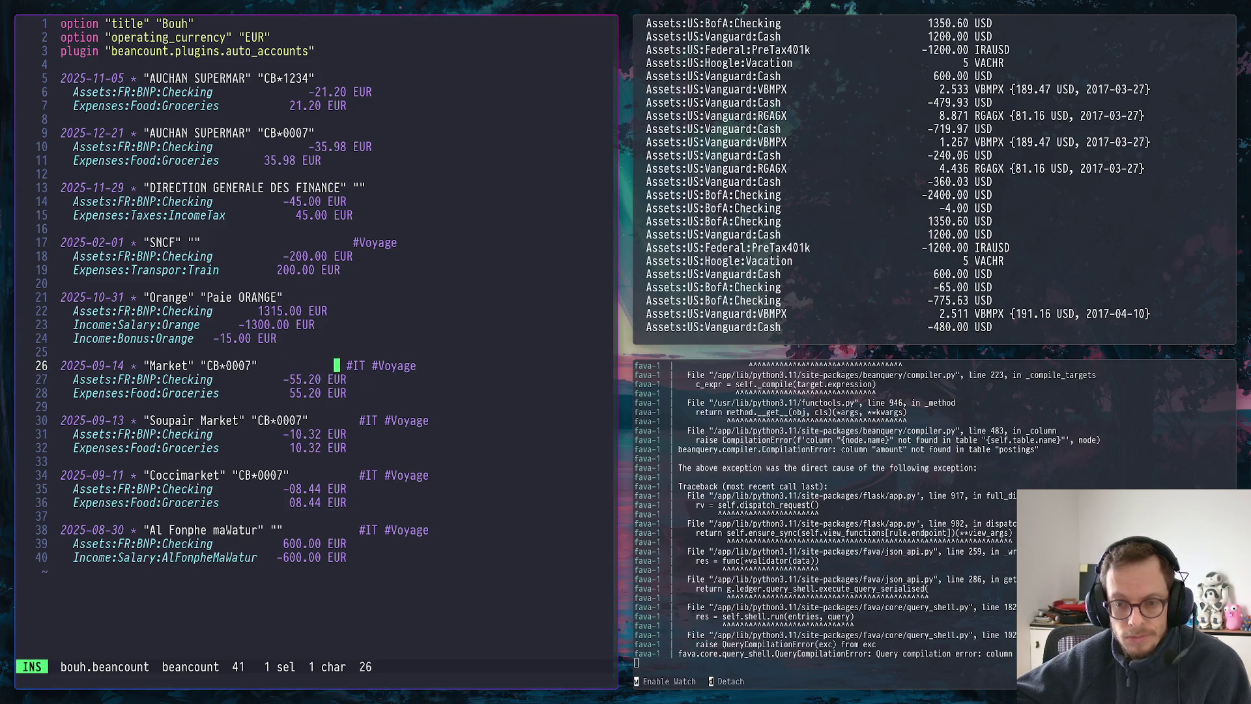
{"action": "key", "text": "Up"}
{"action": "key", "text": "Up"}
{"action": "key", "text": "Up"}
{"action": "key", "text": "Down"}
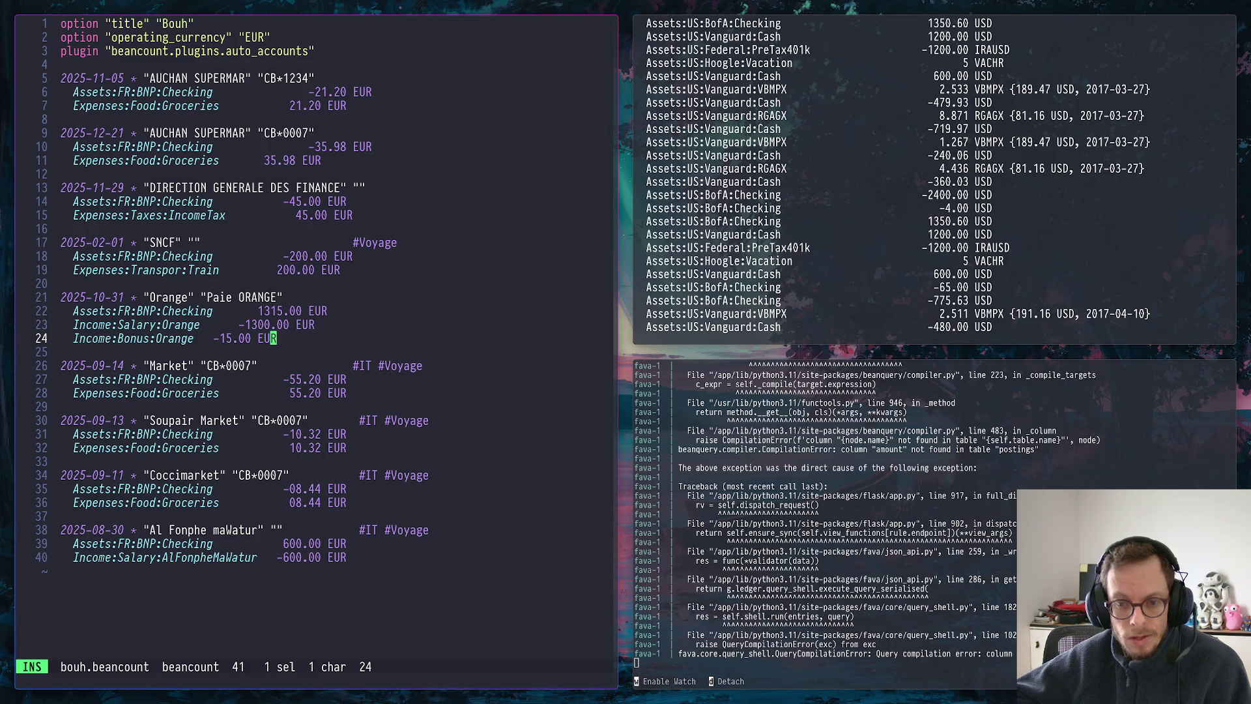
{"action": "key", "text": "Left"}
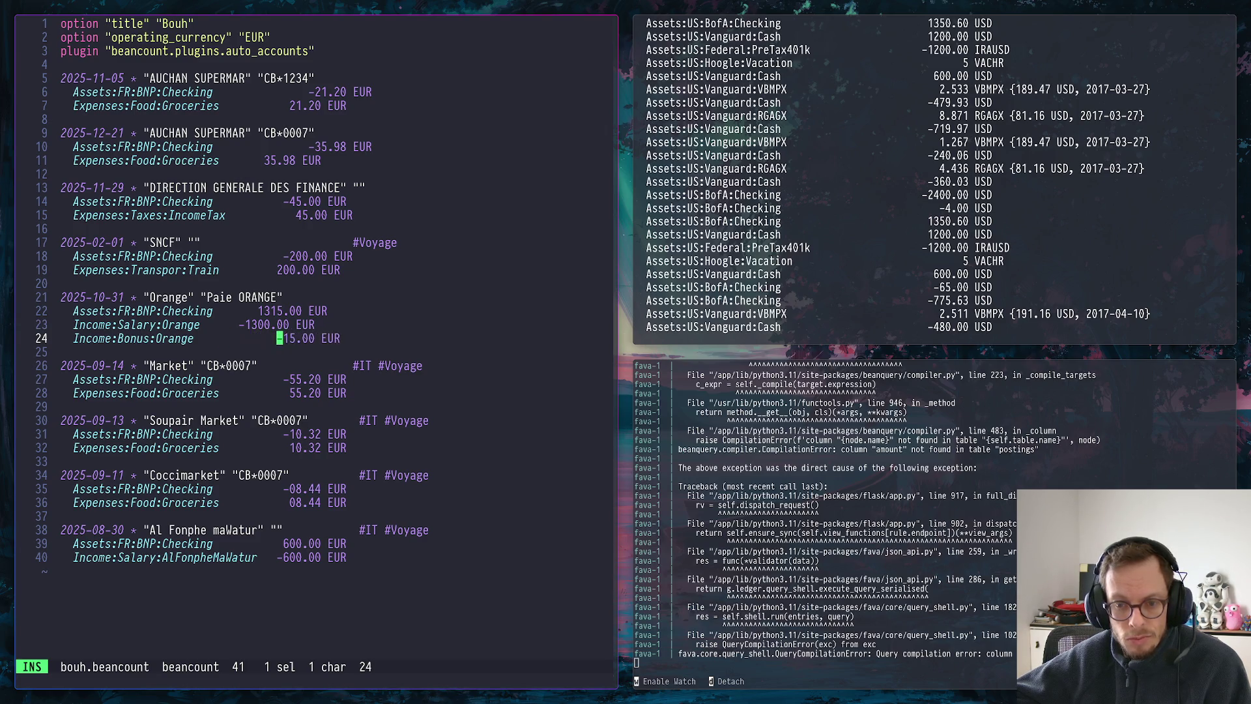
{"action": "key", "text": "Up"}
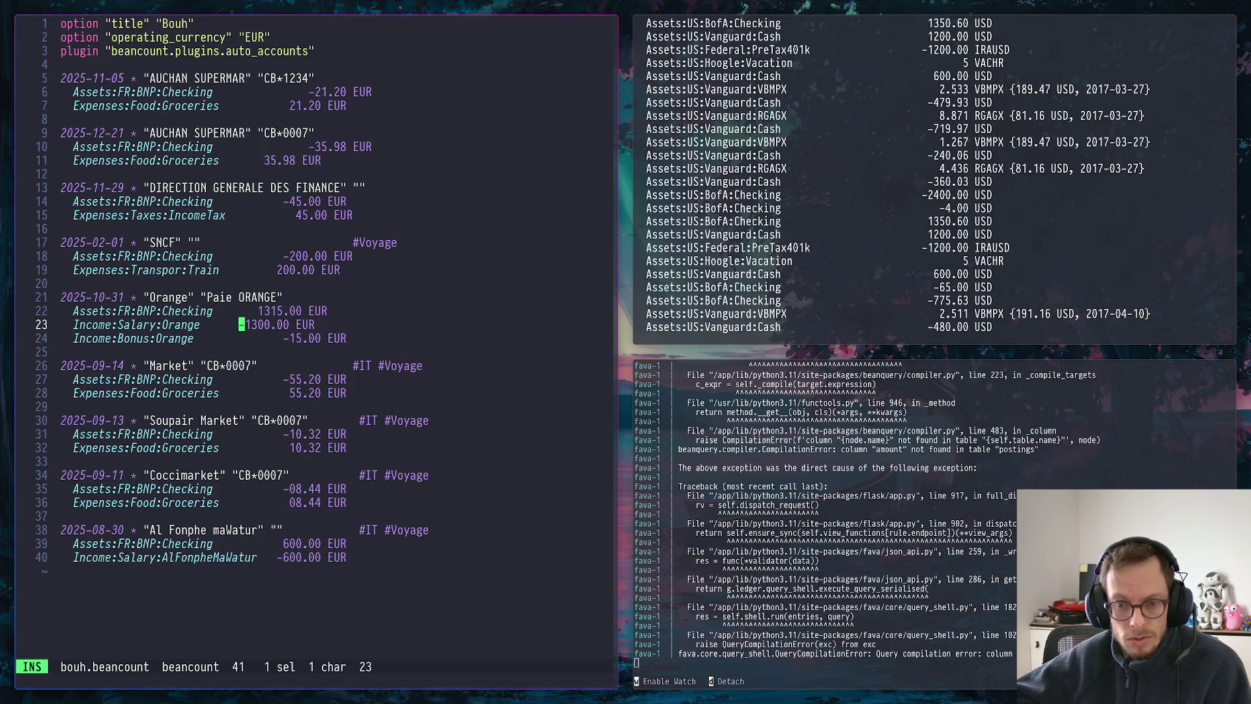
{"action": "key", "text": "Up"}
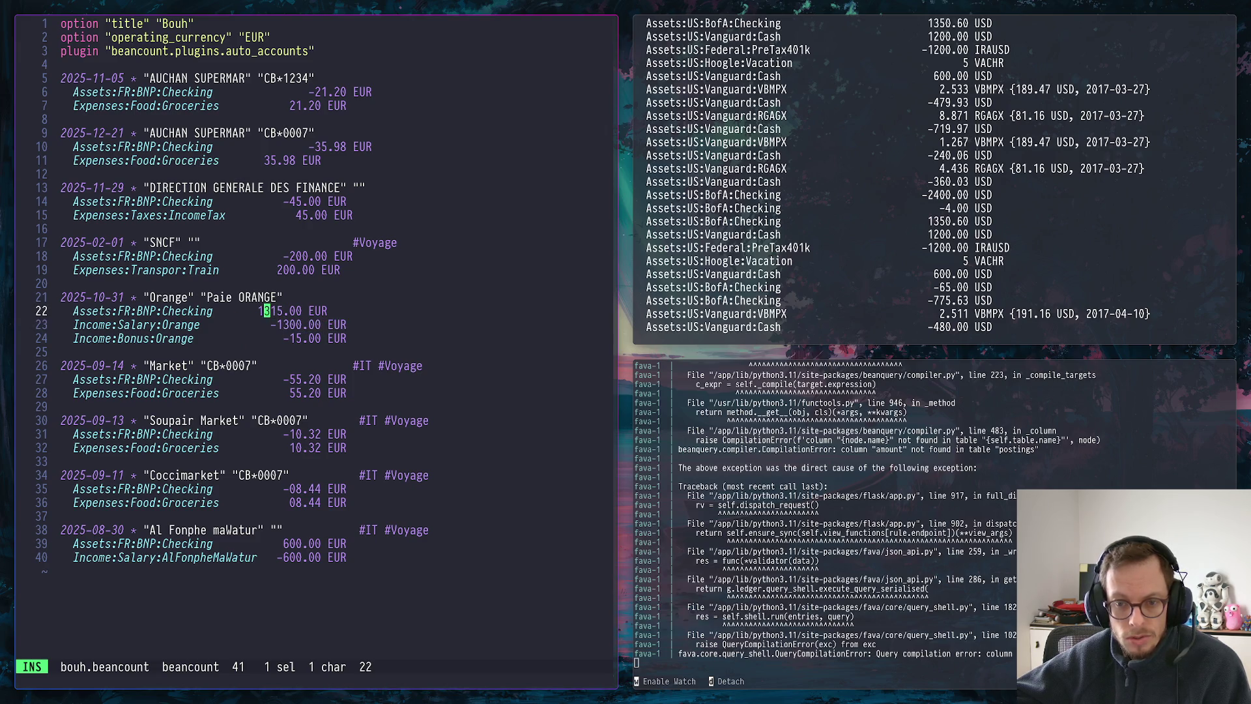
{"action": "key", "text": "Up"}
Align the SNCF -200.00 amount, its #Voyage tag and the 45.00 income tax amount
{"action": "key", "text": "Up"}
{"action": "key", "text": "Up"}
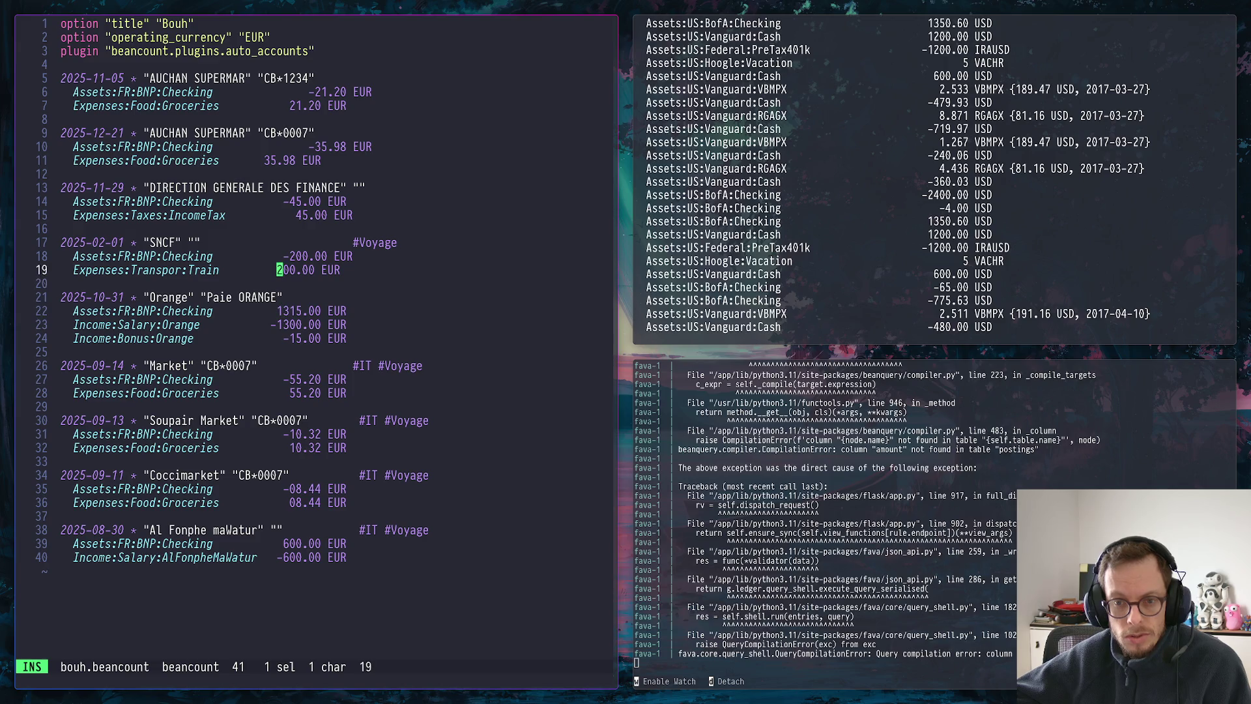
{"action": "key", "text": "Up"}
{"action": "key", "text": "BackSpace"}
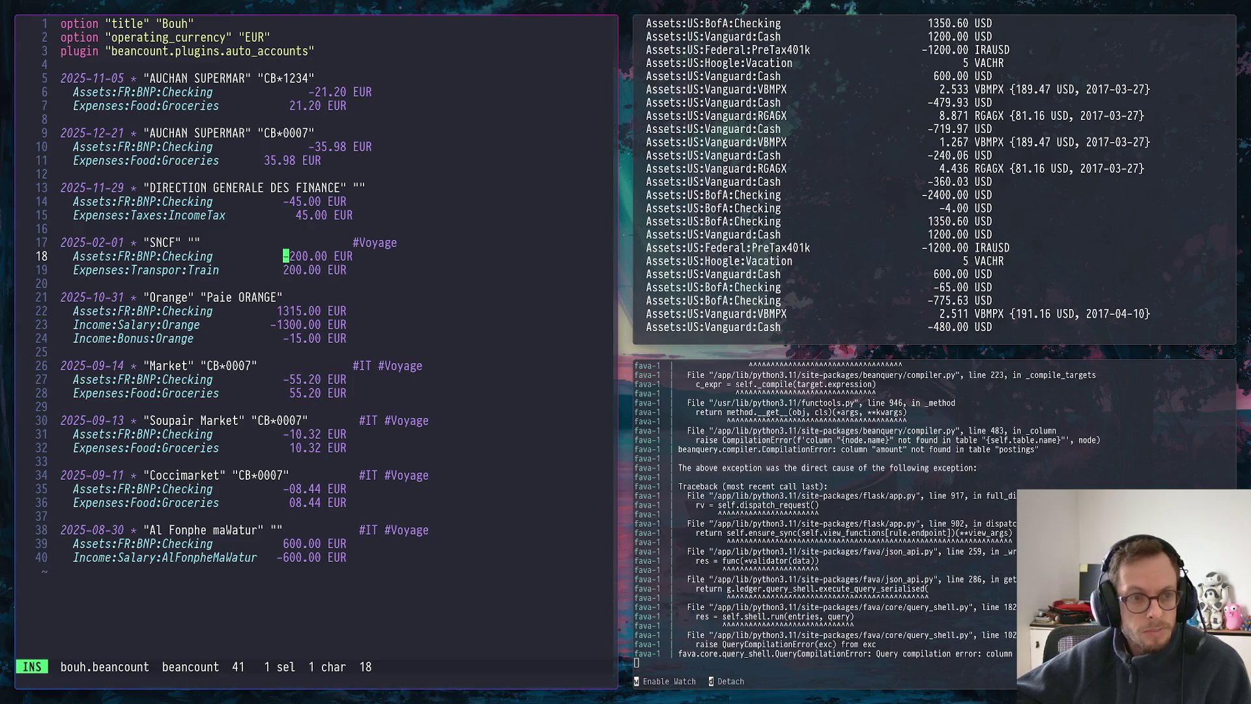
{"action": "key", "text": "Up"}
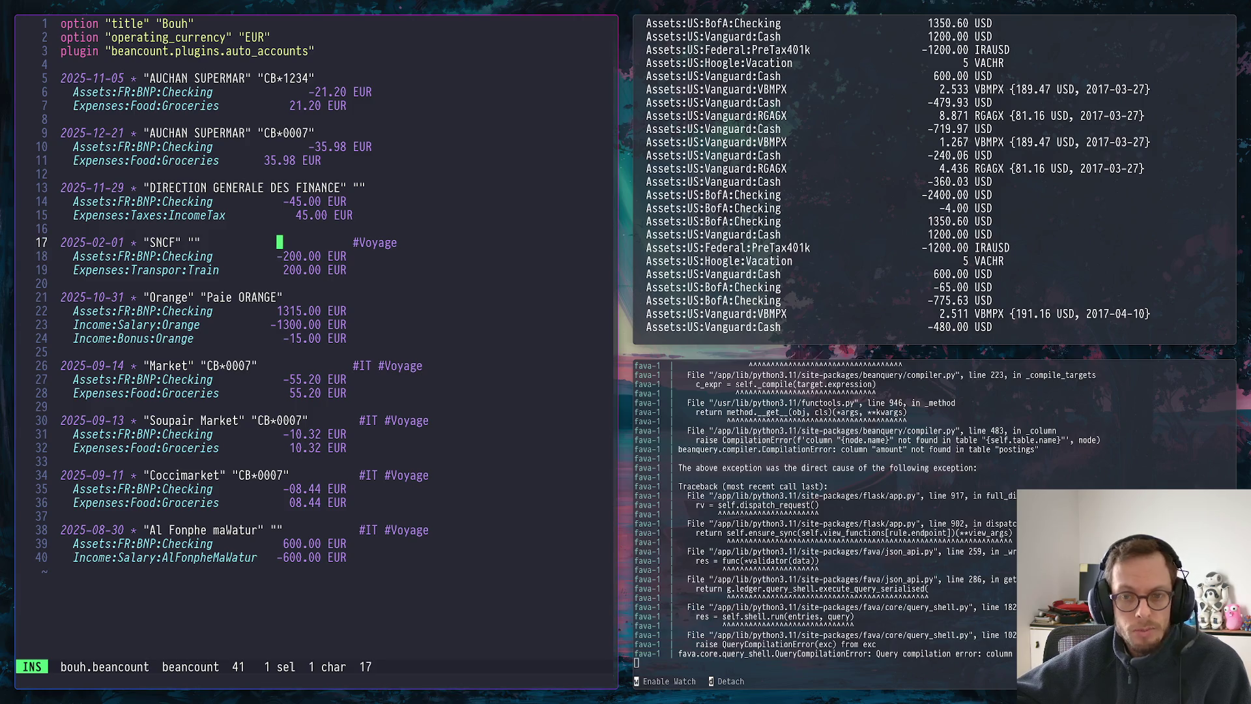
{"action": "key", "text": "Down"}
{"action": "key", "text": "Down"}
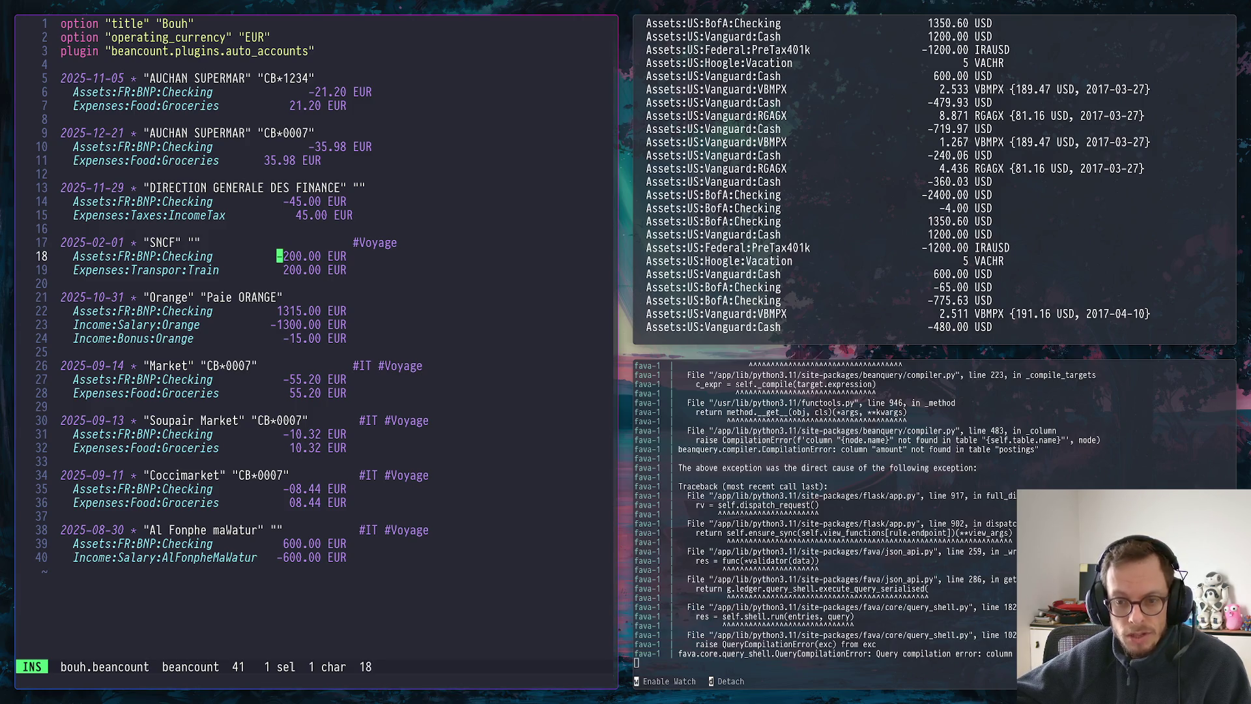
{"action": "key", "text": "Down"}
{"action": "key", "text": "Down"}
{"action": "key", "text": "Down"}
{"action": "key", "text": "Up"}
{"action": "key", "text": "Up"}
{"action": "key", "text": "Up"}
{"action": "key", "text": "Up"}
{"action": "key", "text": "Up"}
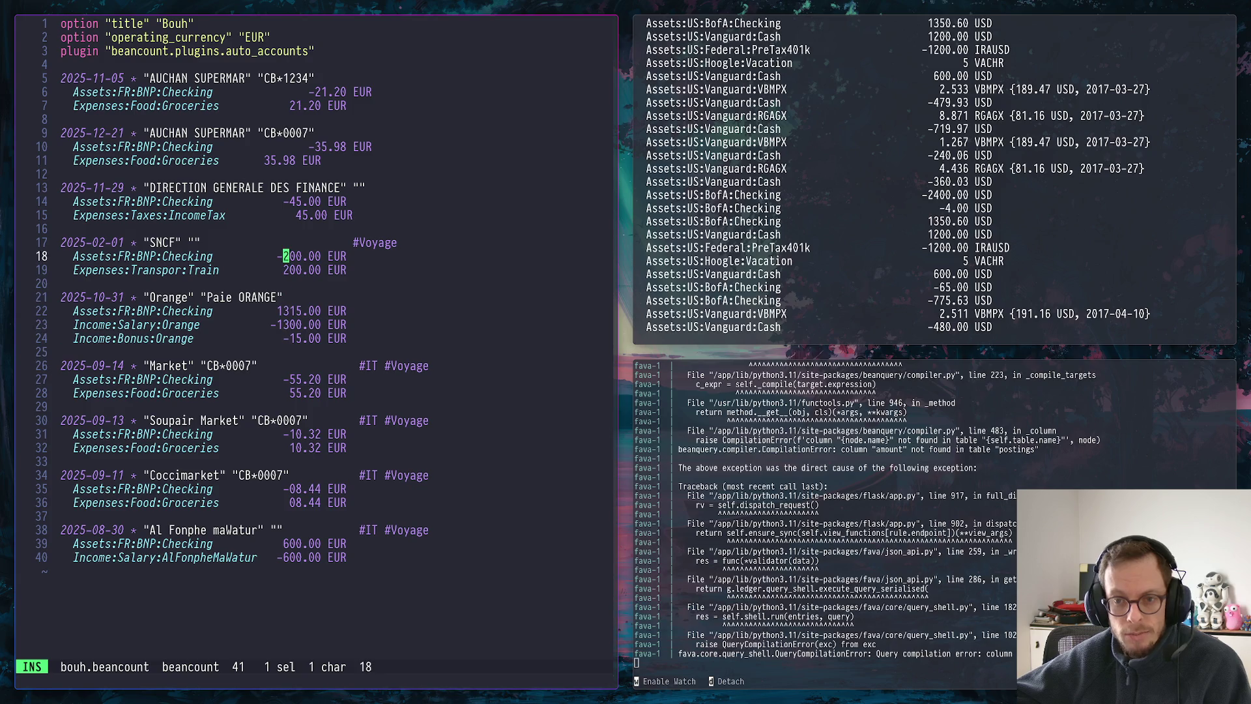
{"action": "key", "text": "Up"}
{"action": "key", "text": "Up"}
{"action": "key", "text": "Up"}
{"action": "key", "text": "Up"}
{"action": "key", "text": "Down"}
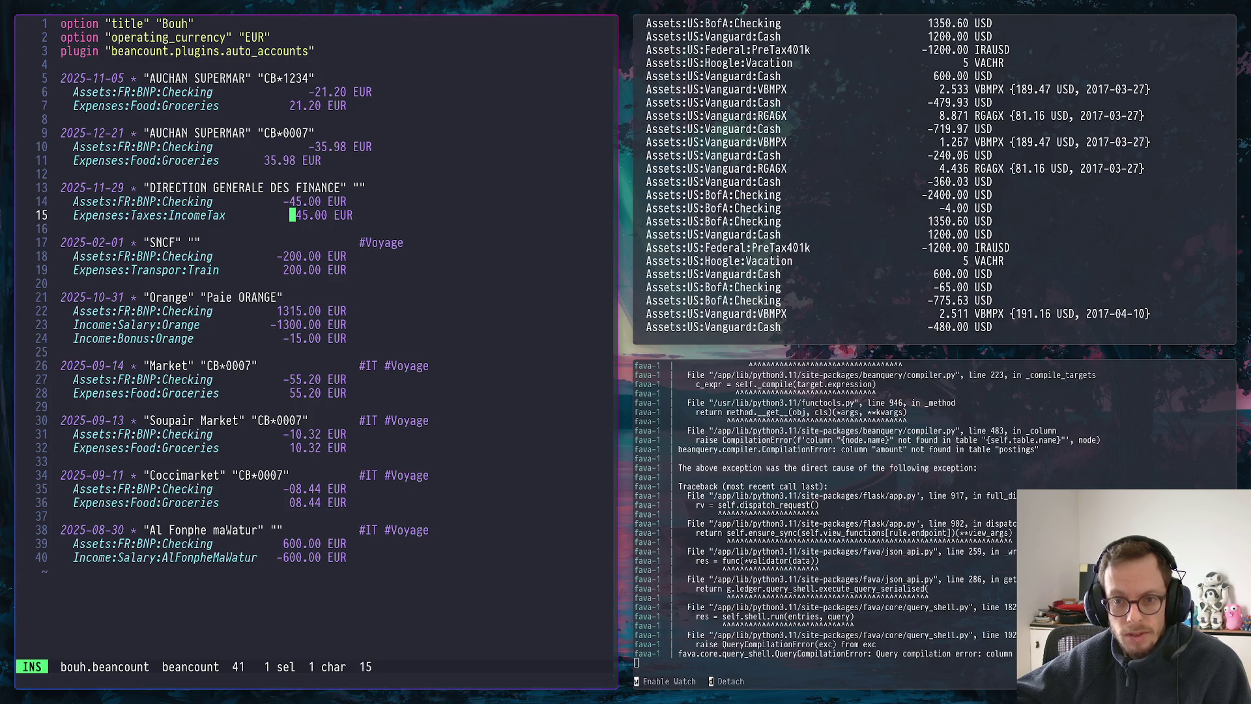
{"action": "key", "text": "BackSpace"}
{"action": "key", "text": "Up"}
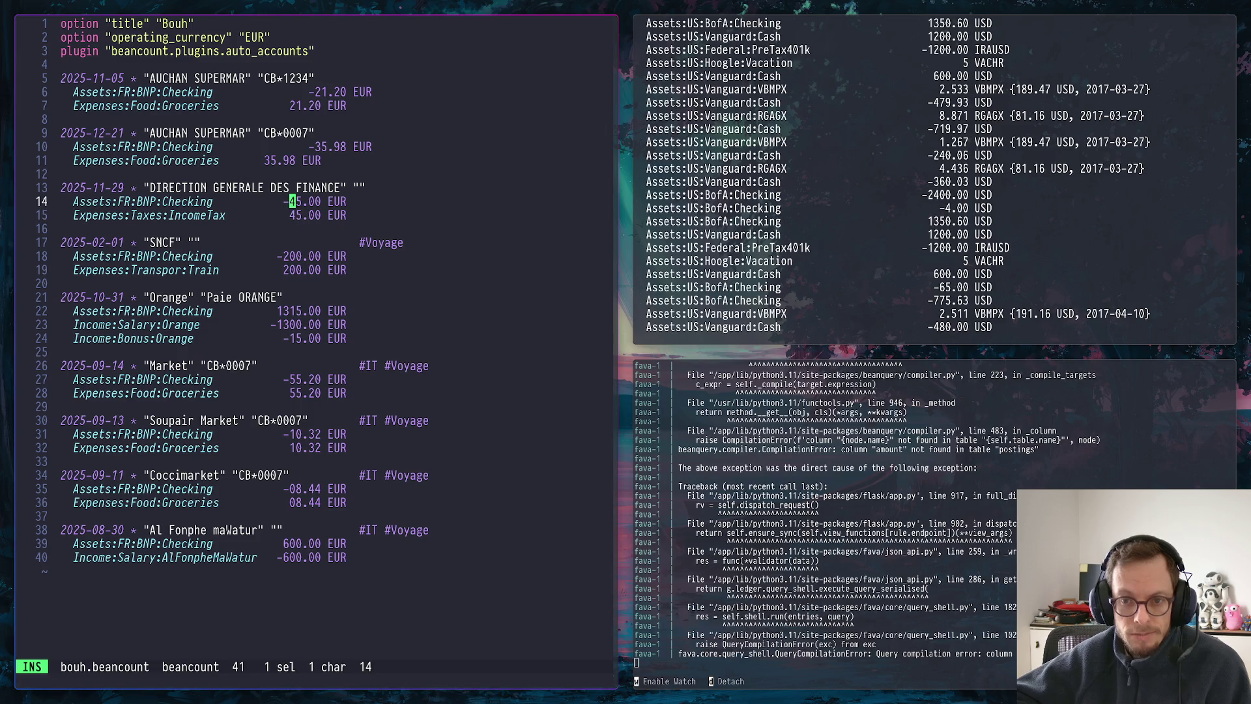
{"action": "key", "text": "Up"}
{"action": "key", "text": "Up"}
{"action": "key", "text": "Up"}
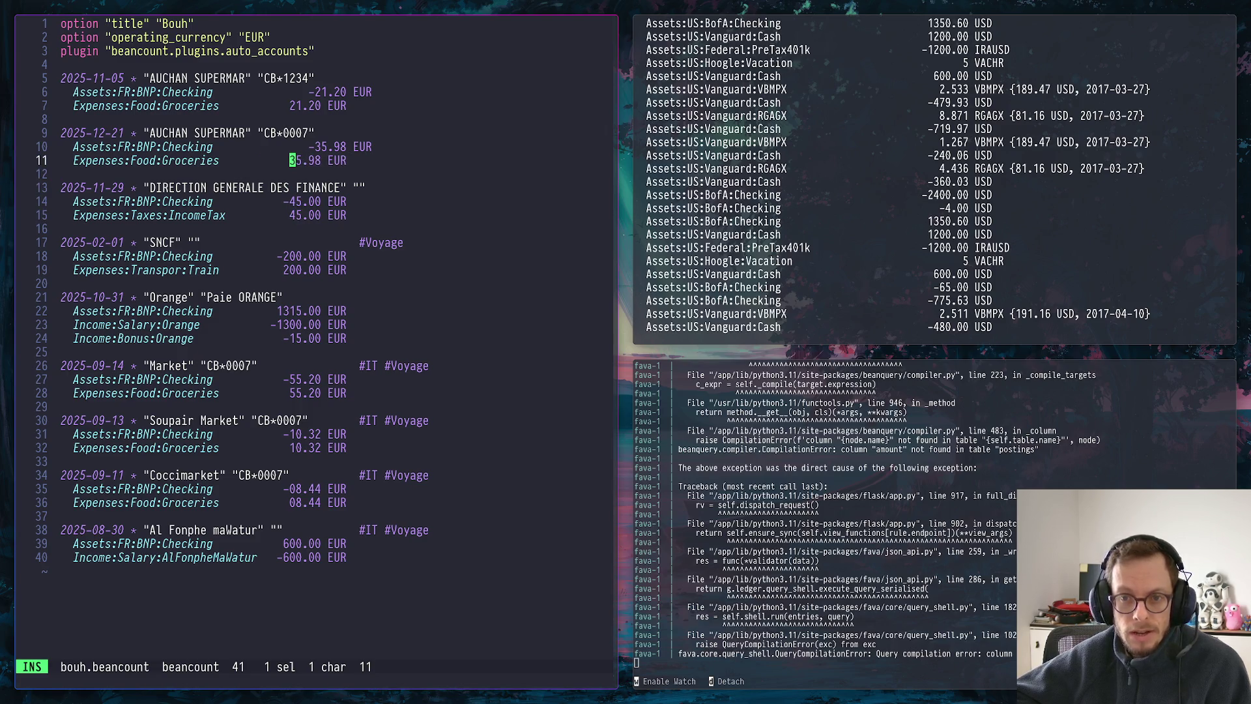
Align the AUCHAN -35.98 and -21.20 amounts, leave insert mode and switch to the browser
{"action": "key", "text": "Up"}
{"action": "key", "text": "BackSpace"}
{"action": "key", "text": "BackSpace"}
{"action": "key", "text": "BackSpace"}
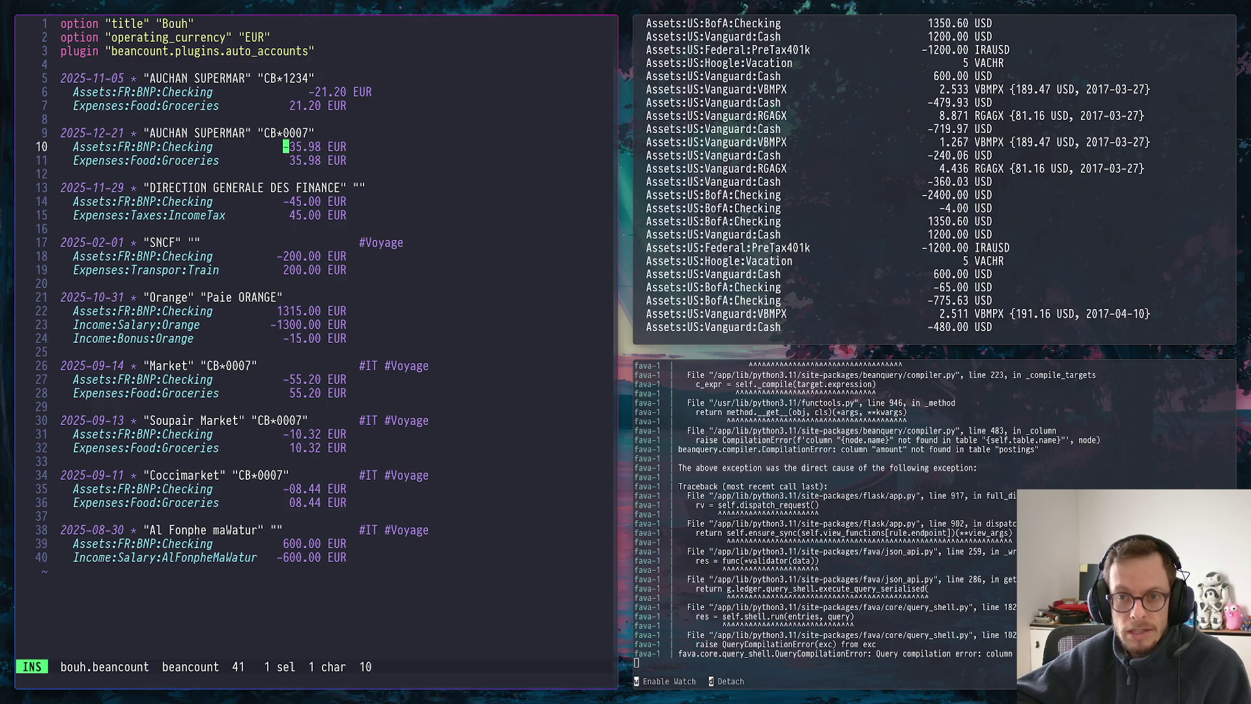
{"action": "key", "text": "Up"}
{"action": "key", "text": "Up"}
{"action": "key", "text": "Up"}
{"action": "key", "text": "Up"}
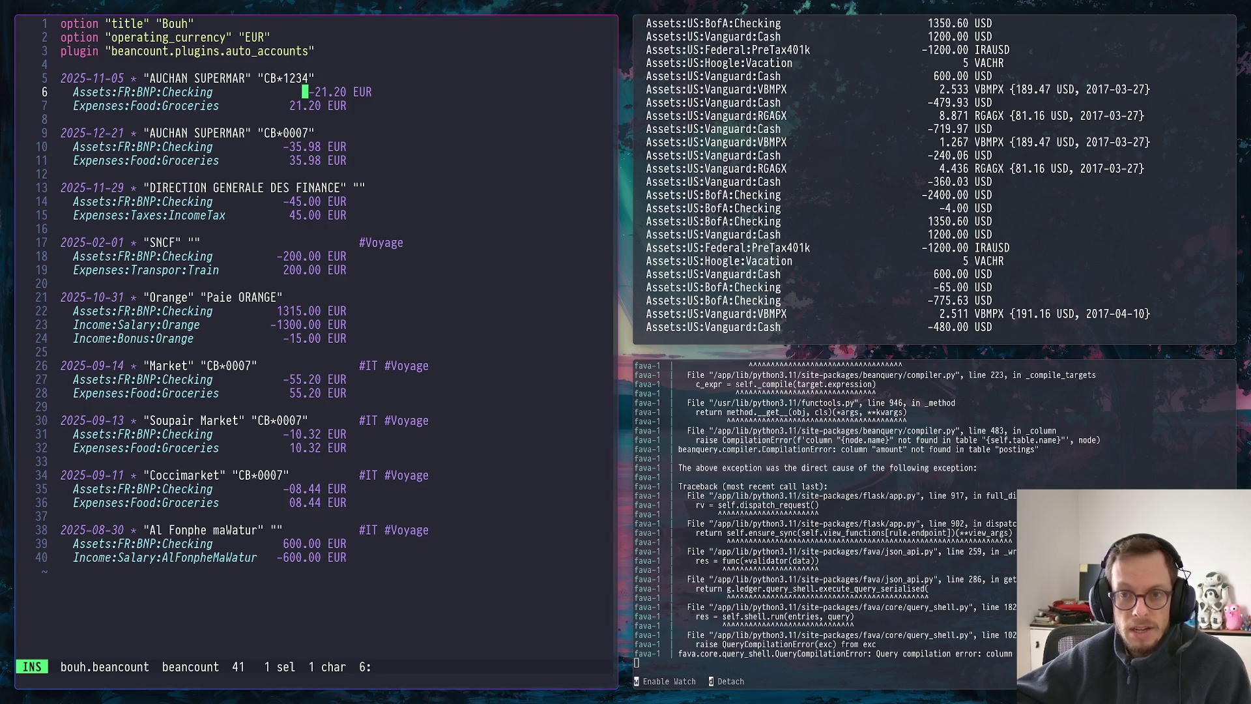
{"action": "key", "text": "BackSpace"}
{"action": "key", "text": "BackSpace"}
{"action": "key", "text": "BackSpace"}
{"action": "key", "text": "BackSpace"}
{"action": "key", "text": "Escape"}
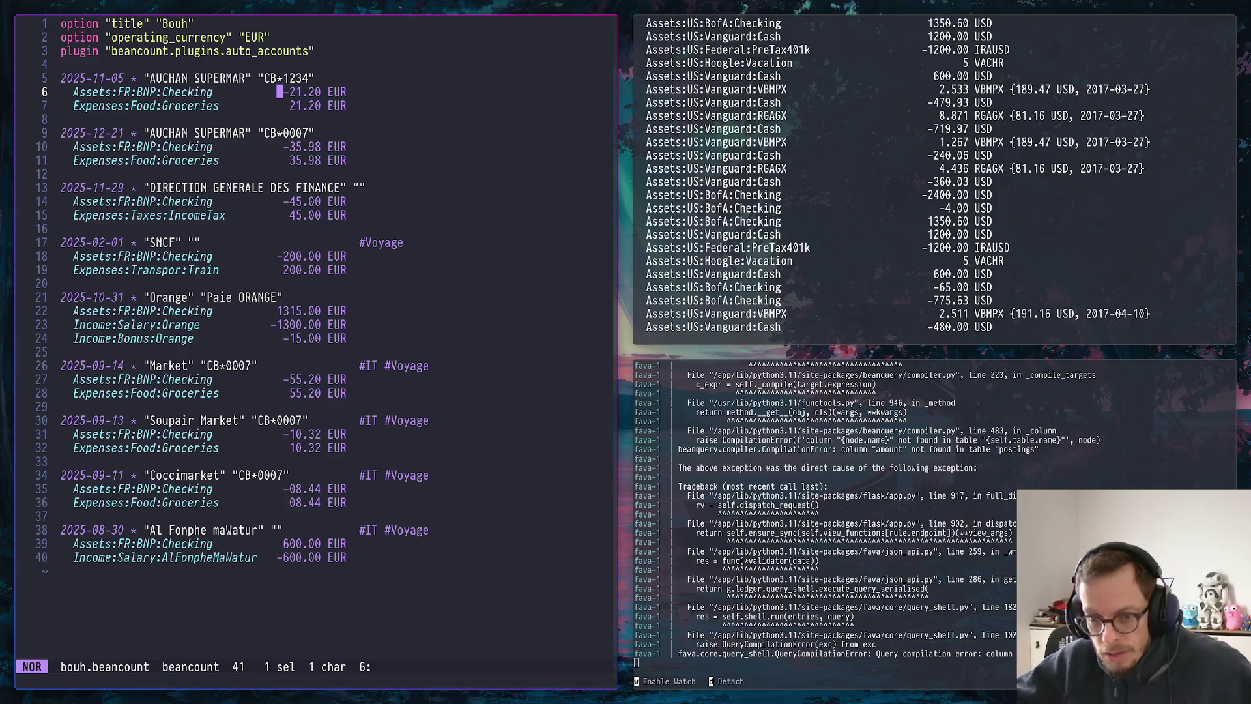
{"action": "key", "text": "super+2"}
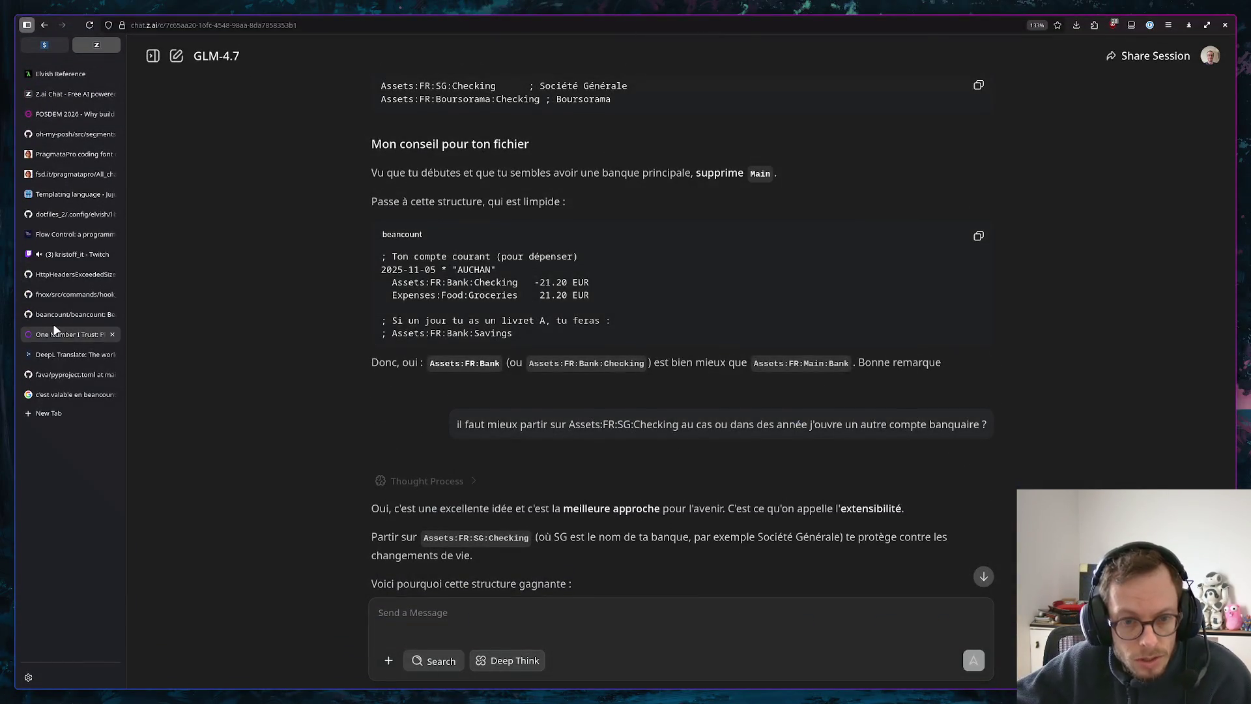
View the lalitm.com plain-text accounting article, then return to the beancount file
{"action": "left_click", "coordinate": [56, 330]}
{"action": "scroll", "coordinate": [627, 369], "scroll_direction": "up", "scroll_amount": 10}
{"action": "scroll", "coordinate": [626, 367], "scroll_direction": "down", "scroll_amount": 5}
{"action": "scroll", "coordinate": [627, 368], "scroll_direction": "down", "scroll_amount": 5}
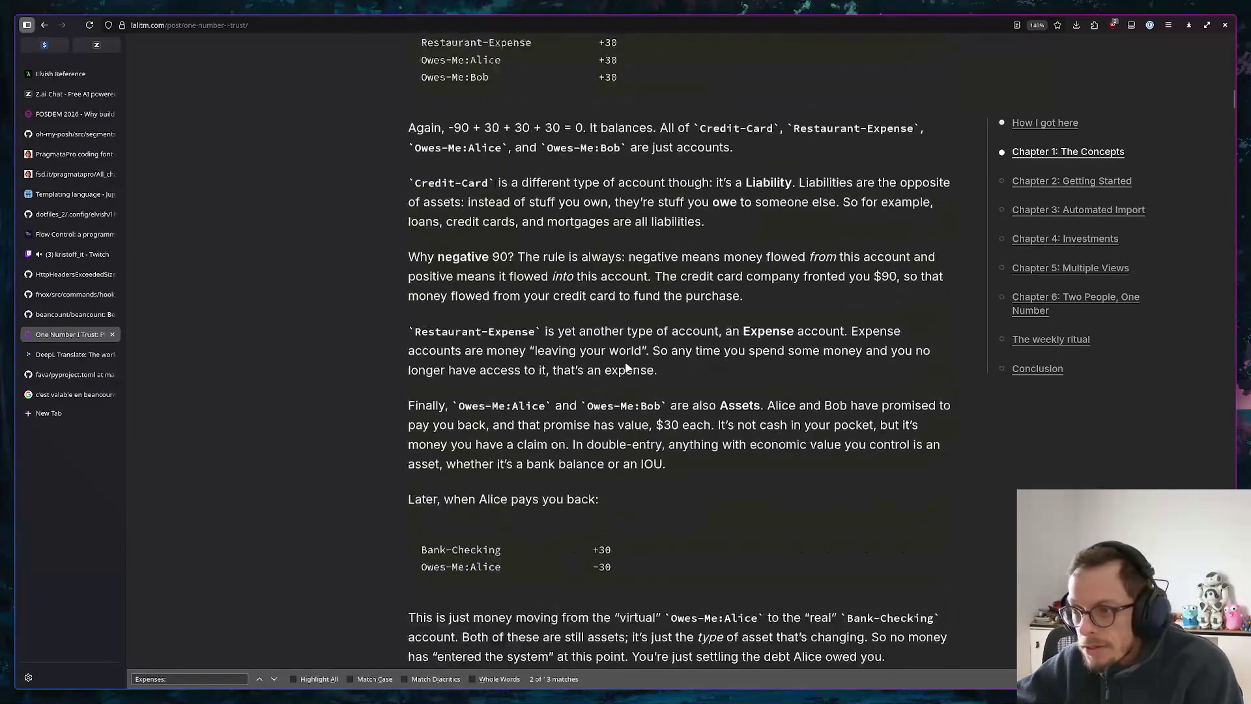
{"action": "scroll", "coordinate": [626, 368], "scroll_direction": "up", "scroll_amount": 10}
{"action": "scroll", "coordinate": [636, 357], "scroll_direction": "up", "scroll_amount": 10}
{"action": "scroll", "coordinate": [640, 347], "scroll_direction": "up", "scroll_amount": 5}
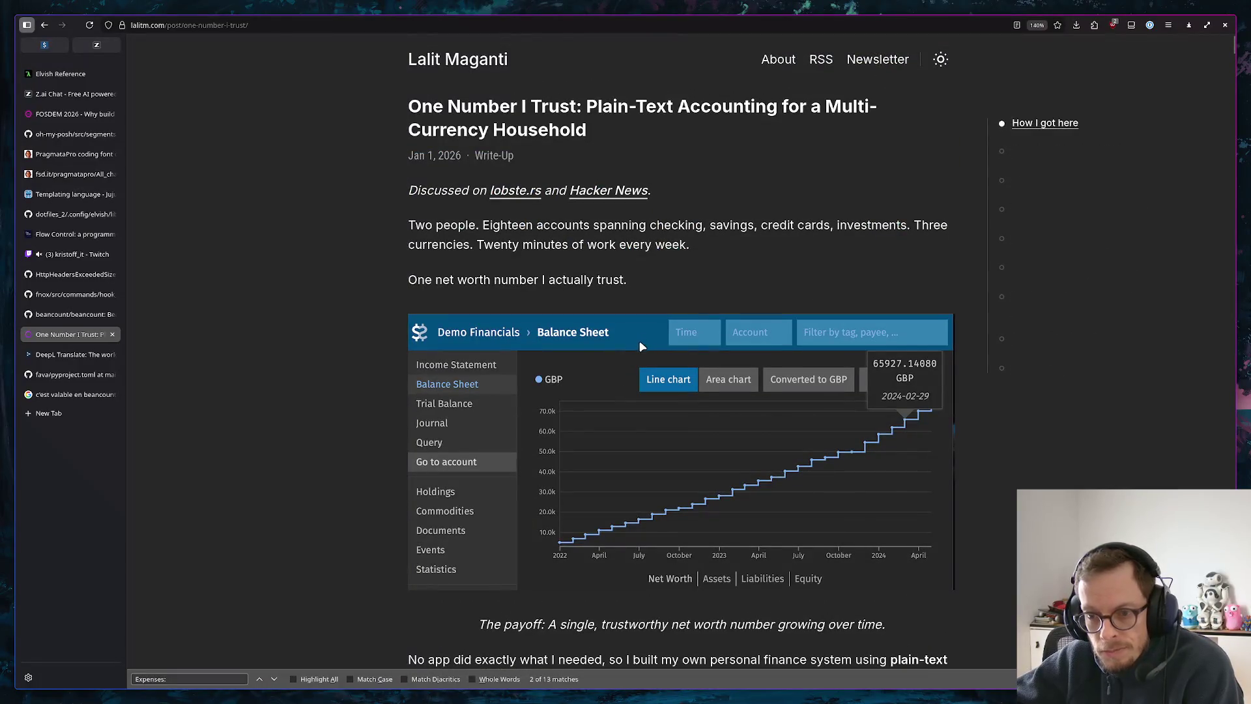
{"action": "scroll", "coordinate": [909, 294], "scroll_direction": "down", "scroll_amount": 5}
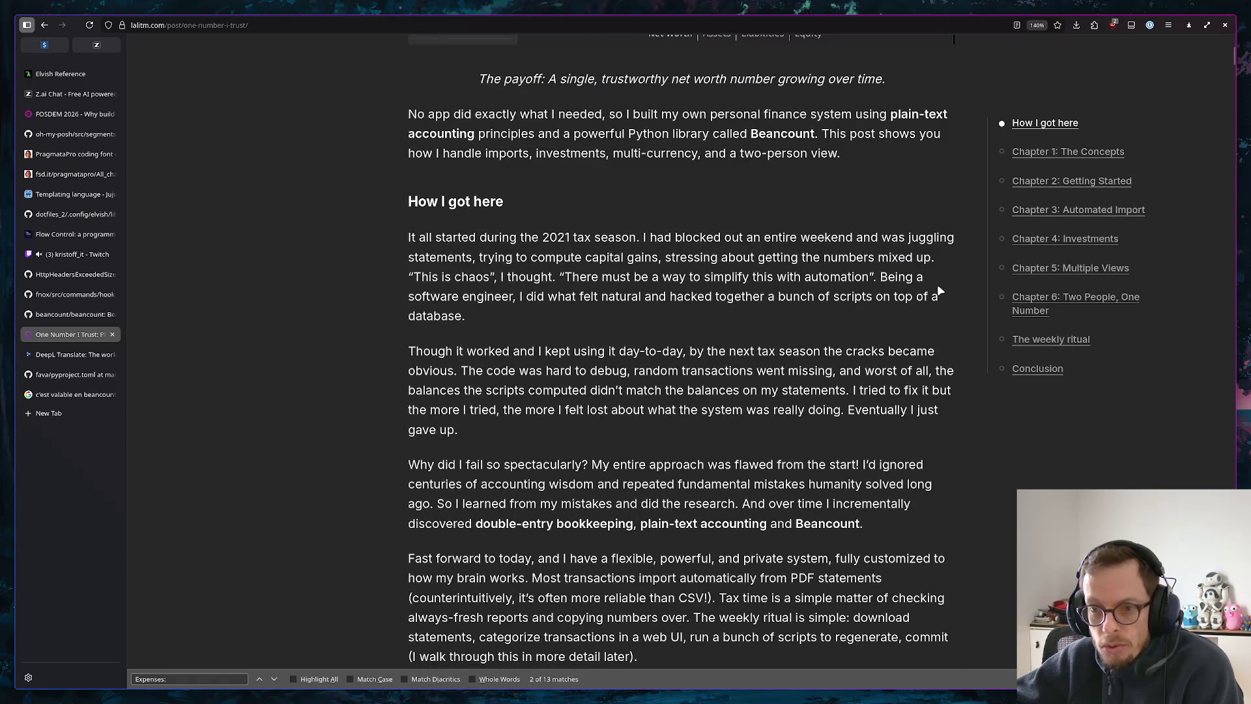
{"action": "scroll", "coordinate": [936, 282], "scroll_direction": "up", "scroll_amount": 5}
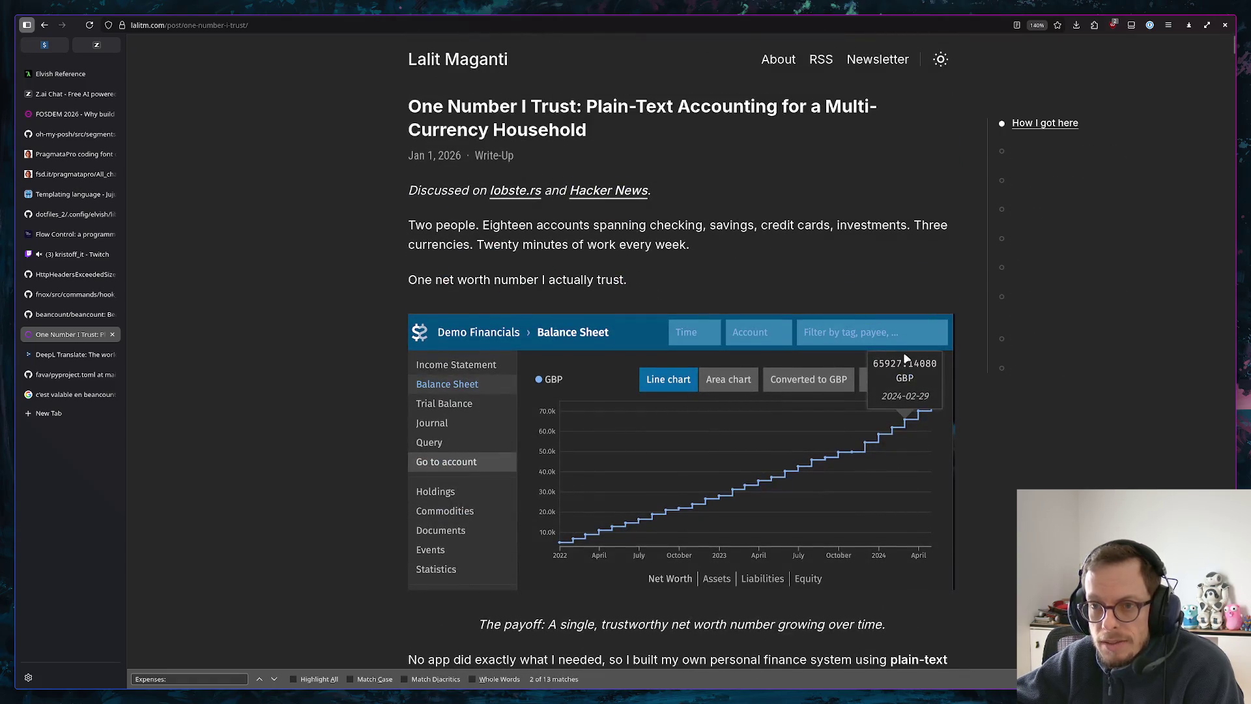
{"action": "scroll", "coordinate": [887, 343], "scroll_direction": "down", "scroll_amount": 5}
{"action": "scroll", "coordinate": [887, 342], "scroll_direction": "down", "scroll_amount": 5}
{"action": "scroll", "coordinate": [886, 342], "scroll_direction": "up", "scroll_amount": 5}
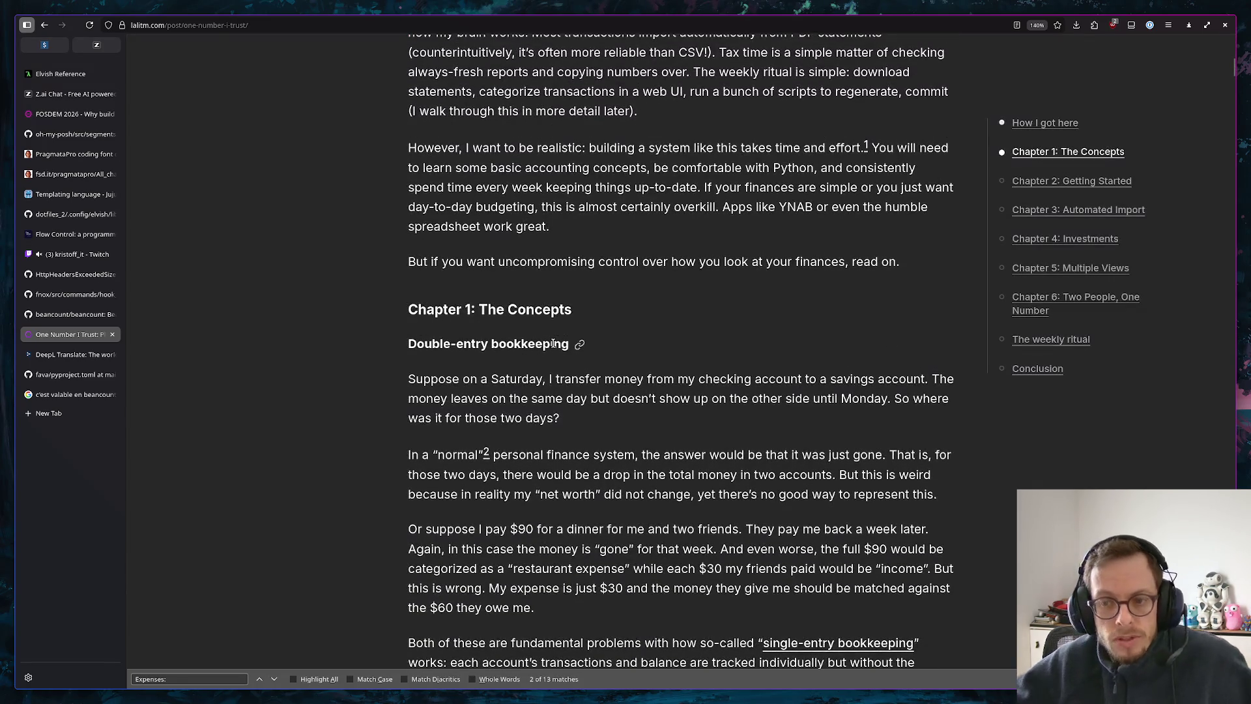
{"action": "key", "text": "super+2"}
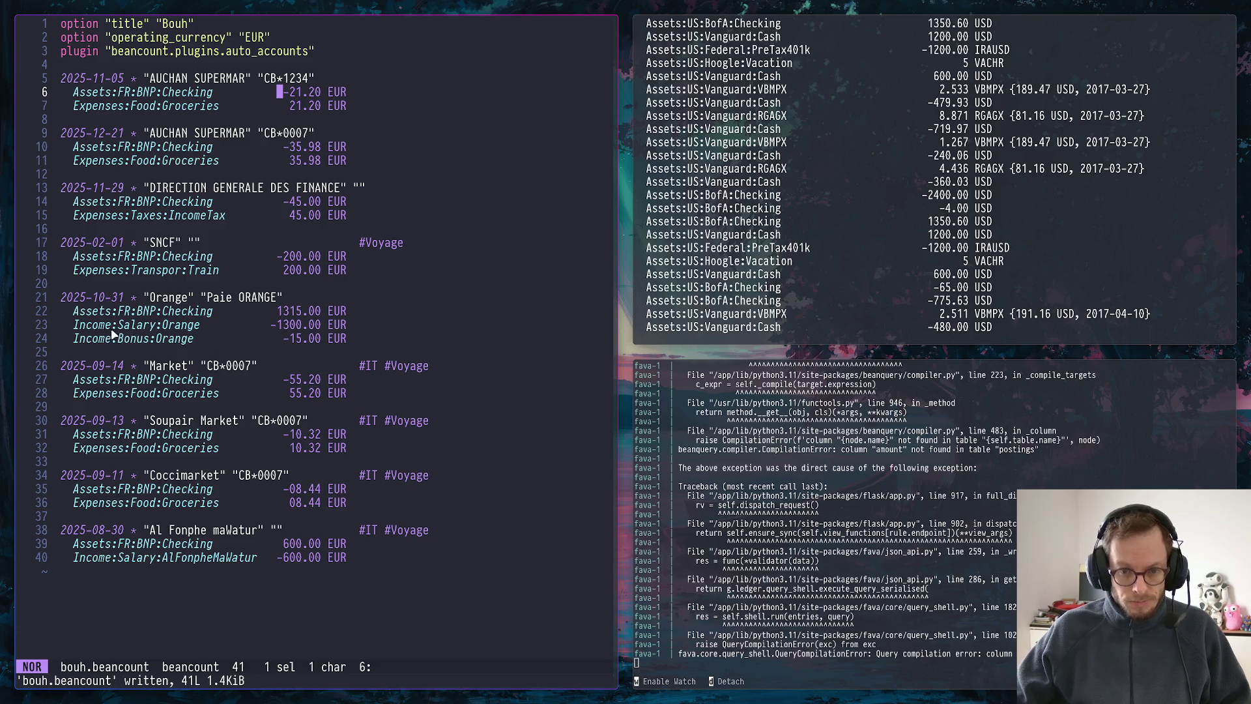
Copy the payslip's salary account, -1300.00 EUR amount, BNP checking account and 1315 deposit
{"action": "left_click_drag", "start_coordinate": [73, 330], "coordinate": [182, 336]}
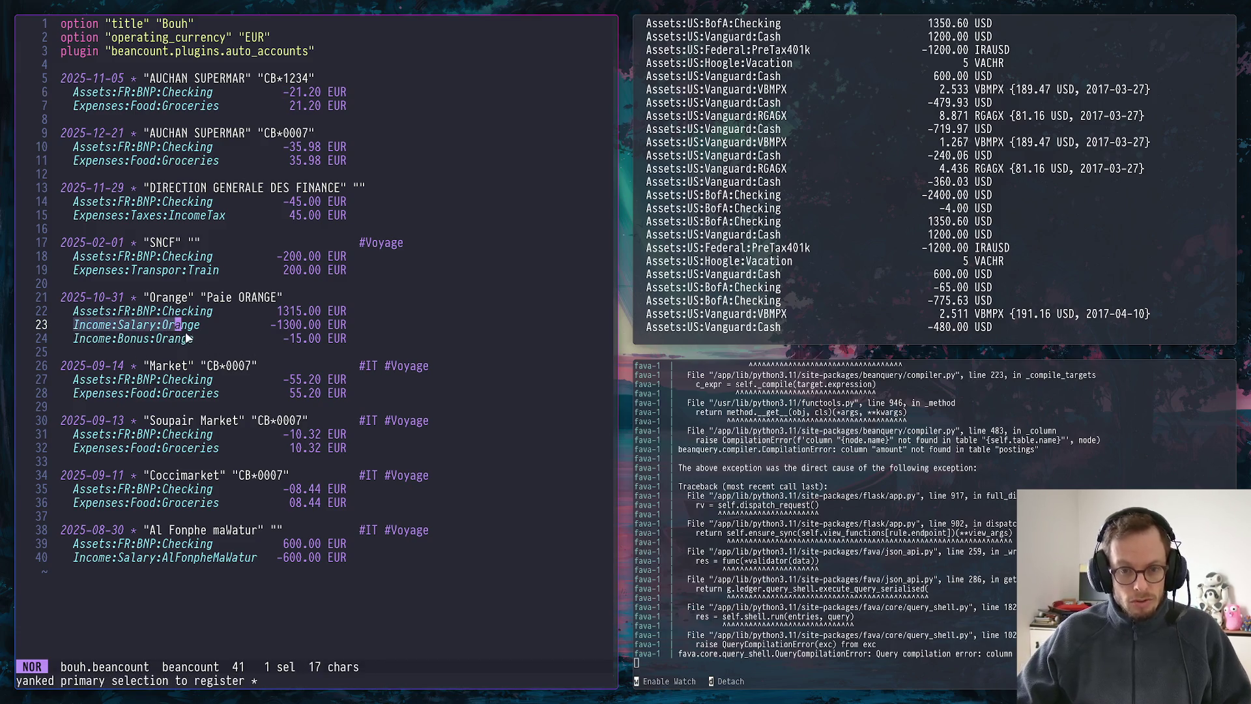
{"action": "key", "text": "l"}
{"action": "key", "text": "l"}
{"action": "key", "text": "l"}
{"action": "key", "text": "l"}
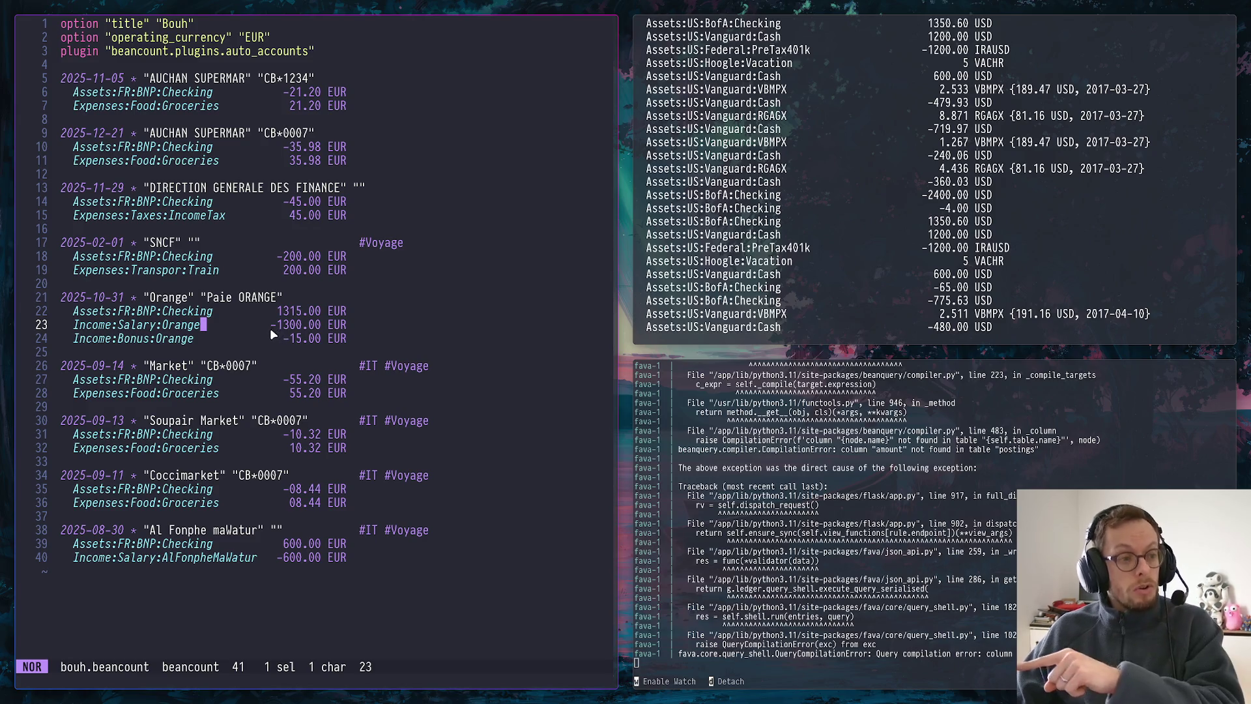
{"action": "left_click_drag", "start_coordinate": [273, 324], "coordinate": [354, 327]}
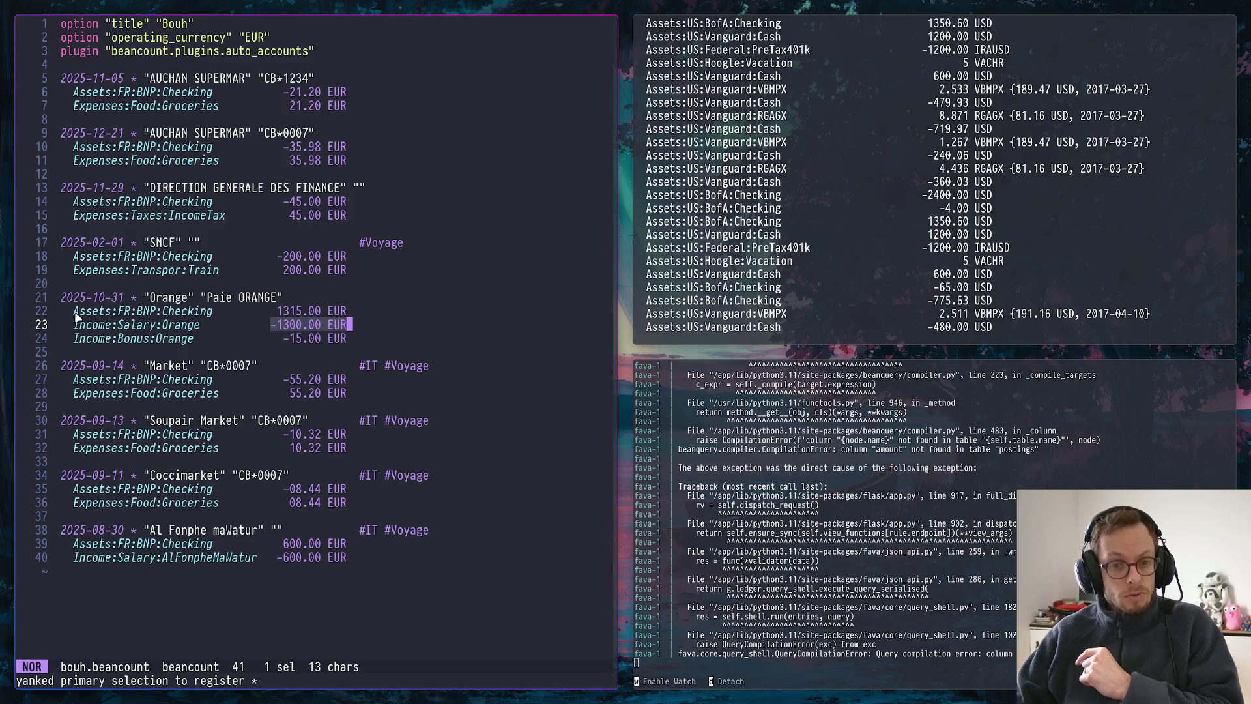
{"action": "left_click_drag", "start_coordinate": [74, 313], "coordinate": [208, 312]}
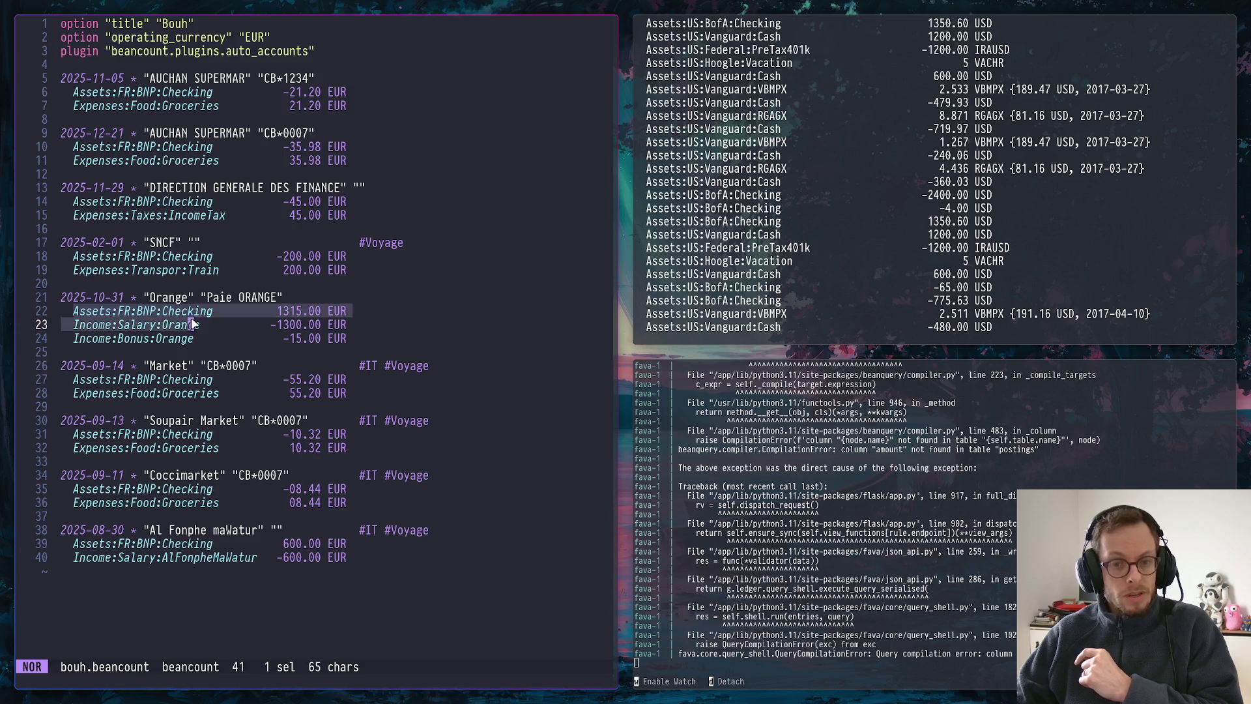
{"action": "left_click_drag", "start_coordinate": [277, 311], "coordinate": [302, 311]}
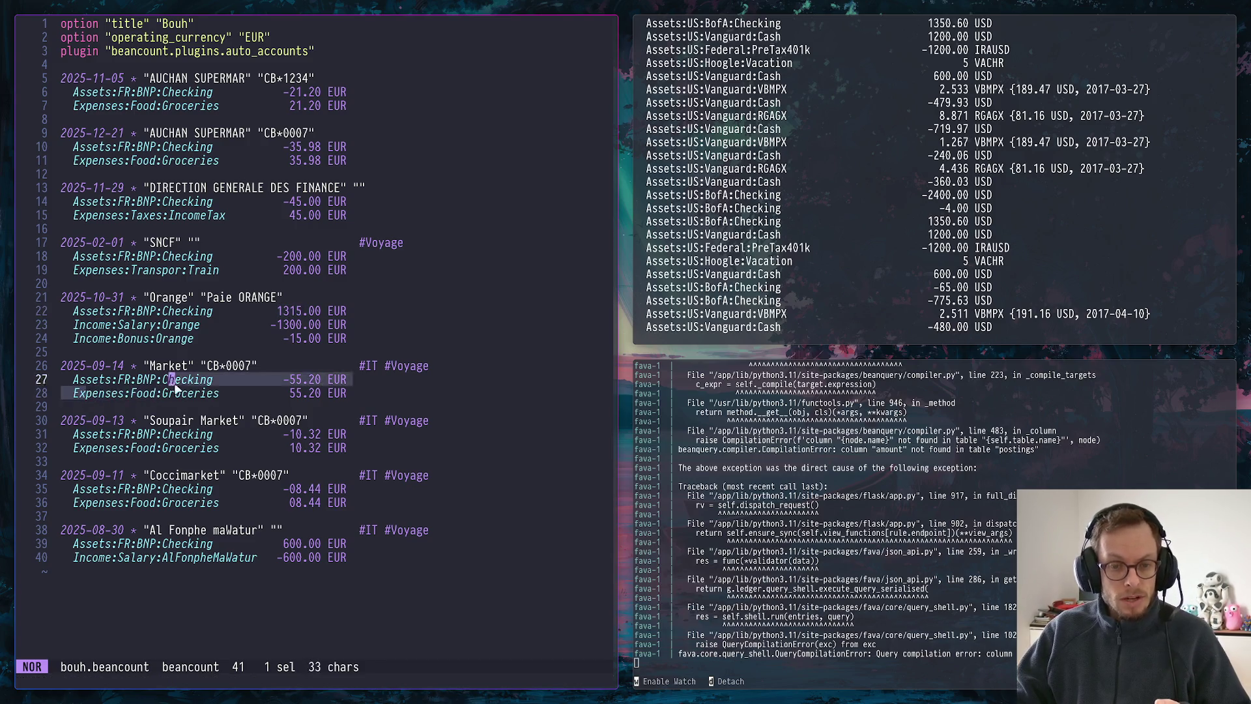
Copy the Market entry's groceries account and its BNP checking posting line
{"action": "left_click_drag", "start_coordinate": [83, 394], "coordinate": [218, 398]}
{"action": "key", "text": "j"}
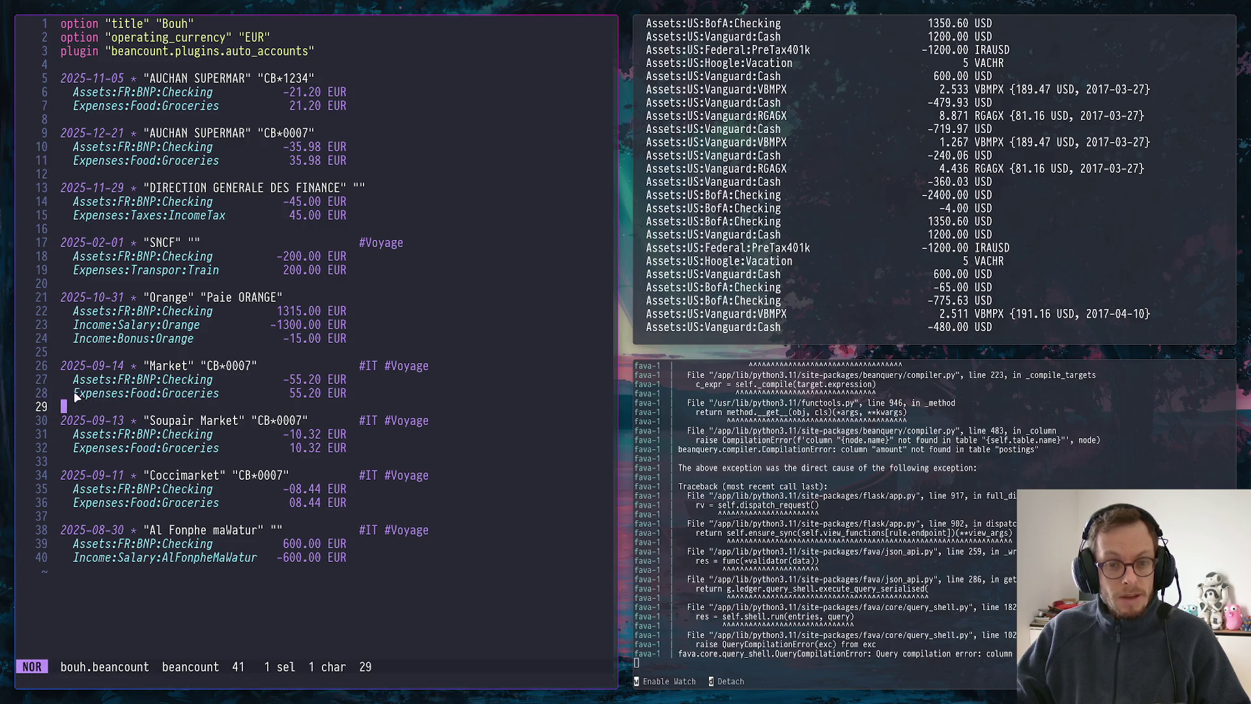
{"action": "left_click_drag", "start_coordinate": [74, 392], "coordinate": [223, 395]}
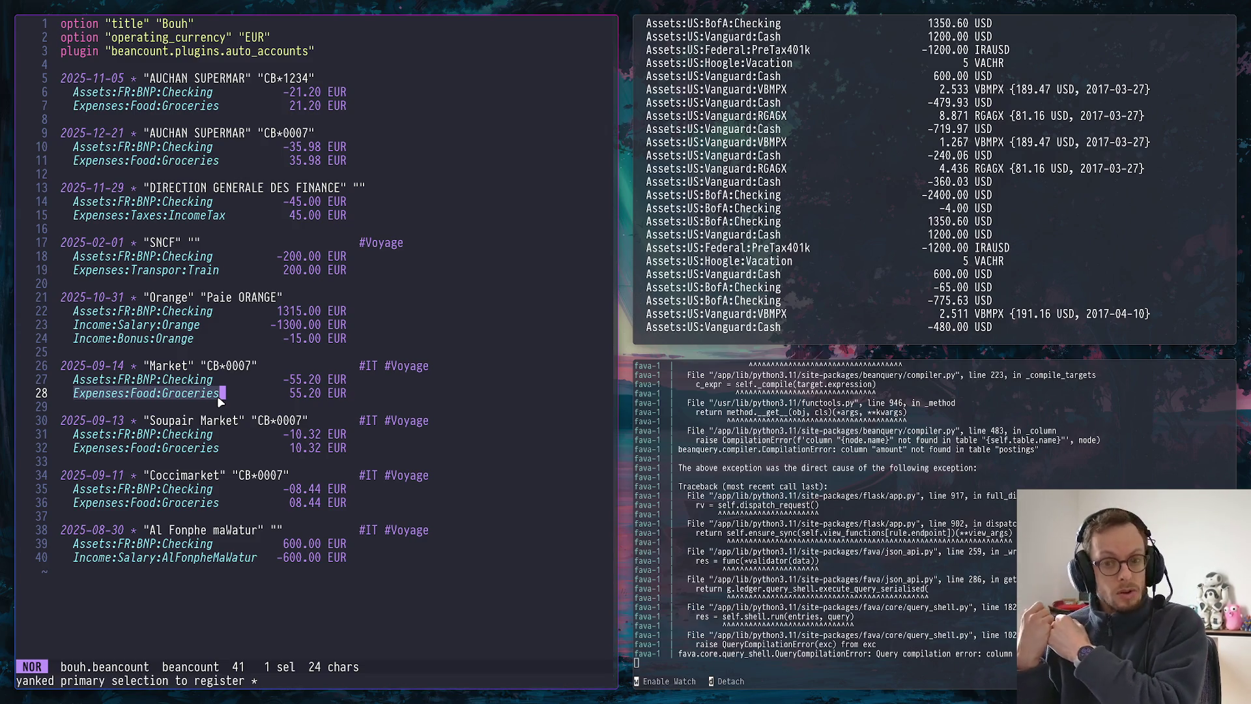
{"action": "left_click_drag", "start_coordinate": [73, 379], "coordinate": [352, 383]}
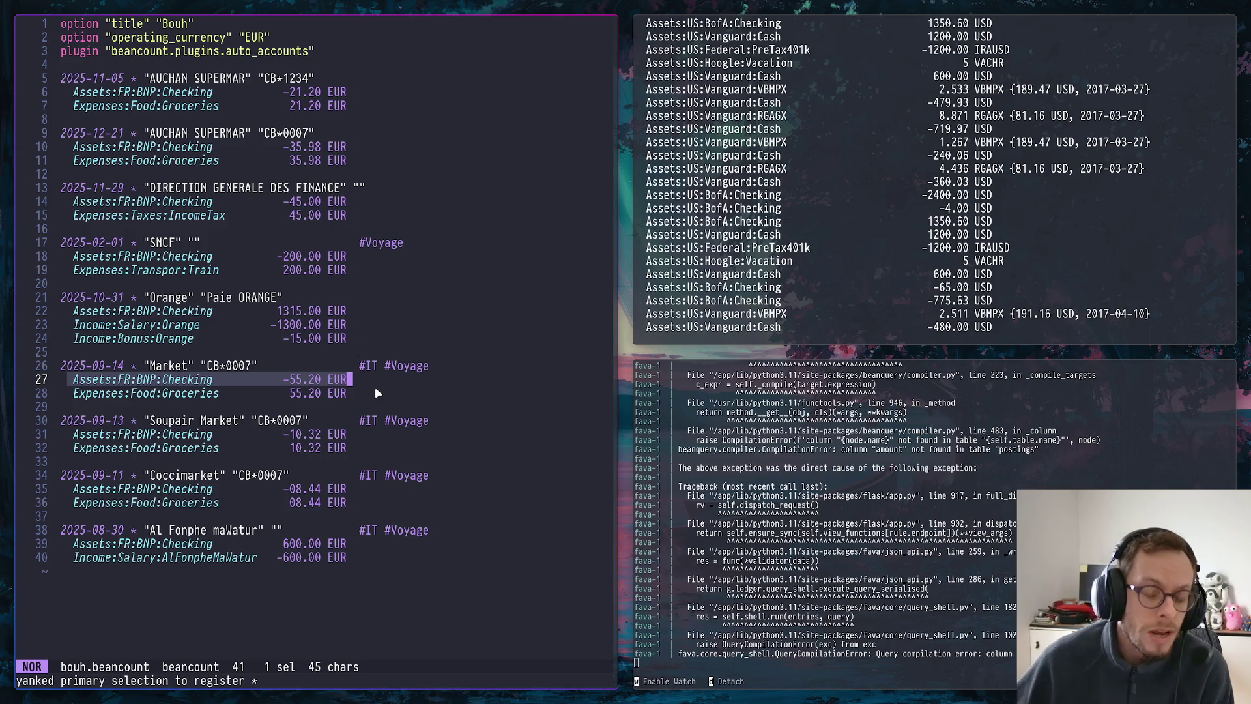
Copy the Orange payslip's narration, checking, salary and bonus lines, then go to the misspelled Transpor account
{"action": "left_click", "coordinate": [442, 305]}
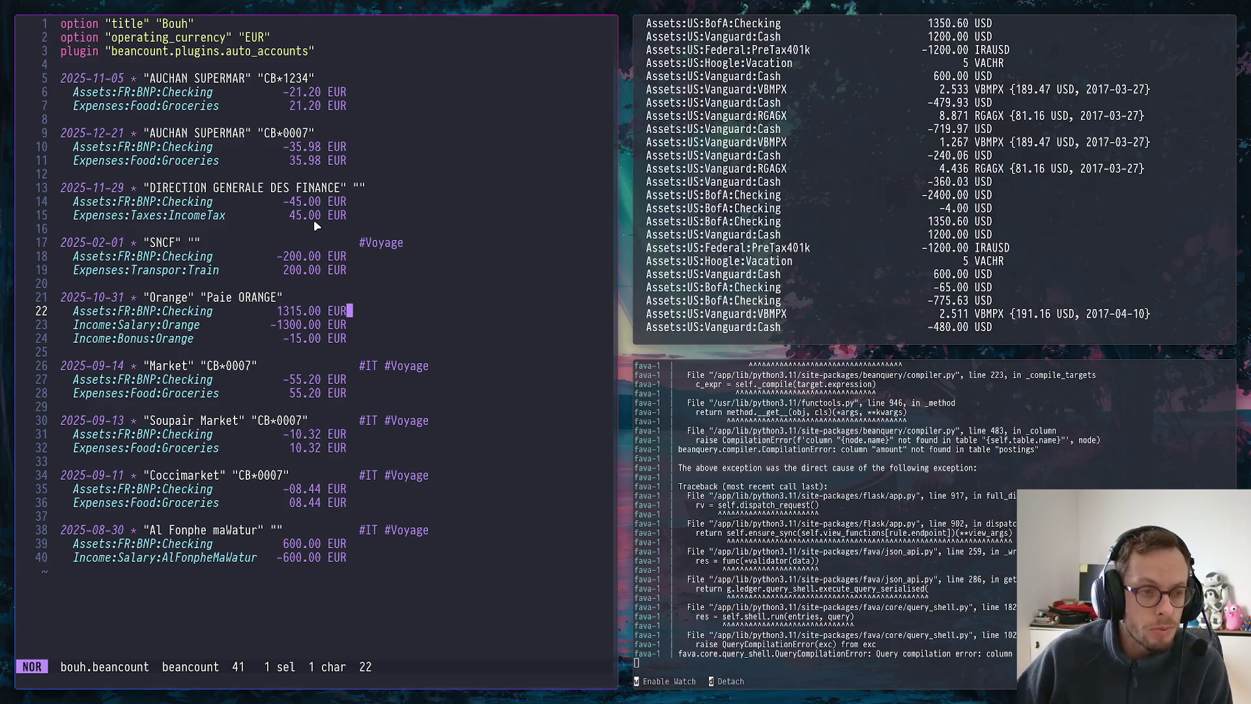
{"action": "left_click", "coordinate": [88, 312]}
{"action": "left_click_drag", "start_coordinate": [144, 298], "coordinate": [292, 297]}
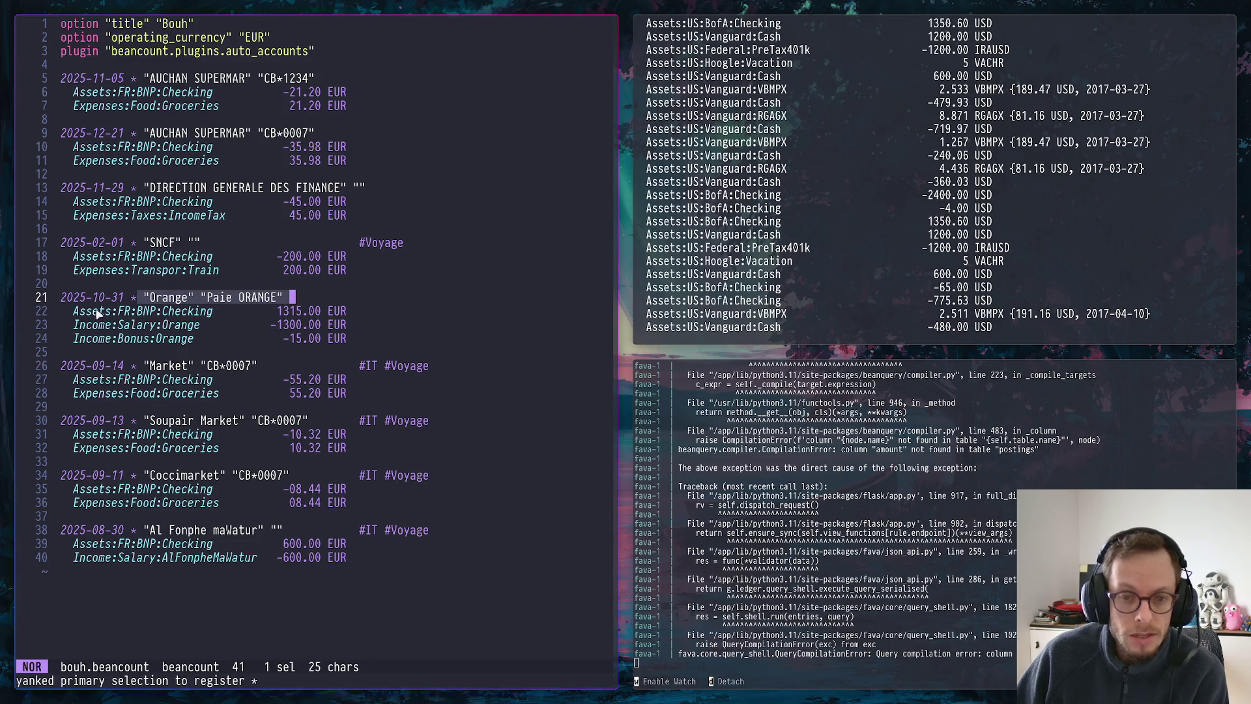
{"action": "left_click_drag", "start_coordinate": [75, 312], "coordinate": [371, 305]}
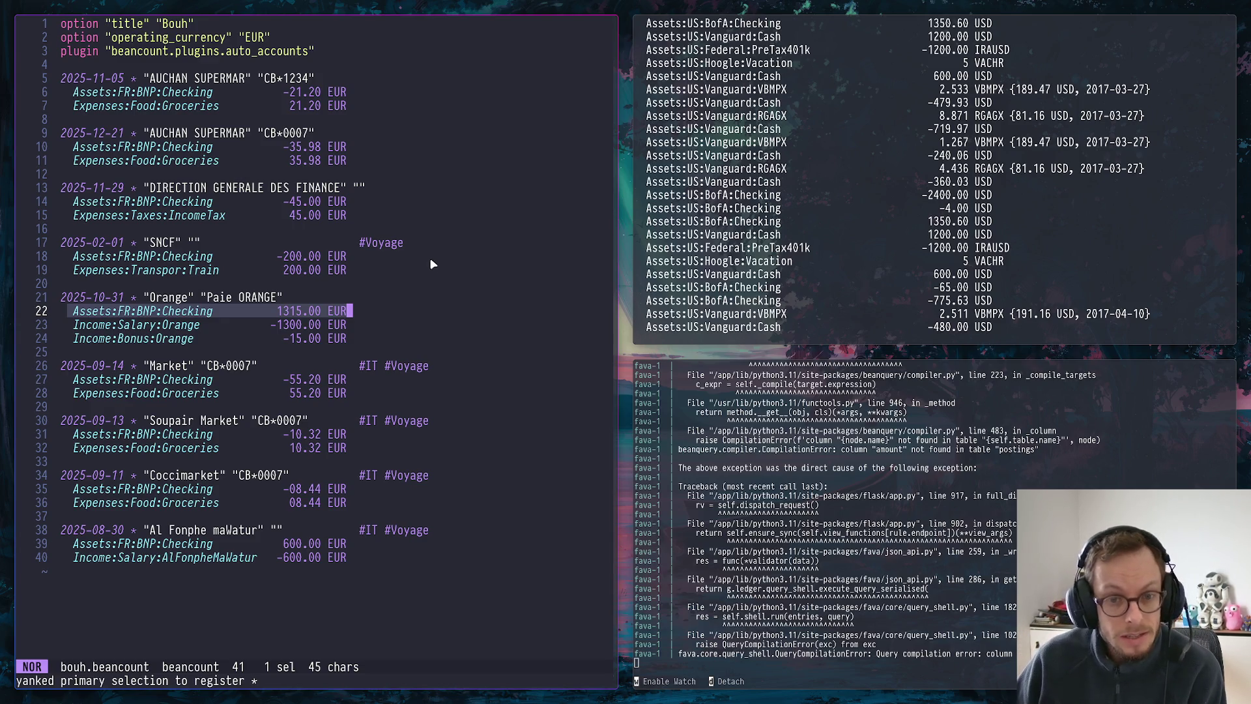
{"action": "left_click", "coordinate": [279, 311]}
{"action": "left_click_drag", "start_coordinate": [132, 324], "coordinate": [356, 324]}
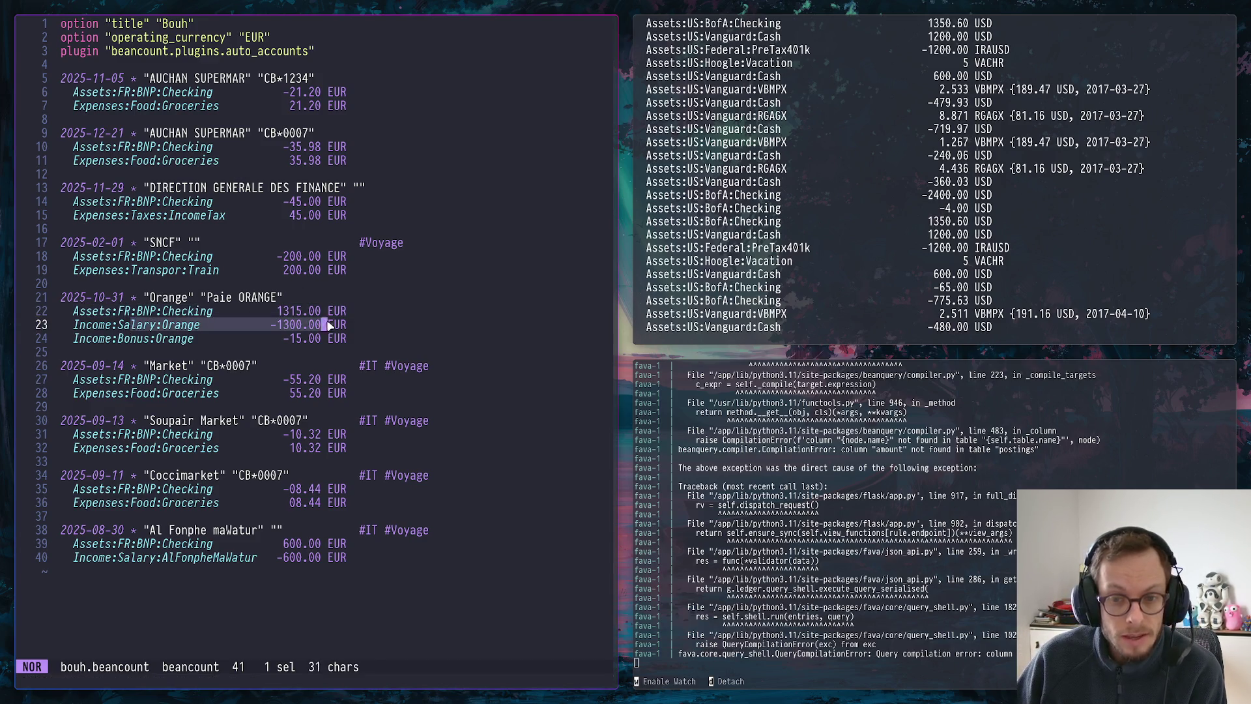
{"action": "left_click_drag", "start_coordinate": [78, 339], "coordinate": [364, 348]}
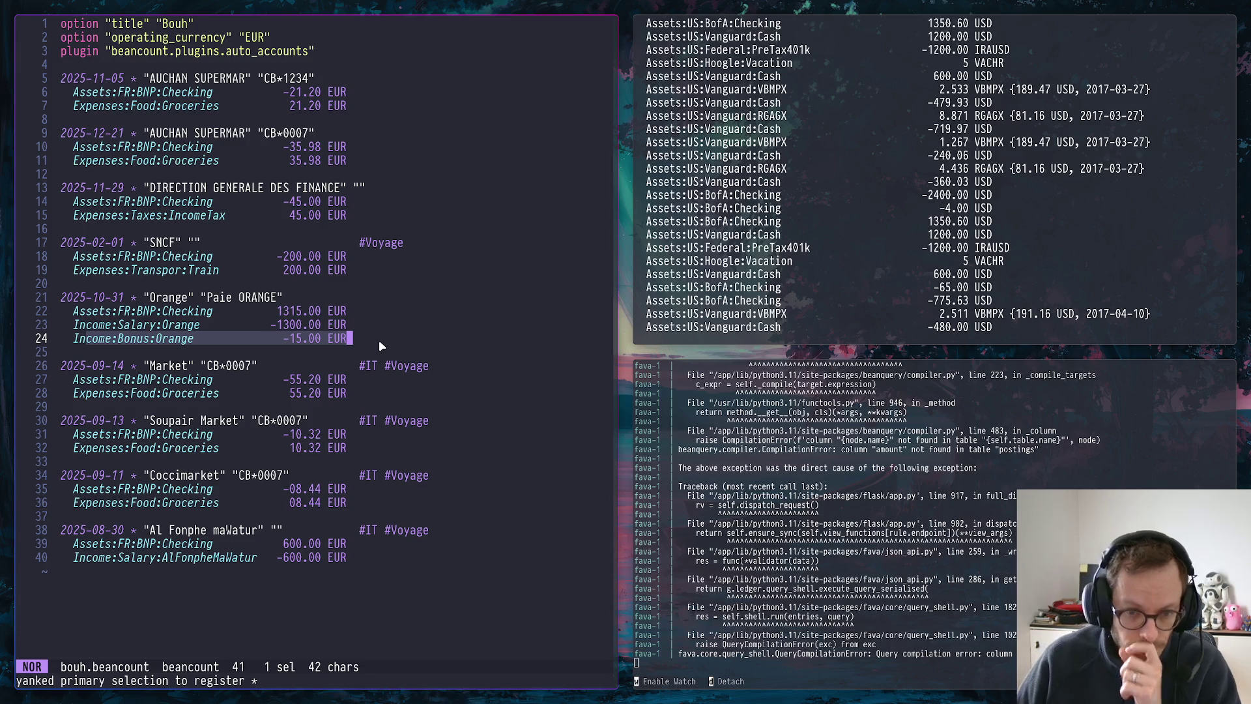
{"action": "left_click", "coordinate": [126, 339]}
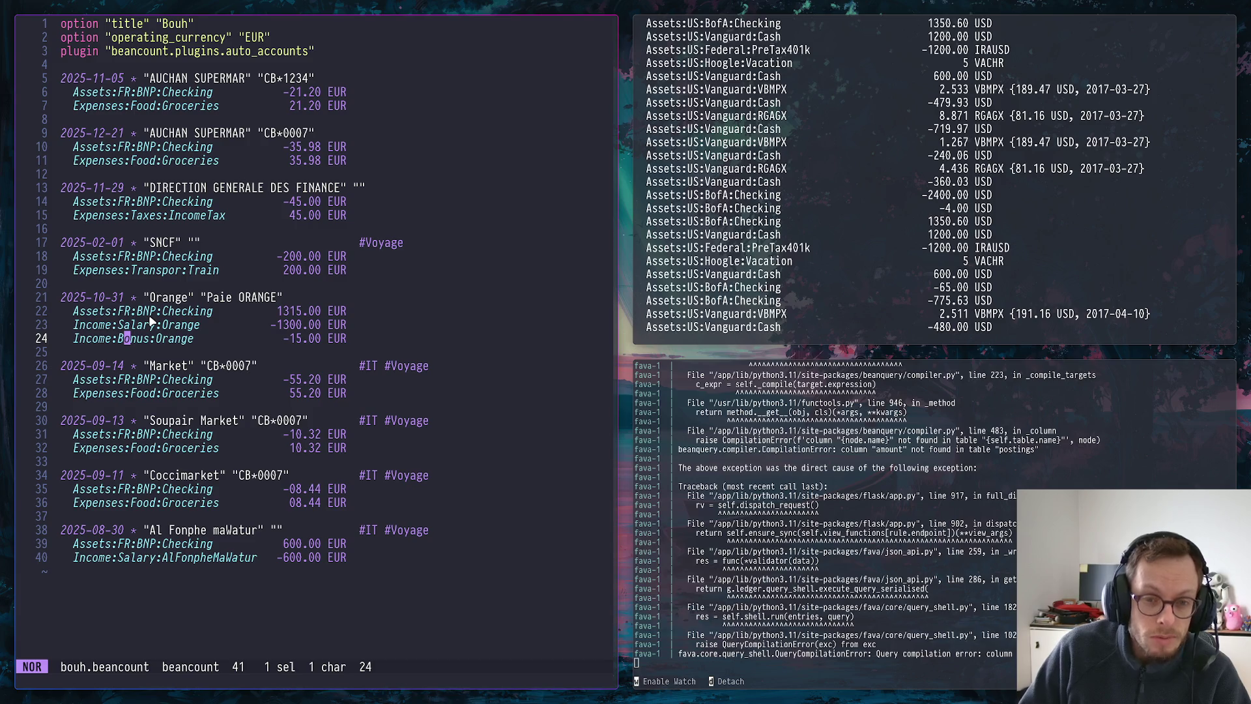
{"action": "left_click", "coordinate": [183, 270]}
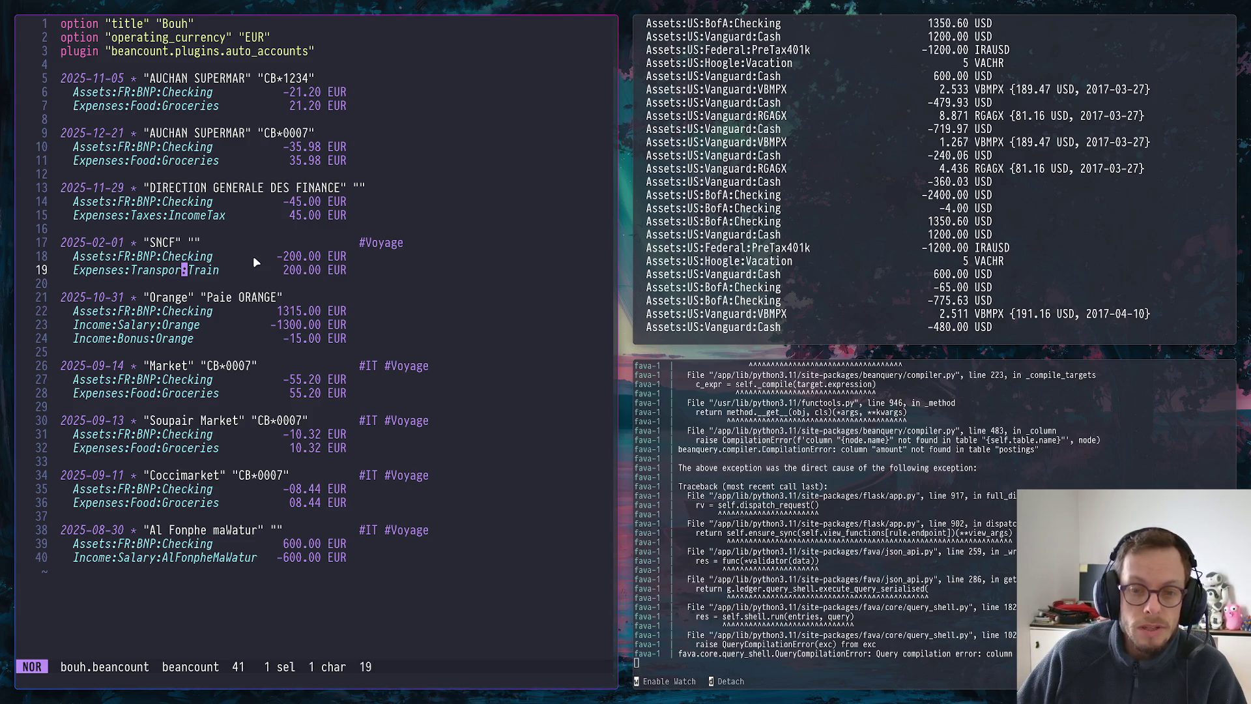
{"action": "type", "text": "it"}
Fix Expenses:Transport:Train with its amount aligned, then bring up the Z.ai Chat conversation in the browser
{"action": "key", "text": "Right"}
{"action": "key", "text": "Right"}
{"action": "key", "text": "Right"}
{"action": "key", "text": "Right"}
{"action": "key", "text": "Right"}
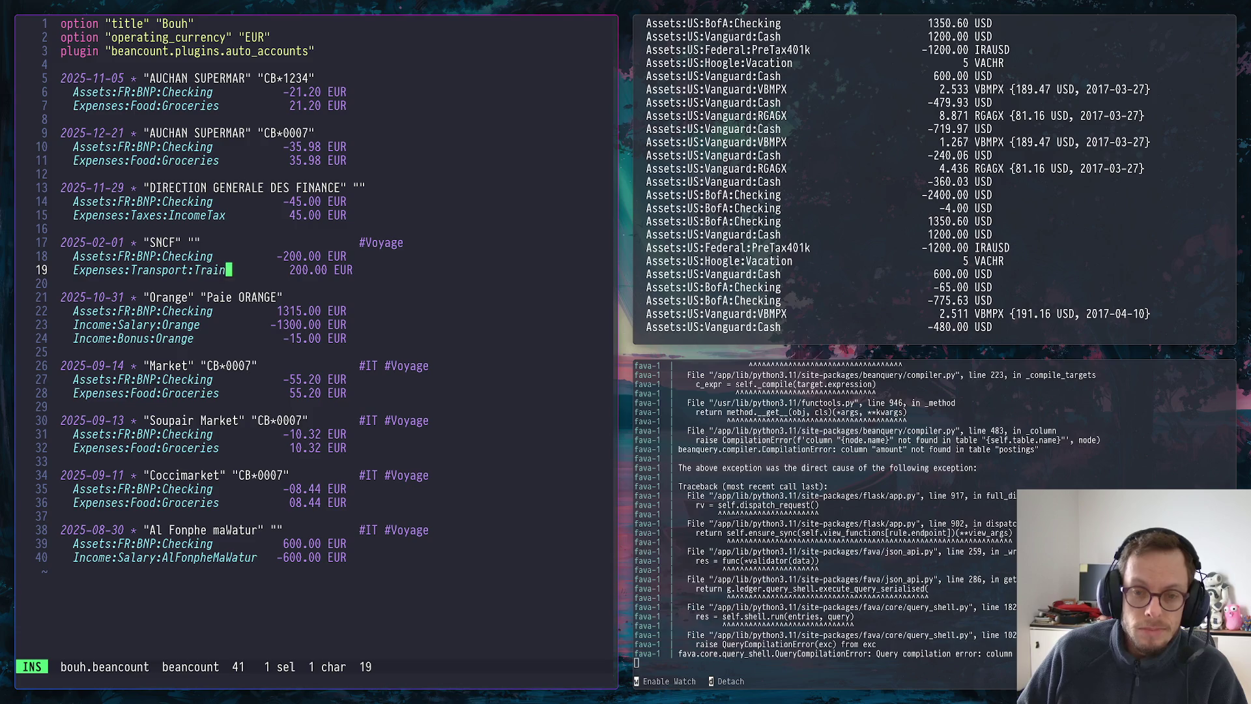
{"action": "key", "text": "Right"}
{"action": "key", "text": "Right"}
{"action": "key", "text": "Right"}
{"action": "key", "text": "BackSpace"}
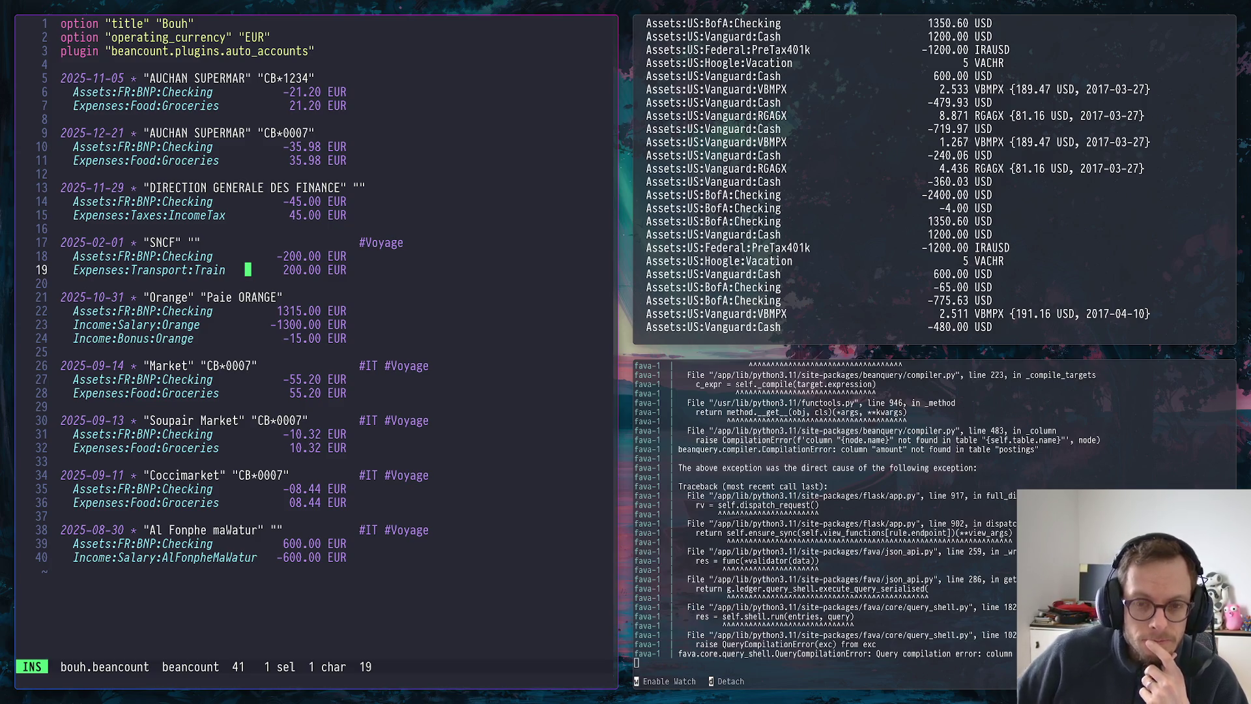
{"action": "key", "text": "super+Down"}
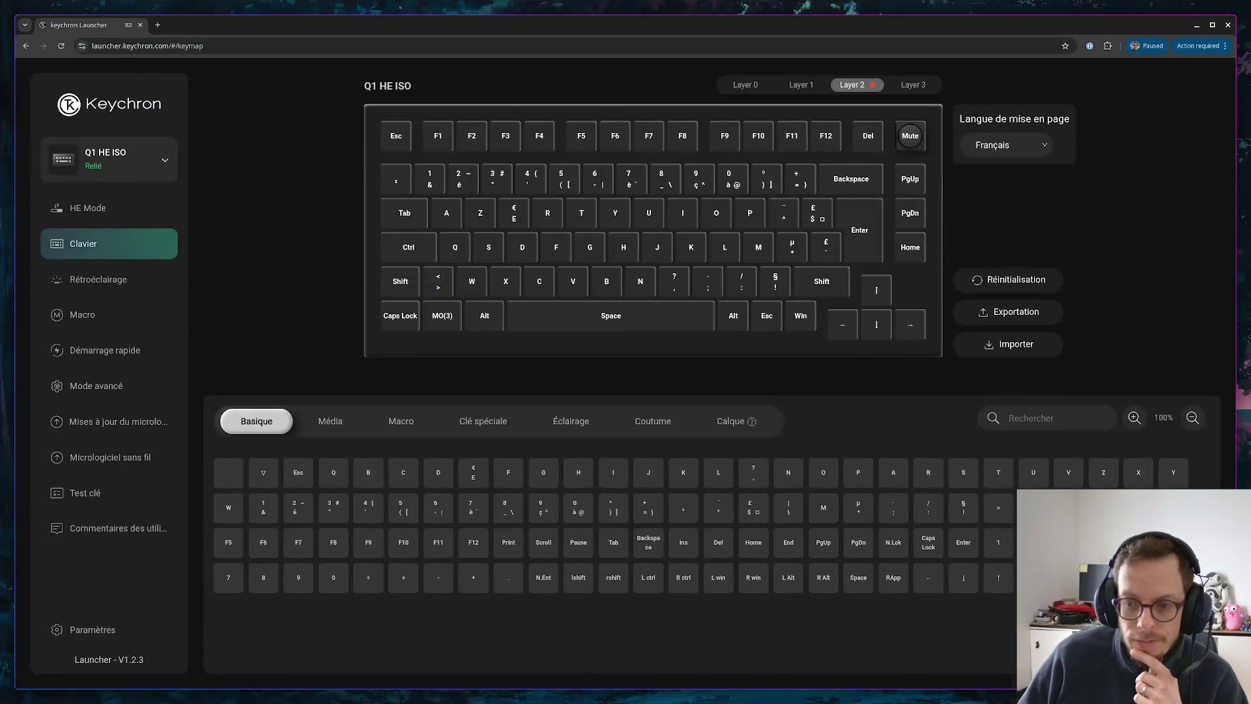
{"action": "key", "text": "super+Down"}
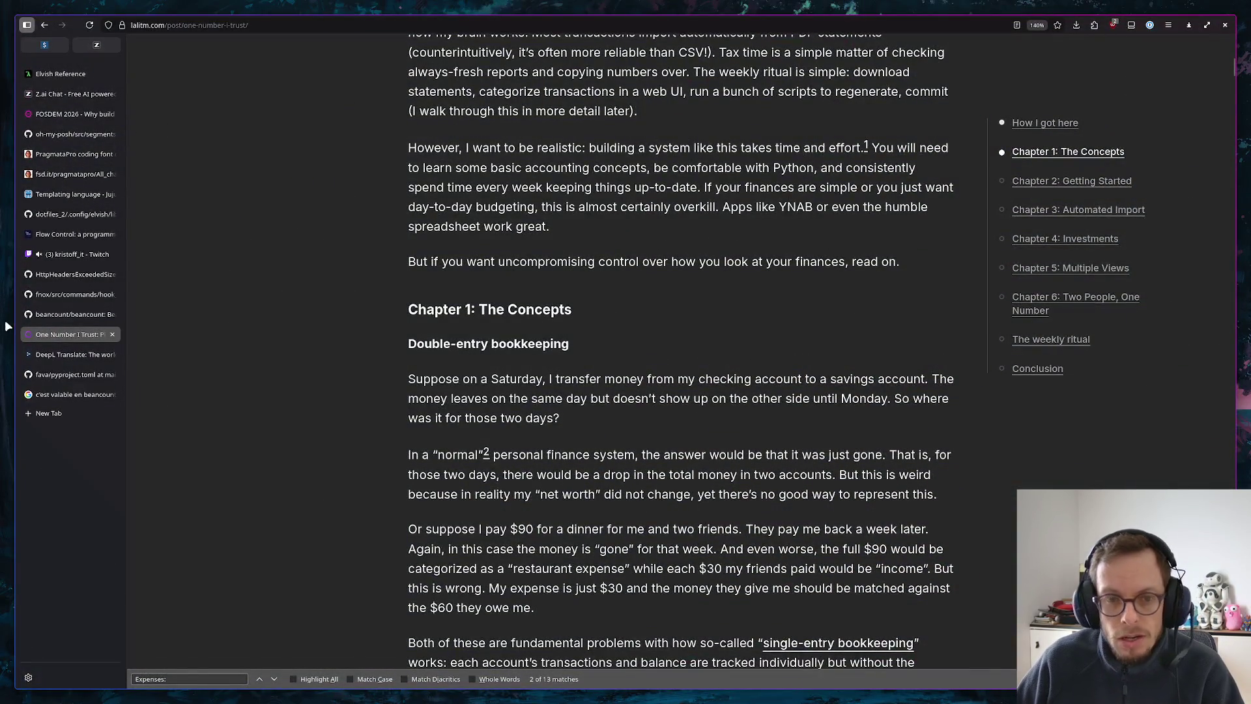
{"action": "left_click", "coordinate": [88, 94]}
{"action": "type", "text": "en"}
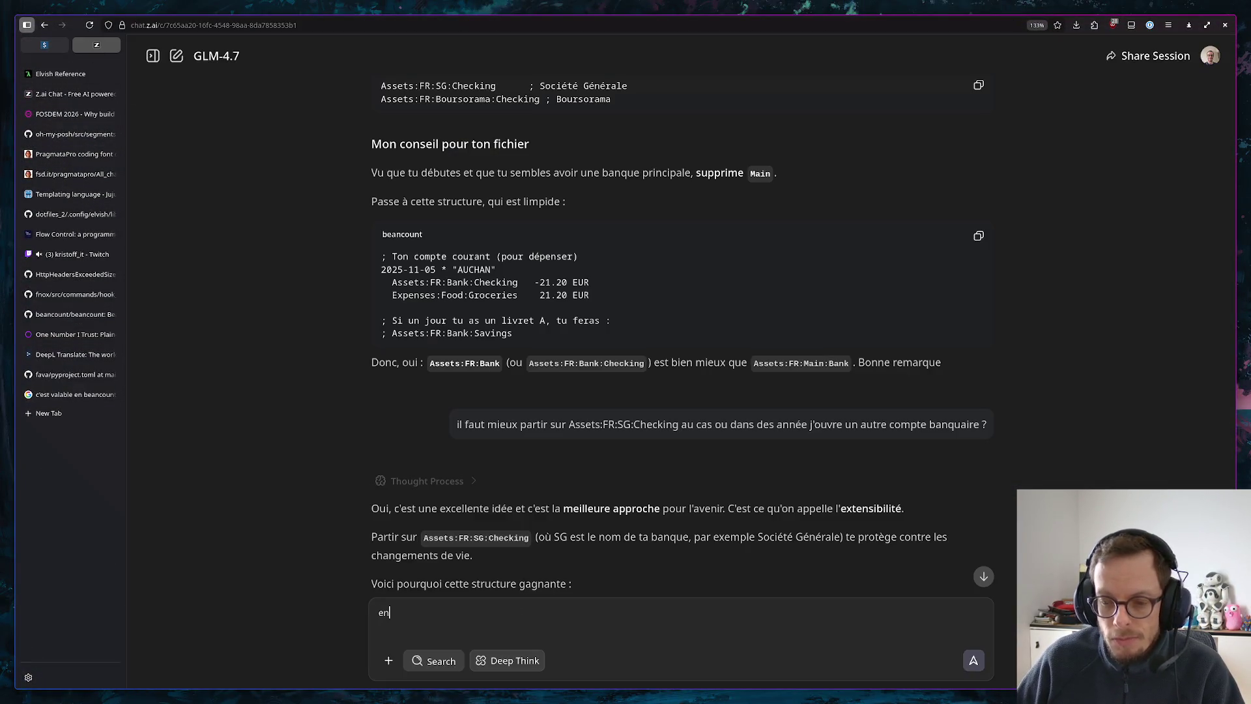
{"action": "type", "text": " fran"}
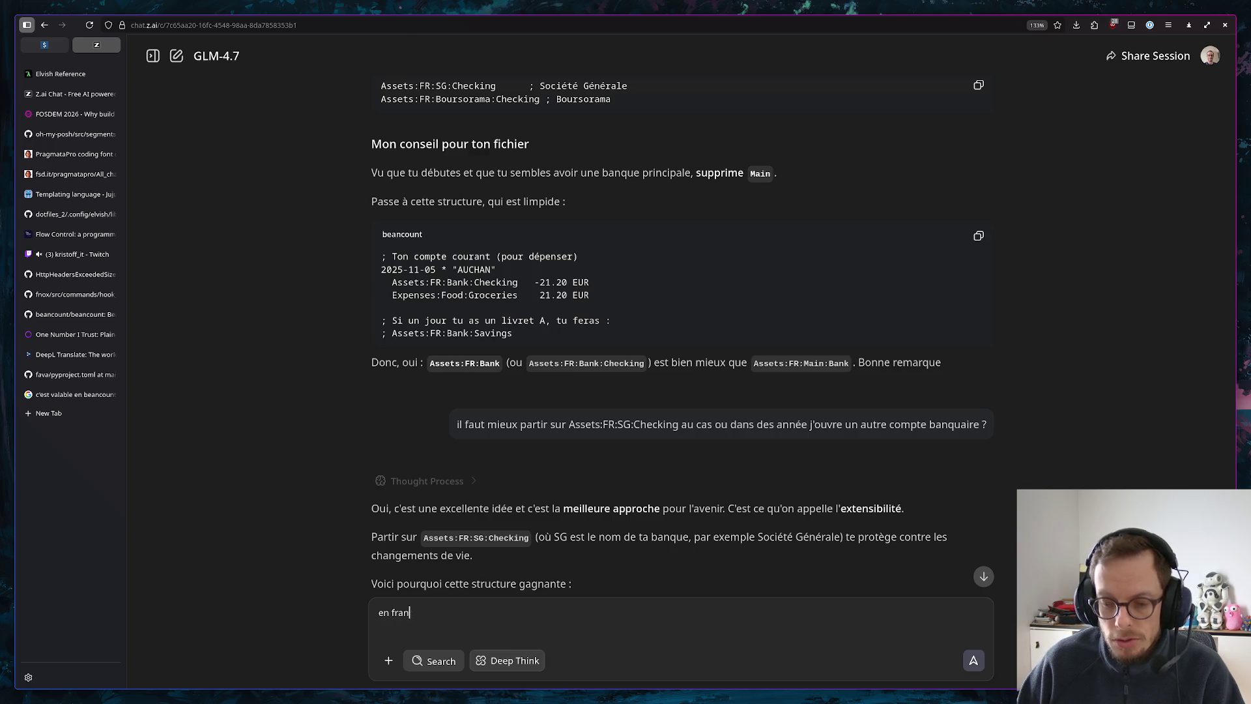
{"action": "type", "text": "ce les imop"}
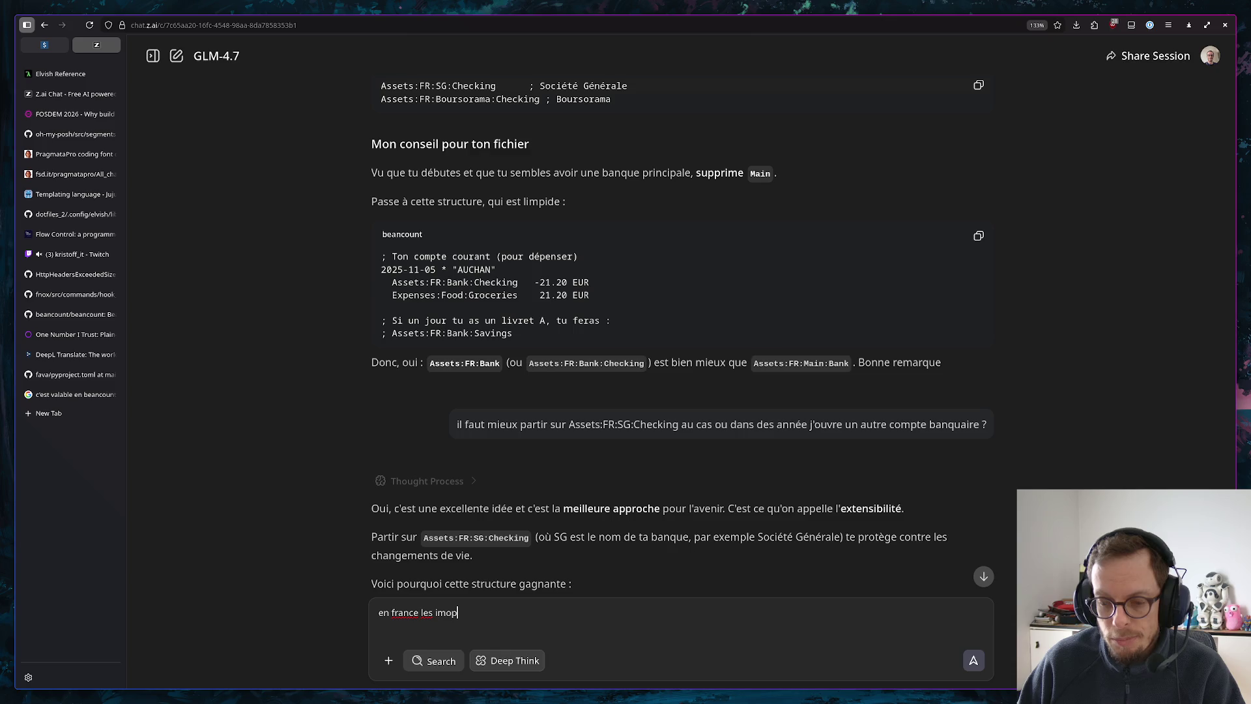
Send the question asking whether France's yearly taxes are called income tax in English
{"action": "key", "text": "BackSpace"}
{"action": "type", "text": "po"}
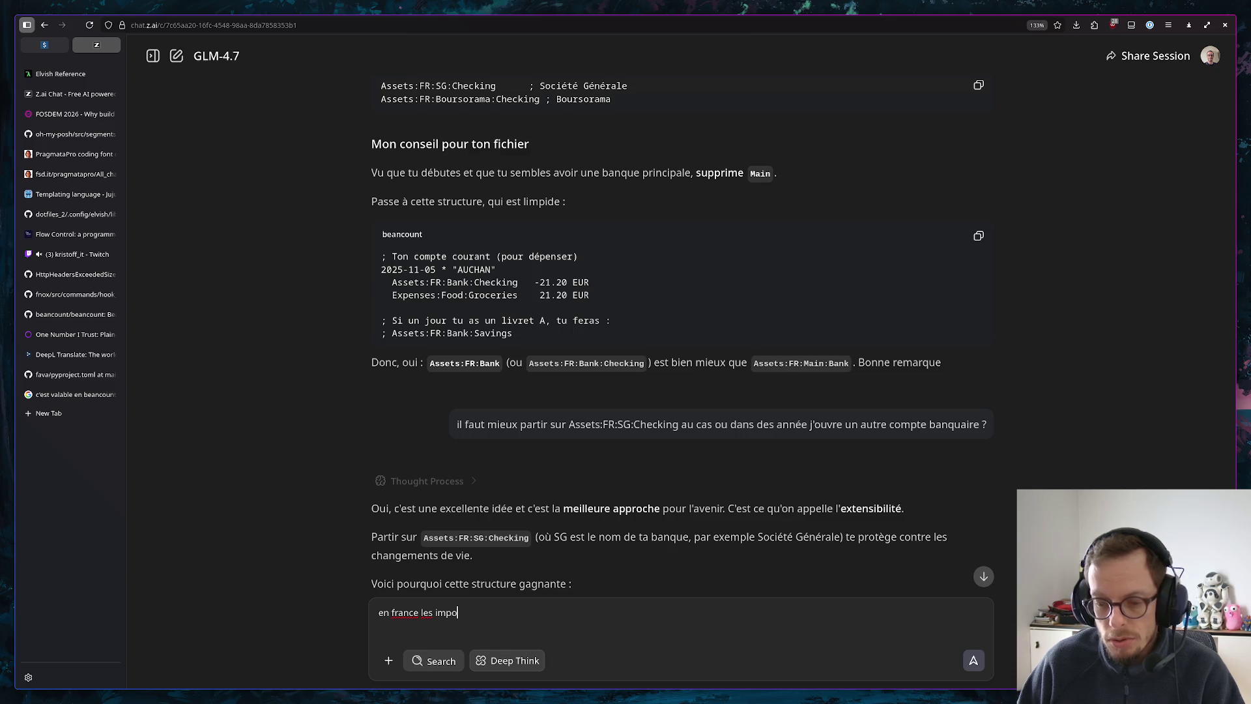
{"action": "type", "text": "ts a paè"}
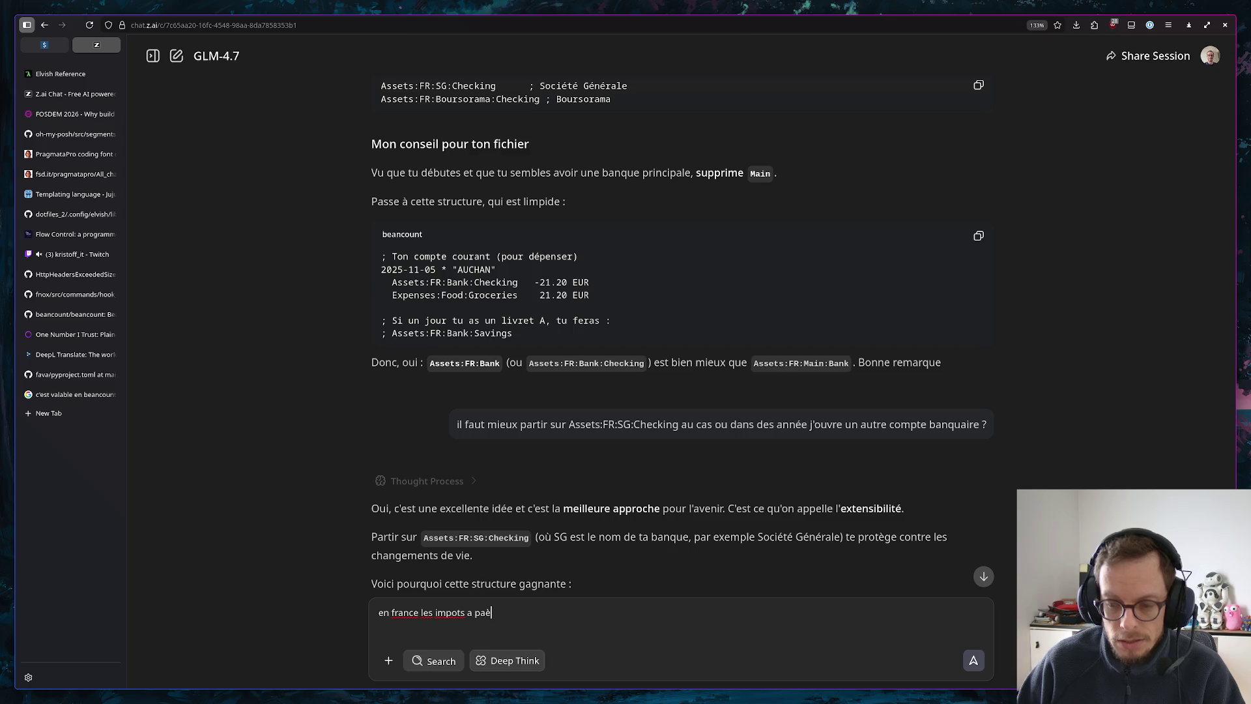
{"action": "key", "text": "BackSpace"}
{"action": "type", "text": "yé"}
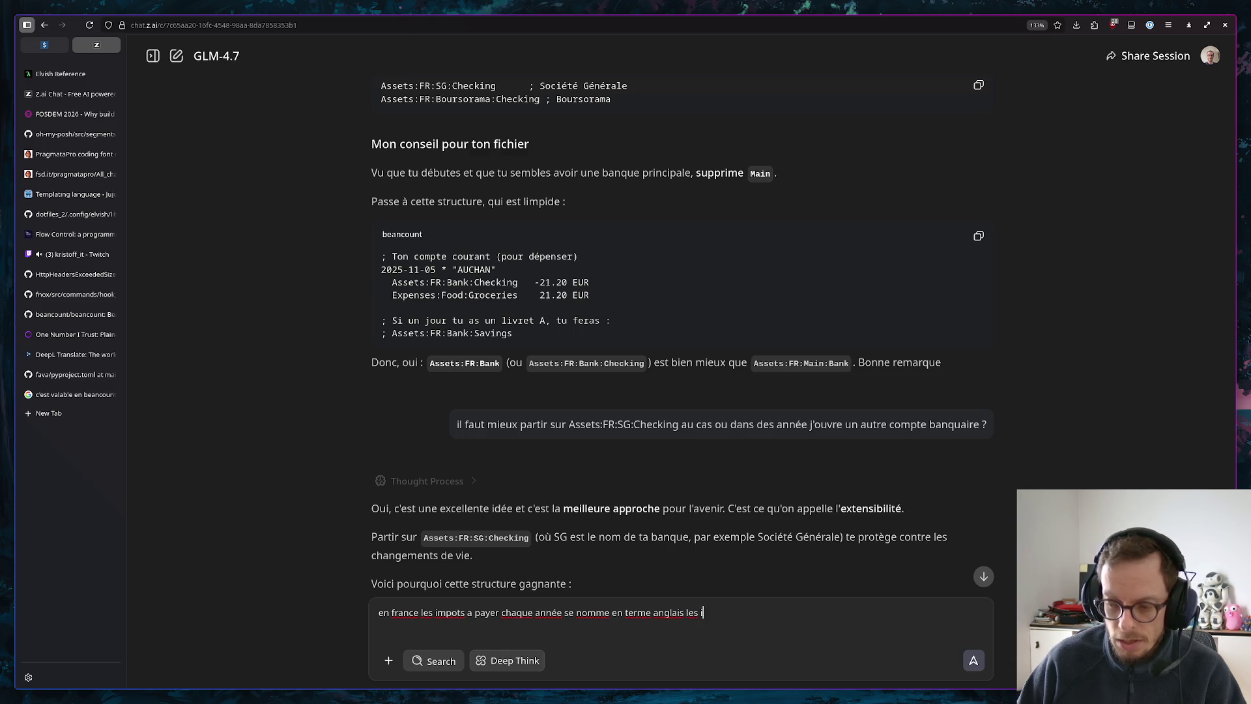
{"action": "key", "text": "BackSpace"}
{"action": "type", "text": "ncome t"}
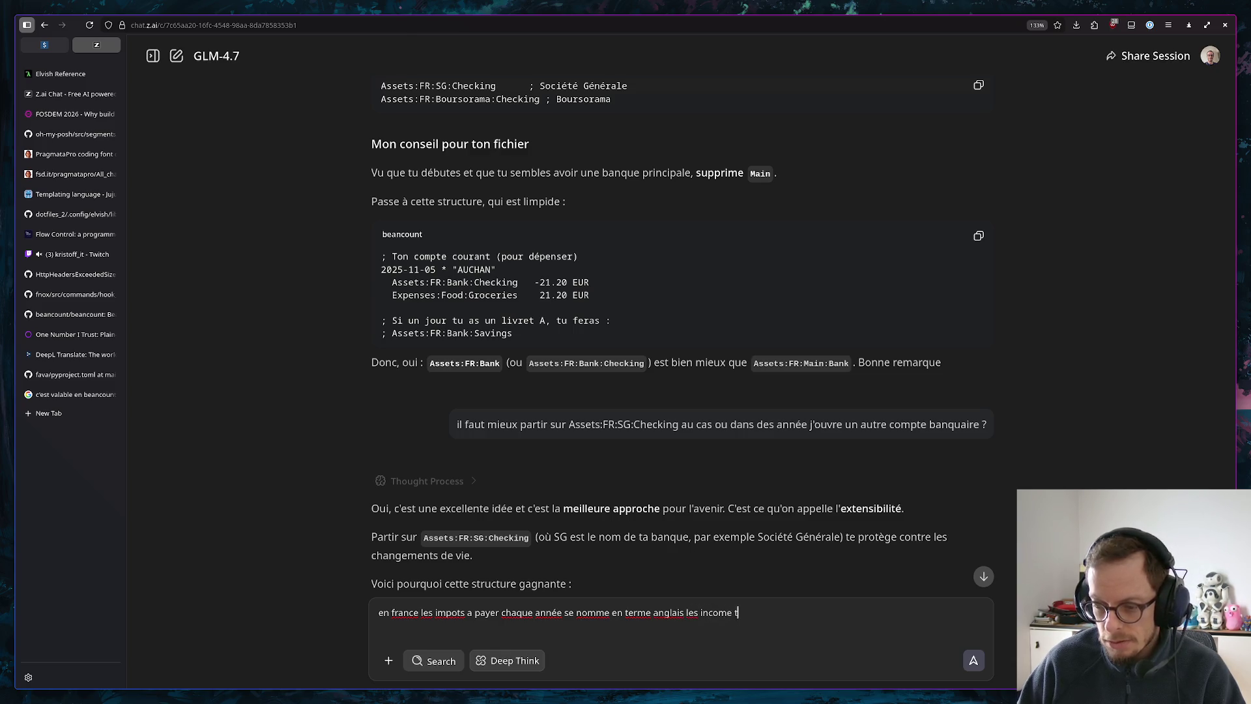
{"action": "type", "text": "ax ?"}
{"action": "key", "text": "Return"}
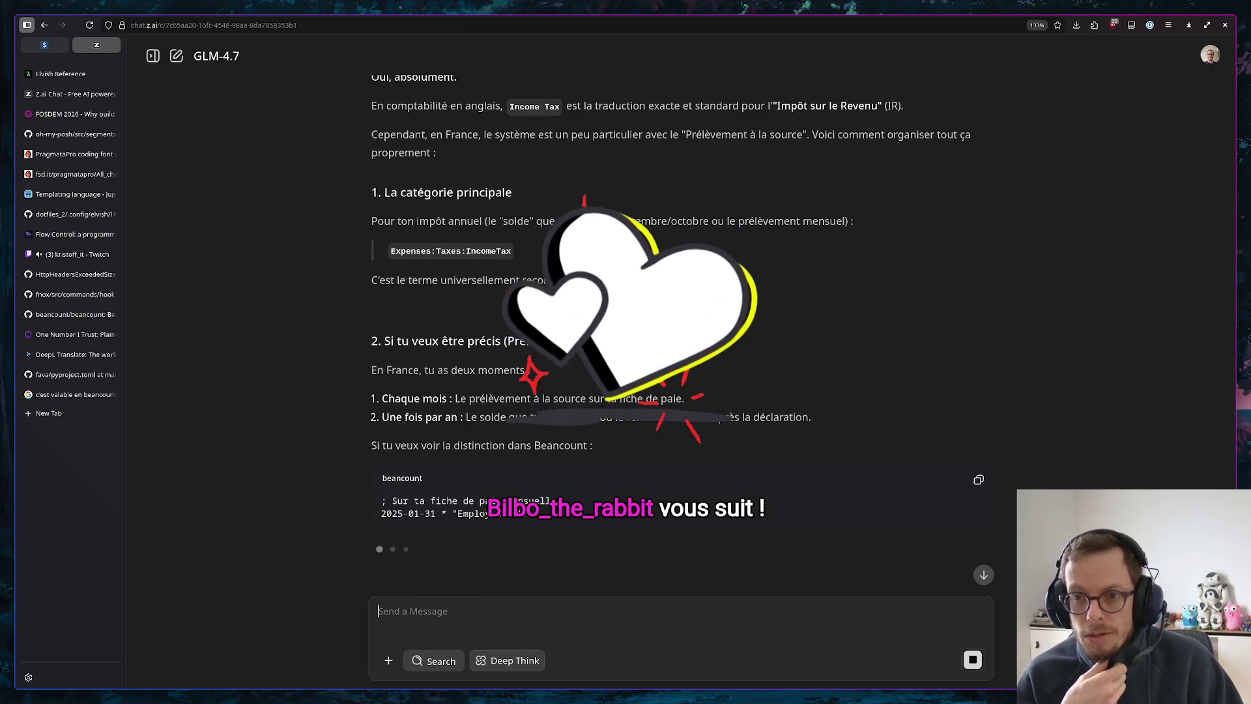
{"action": "scroll", "coordinate": [626, 342], "scroll_direction": "up", "scroll_amount": 3}
{"action": "scroll", "coordinate": [609, 446], "scroll_direction": "up", "scroll_amount": 1}
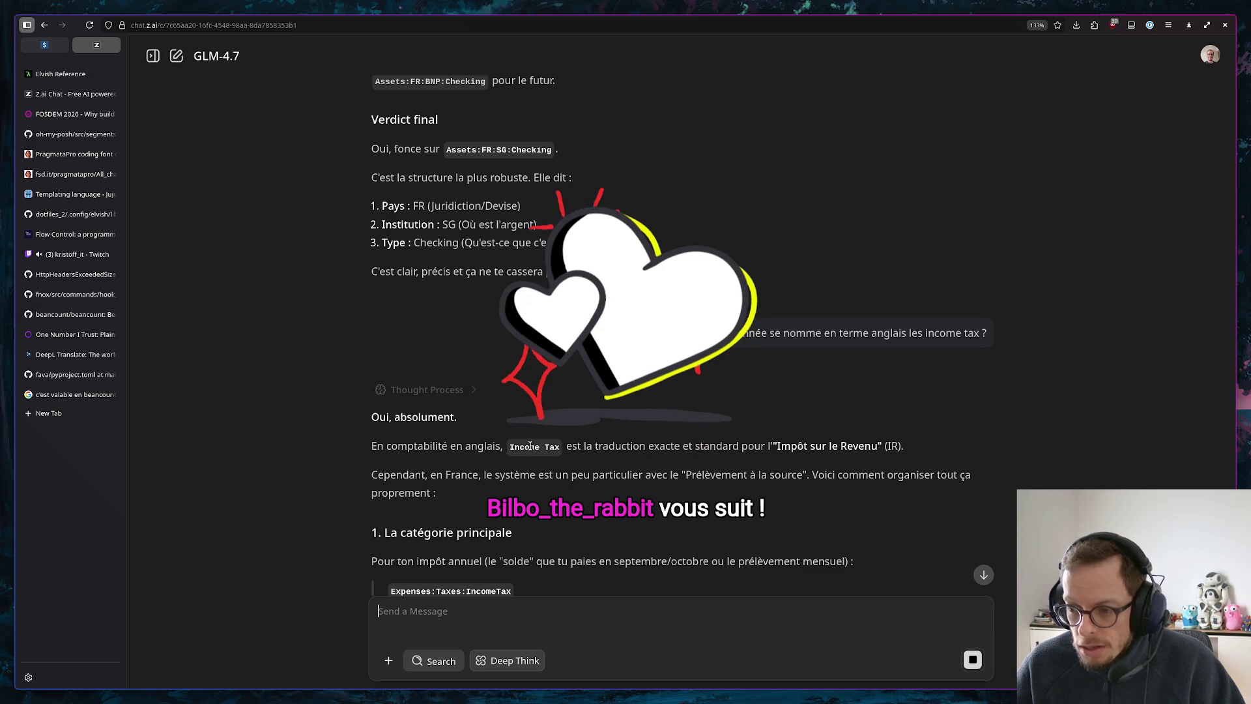
{"action": "scroll", "coordinate": [609, 447], "scroll_direction": "down", "scroll_amount": 2}
{"action": "scroll", "coordinate": [583, 363], "scroll_direction": "down", "scroll_amount": 2}
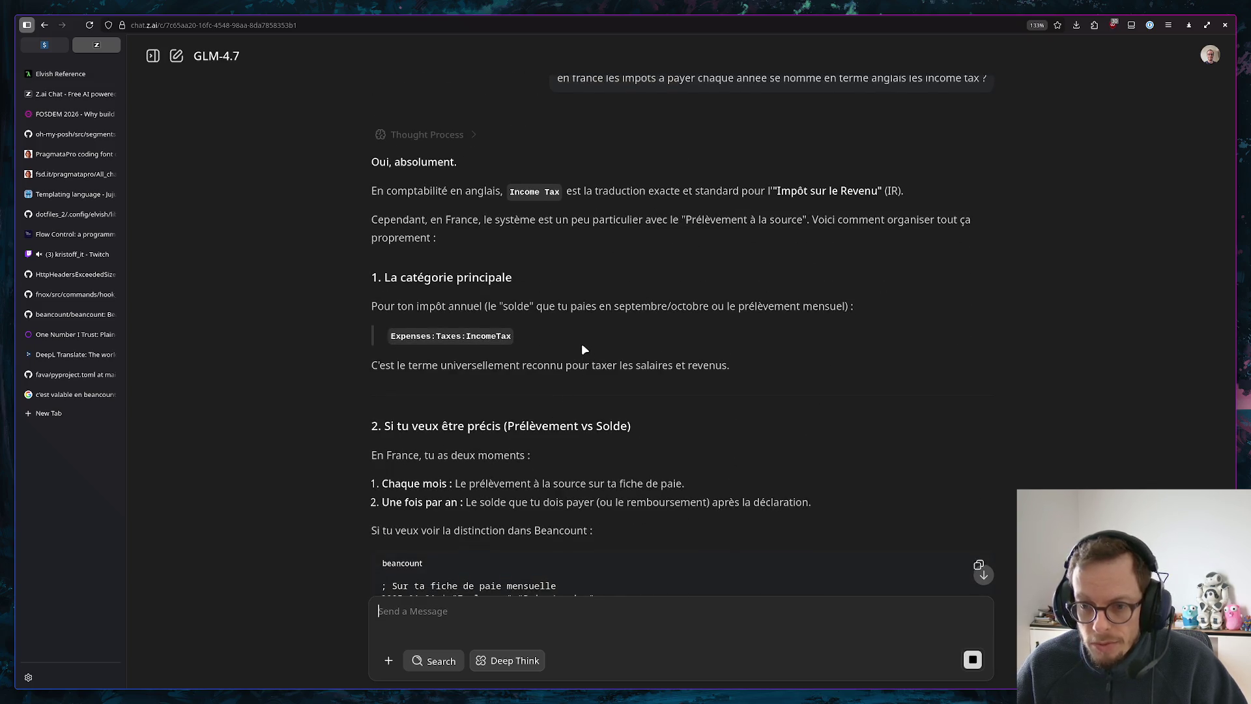
{"action": "scroll", "coordinate": [582, 352], "scroll_direction": "down", "scroll_amount": 4}
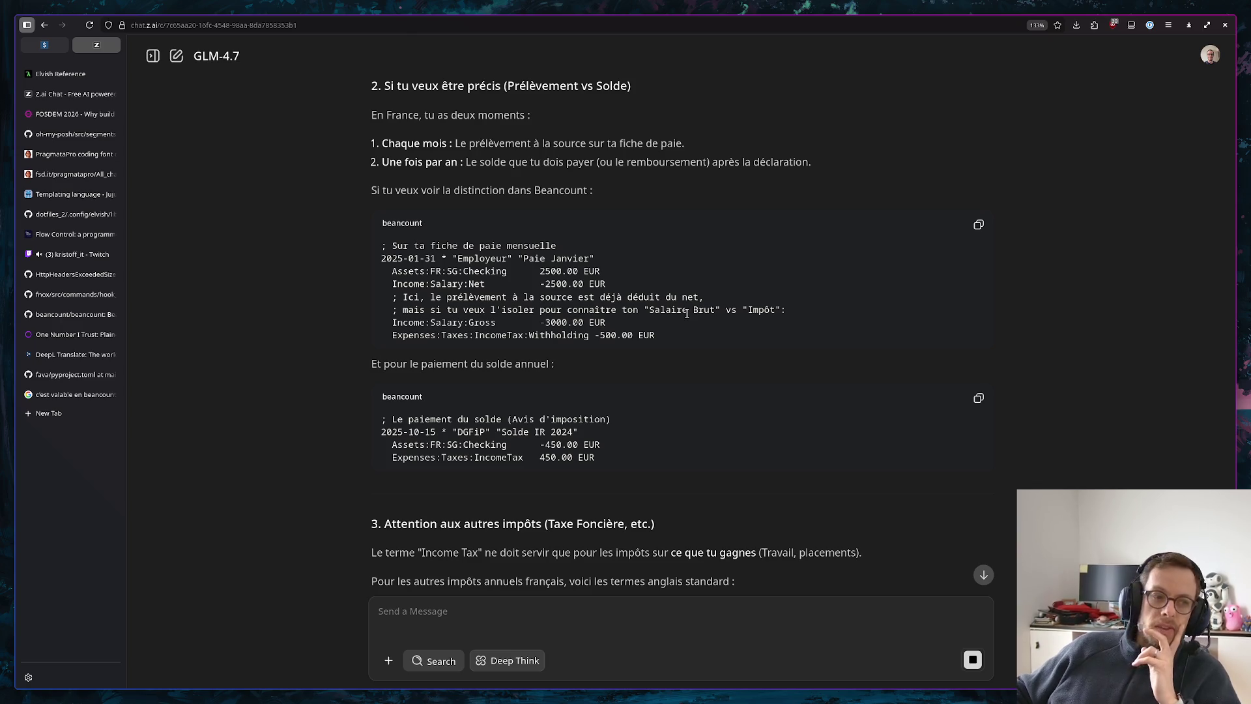
{"action": "scroll", "coordinate": [688, 313], "scroll_direction": "down", "scroll_amount": 3}
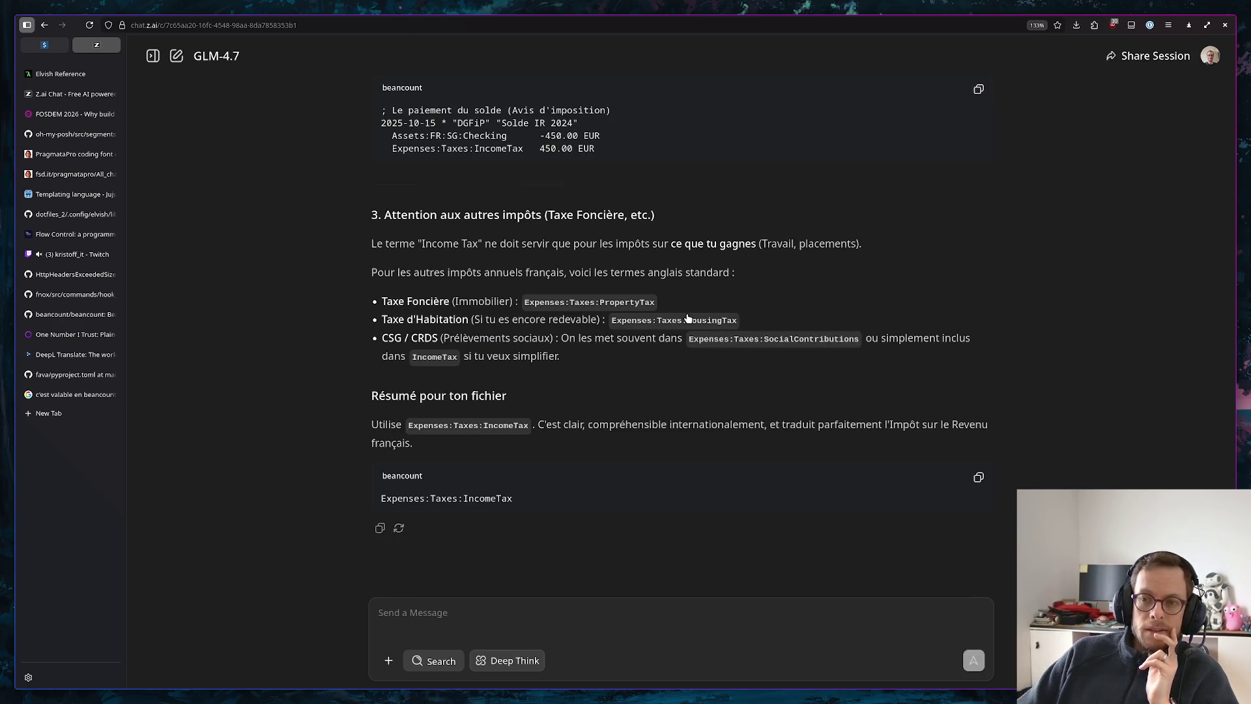
{"action": "scroll", "coordinate": [714, 303], "scroll_direction": "up", "scroll_amount": 3}
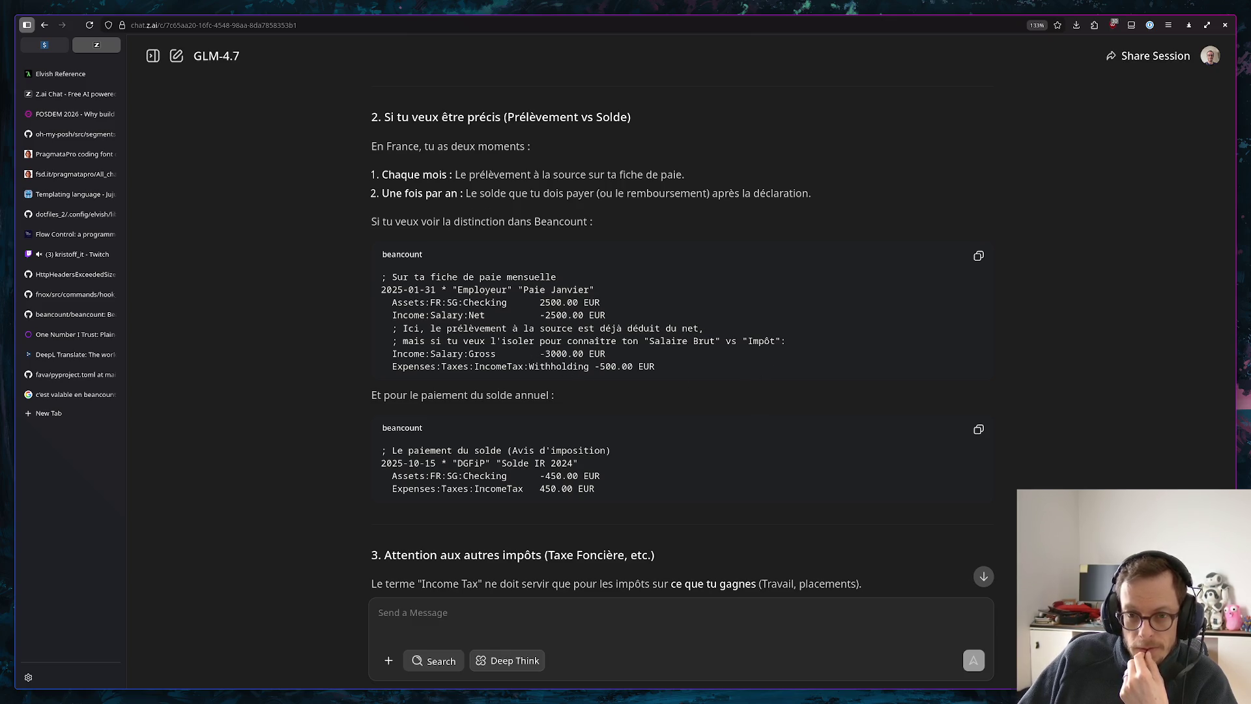
Return to bouh.beancount in Helix and go to the Al Fonphe salary posting
{"action": "key", "text": "alt+Tab"}
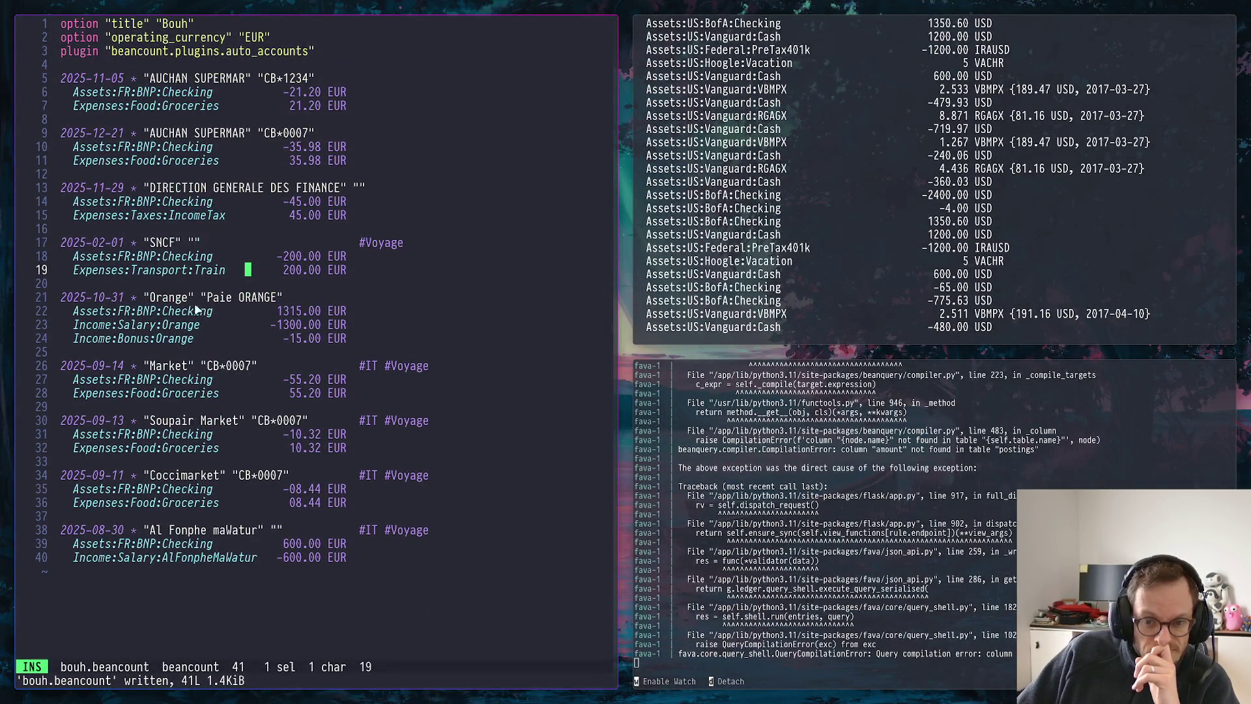
{"action": "left_click", "coordinate": [217, 558]}
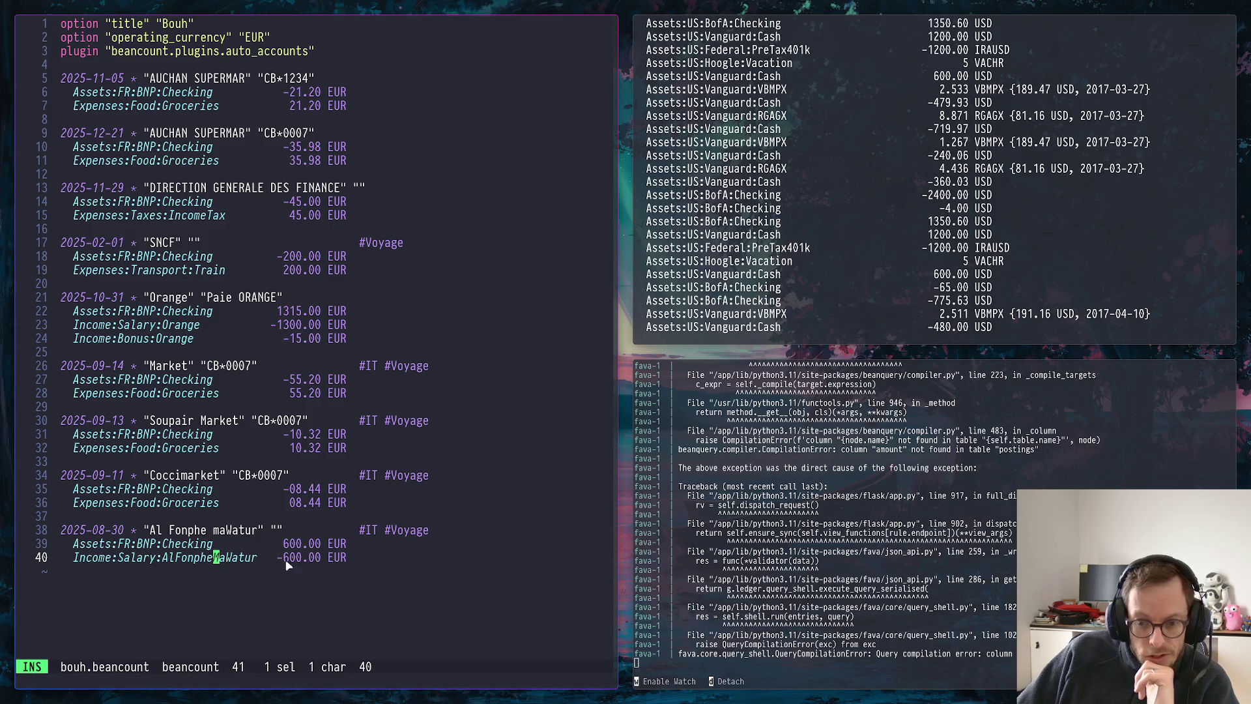
Copy the Al Fonphe postings and the DIRECTION GENERALE DES FINANCE tax entry, then go to the Orange bonus posting
{"action": "left_click_drag", "start_coordinate": [355, 558], "coordinate": [217, 544]}
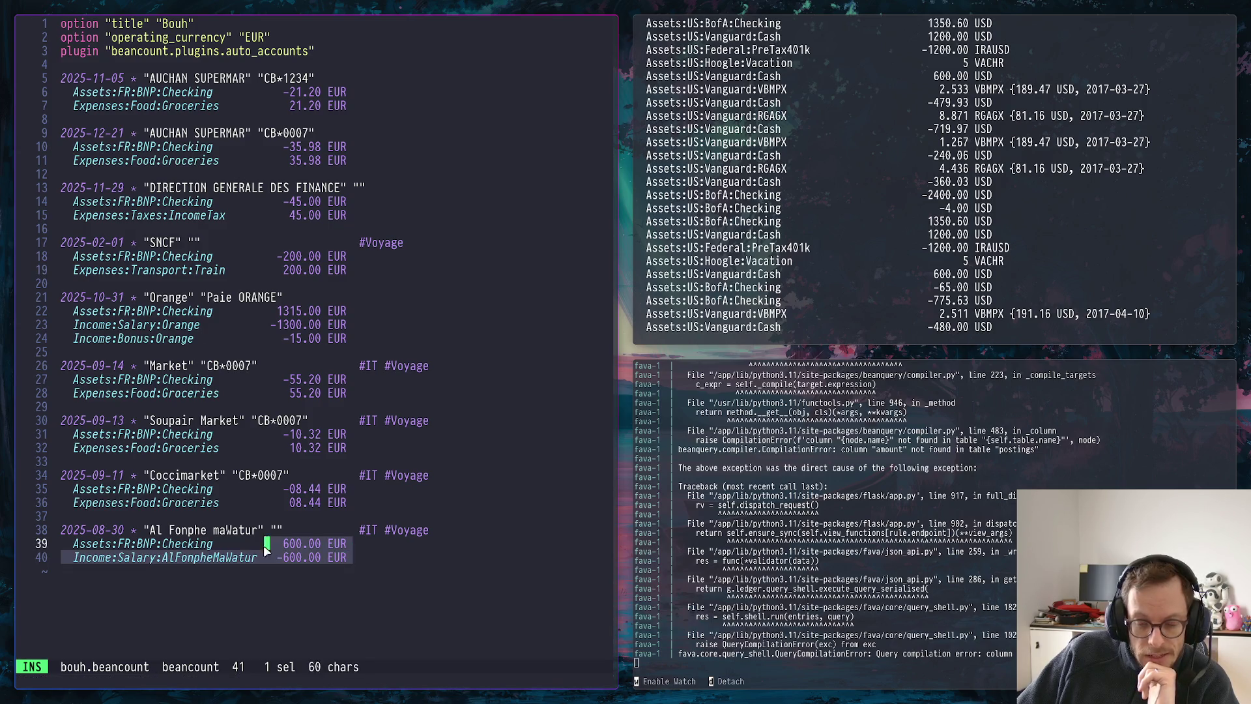
{"action": "left_click", "coordinate": [224, 530]}
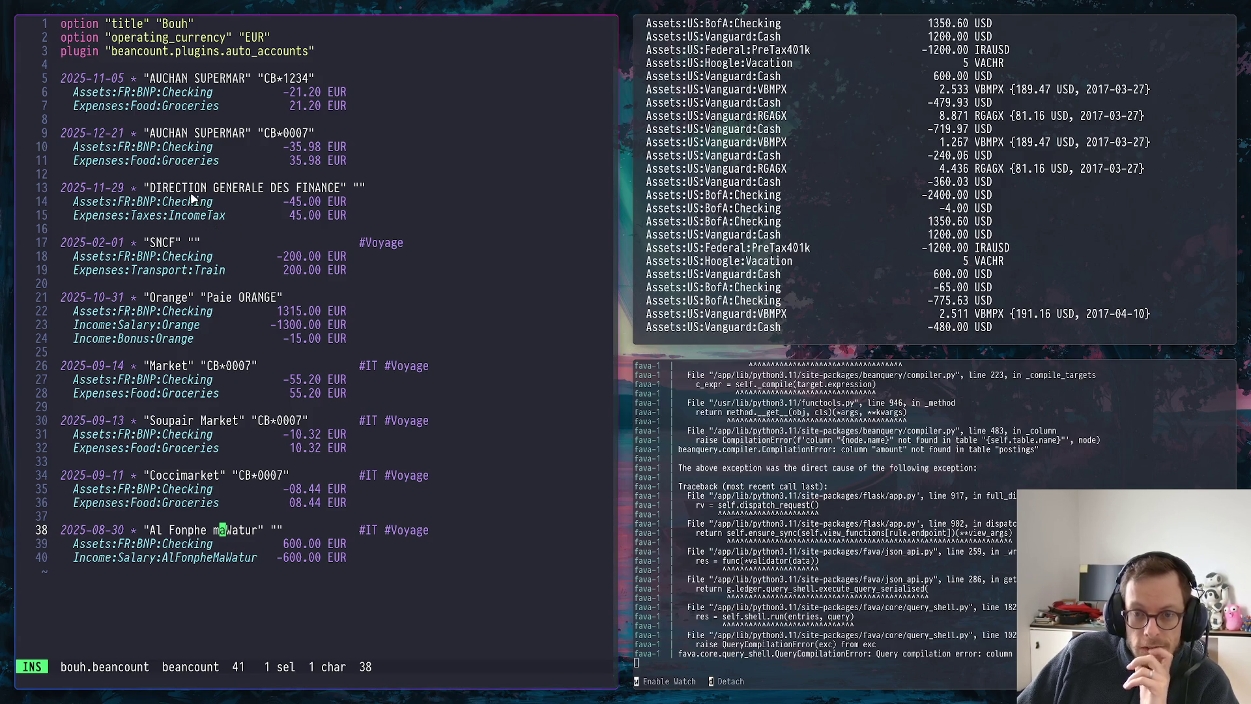
{"action": "left_click_drag", "start_coordinate": [62, 187], "coordinate": [304, 216]}
{"action": "left_click", "coordinate": [314, 216]}
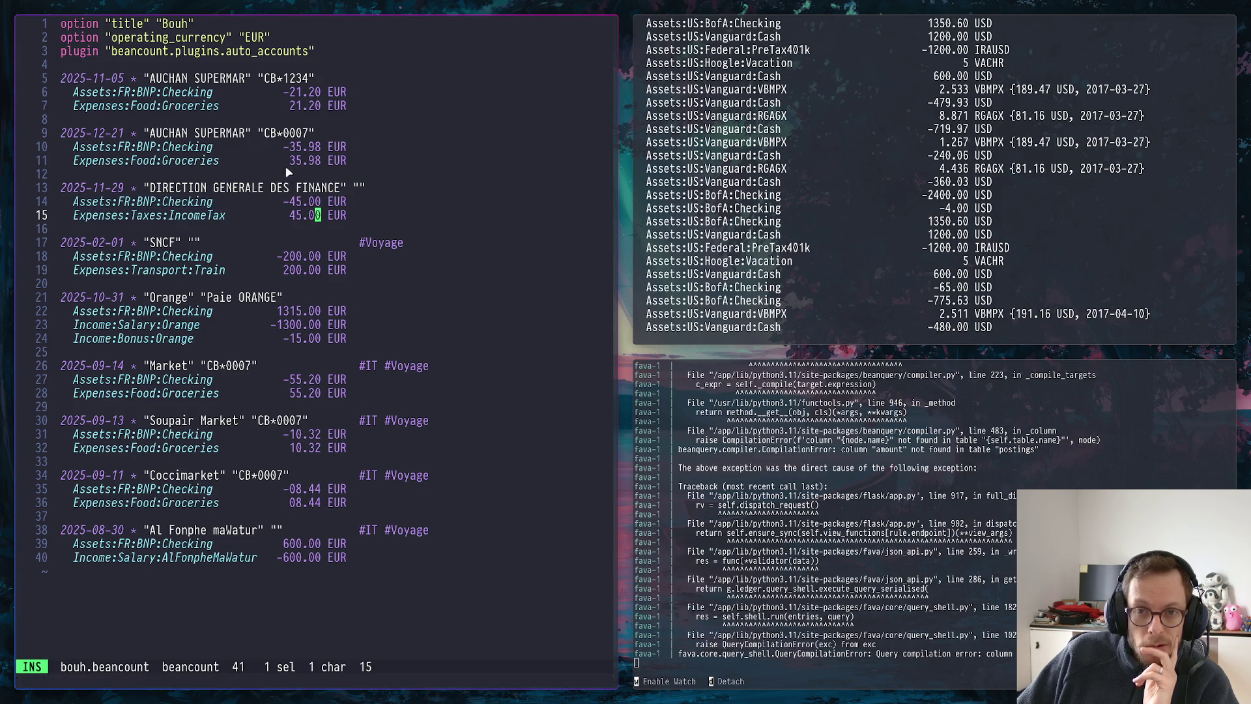
{"action": "left_click", "coordinate": [359, 350]}
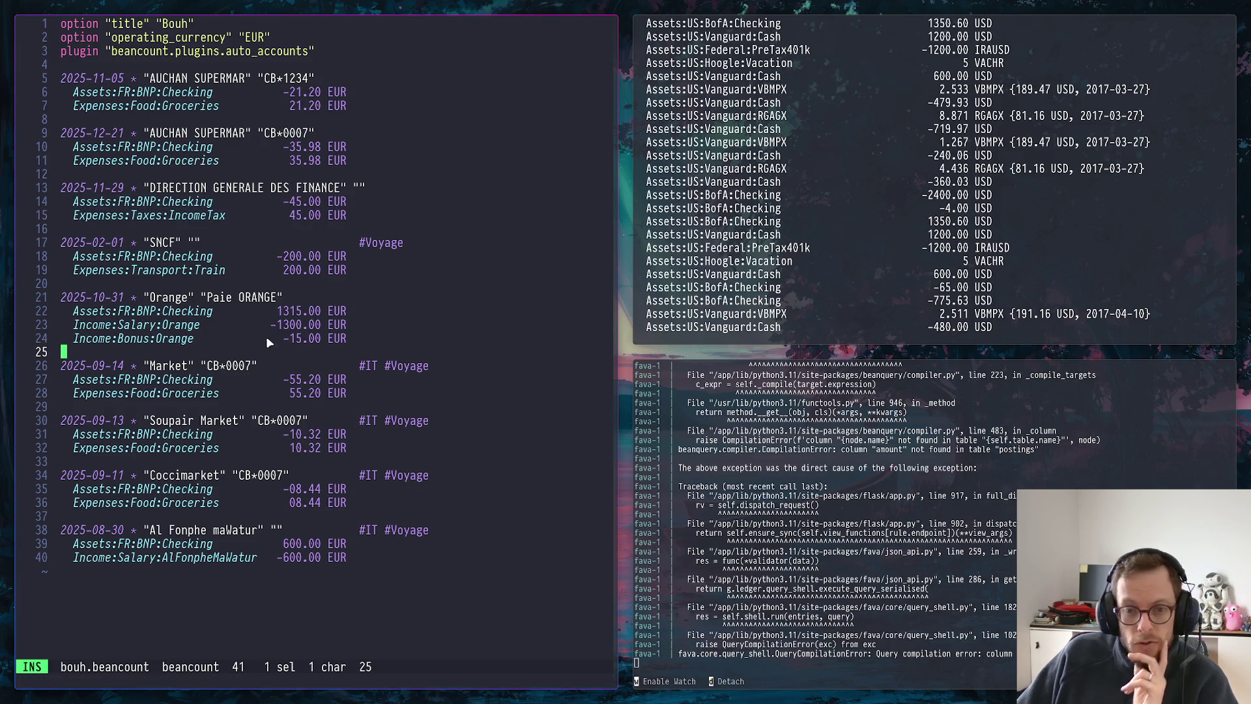
{"action": "left_click", "coordinate": [185, 338]}
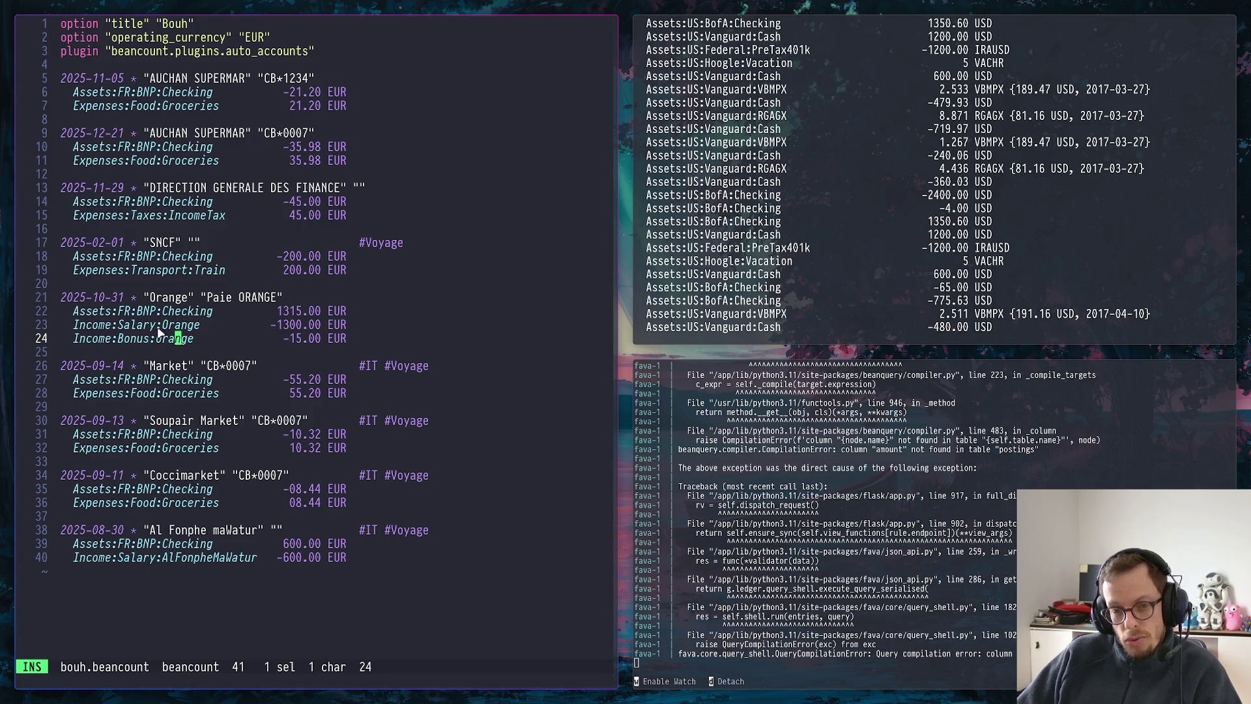
Insert 'Net:' into both Orange income accounts and open a new line below the entry
{"action": "left_click", "coordinate": [167, 325]}
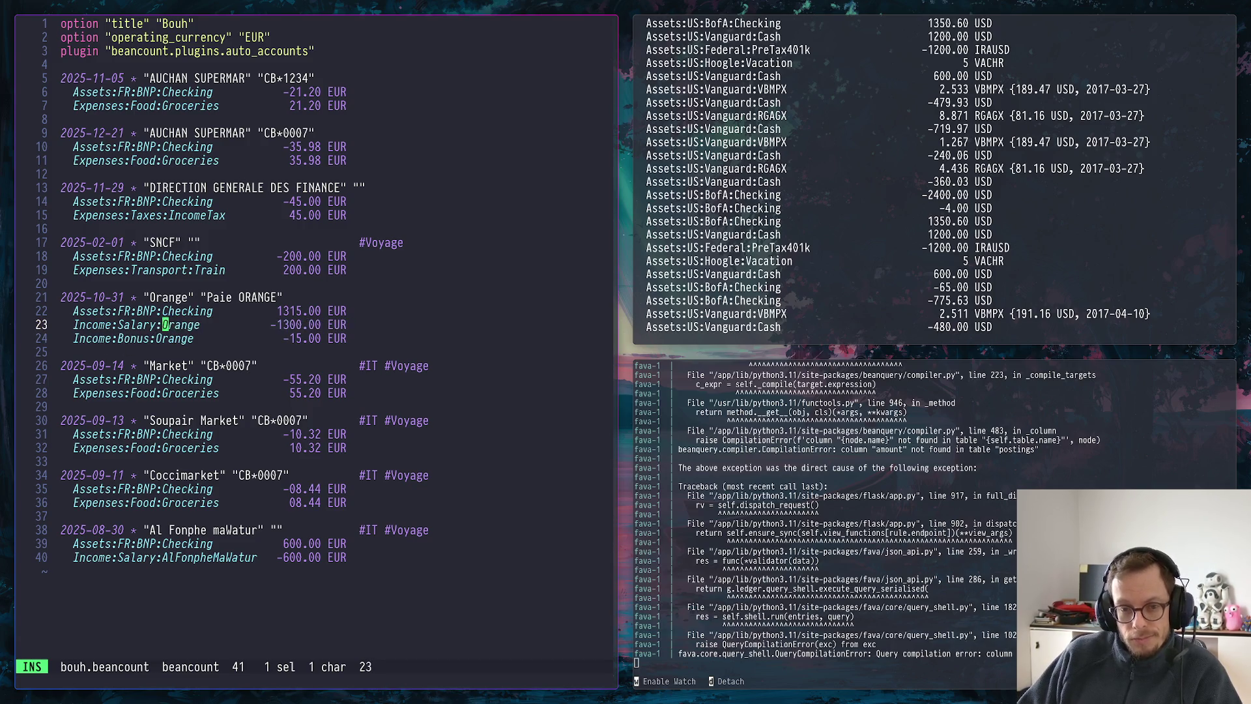
{"action": "type", "text": "Net:"}
{"action": "key", "text": "Down"}
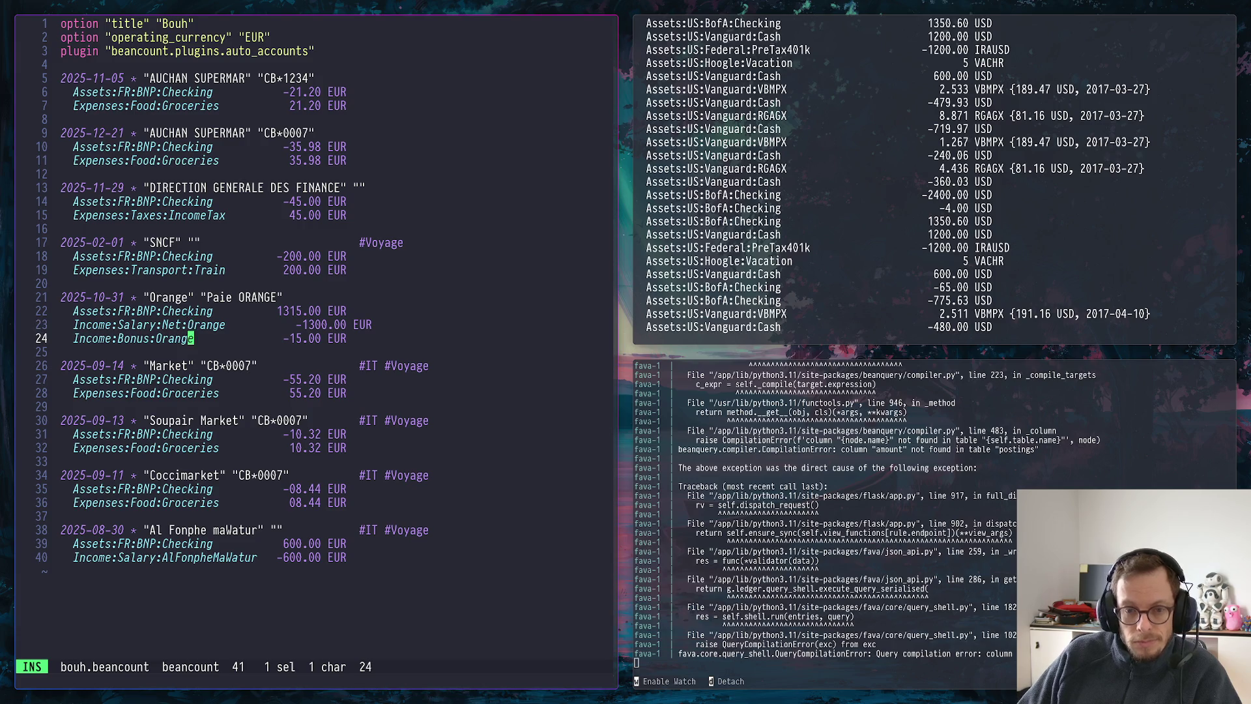
{"action": "key", "text": "Left"}
{"action": "key", "text": "Left"}
{"action": "key", "text": "Left"}
{"action": "key", "text": "Left"}
{"action": "key", "text": "Left"}
{"action": "type", "text": "N"}
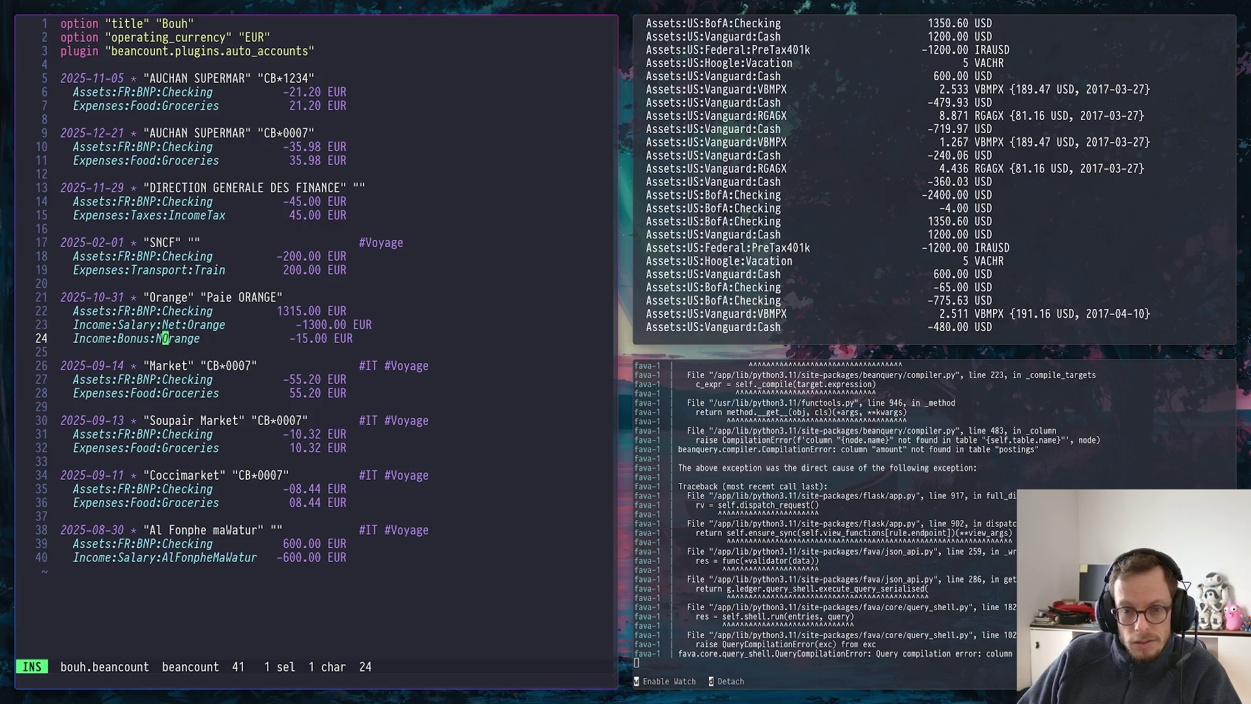
{"action": "type", "text": "et:"}
{"action": "key", "text": "Escape"}
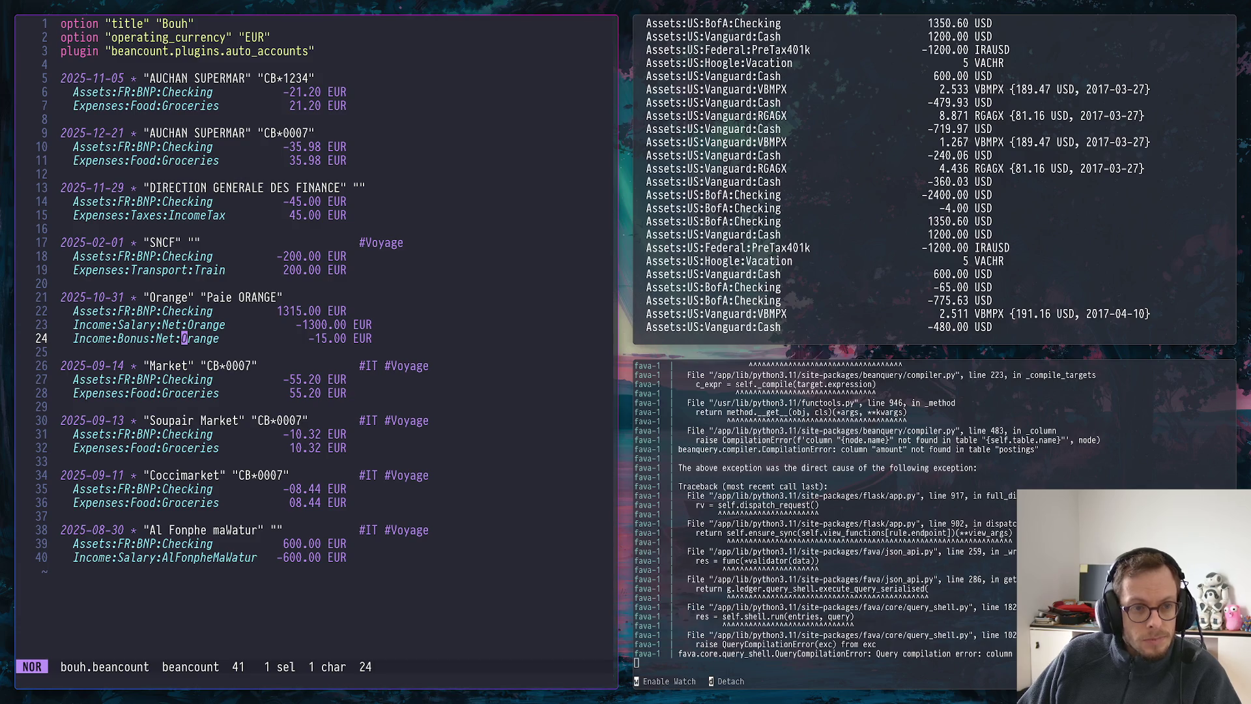
{"action": "key", "text": "o"}
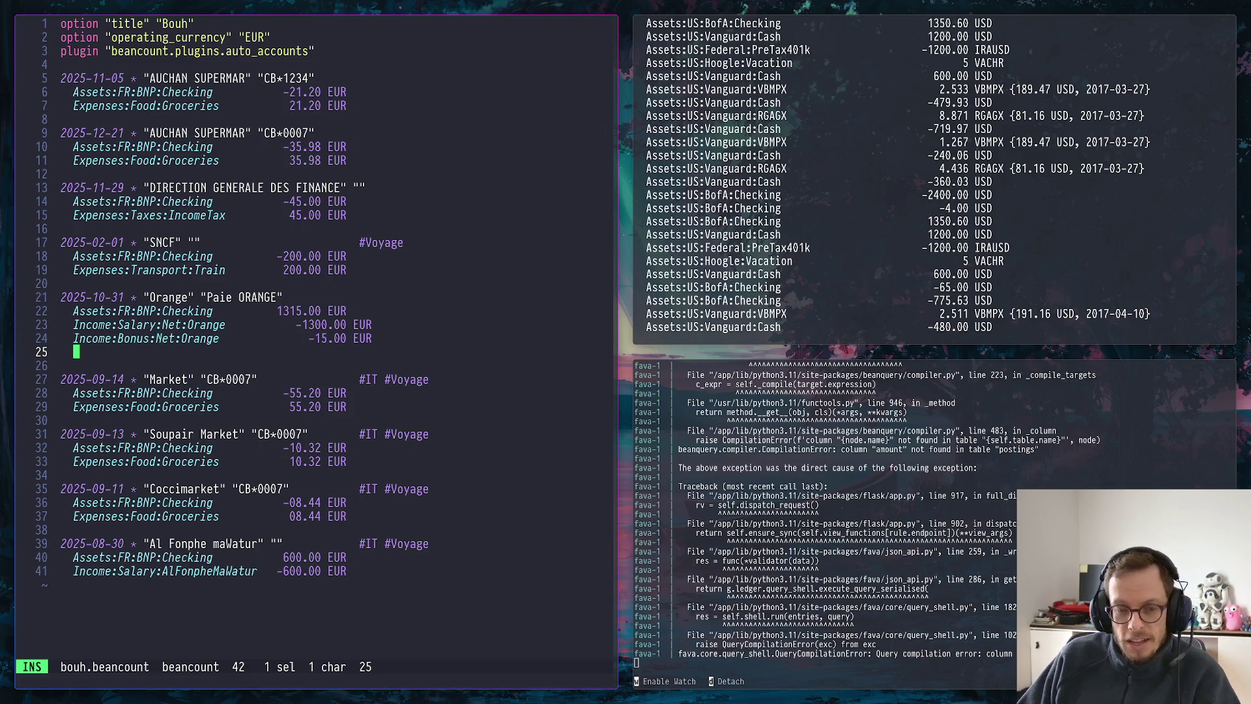
Add the 'Income:Salary:Gross:Orange -1450.00 EUR' posting, checking the chat example, and start a new line
{"action": "key", "text": "super+Page_Up"}
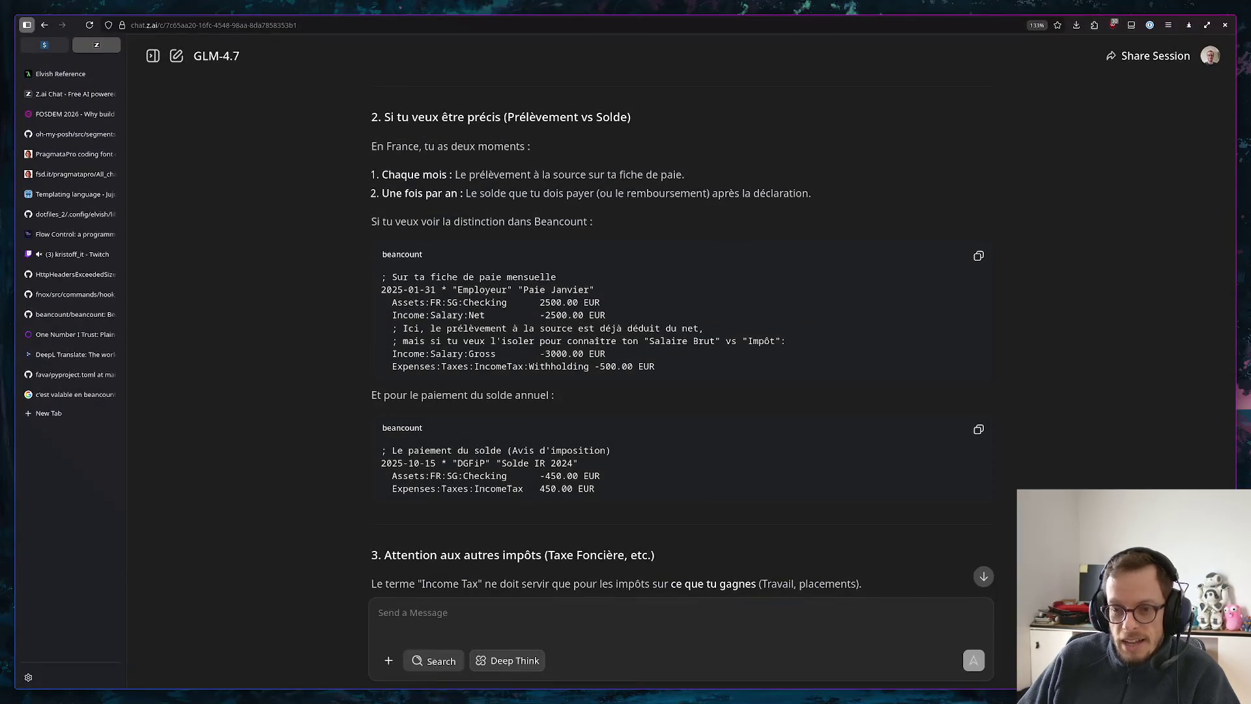
{"action": "key", "text": "super+Page_Down"}
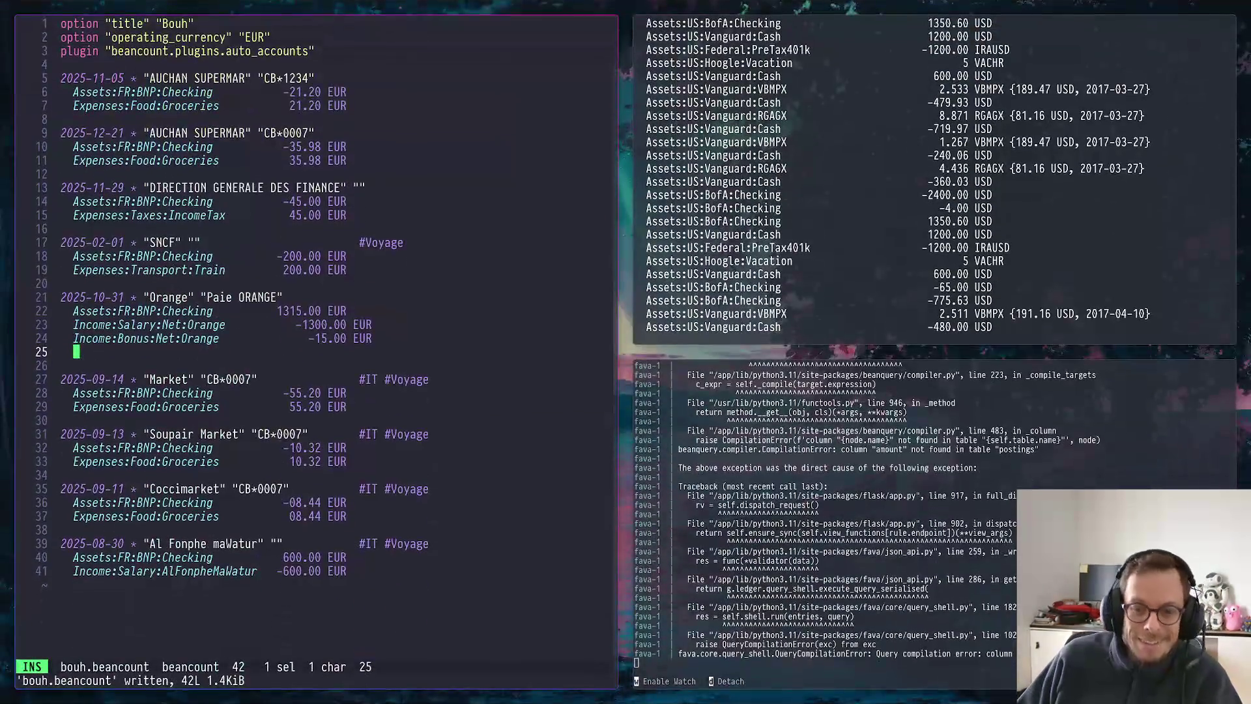
{"action": "type", "text": "Incom"}
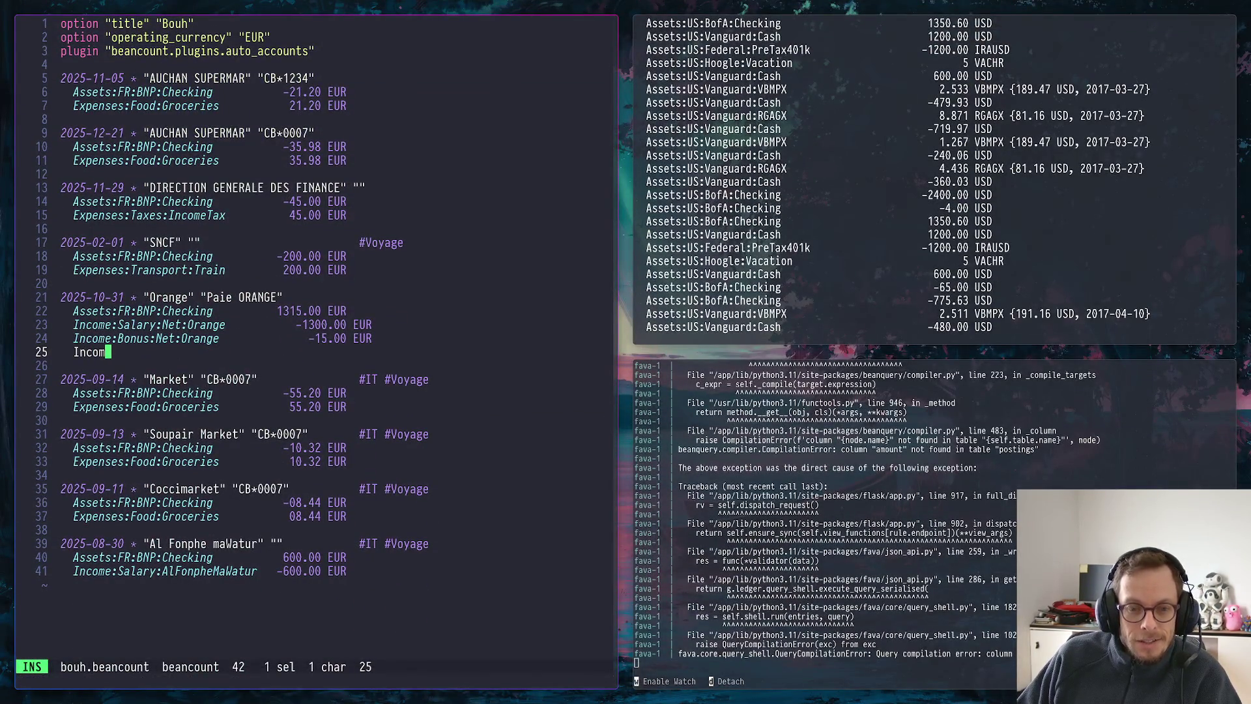
{"action": "type", "text": "e:Salar"}
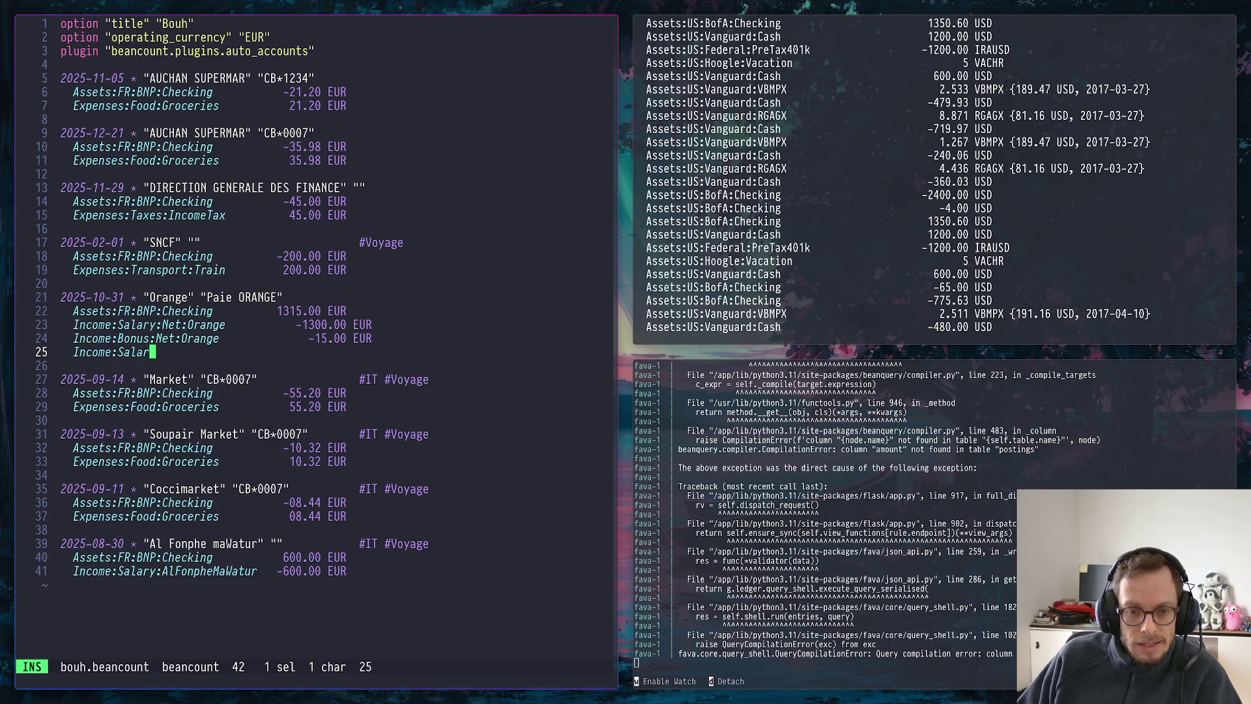
{"action": "type", "text": "y:Gross"}
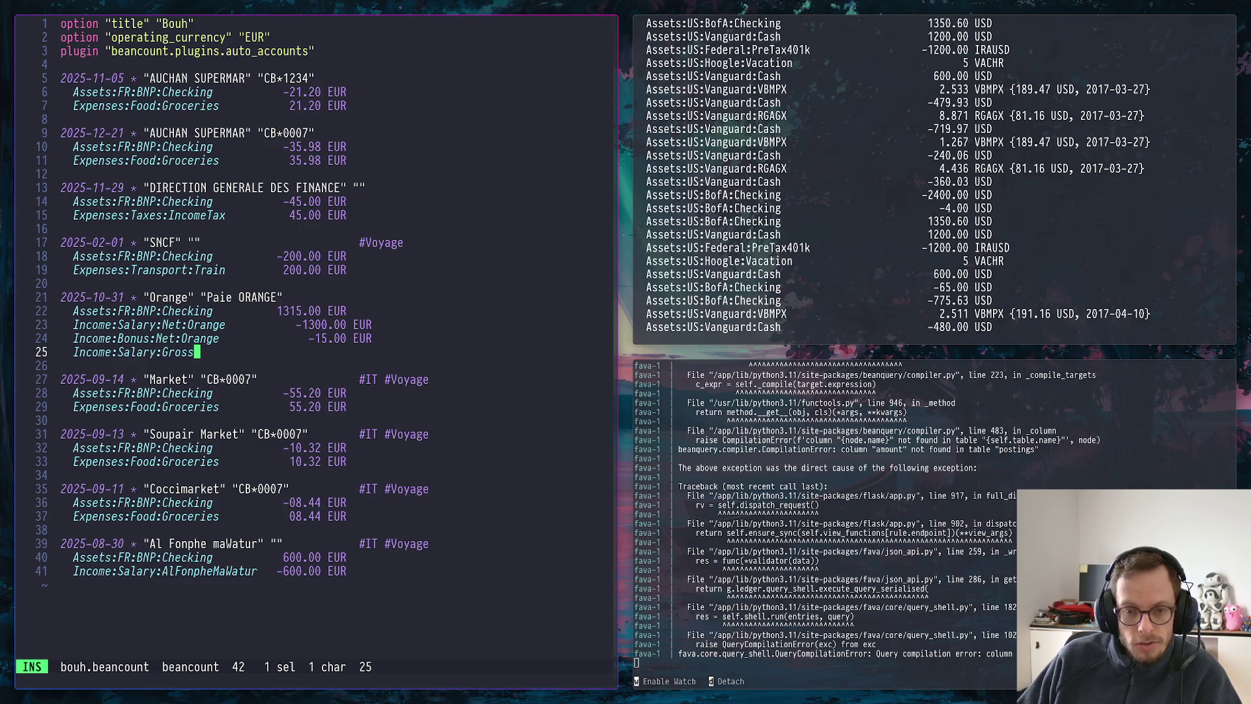
{"action": "type", "text": ":Orage"}
{"action": "key", "text": "BackSpace"}
{"action": "key", "text": "BackSpace"}
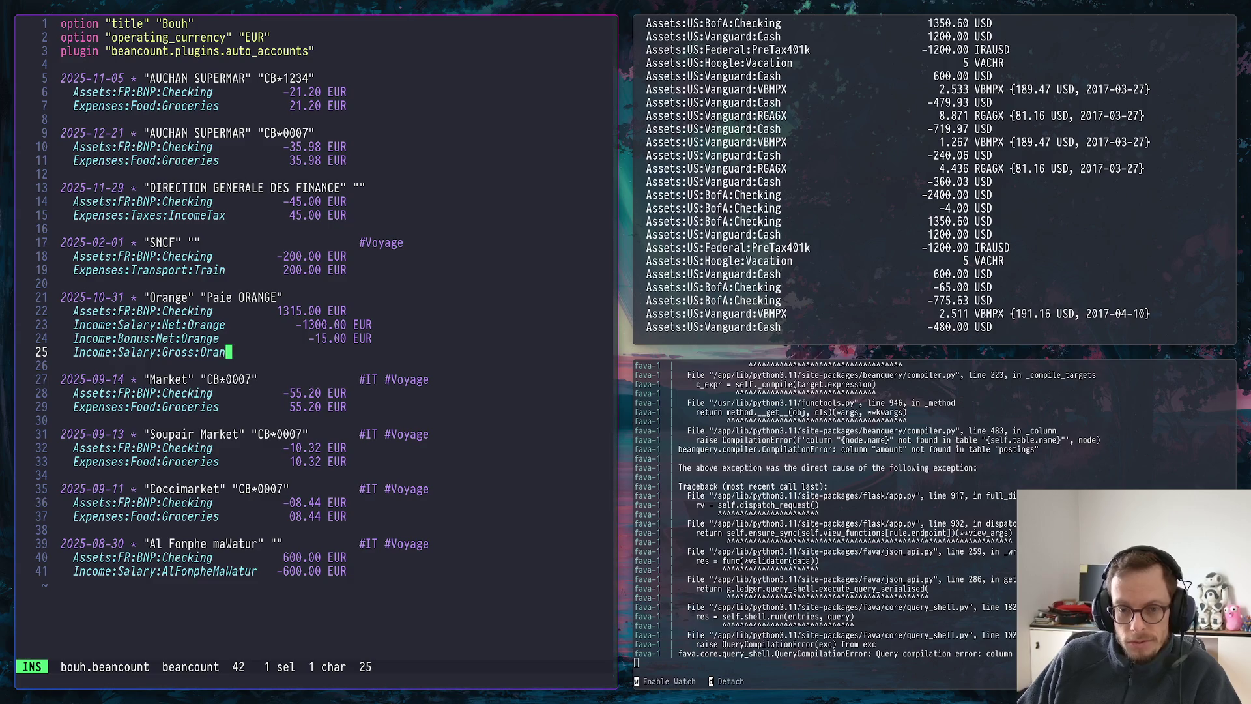
{"action": "type", "text": "nge"}
{"action": "key", "text": "super+2"}
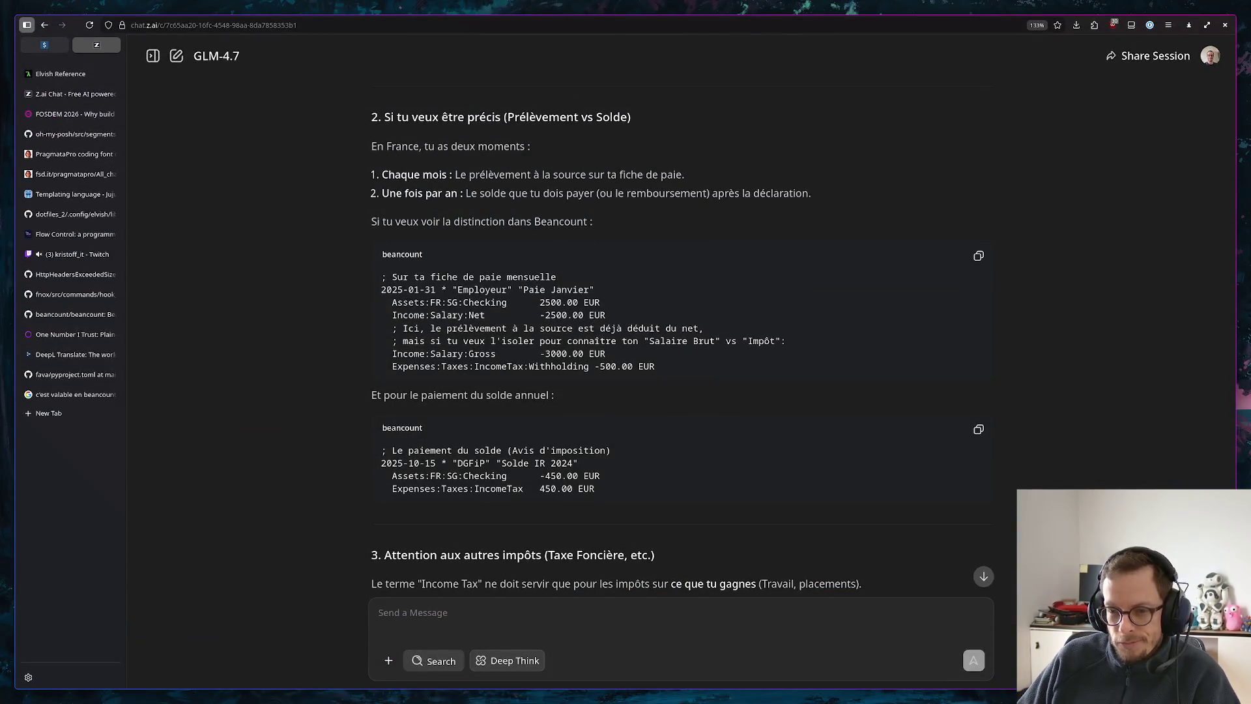
{"action": "key", "text": "super+1"}
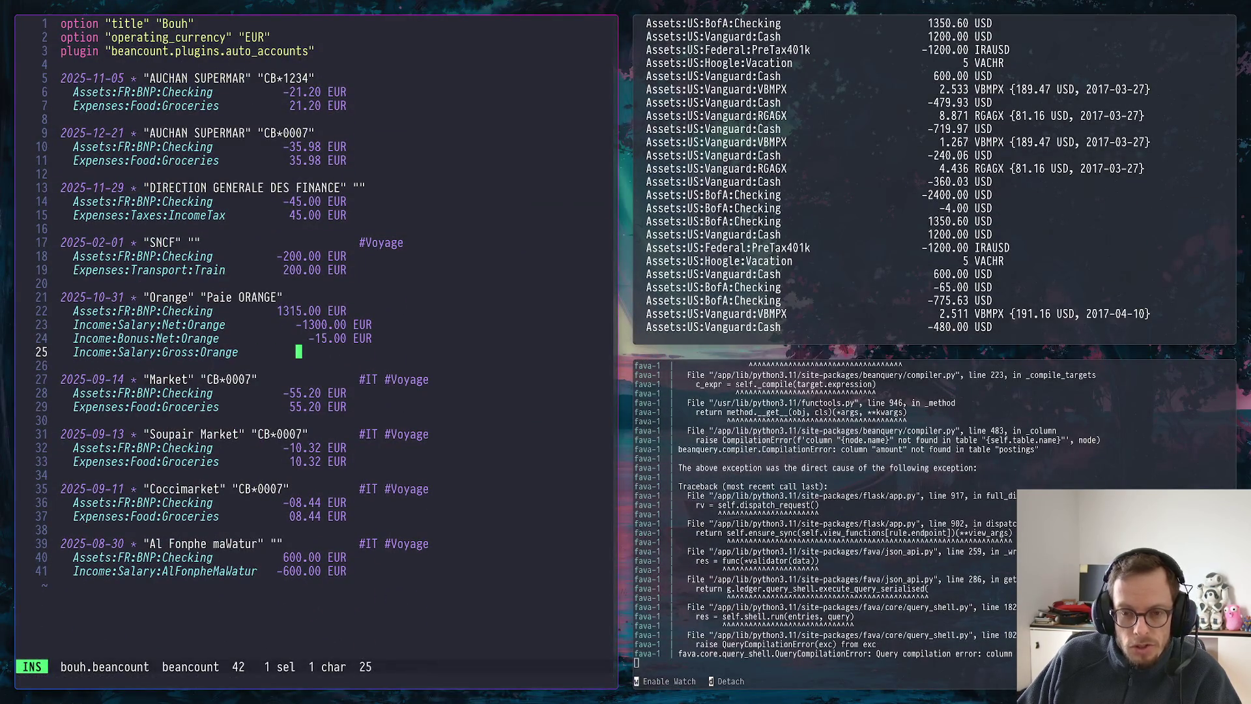
{"action": "type", "text": "-"}
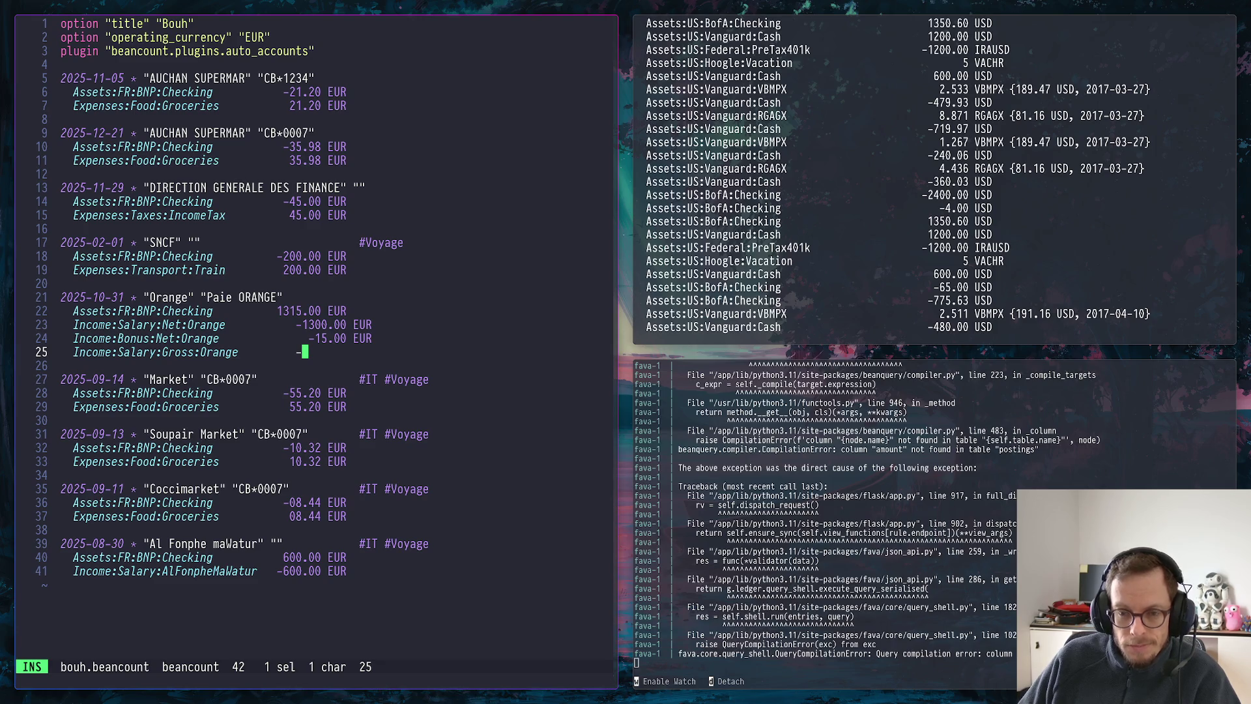
{"action": "type", "text": "1450"}
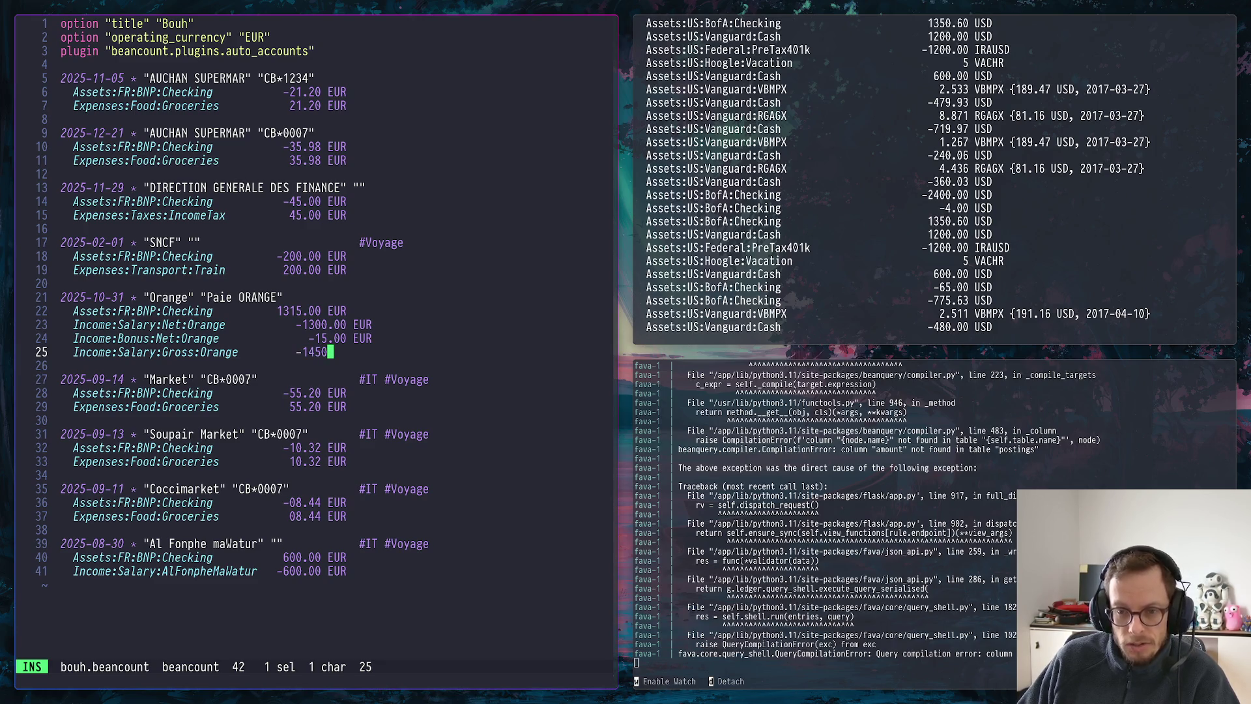
{"action": "type", "text": ".00 EUR"}
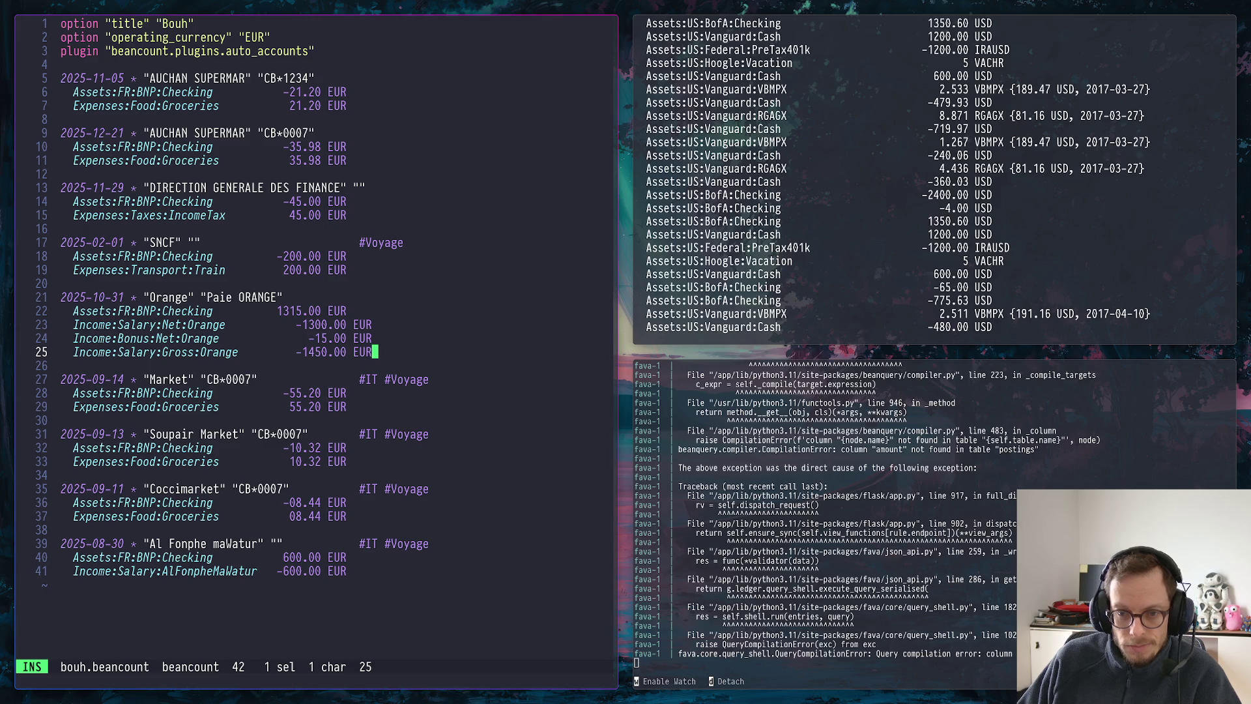
{"action": "key", "text": "Return"}
{"action": "type", "text": "Ex"}
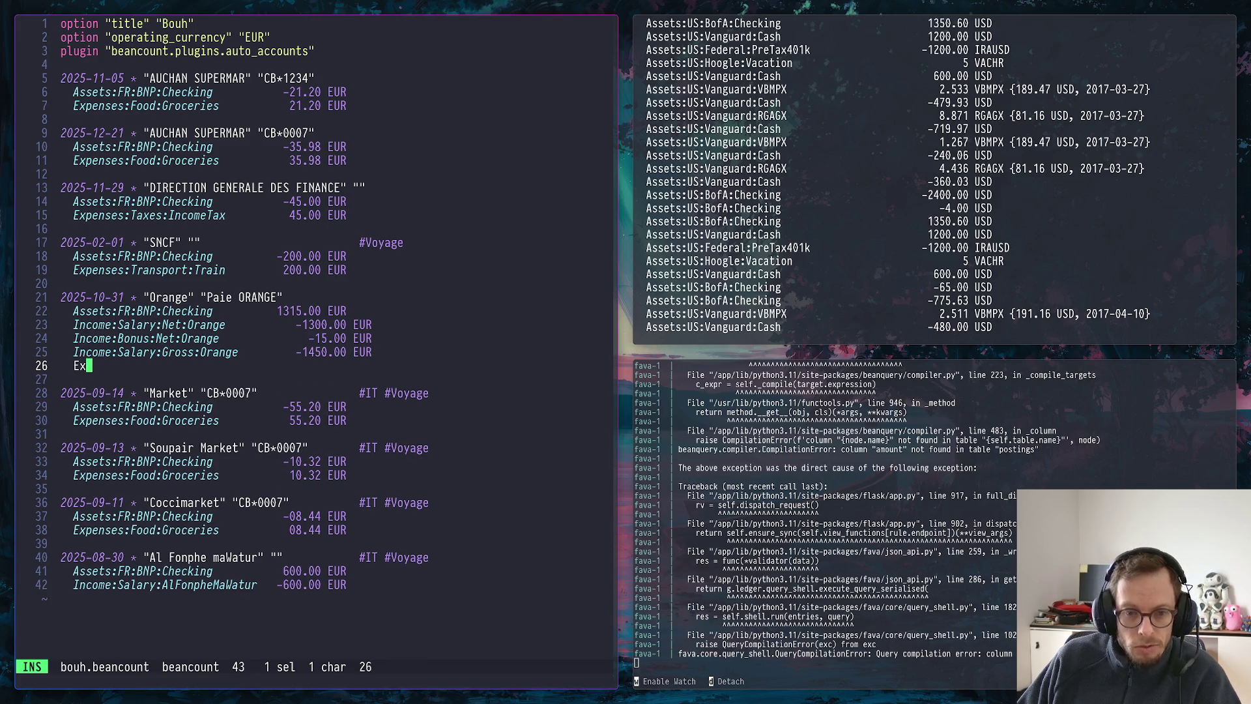
{"action": "type", "text": "penses:"}
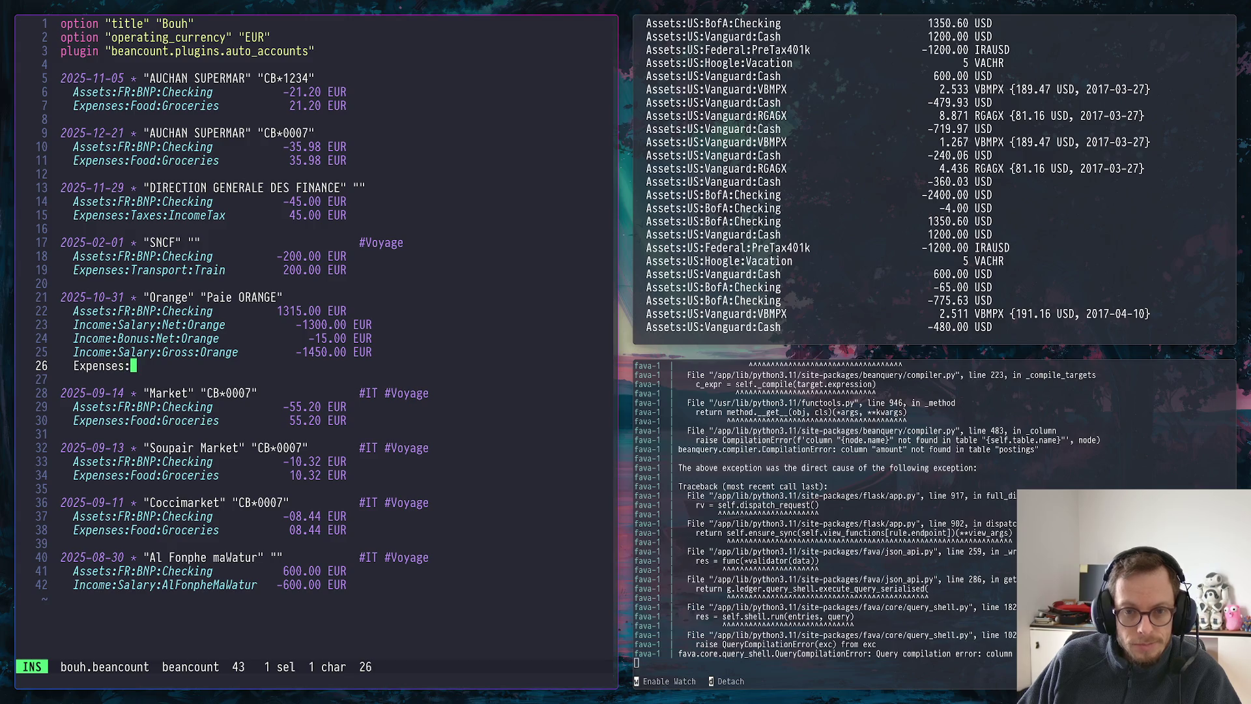
{"action": "type", "text": "Taxe"}
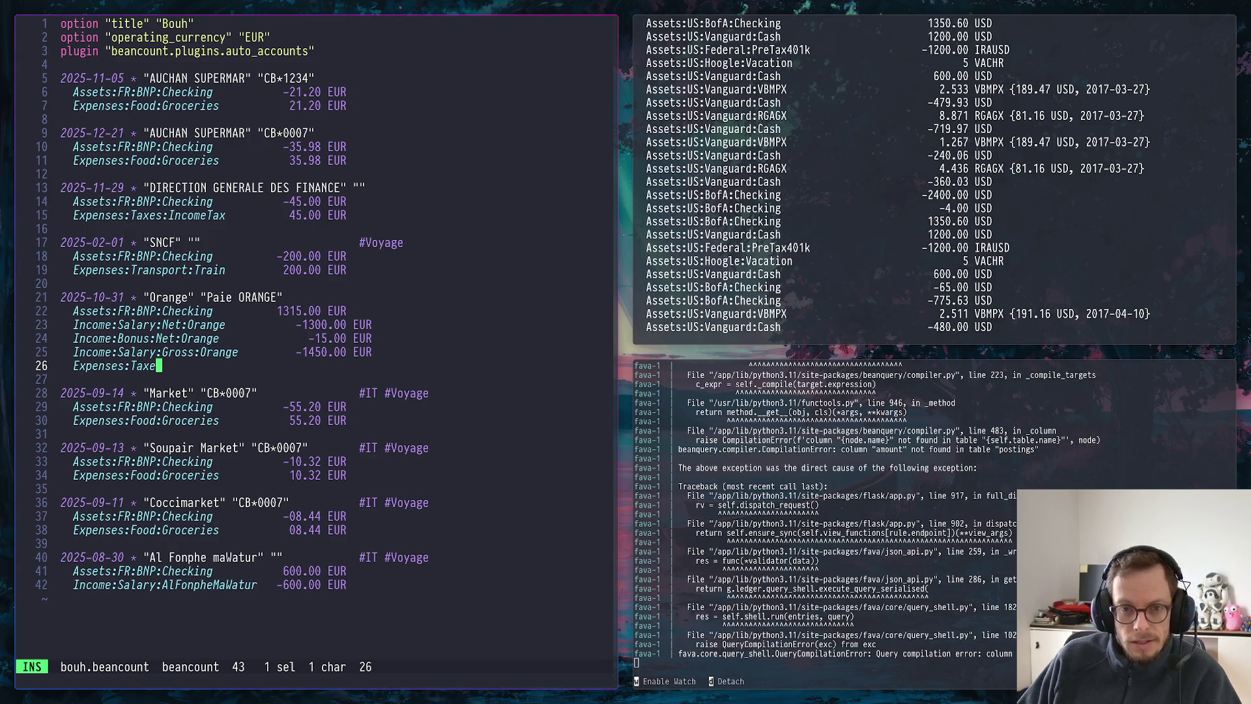
{"action": "type", "text": "s:"}
Add the 'Expenses:Taxes:IncomeTax:WithHolding 150.00 EUR' posting, checking the account name in the chat
{"action": "key", "text": "super+2"}
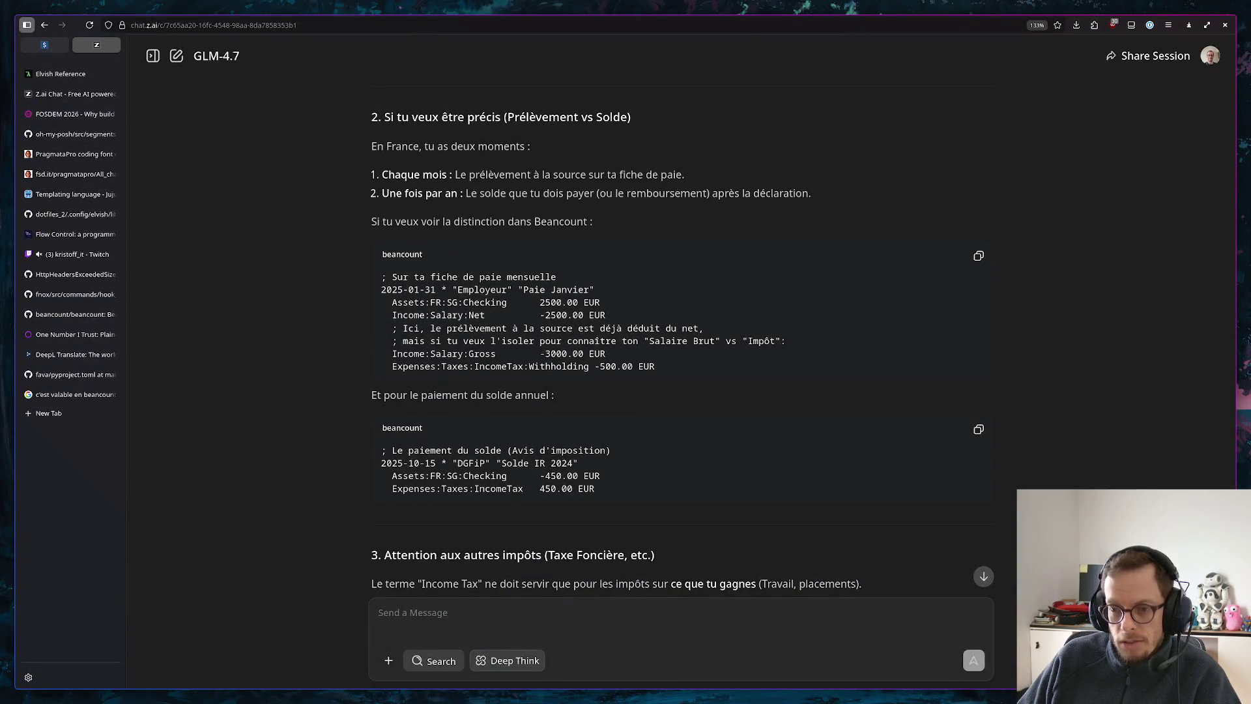
{"action": "key", "text": "super+1"}
{"action": "type", "text": "s:Inco"}
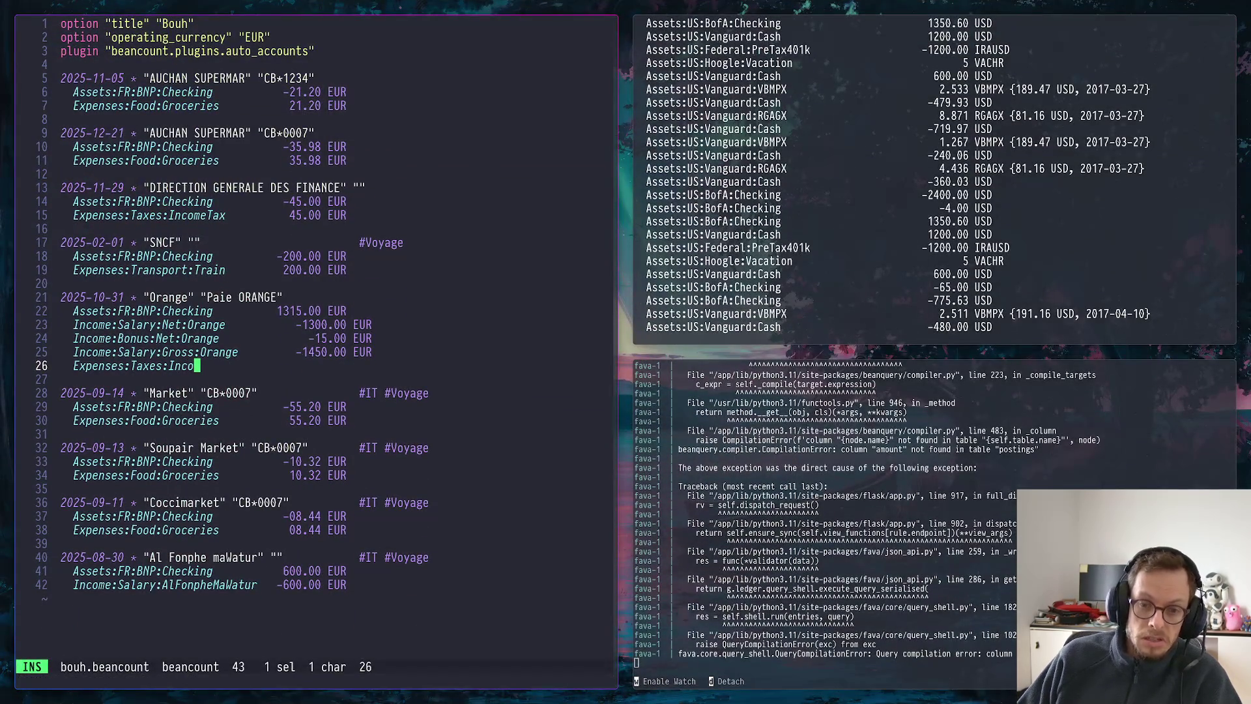
{"action": "type", "text": "meTax:"}
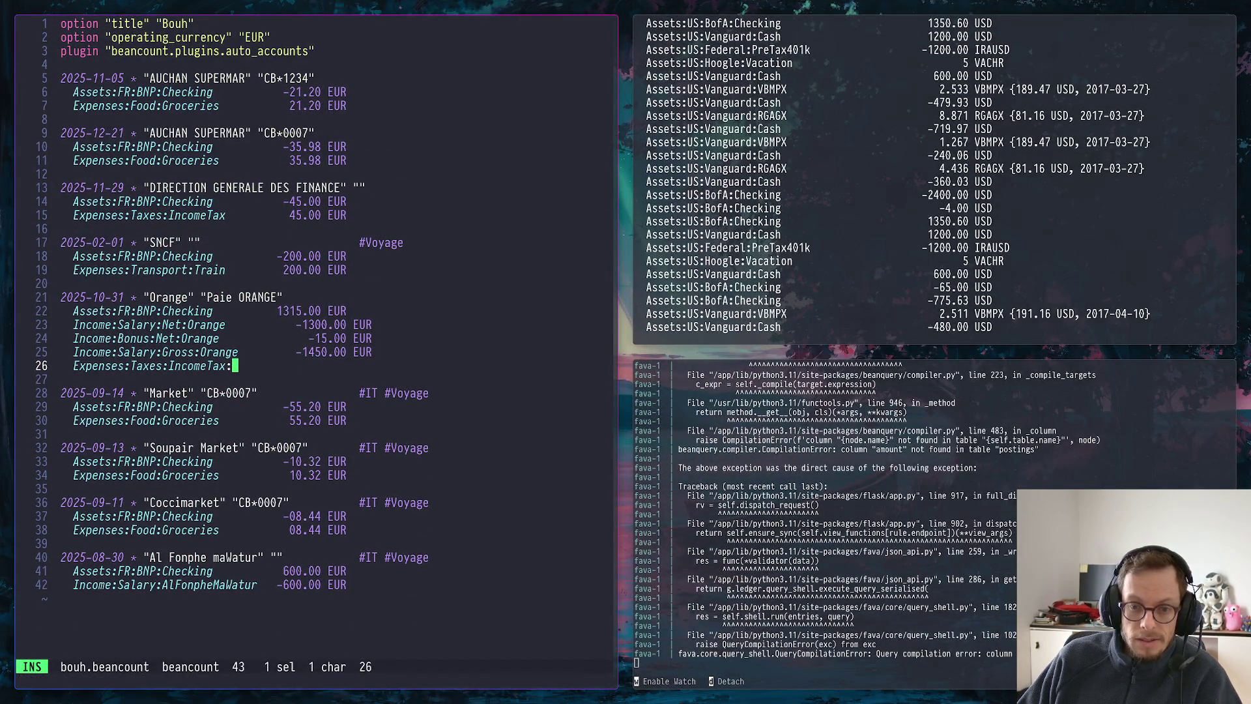
{"action": "type", "text": "WithHol"}
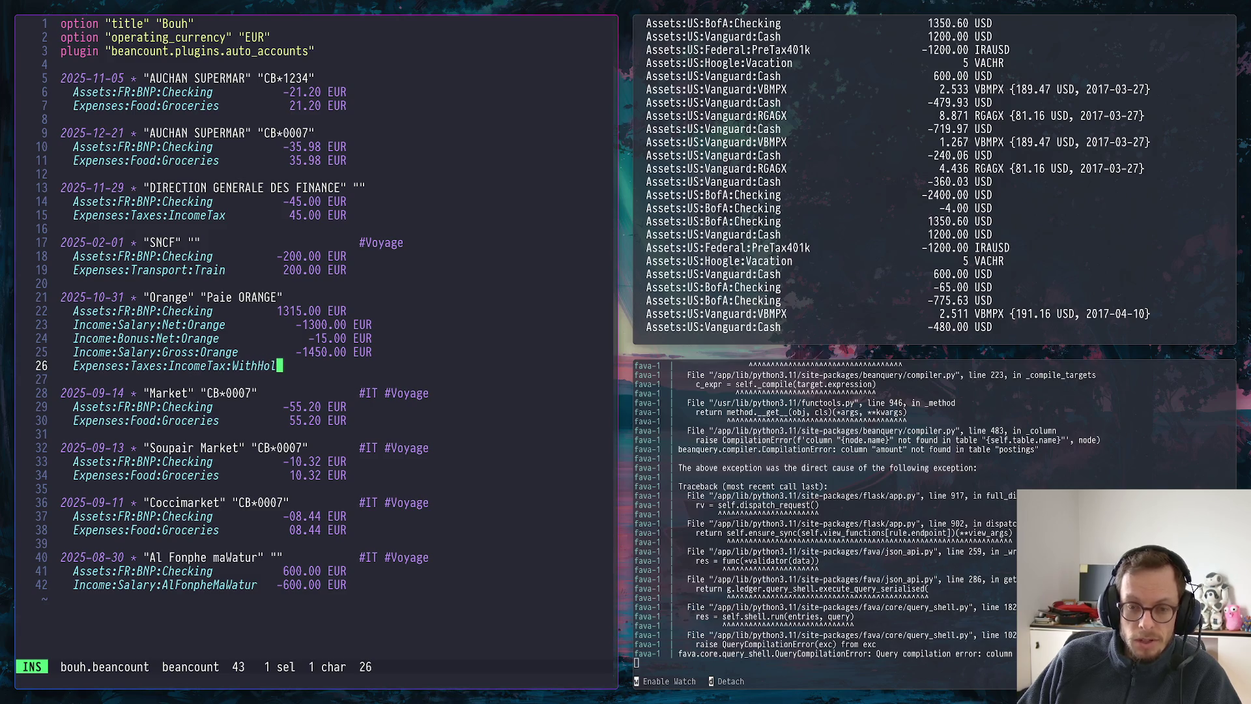
{"action": "type", "text": "ding "}
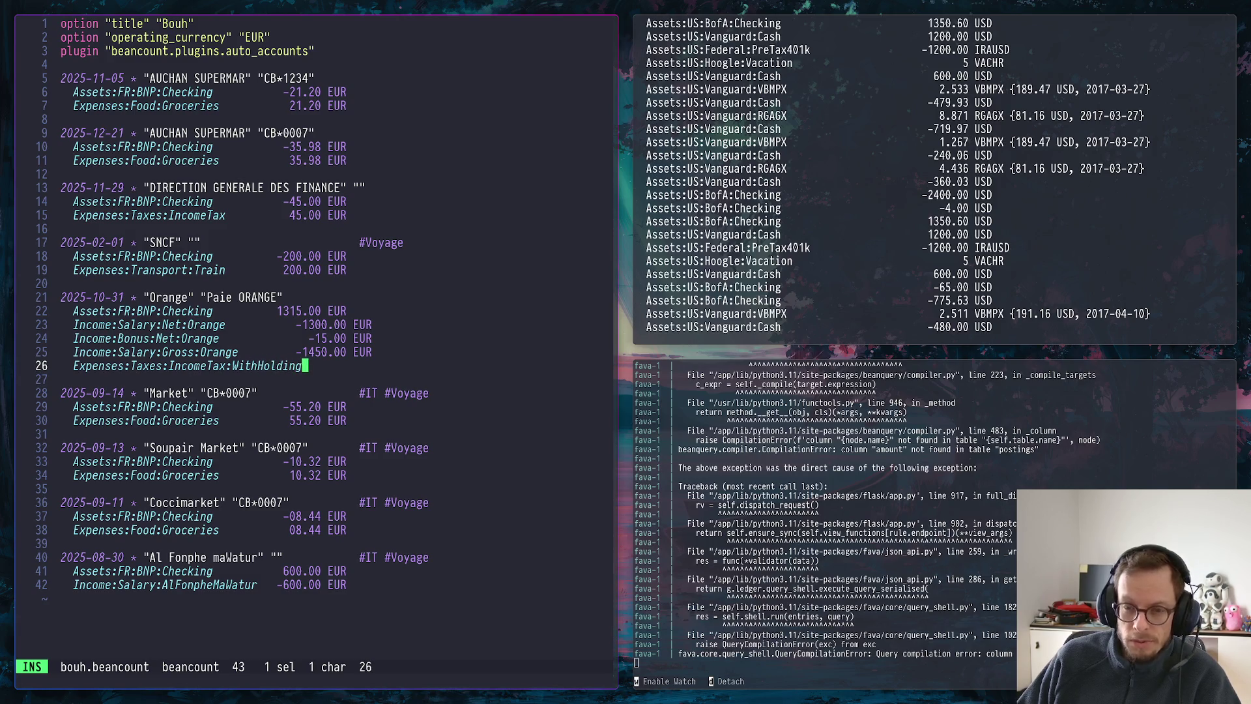
{"action": "type", "text": "150"}
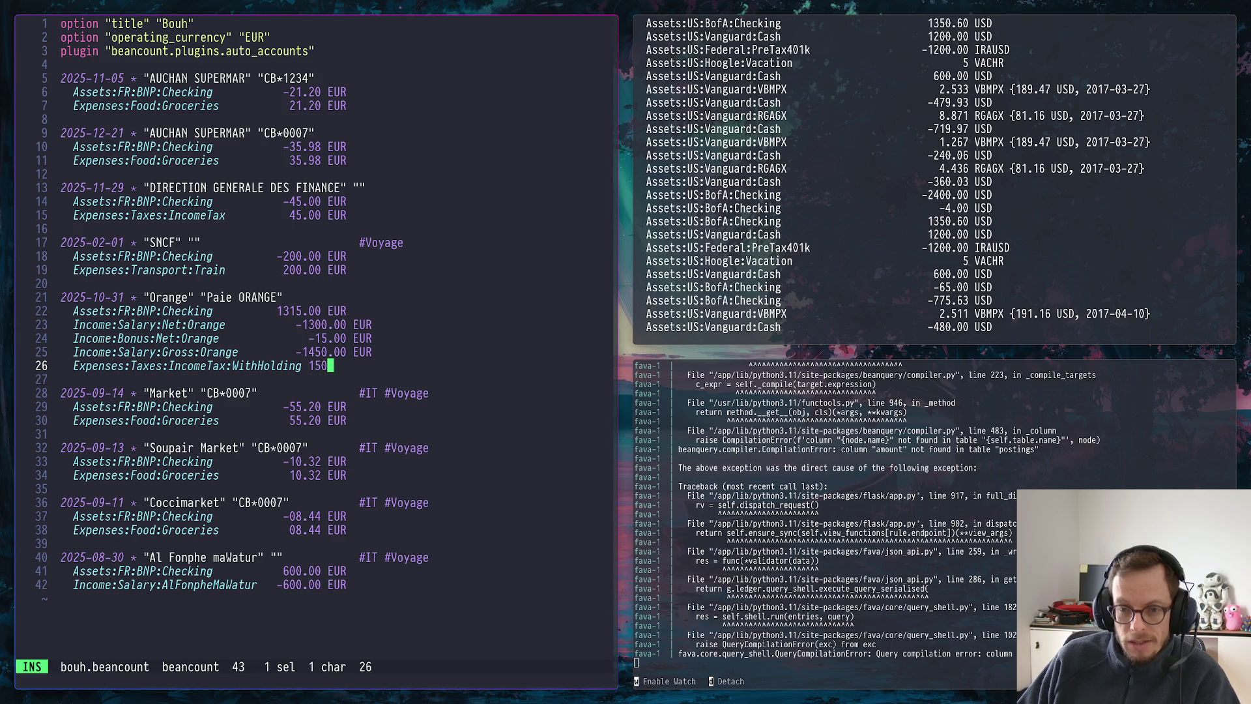
{"action": "type", "text": ".00 EUR"}
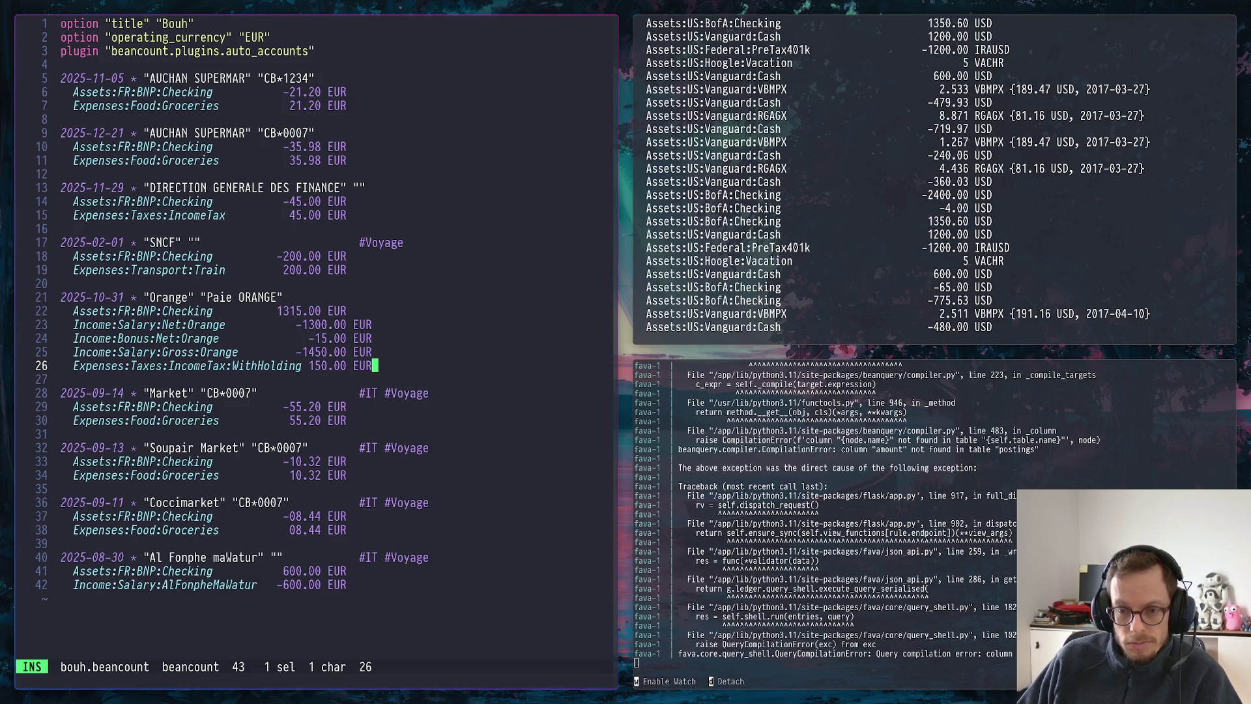
{"action": "key", "text": "super+2"}
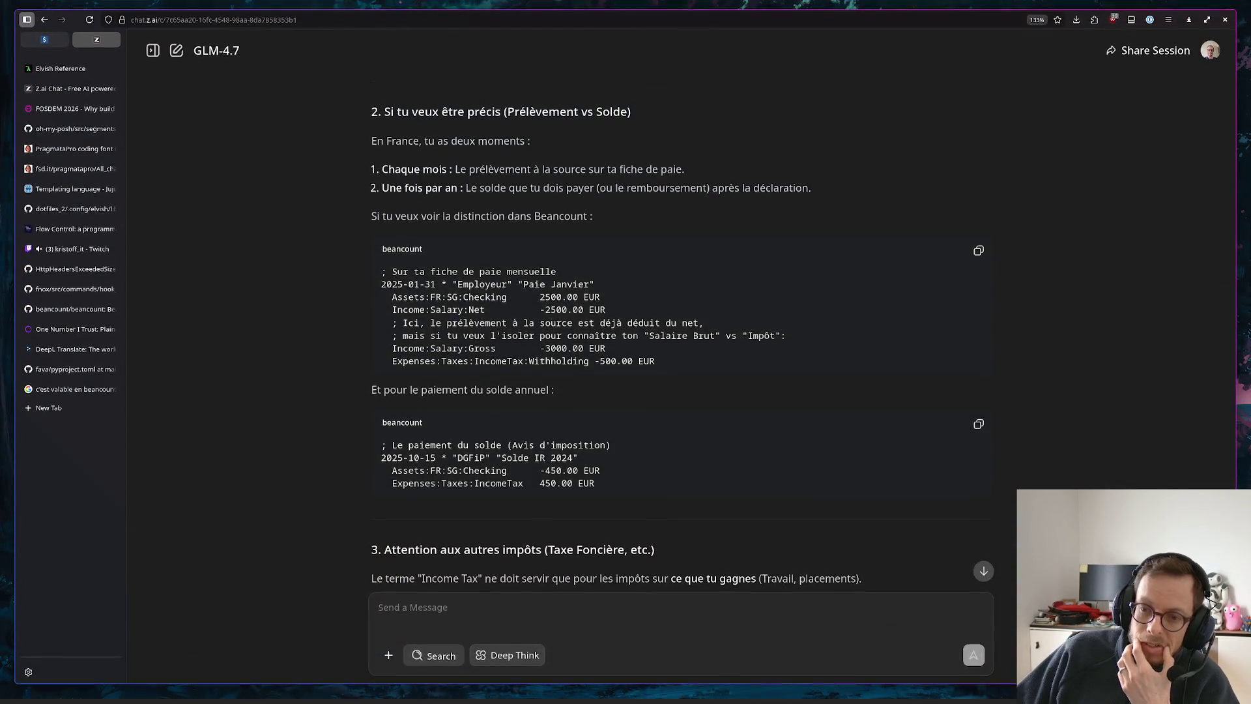
Save bouh.beancount with the 150.00 withholding posting, then return to the Beancount tax chat
{"action": "key", "text": "super+1"}
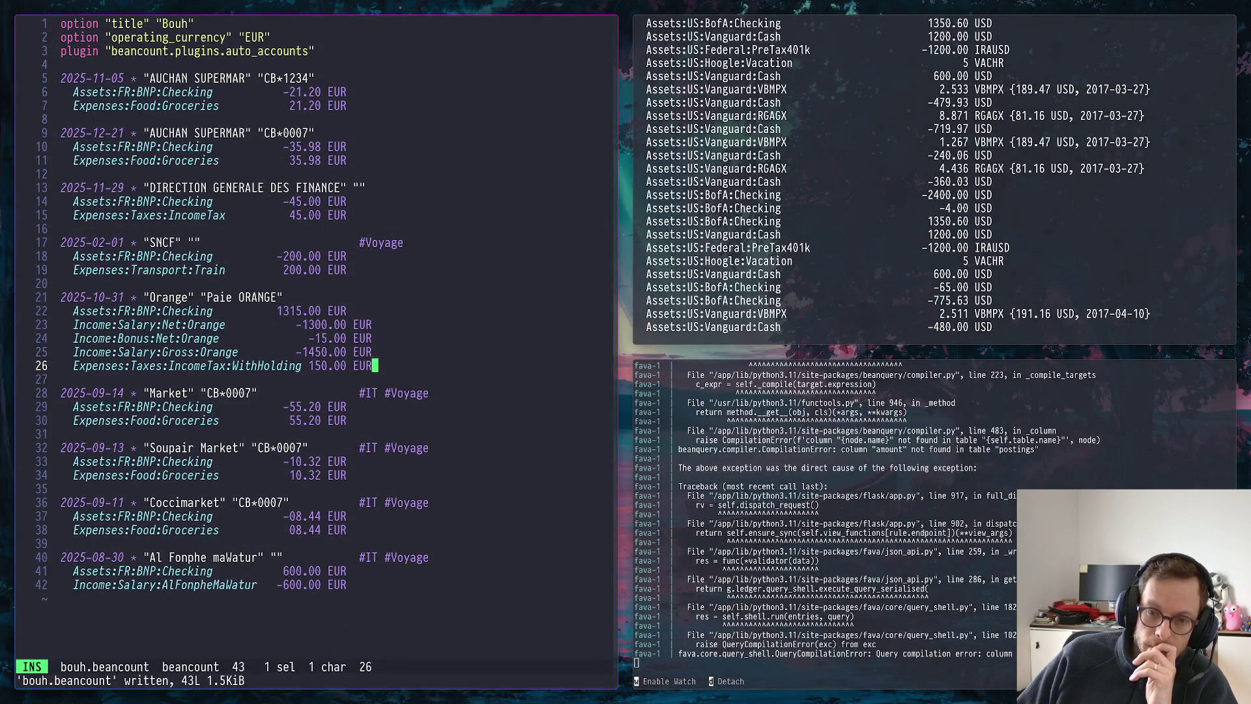
{"action": "key", "text": "Left"}
{"action": "key", "text": "Left"}
{"action": "key", "text": "Left"}
{"action": "key", "text": "Left"}
{"action": "key", "text": "Left"}
{"action": "key", "text": "Left"}
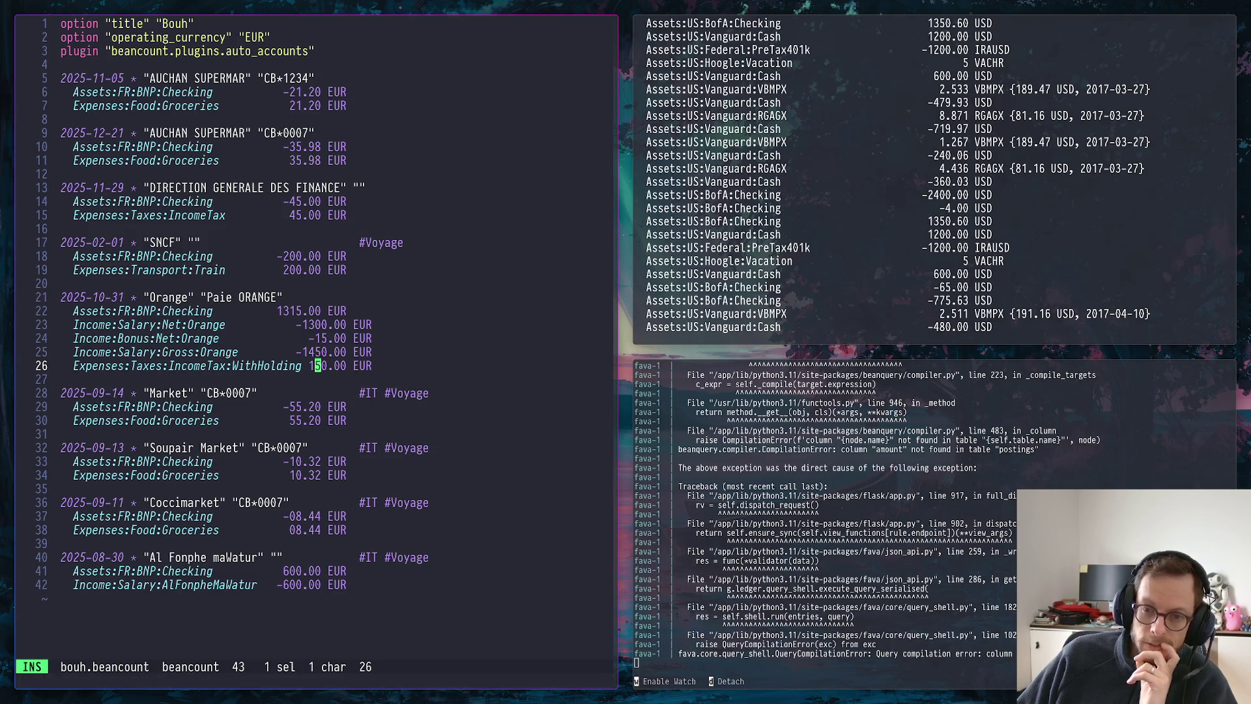
{"action": "key", "text": "Left"}
{"action": "key", "text": "Right"}
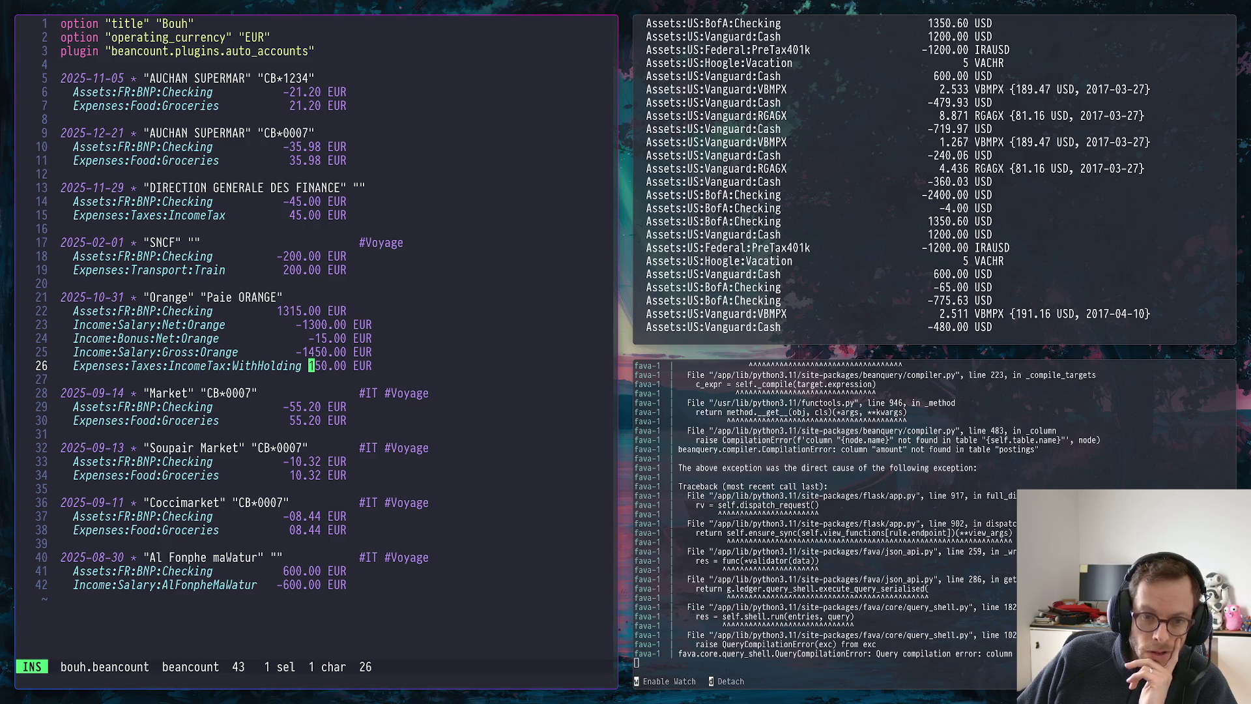
{"action": "key", "text": "Escape"}
{"action": "type", "text": ":w"}
{"action": "key", "text": "Return"}
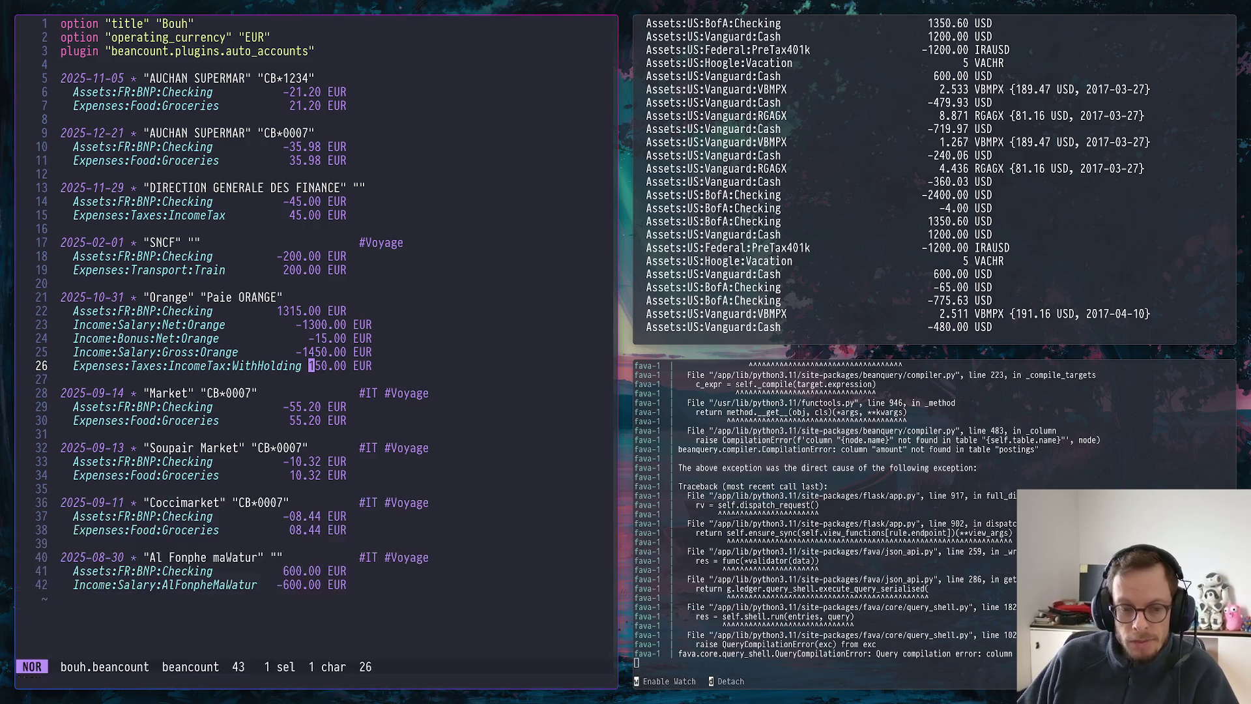
{"action": "key", "text": "super+2"}
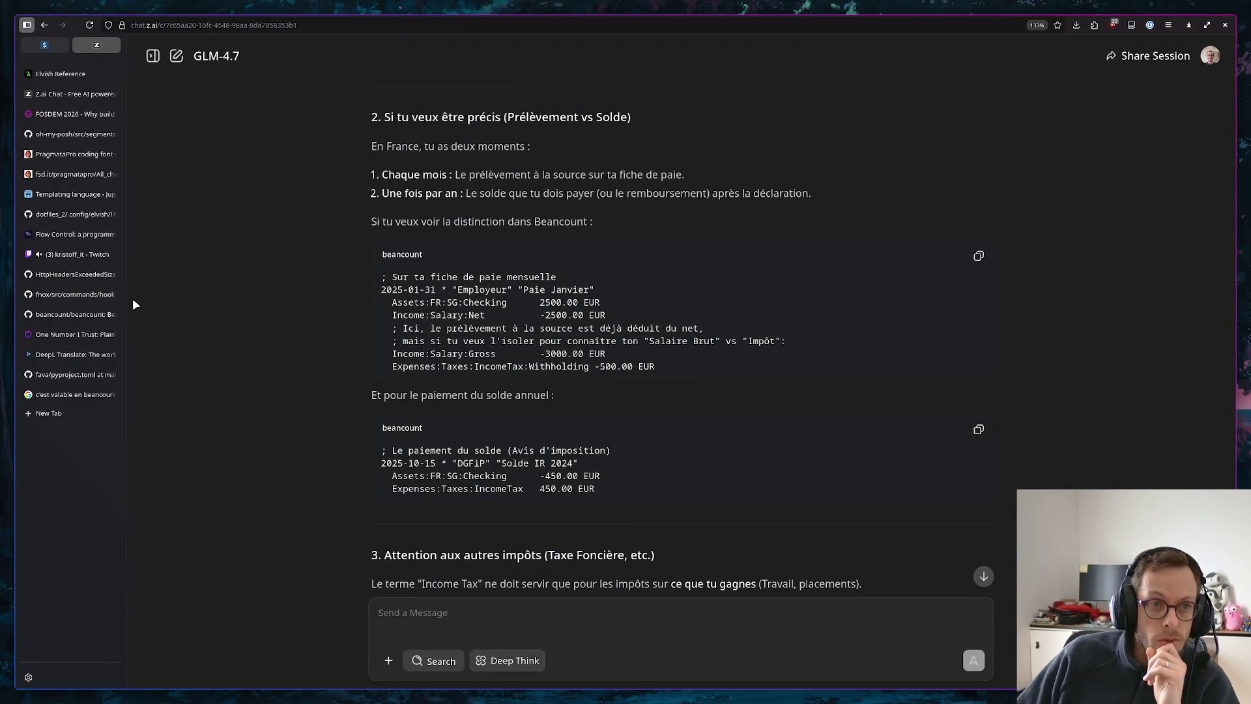
{"action": "scroll", "coordinate": [106, 372], "scroll_direction": "down", "scroll_amount": 1}
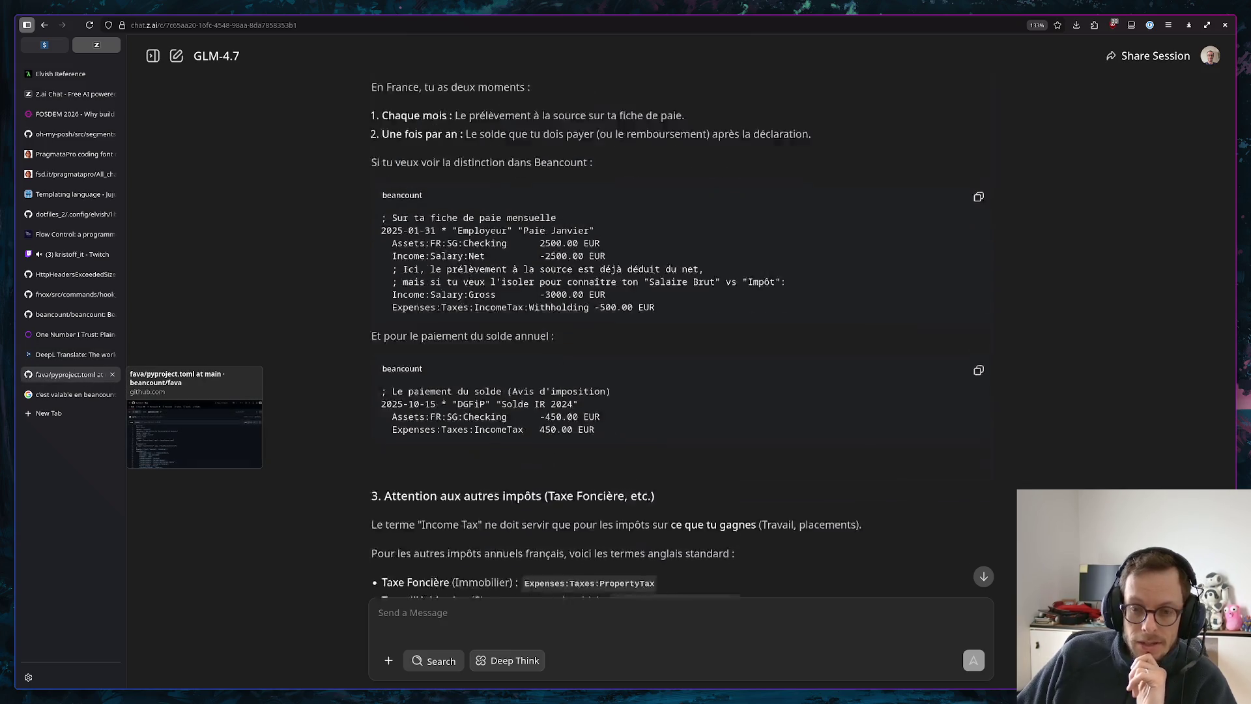
{"action": "scroll", "coordinate": [105, 374], "scroll_direction": "down", "scroll_amount": 5}
From Fava's Errors list, jump to the unbalanced Orange payslip transaction on line 21
{"action": "key", "text": "super+1"}
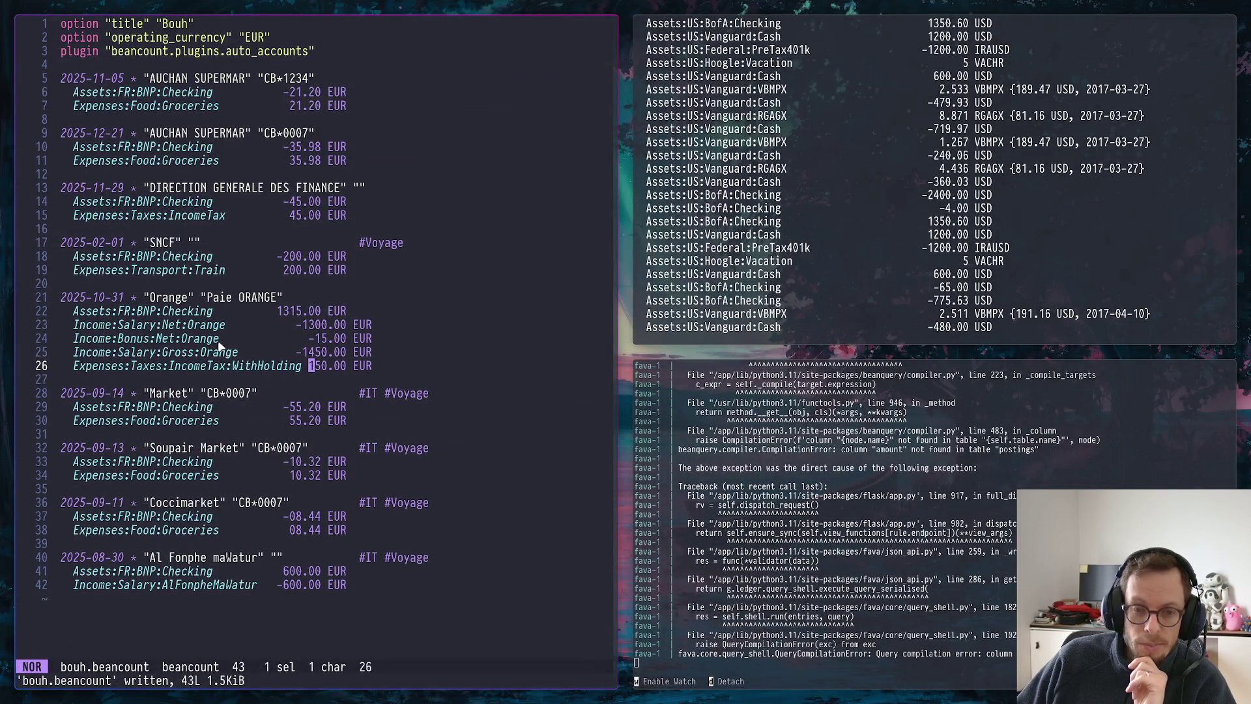
{"action": "key", "text": "super+2"}
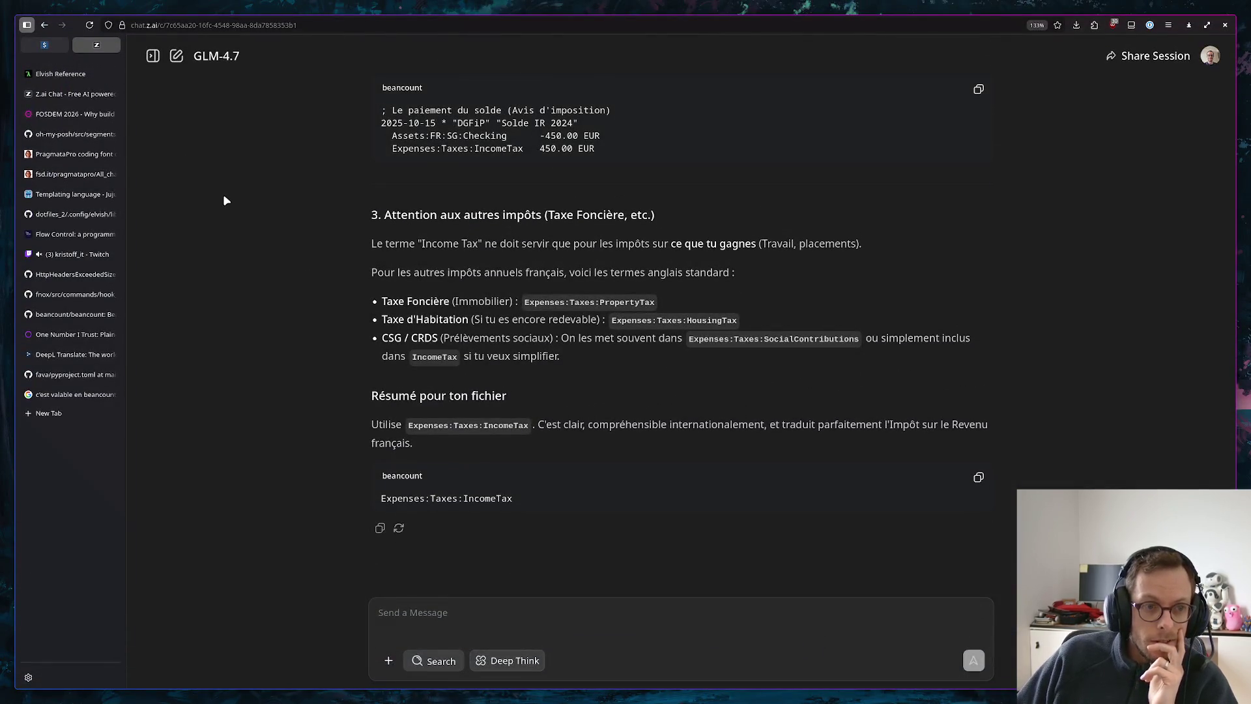
{"action": "mouse_move", "coordinate": [69, 94]}
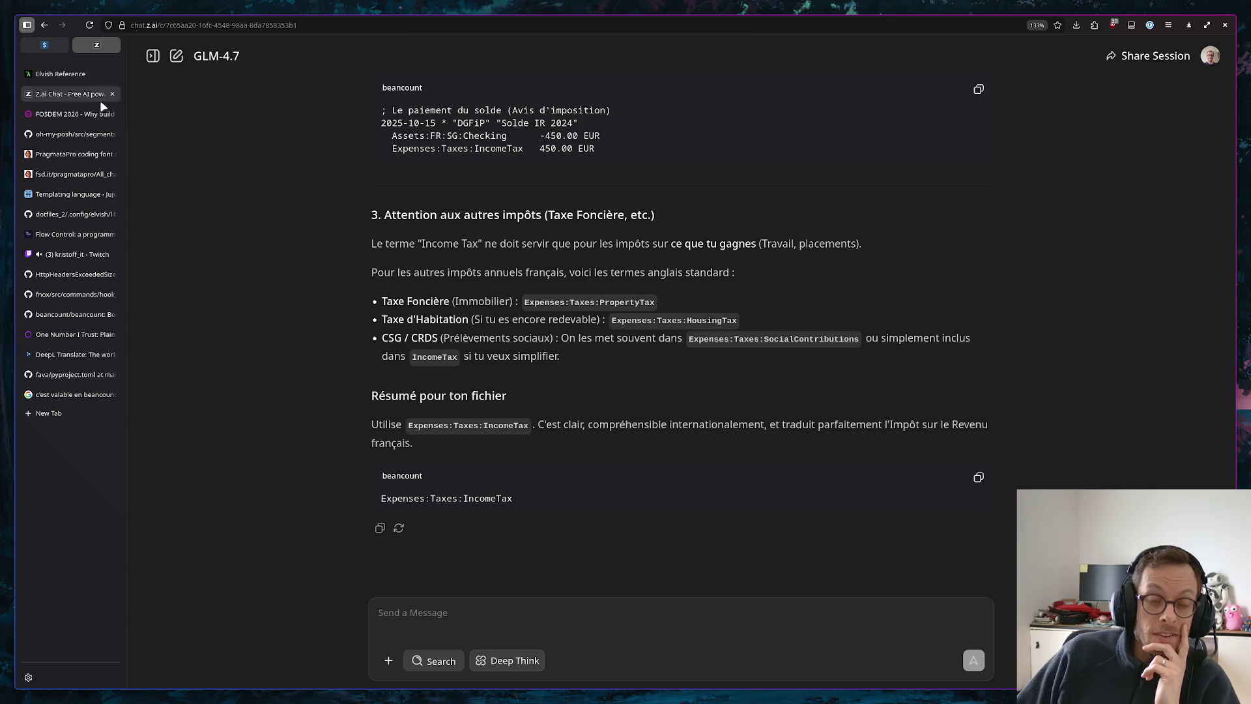
{"action": "left_click", "coordinate": [54, 48]}
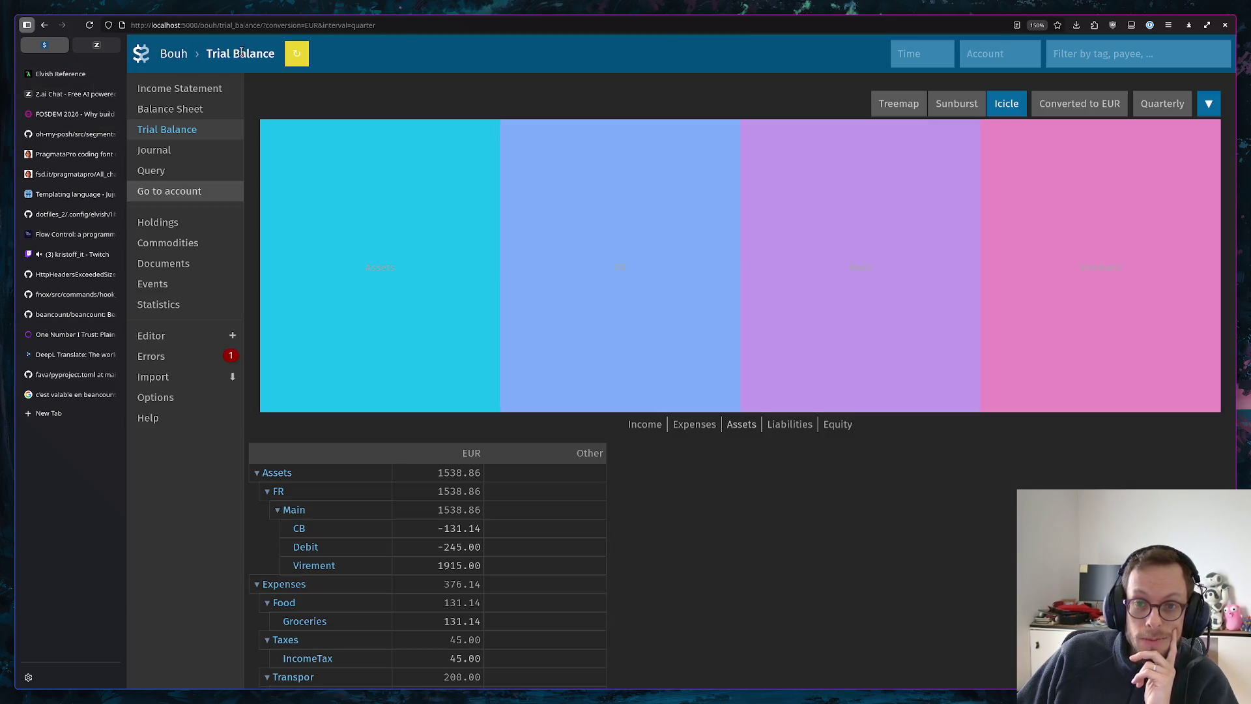
{"action": "left_click", "coordinate": [225, 356]}
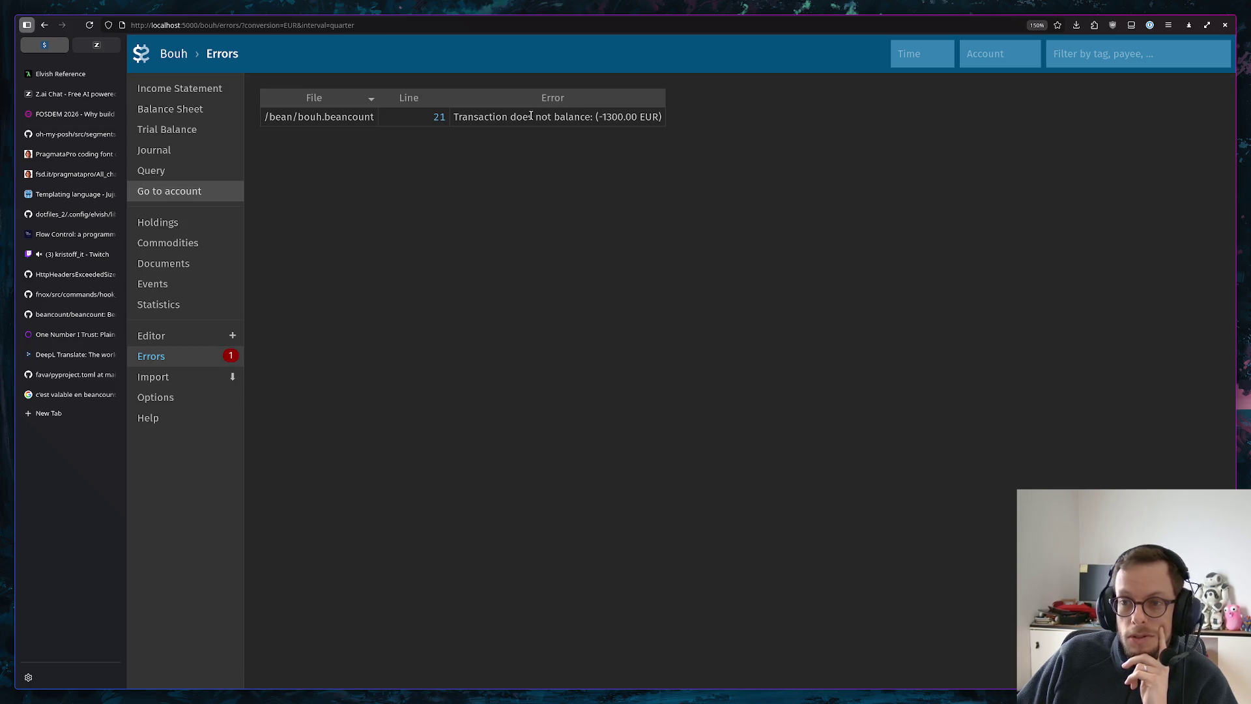
{"action": "left_click", "coordinate": [439, 118]}
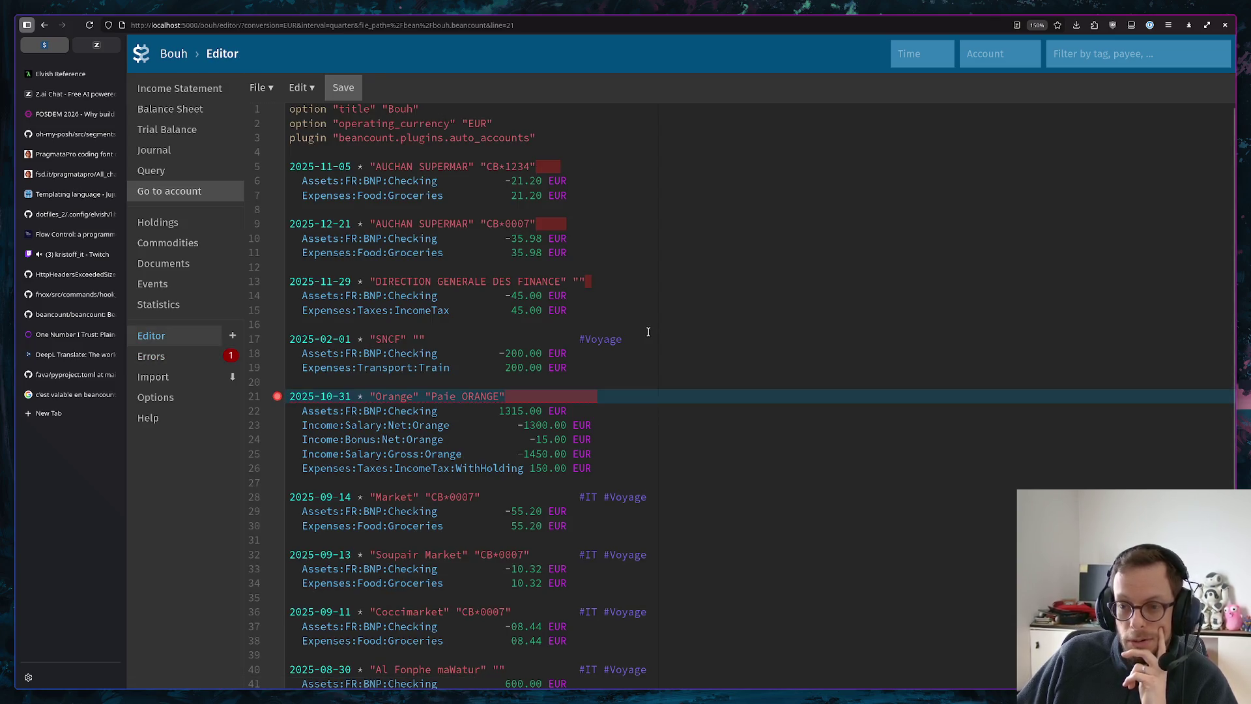
Fix the signs on the Orange payslip amounts, save, and recheck Fava's error list
{"action": "key", "text": "alt+Tab"}
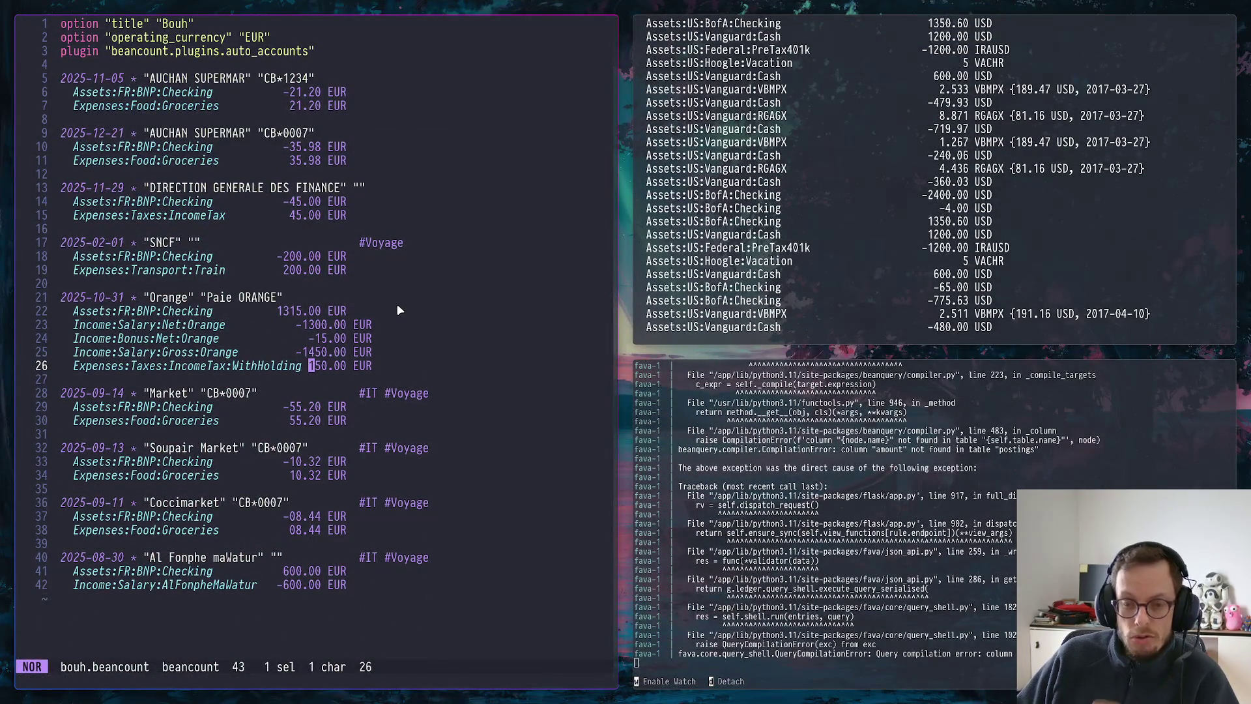
{"action": "type", "text": "ing -"}
{"action": "key", "text": "Left"}
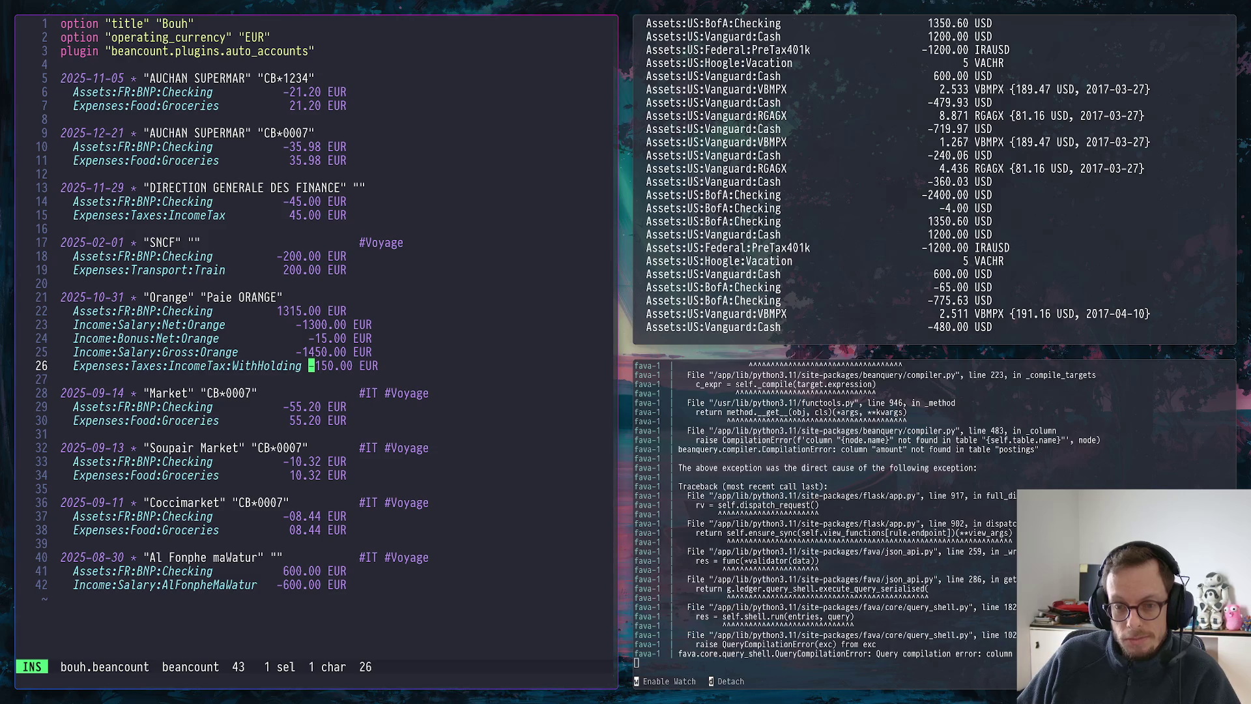
{"action": "key", "text": "Up"}
{"action": "type", "text": "-"}
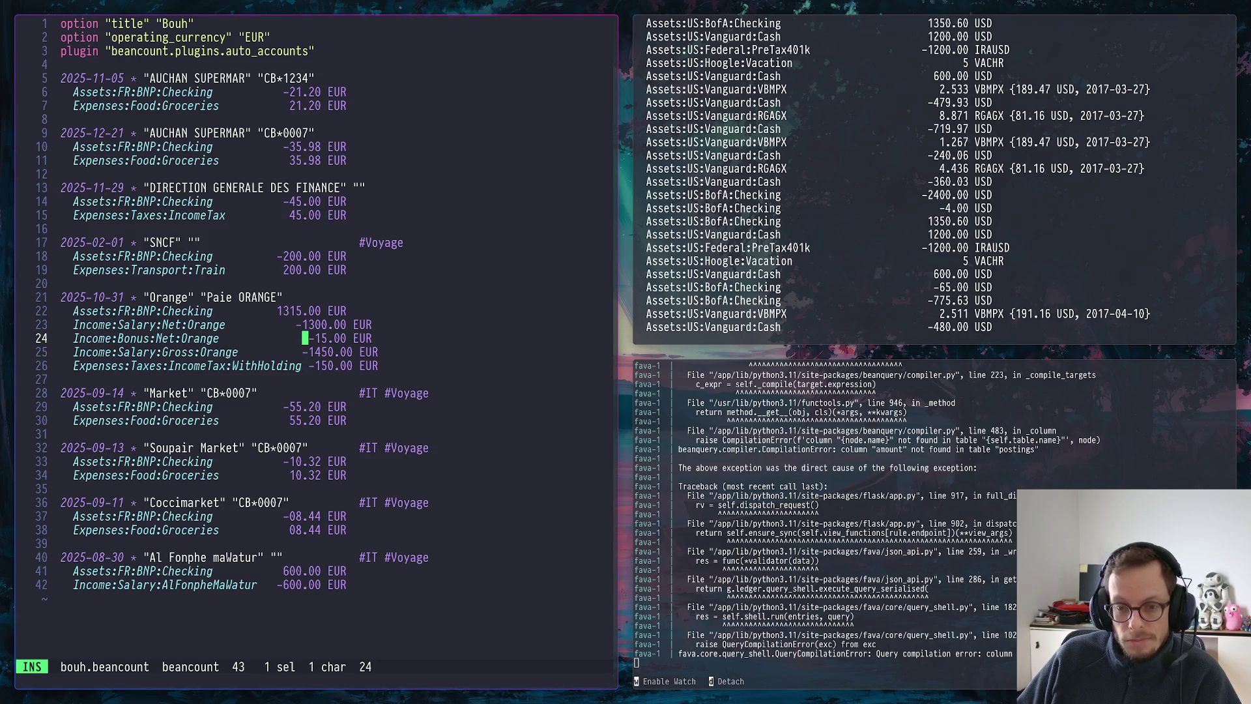
{"action": "key", "text": "Up"}
{"action": "key", "text": "Up"}
{"action": "key", "text": "Up"}
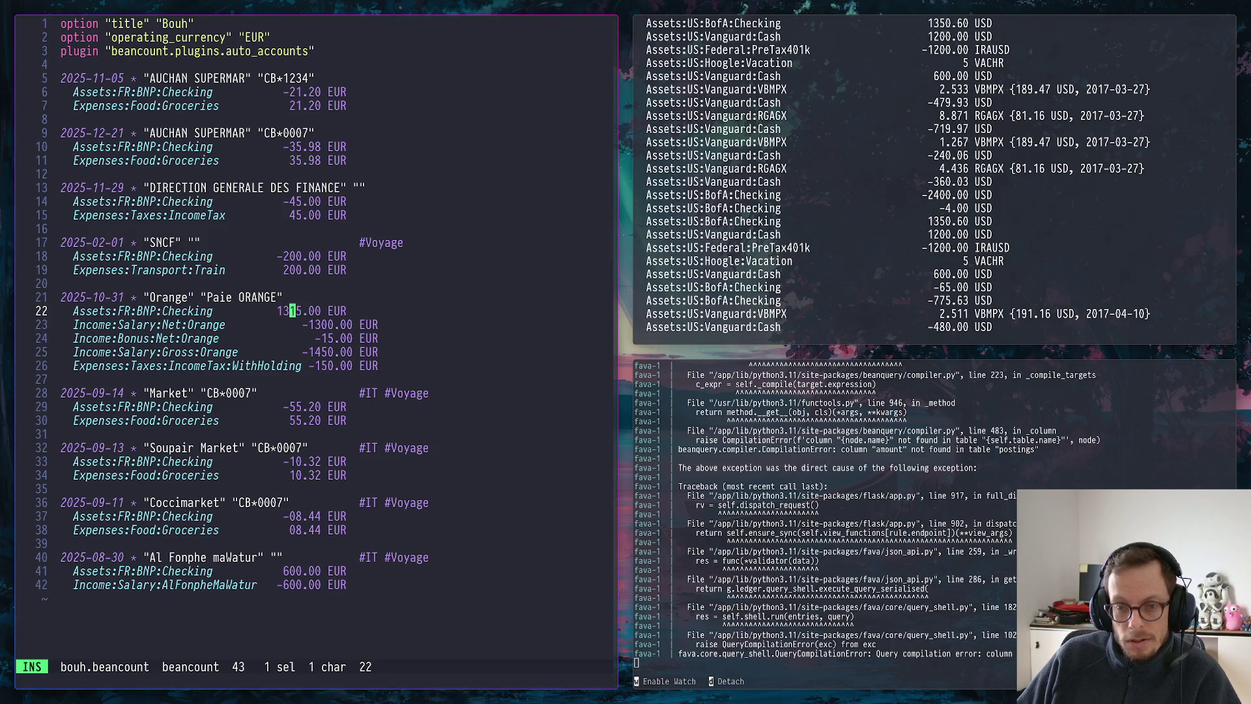
{"action": "key", "text": "Left"}
{"action": "key", "text": "Left"}
{"action": "key", "text": "Escape"}
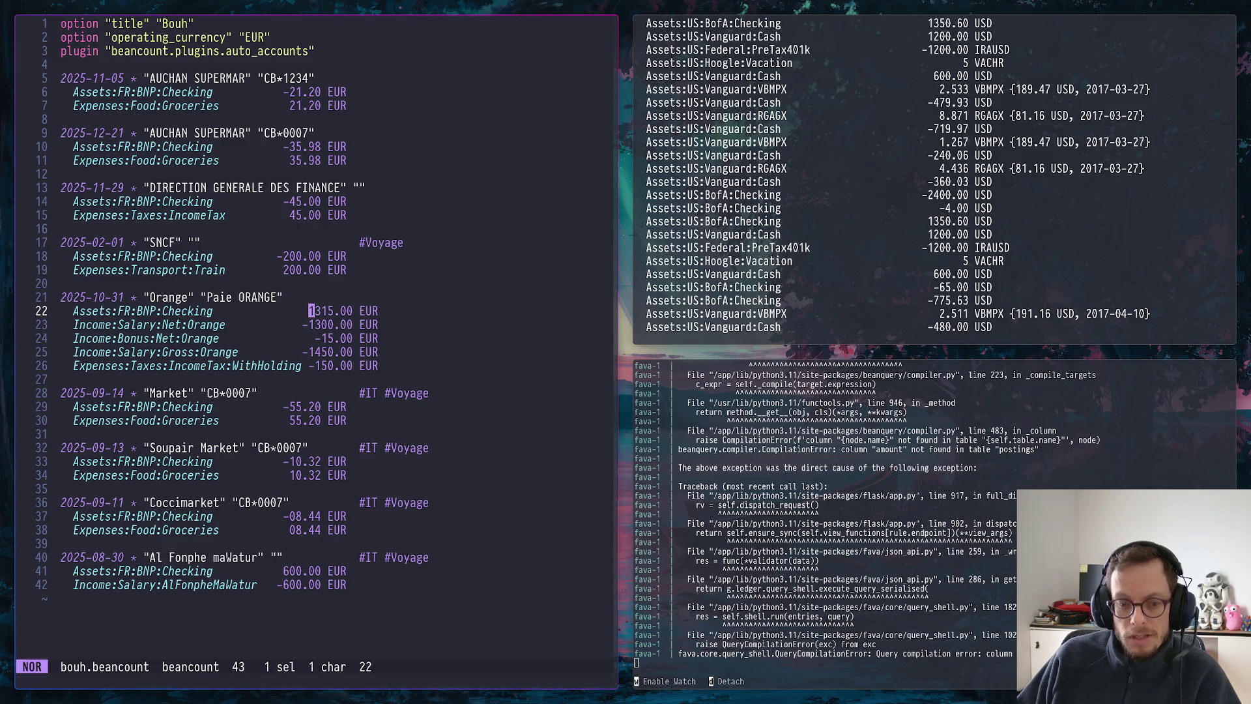
{"action": "type", "text": ":w"}
{"action": "key", "text": "Return"}
{"action": "key", "text": "super+2"}
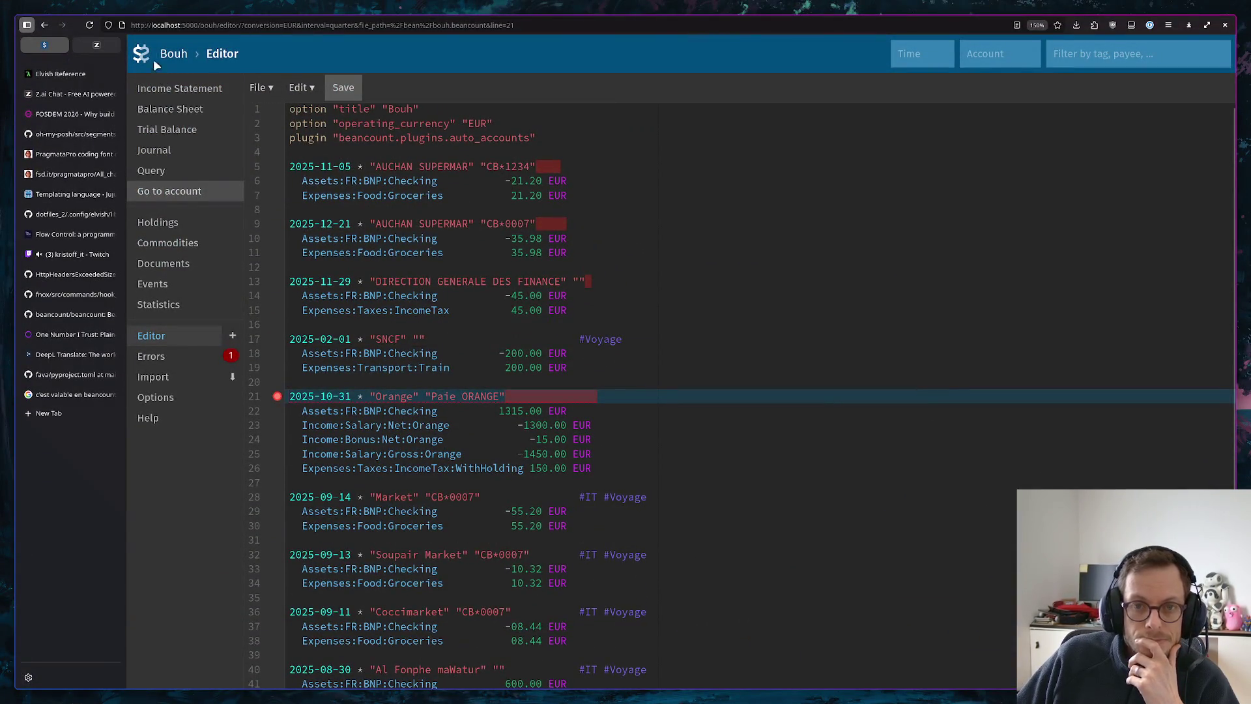
{"action": "left_click", "coordinate": [89, 25]}
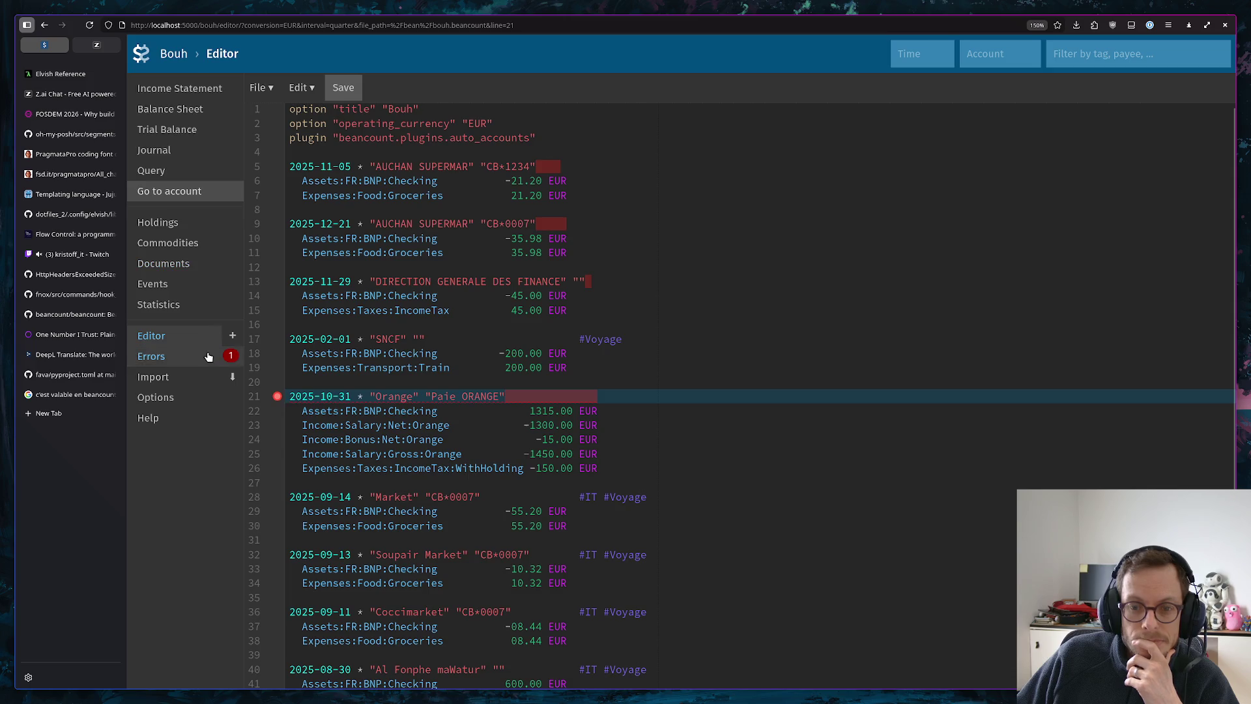
{"action": "left_click", "coordinate": [208, 357]}
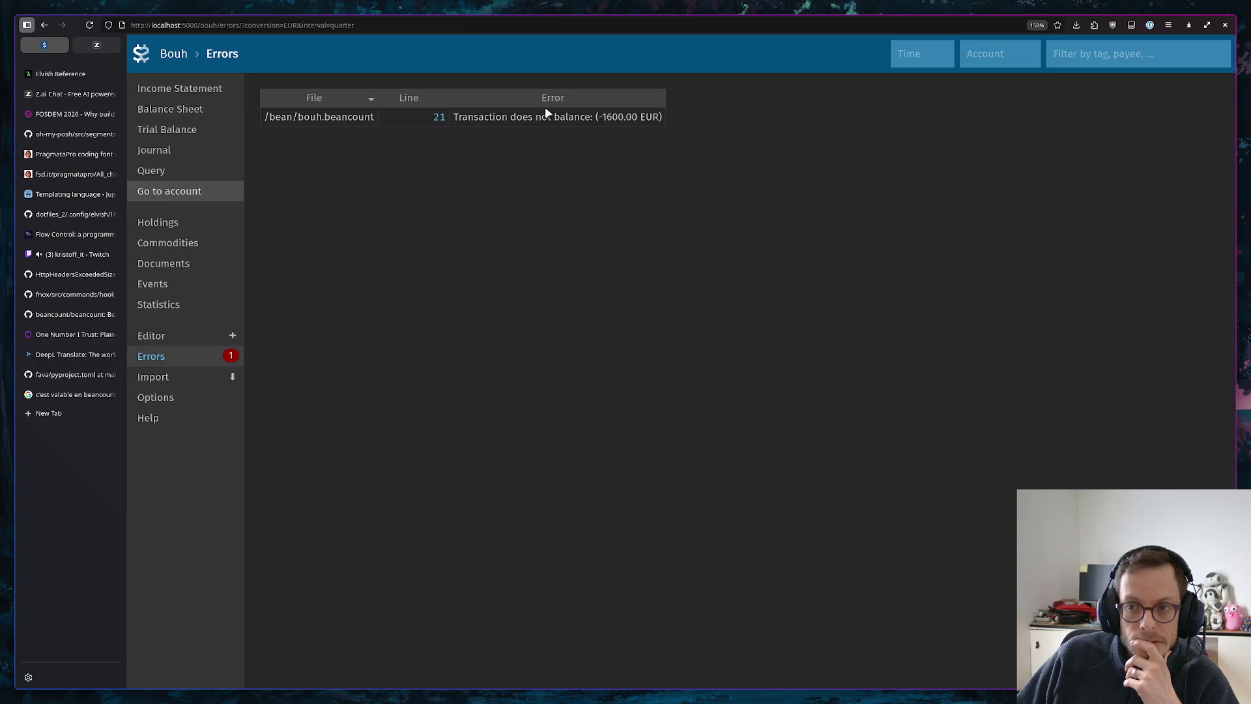
Make withholding +150.00, delete the Income:Salary:Net:Orange line, save and reload Fava's errors
{"action": "key", "text": "super+1"}
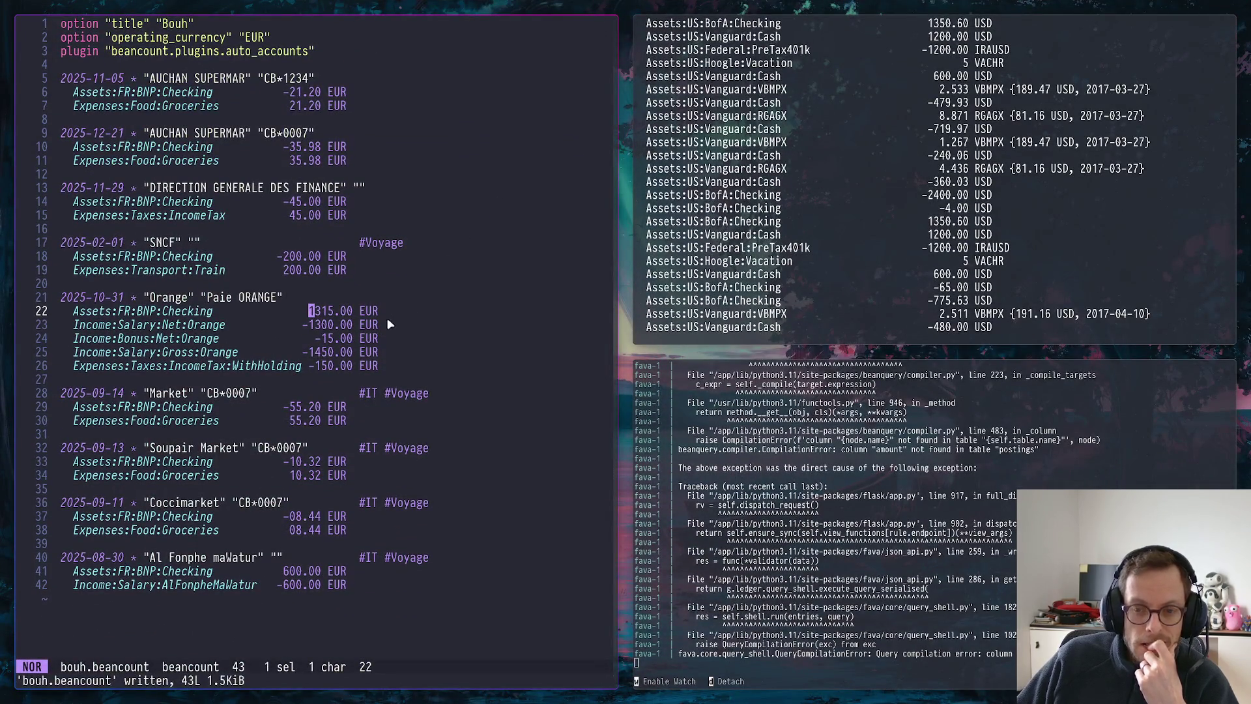
{"action": "left_click", "coordinate": [329, 365]}
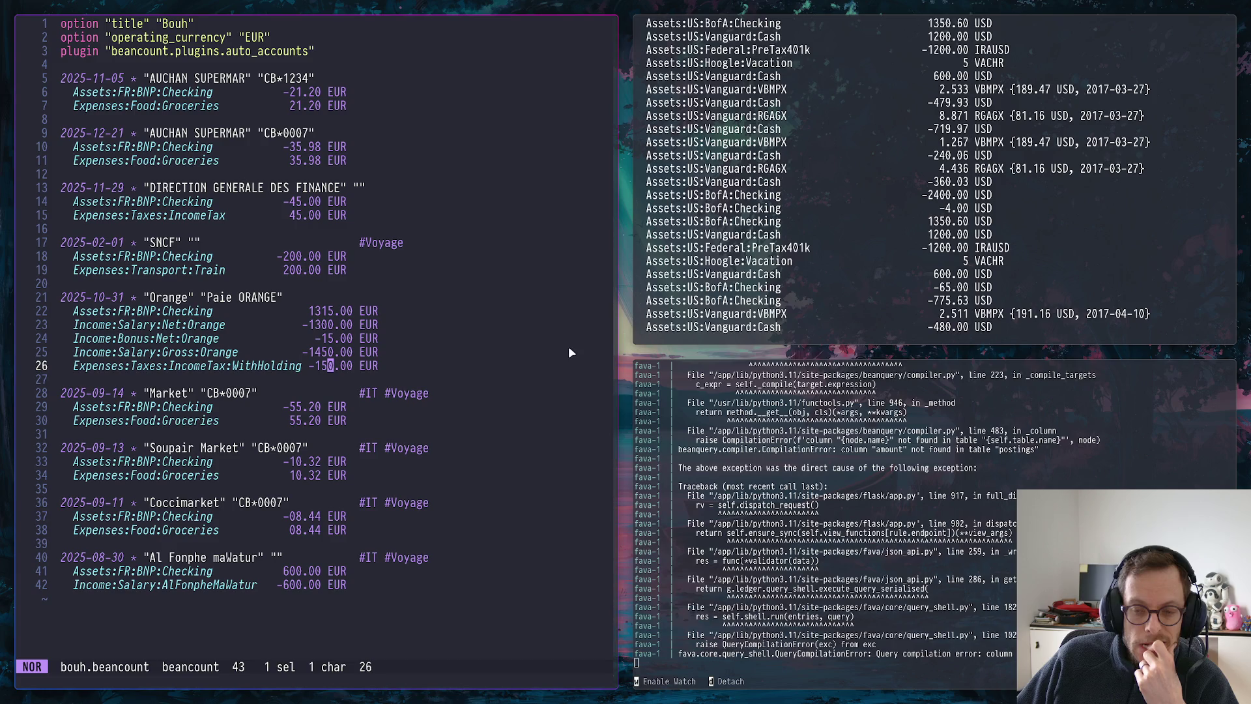
{"action": "key", "text": "h"}
{"action": "key", "text": "h"}
{"action": "key", "text": "i"}
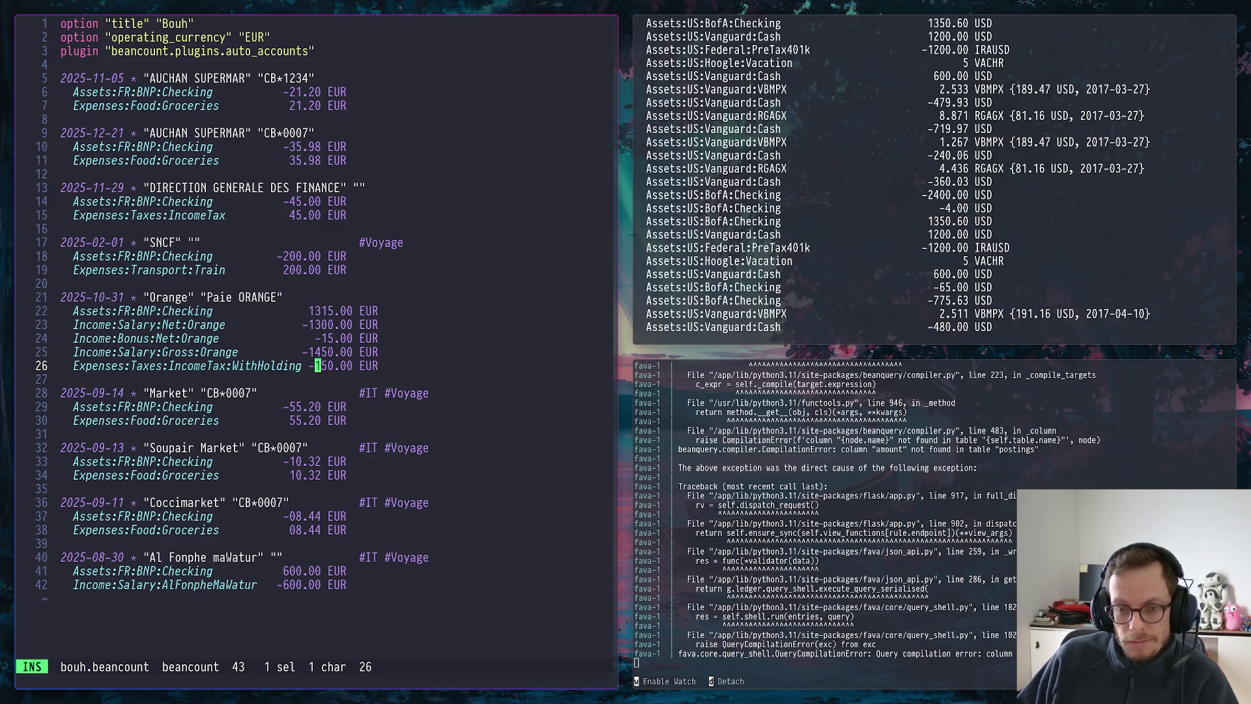
{"action": "key", "text": "BackSpace"}
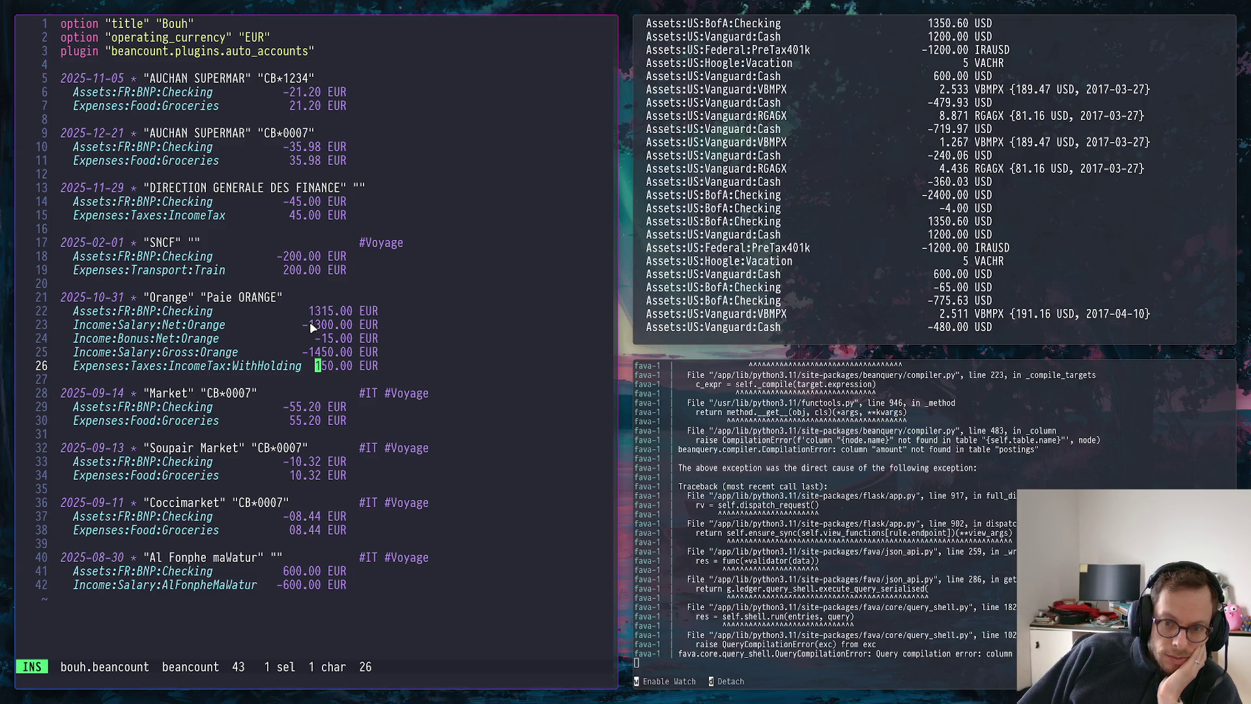
{"action": "left_click_drag", "start_coordinate": [306, 325], "coordinate": [400, 328]}
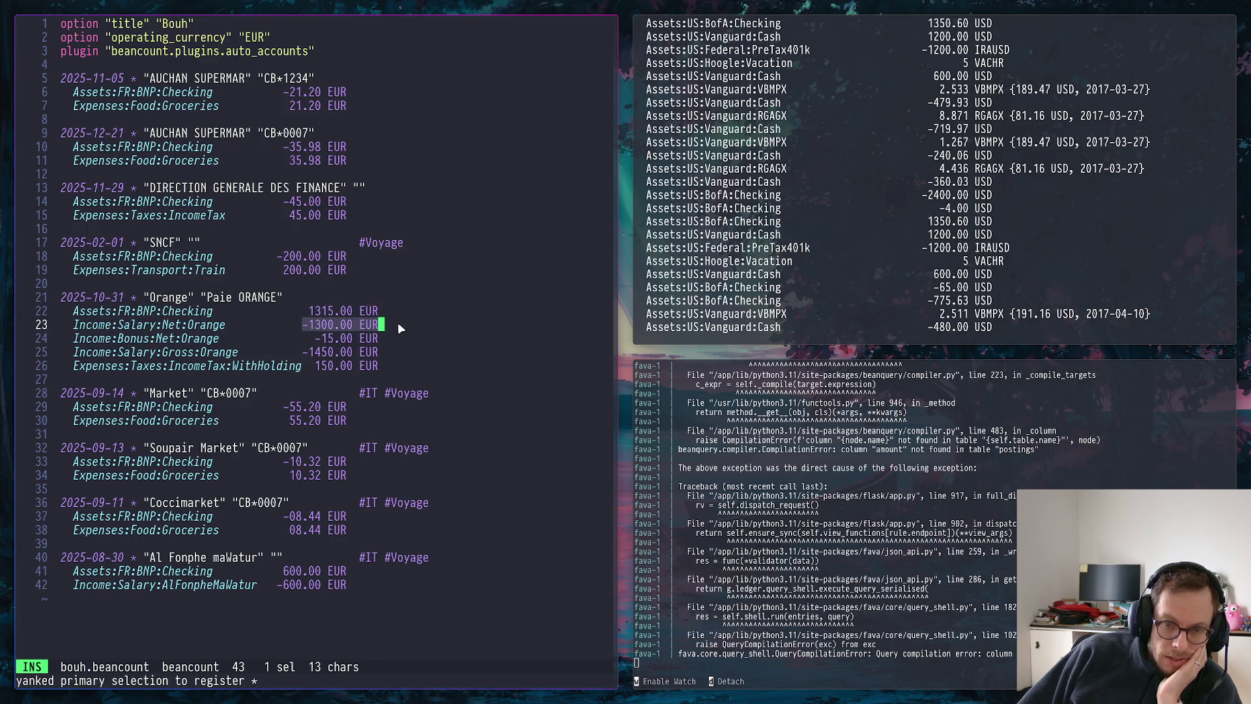
{"action": "key", "text": "Escape"}
{"action": "type", "text": "xd:w"}
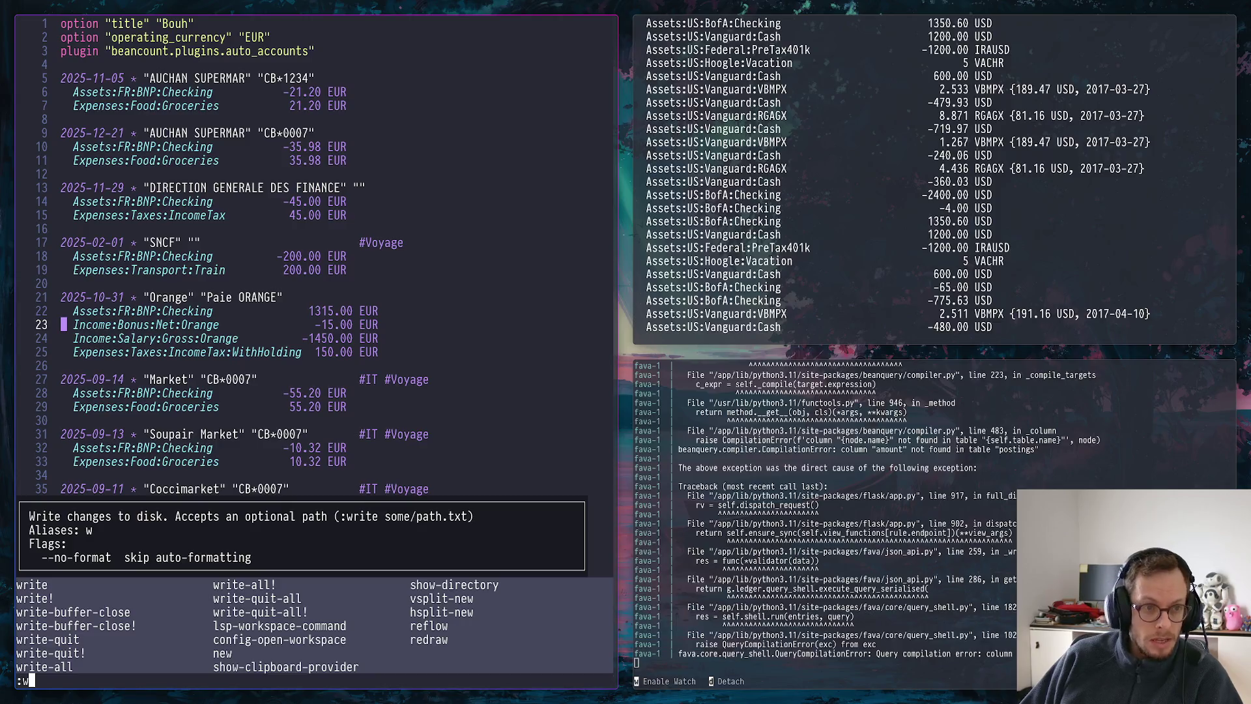
{"action": "key", "text": "Return"}
{"action": "key", "text": "super+1"}
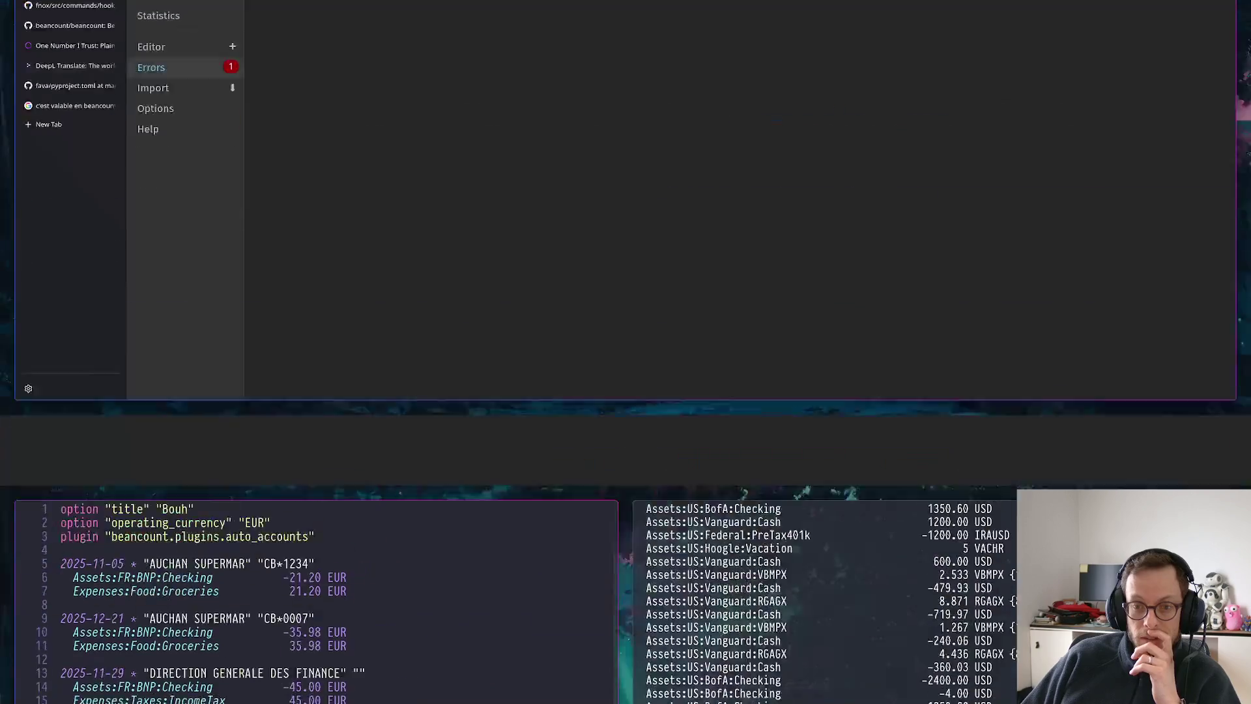
{"action": "left_click", "coordinate": [90, 24]}
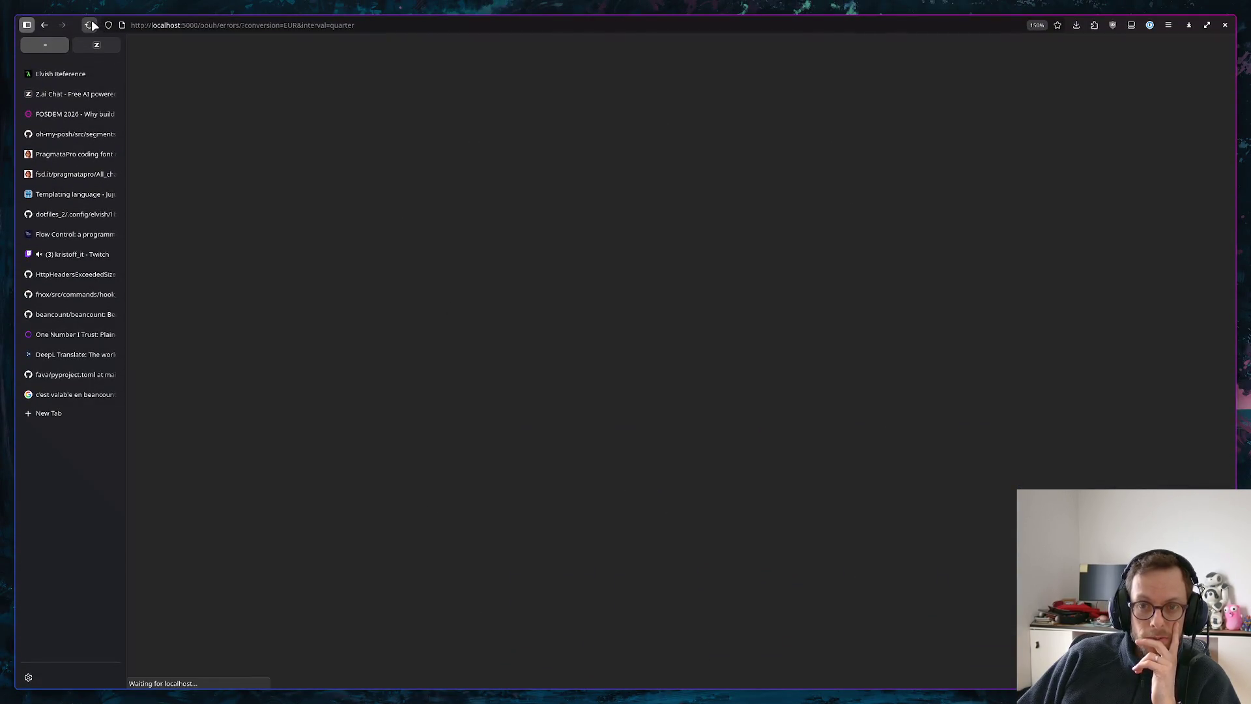
Review Income Statement, Balance Sheet and Trial Balance showing BNP Checking at 1538.86 EUR
{"action": "left_click", "coordinate": [182, 88]}
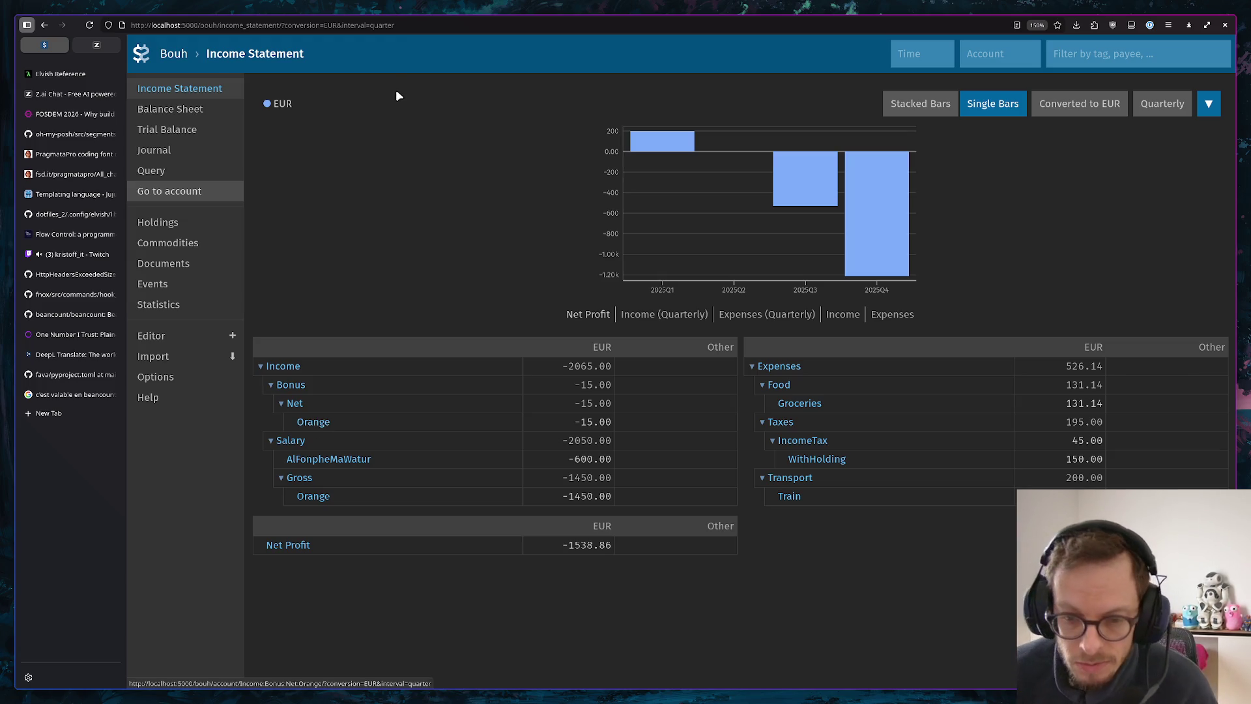
{"action": "mouse_move", "coordinate": [877, 213]}
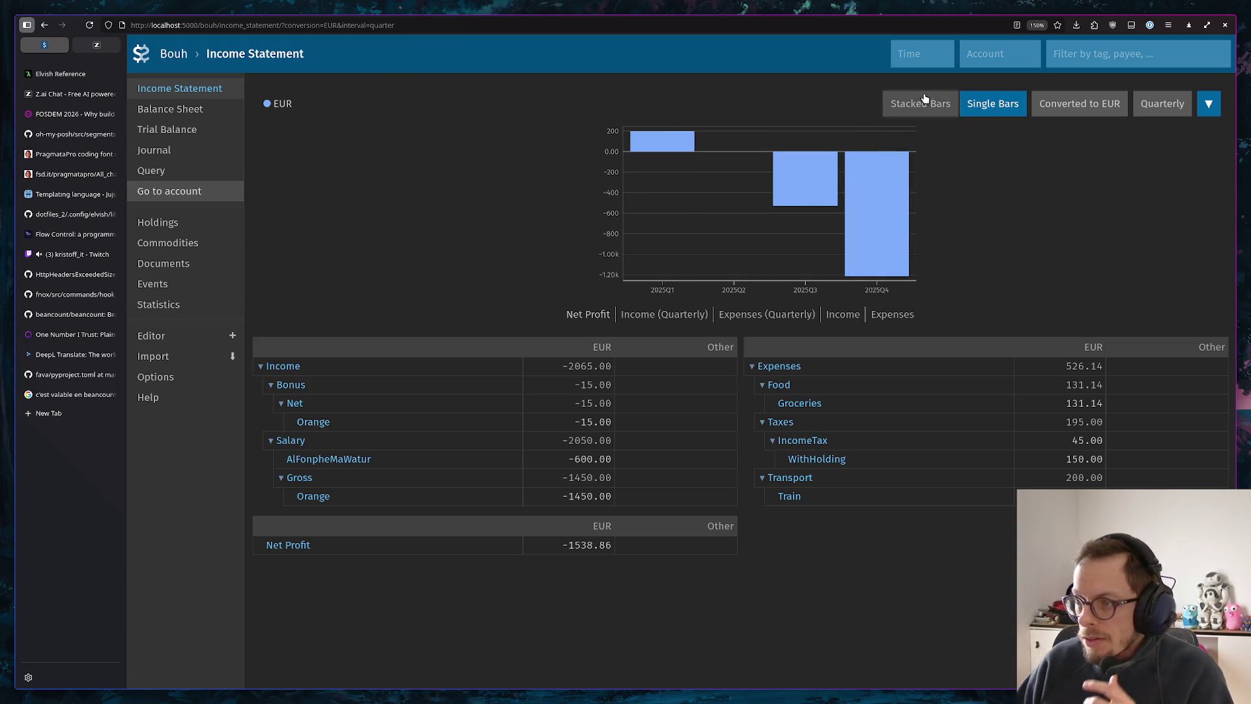
{"action": "left_click", "coordinate": [936, 105]}
{"action": "left_click", "coordinate": [984, 104]}
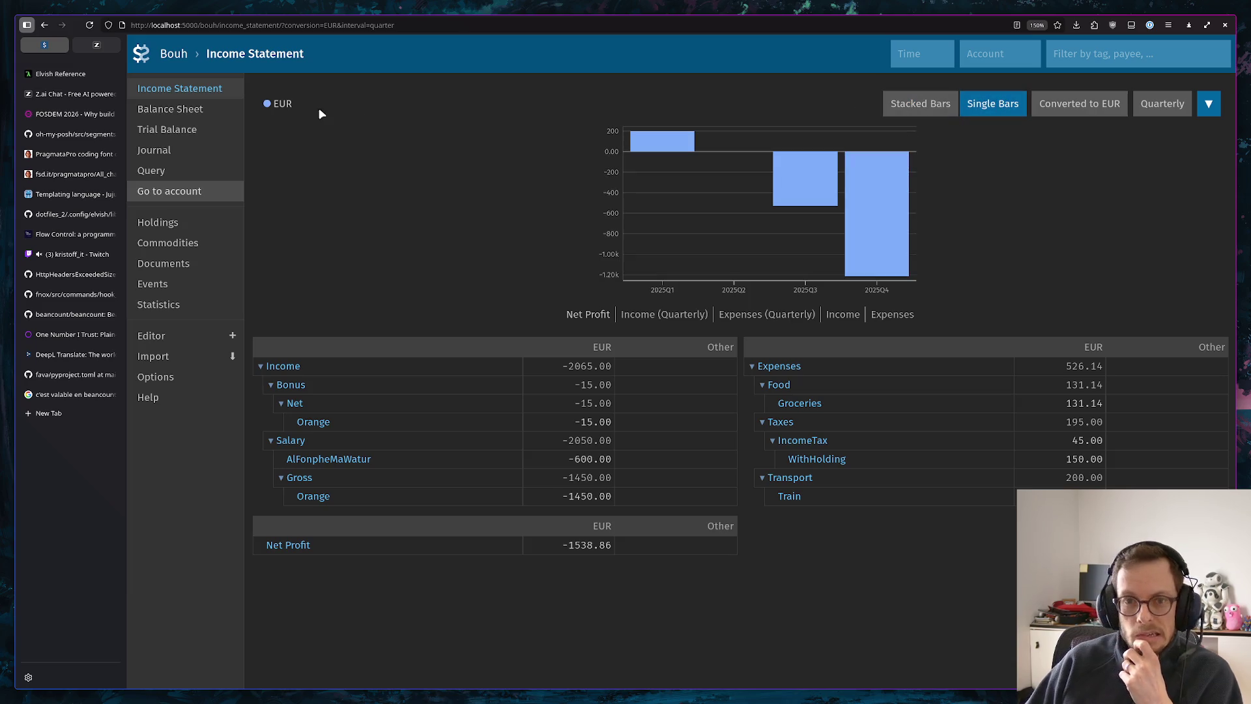
{"action": "left_click", "coordinate": [171, 111]}
{"action": "left_click", "coordinate": [169, 129]}
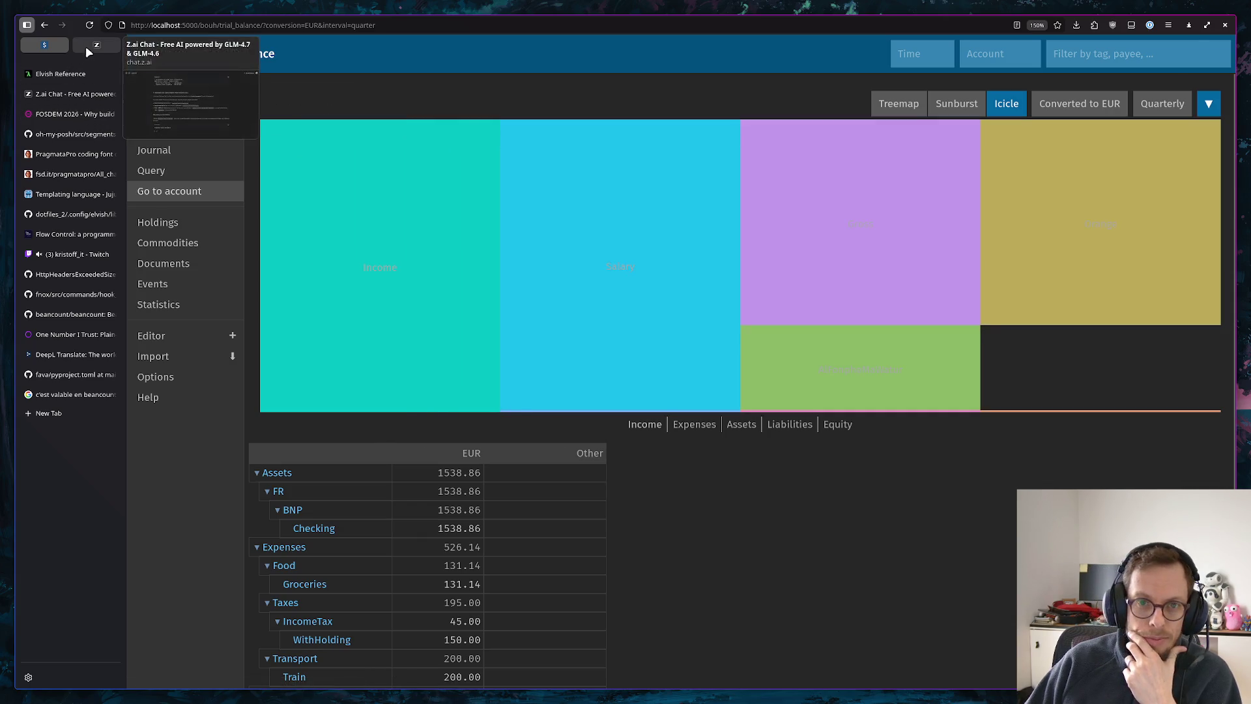
Return to the Z.ai chat about recording French income tax in Beancount
{"action": "left_click", "coordinate": [88, 46]}
{"action": "scroll", "coordinate": [622, 216], "scroll_direction": "up", "scroll_amount": 3}
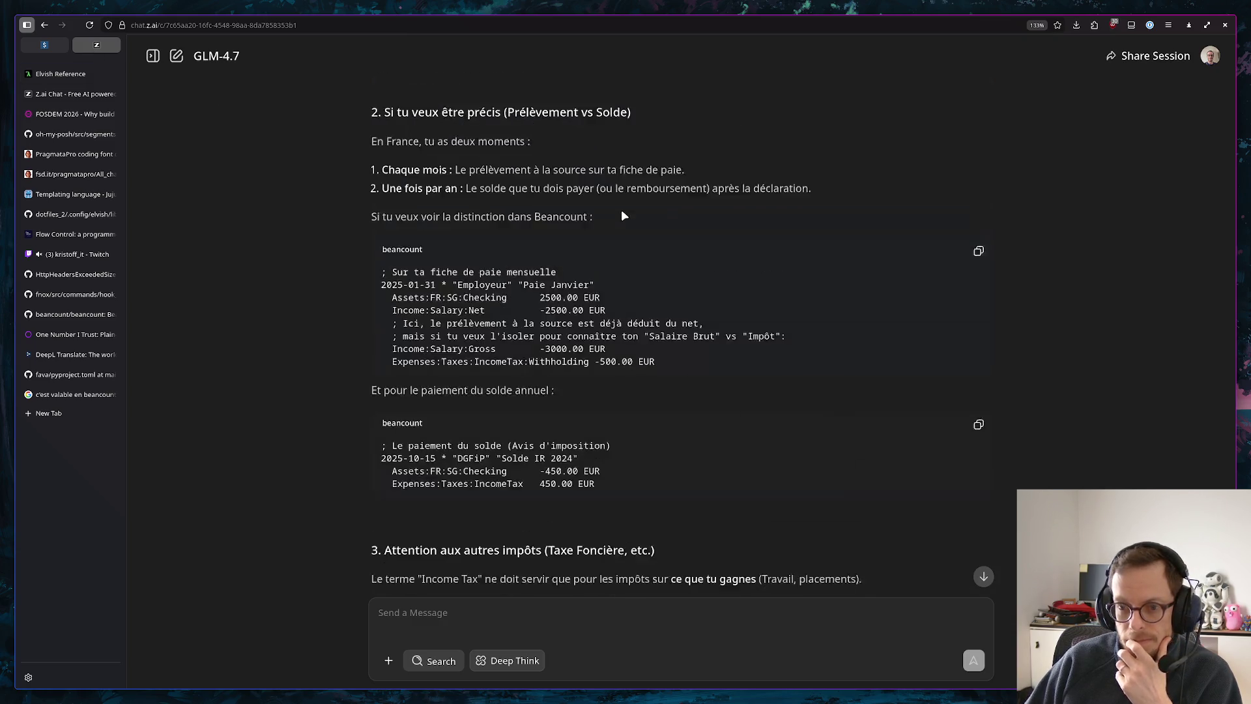
{"action": "scroll", "coordinate": [622, 215], "scroll_direction": "up", "scroll_amount": 2}
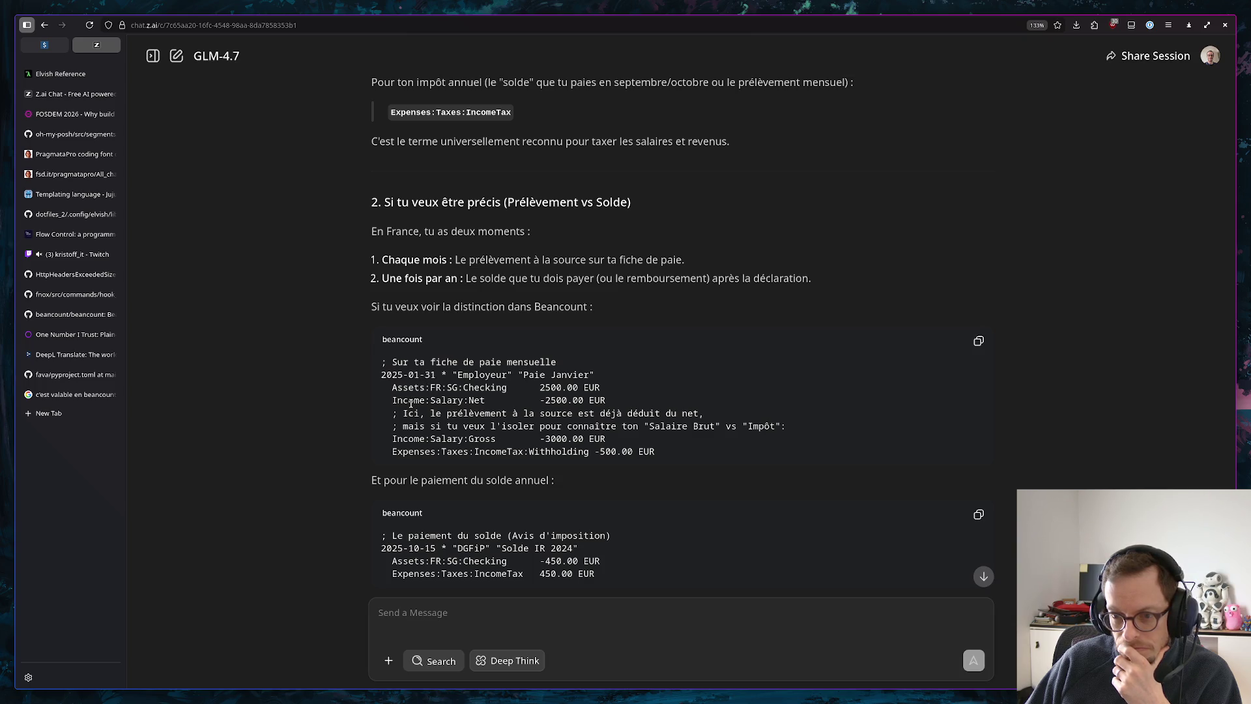
{"action": "scroll", "coordinate": [506, 381], "scroll_direction": "down", "scroll_amount": 2}
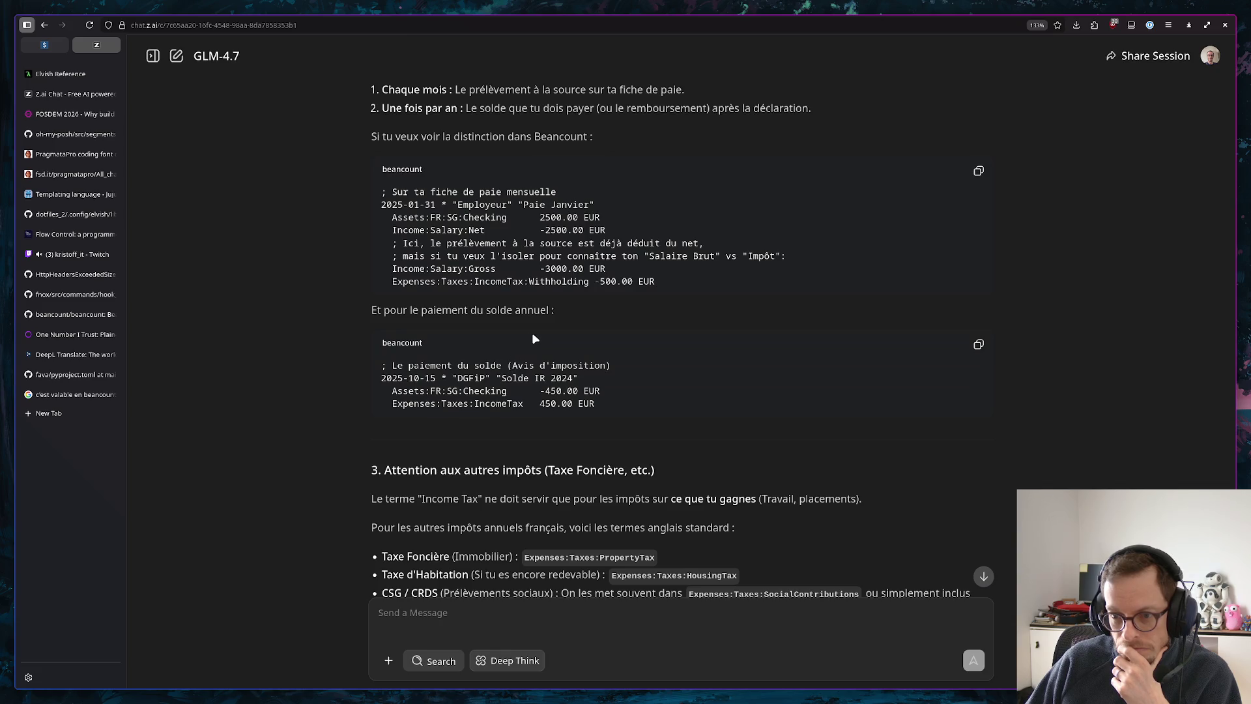
{"action": "scroll", "coordinate": [533, 332], "scroll_direction": "down", "scroll_amount": 1}
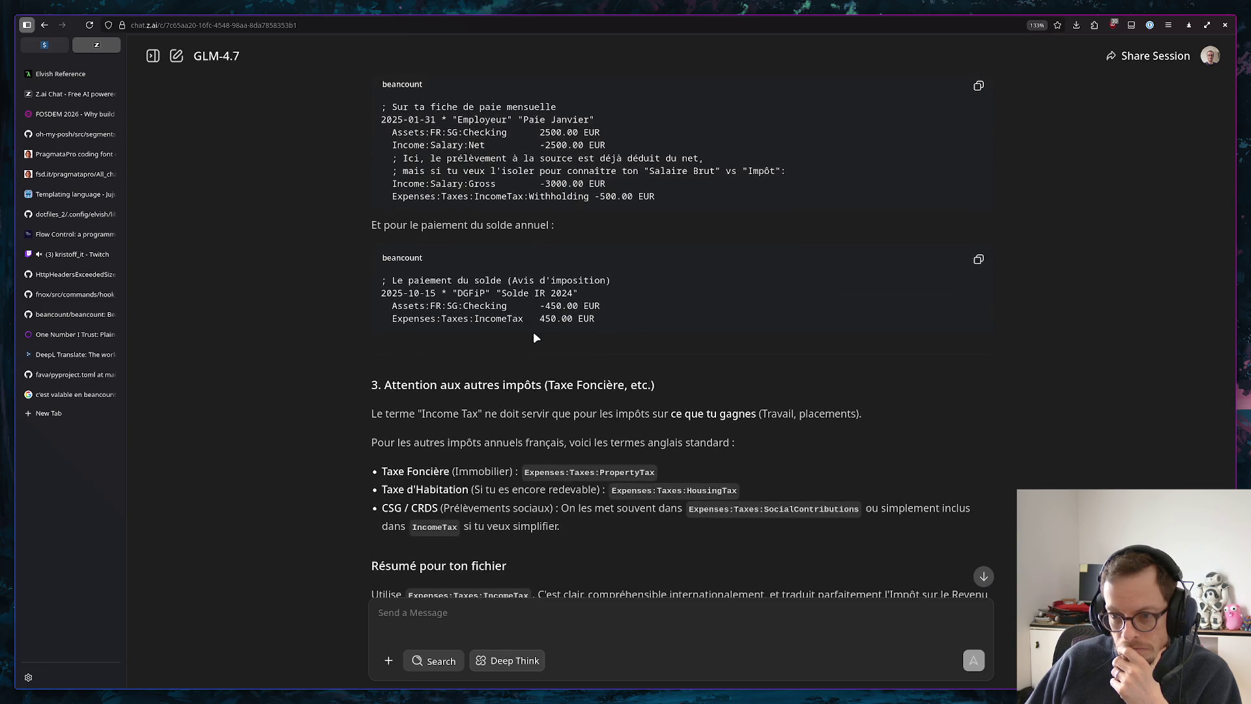
{"action": "scroll", "coordinate": [554, 379], "scroll_direction": "down", "scroll_amount": 2}
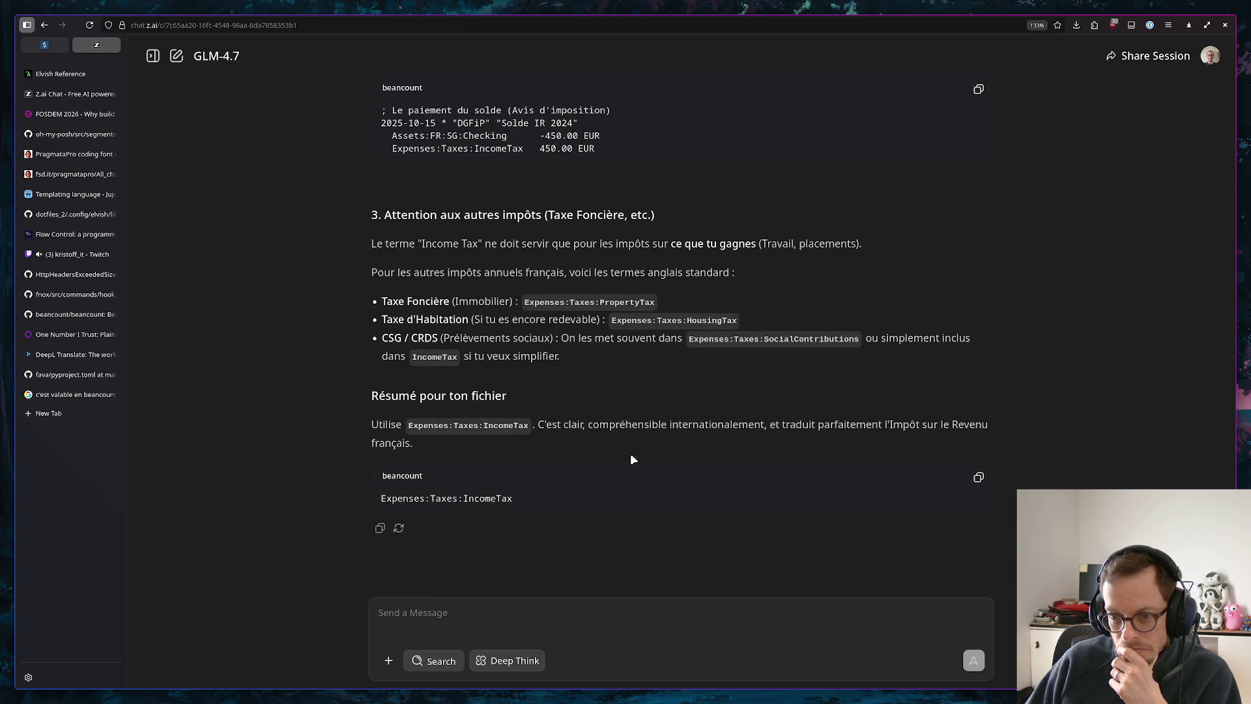
{"action": "scroll", "coordinate": [603, 470], "scroll_direction": "up", "scroll_amount": 3}
{"action": "scroll", "coordinate": [720, 357], "scroll_direction": "down", "scroll_amount": 3}
{"action": "type", "text": "c'ue"}
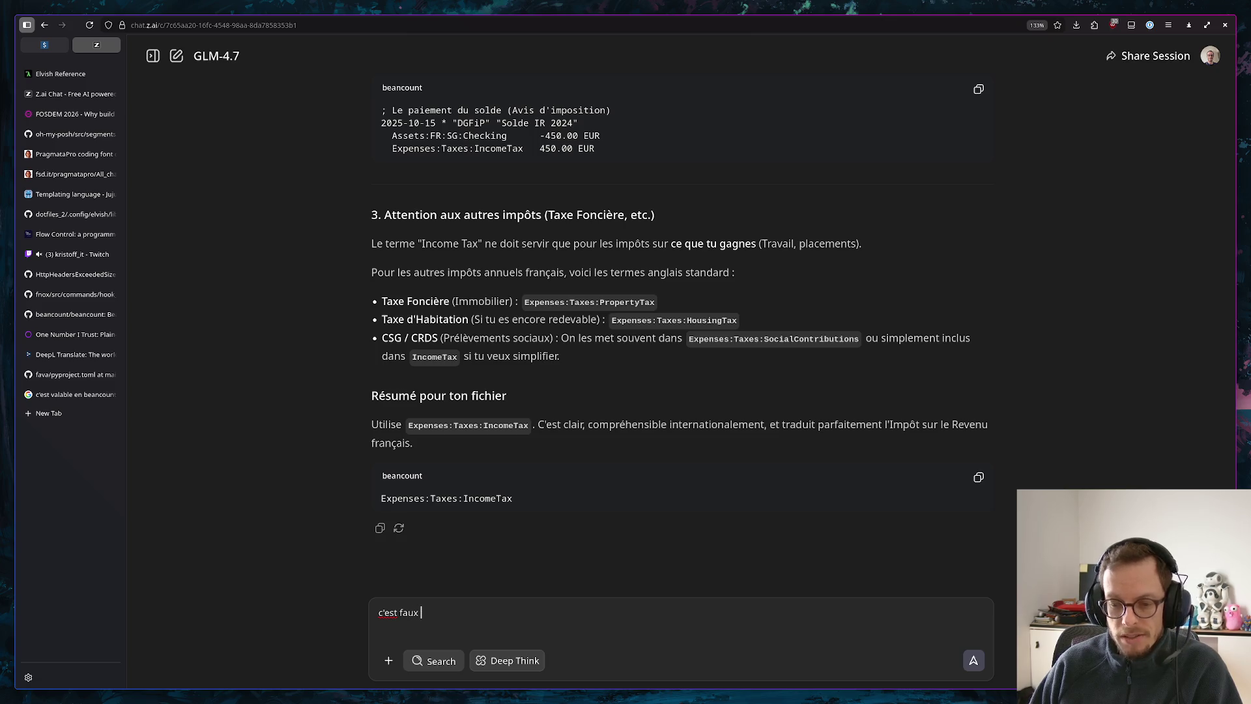
Send the pasted payslip snippet under 'c'est faux ça' to the assistant
{"action": "key", "text": "ctrl+v"}
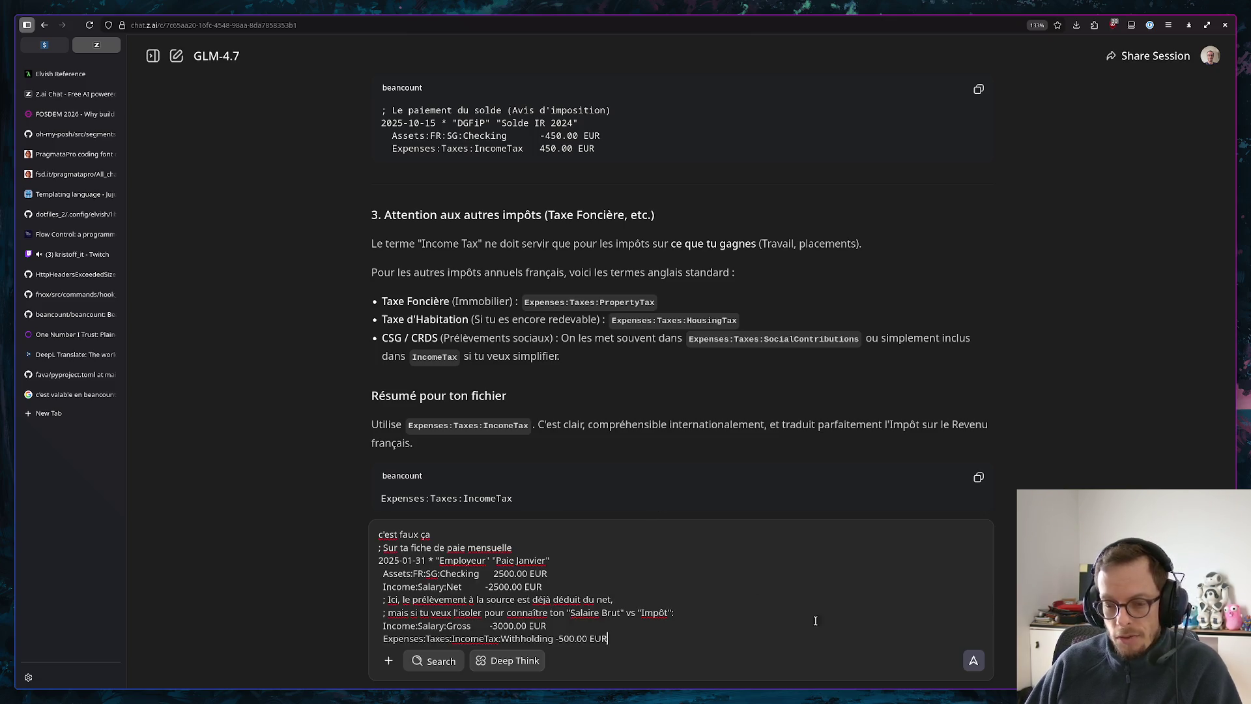
{"action": "key", "text": "Return"}
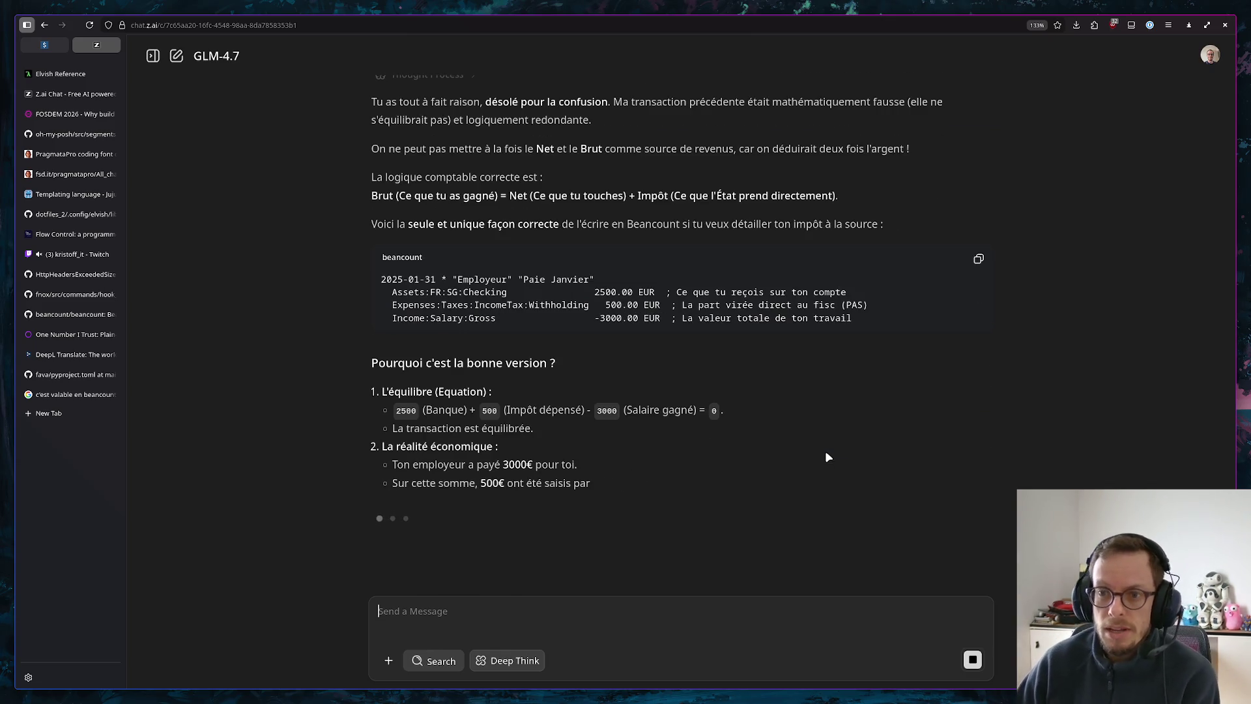
{"action": "scroll", "coordinate": [597, 247], "scroll_direction": "up", "scroll_amount": 1}
{"action": "scroll", "coordinate": [598, 243], "scroll_direction": "up", "scroll_amount": 1}
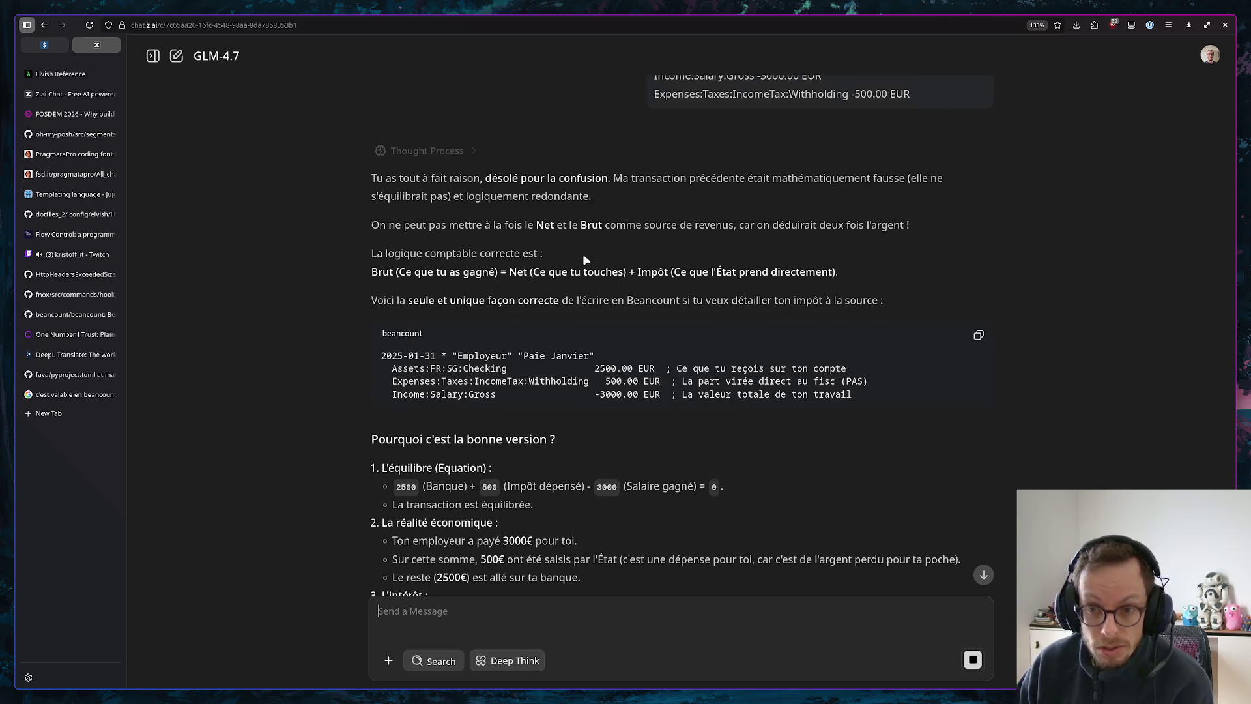
{"action": "scroll", "coordinate": [400, 213], "scroll_direction": "down", "scroll_amount": 2}
{"action": "scroll", "coordinate": [572, 186], "scroll_direction": "up", "scroll_amount": 2}
{"action": "scroll", "coordinate": [576, 216], "scroll_direction": "up", "scroll_amount": 3}
{"action": "scroll", "coordinate": [606, 391], "scroll_direction": "up", "scroll_amount": 1}
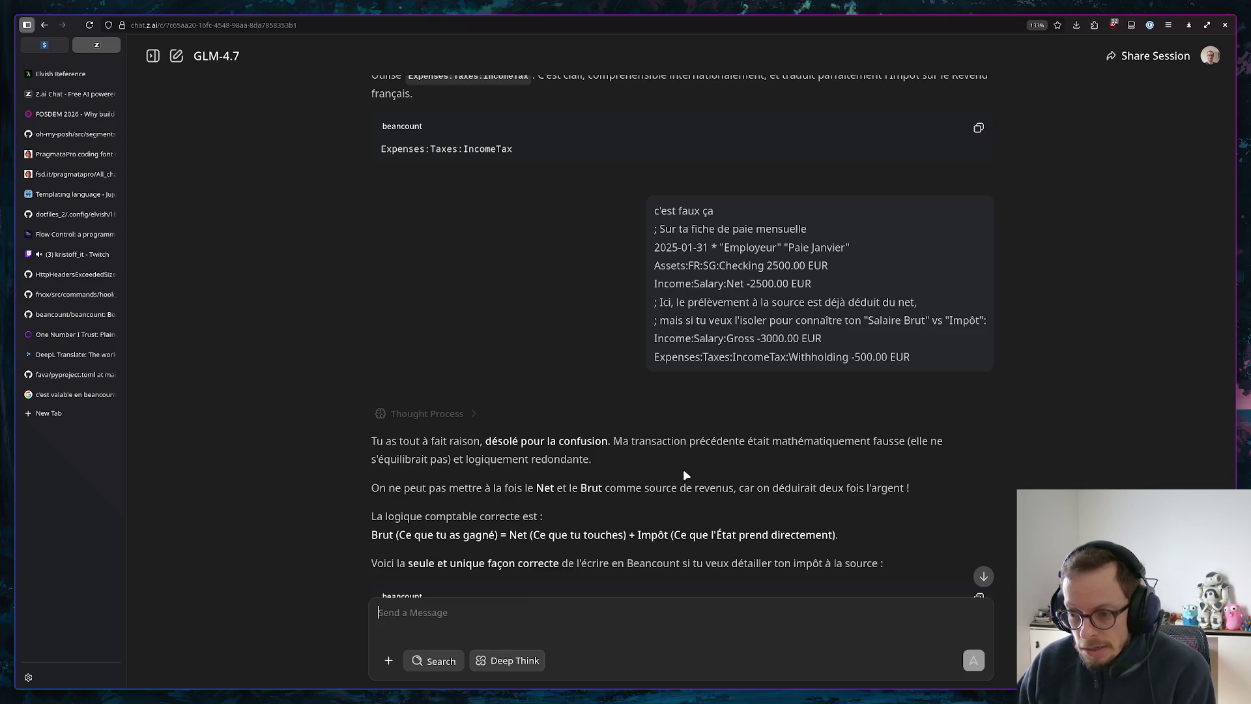
{"action": "scroll", "coordinate": [685, 402], "scroll_direction": "down", "scroll_amount": 1}
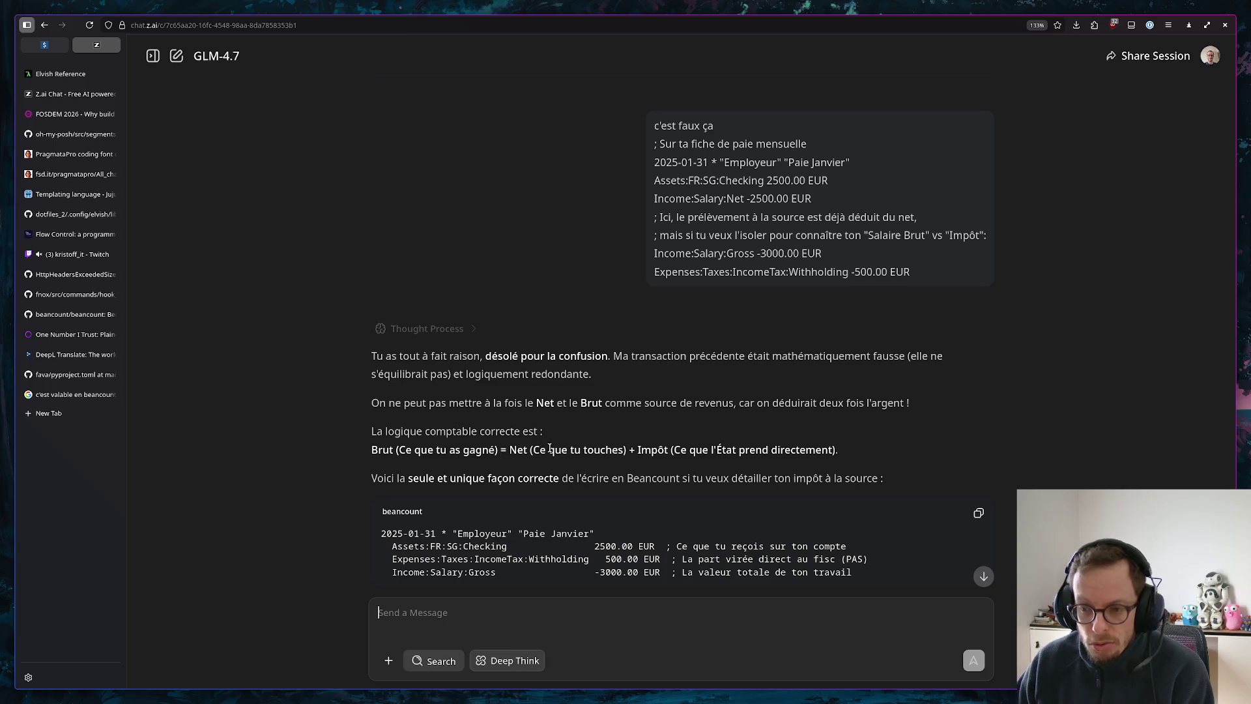
{"action": "scroll", "coordinate": [679, 461], "scroll_direction": "down", "scroll_amount": 1}
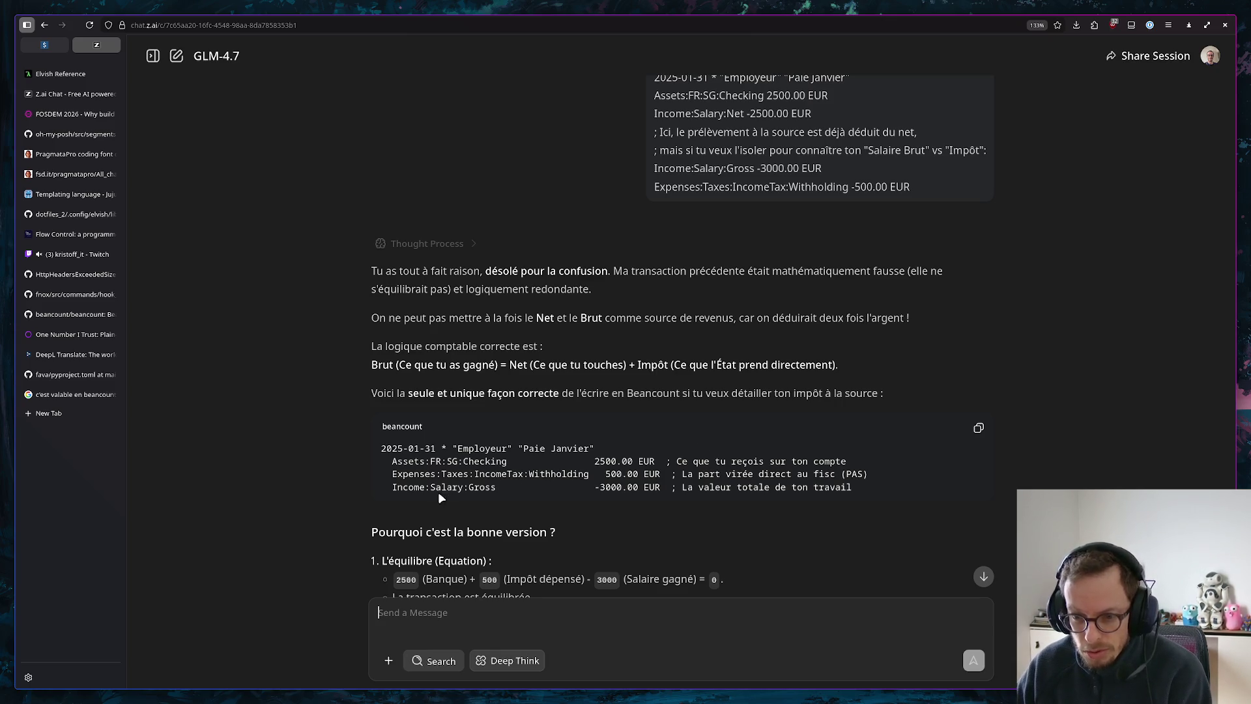
{"action": "scroll", "coordinate": [567, 473], "scroll_direction": "down", "scroll_amount": 2}
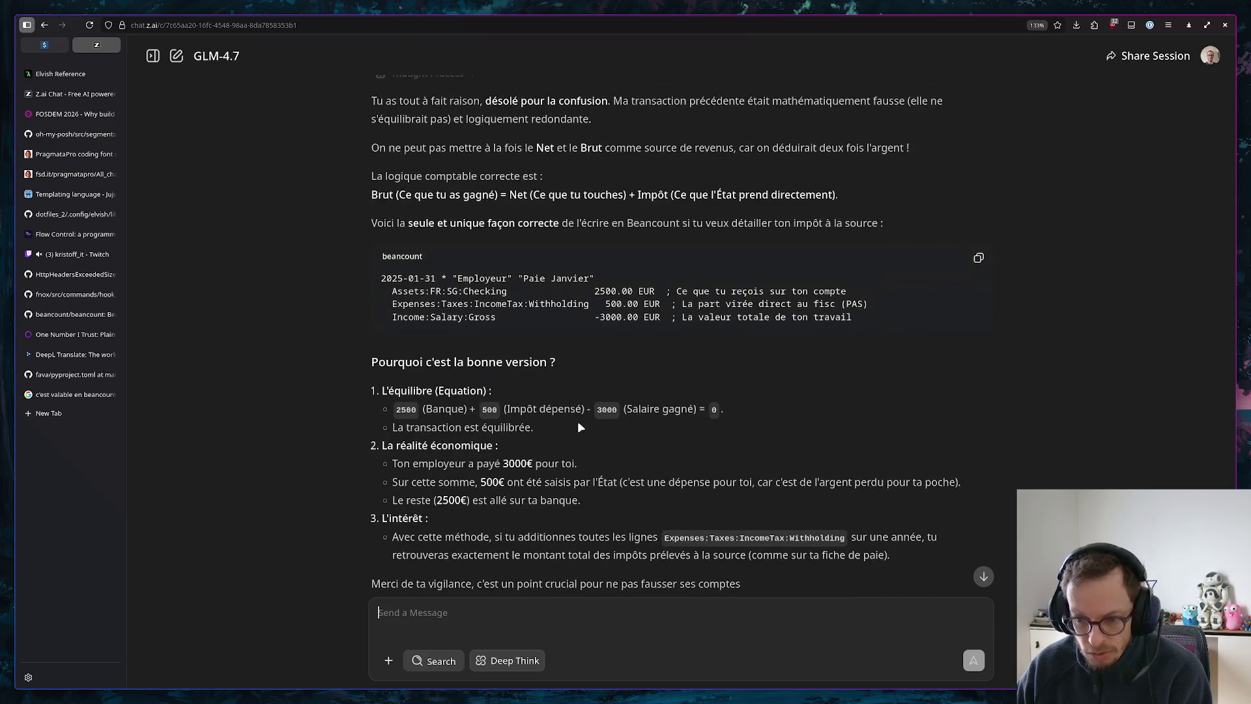
{"action": "scroll", "coordinate": [443, 396], "scroll_direction": "down", "scroll_amount": 1}
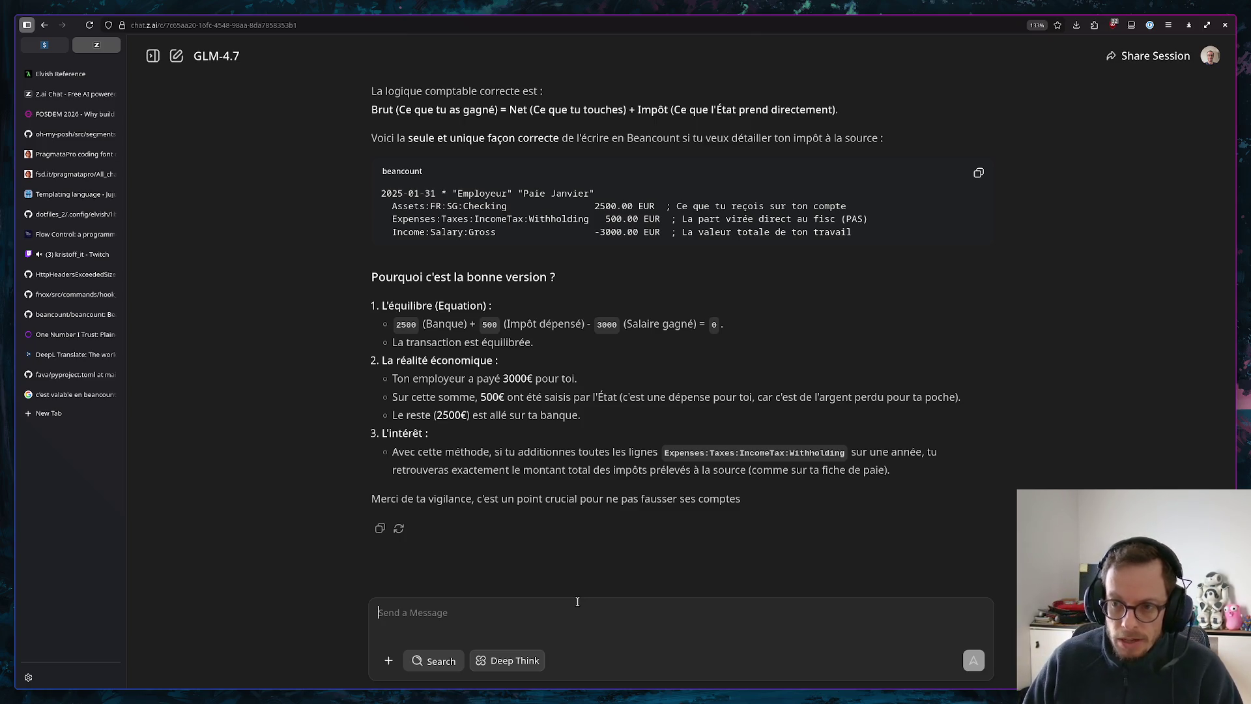
Glance at the beancount file, then send the question about easily seeing net salary in Fava
{"action": "key", "text": "alt+Tab"}
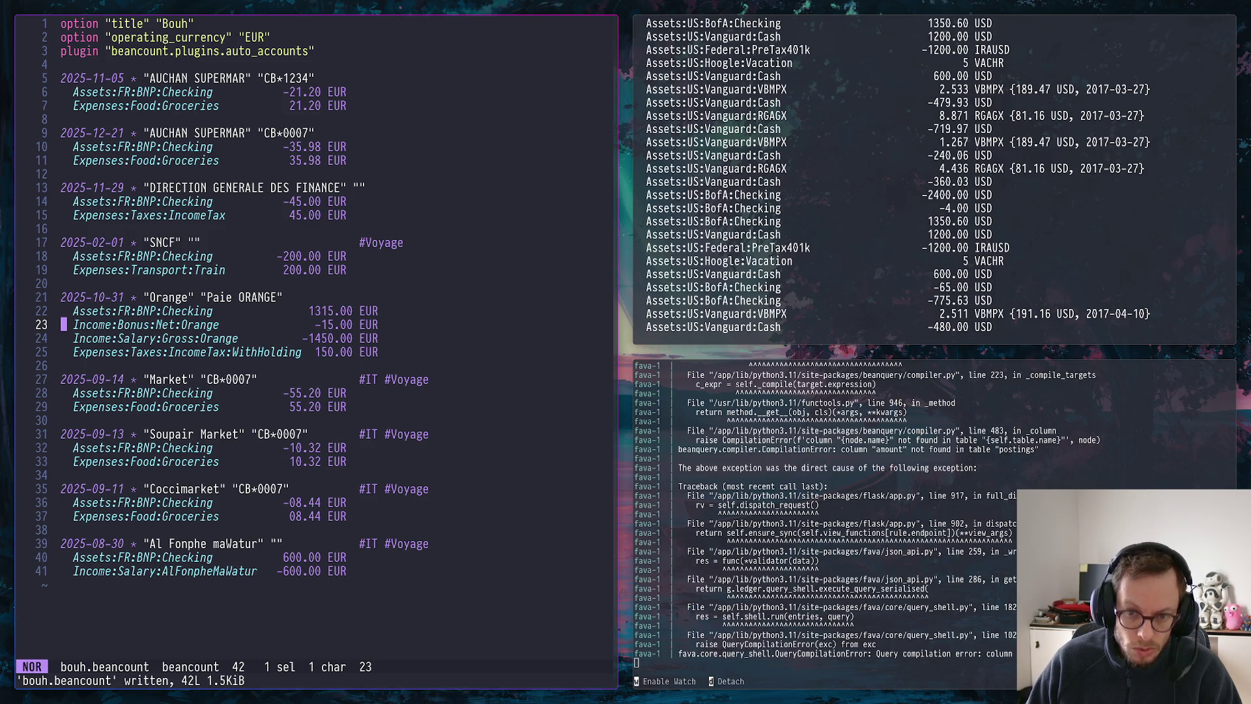
{"action": "key", "text": "alt+Tab"}
{"action": "type", "text": "mais d"}
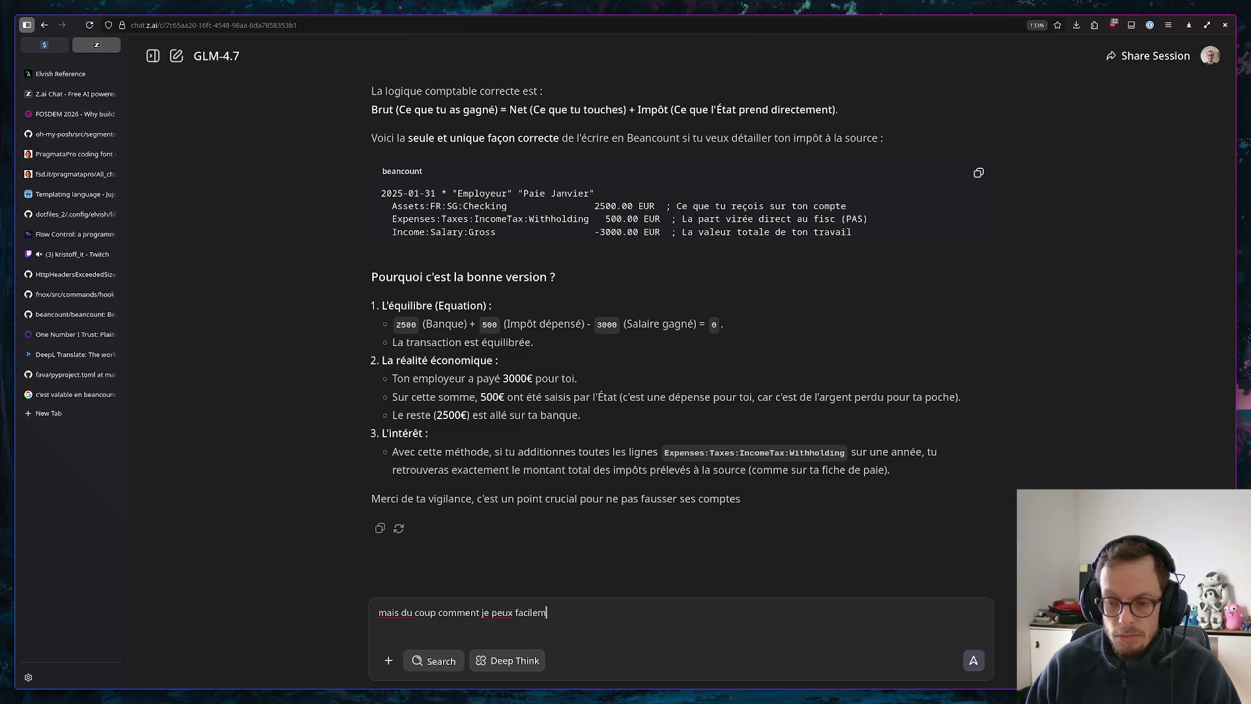
{"action": "type", "text": "salaire net sur f"}
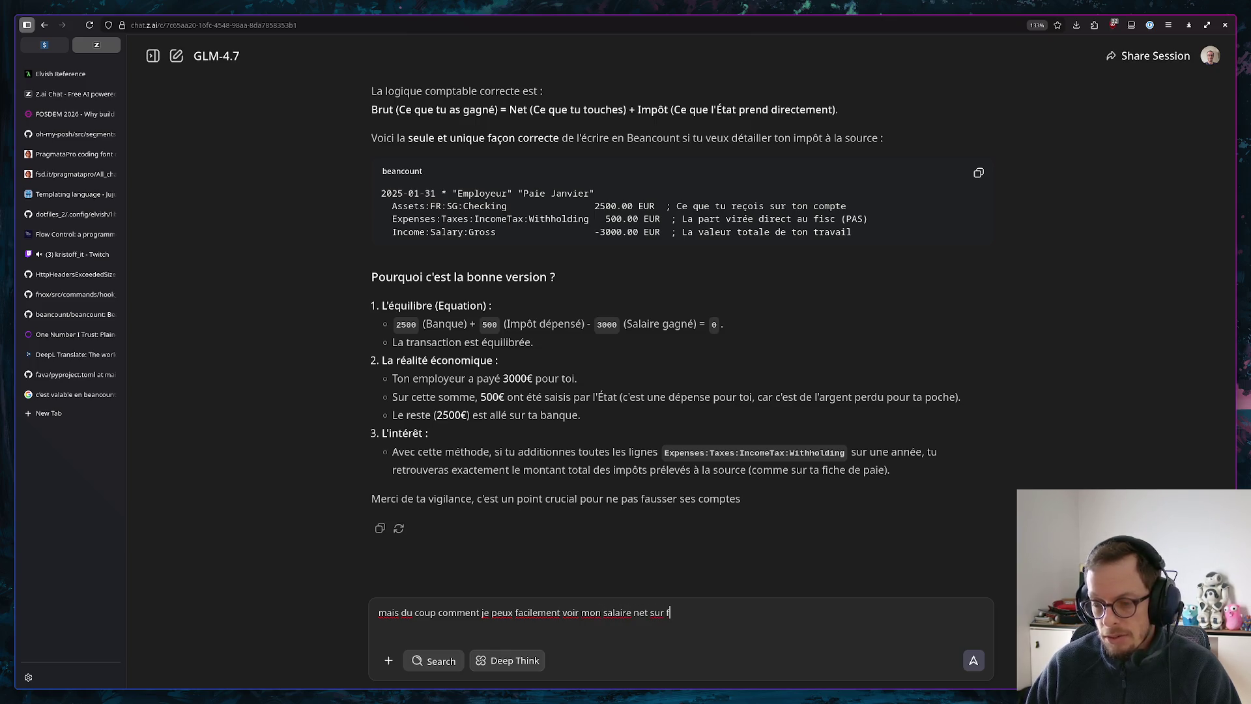
{"action": "type", "text": "va ?"}
{"action": "key", "text": "Return"}
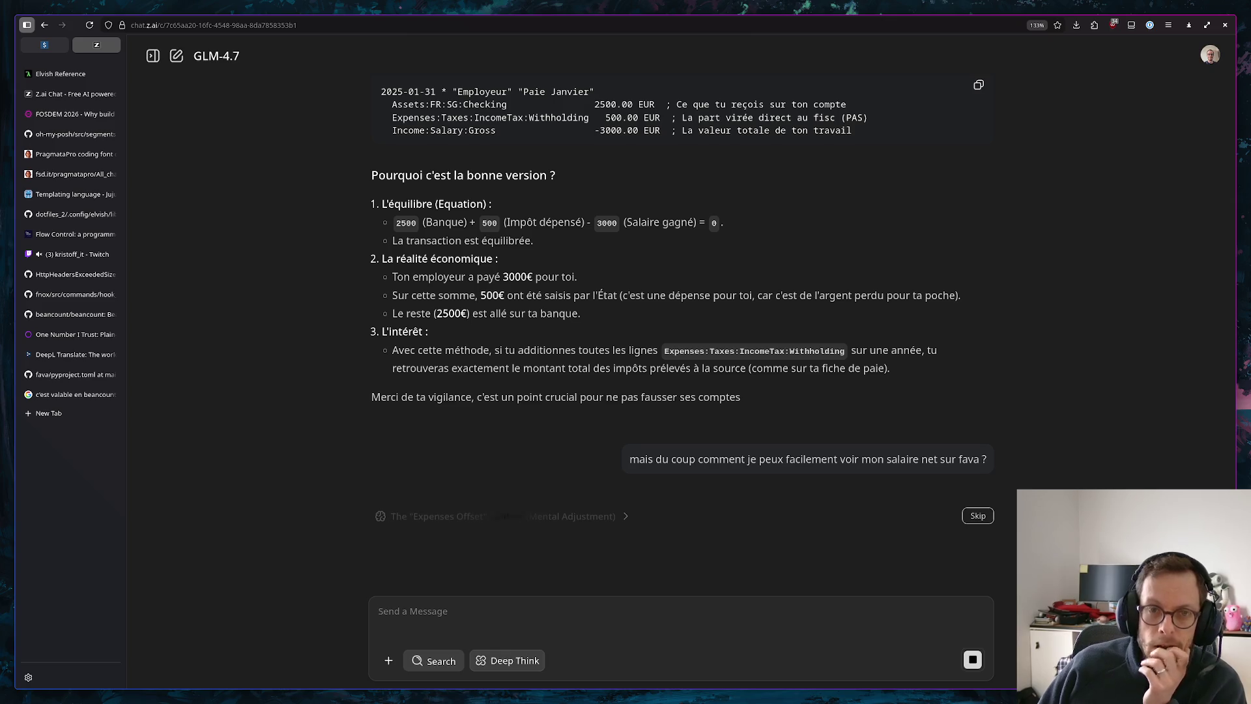
{"action": "left_click", "coordinate": [32, 42]}
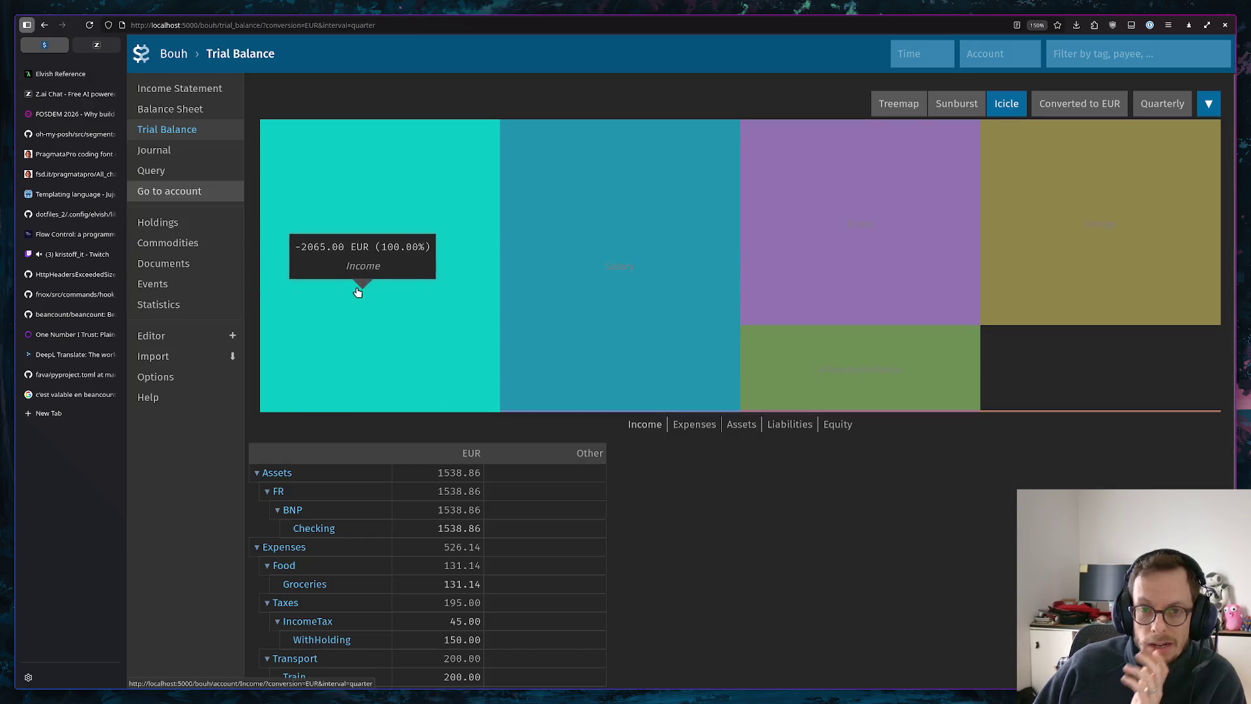
{"action": "left_click", "coordinate": [179, 88]}
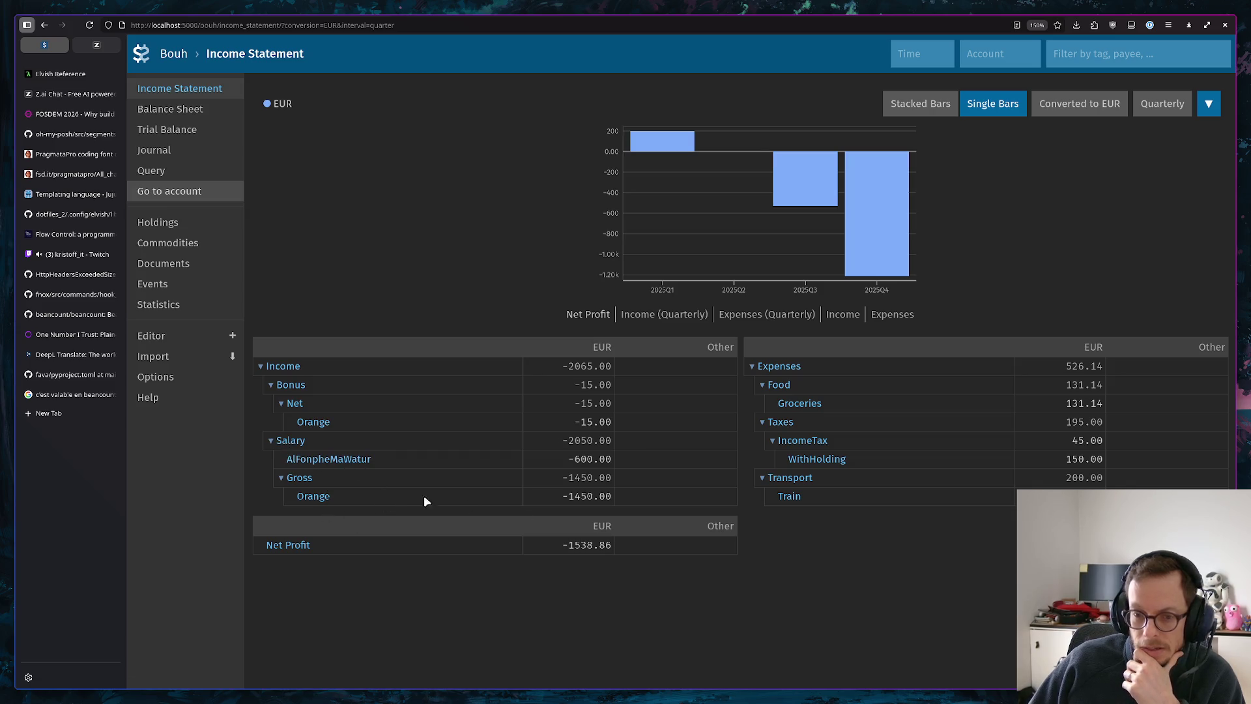
{"action": "left_click_drag", "start_coordinate": [563, 478], "coordinate": [607, 476]}
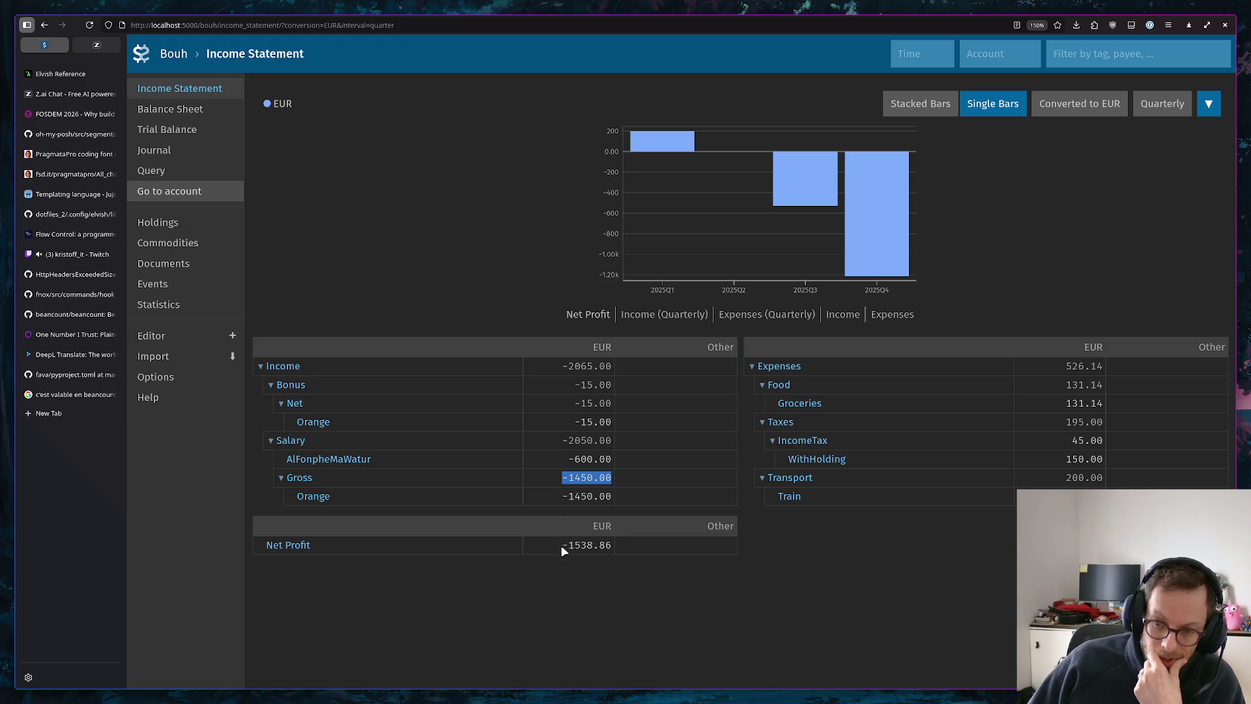
{"action": "left_click_drag", "start_coordinate": [568, 543], "coordinate": [575, 539]}
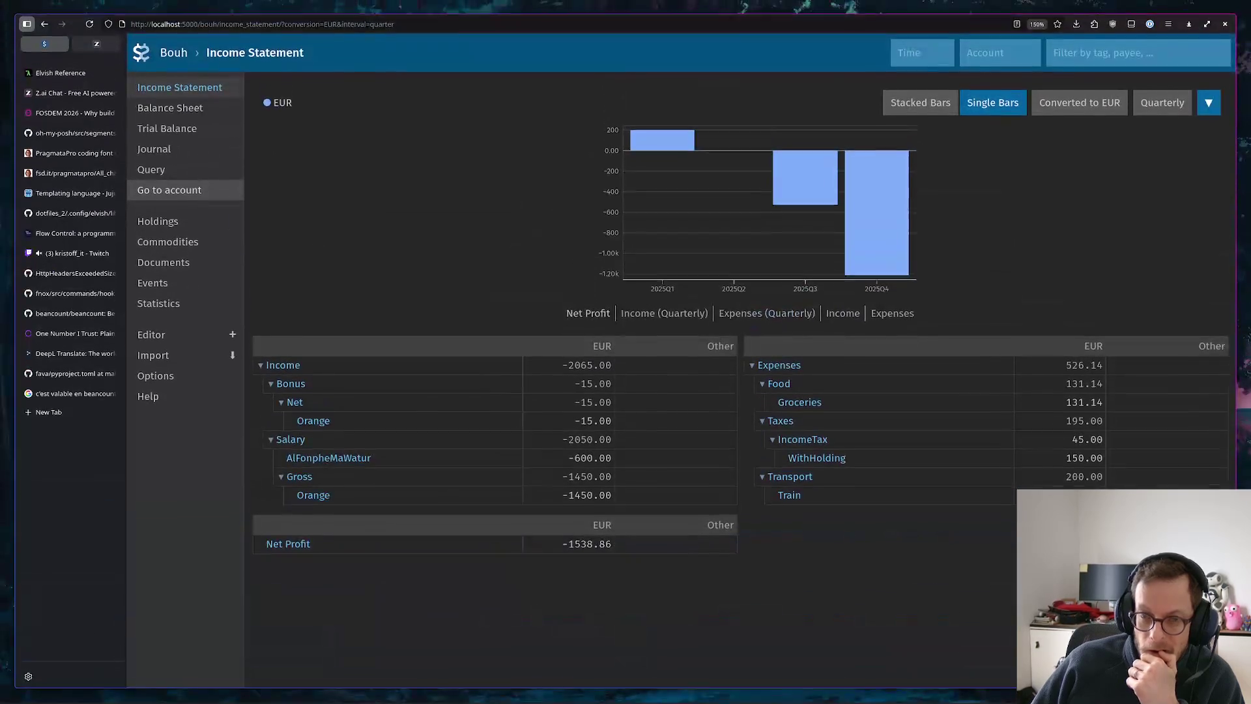
{"action": "left_click", "coordinate": [97, 46]}
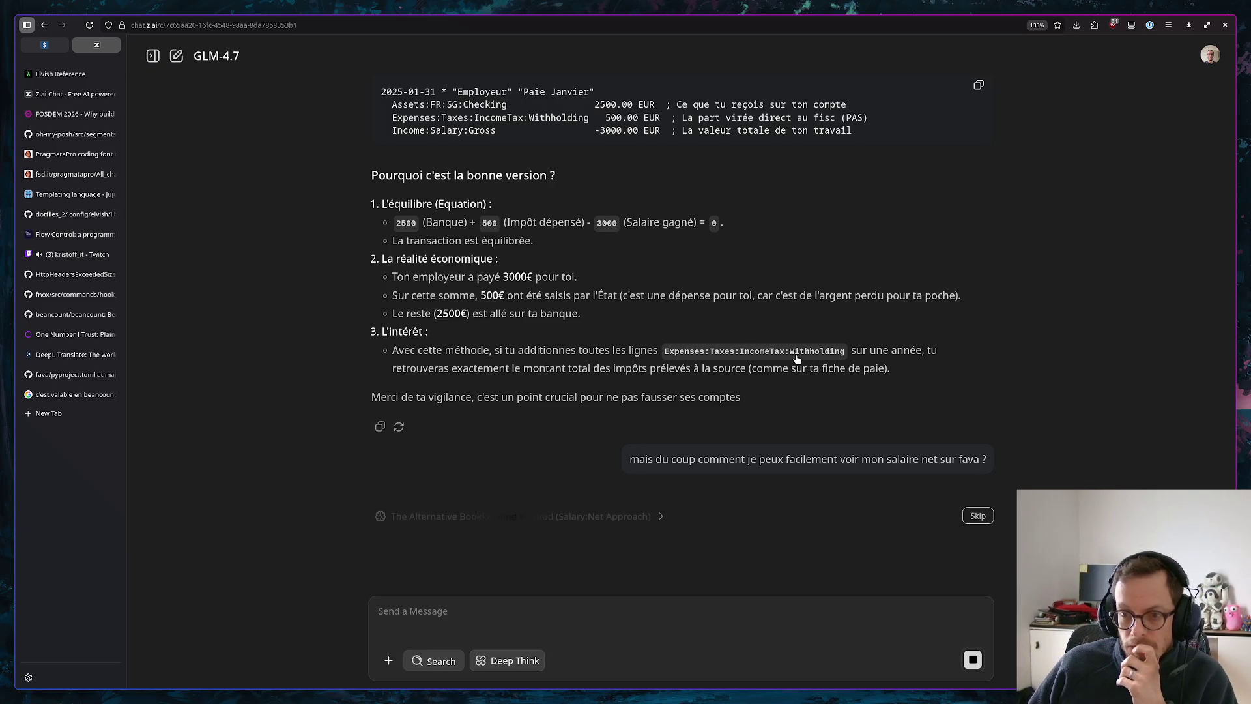
{"action": "scroll", "coordinate": [709, 244], "scroll_direction": "up", "scroll_amount": 1}
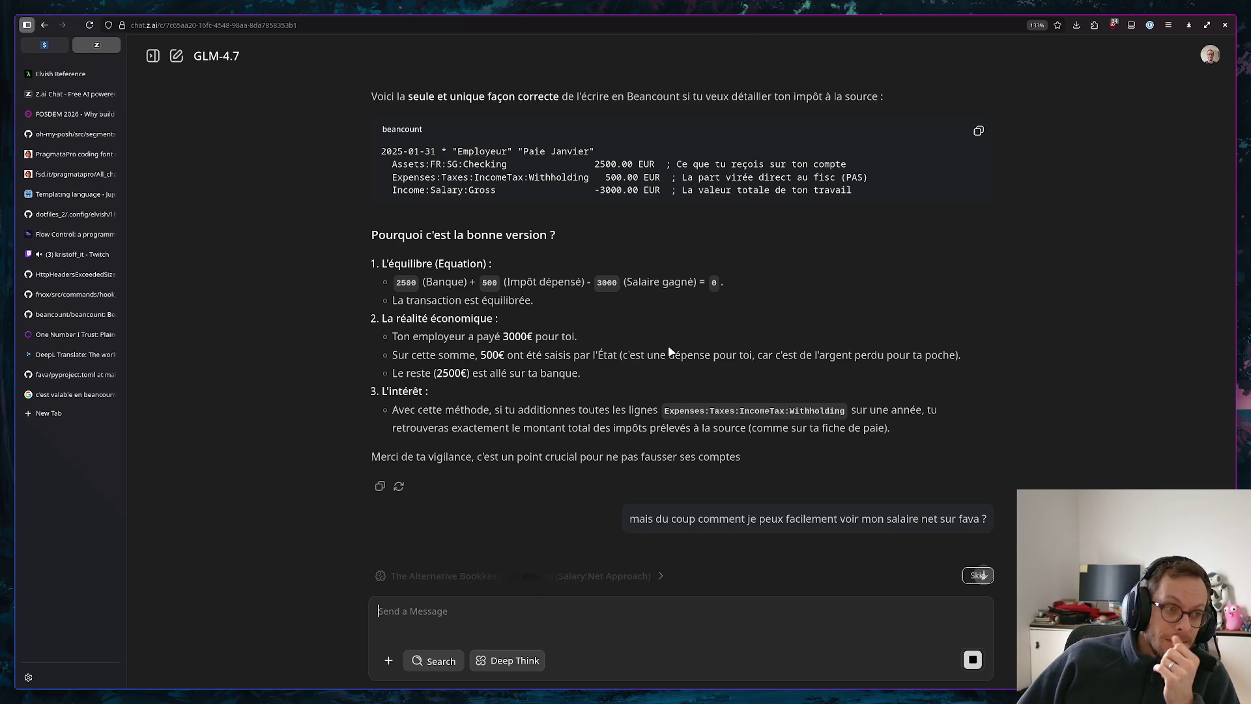
Leave the chat for Fava's Income Statement with quarterly net profit bars
{"action": "left_click", "coordinate": [41, 46]}
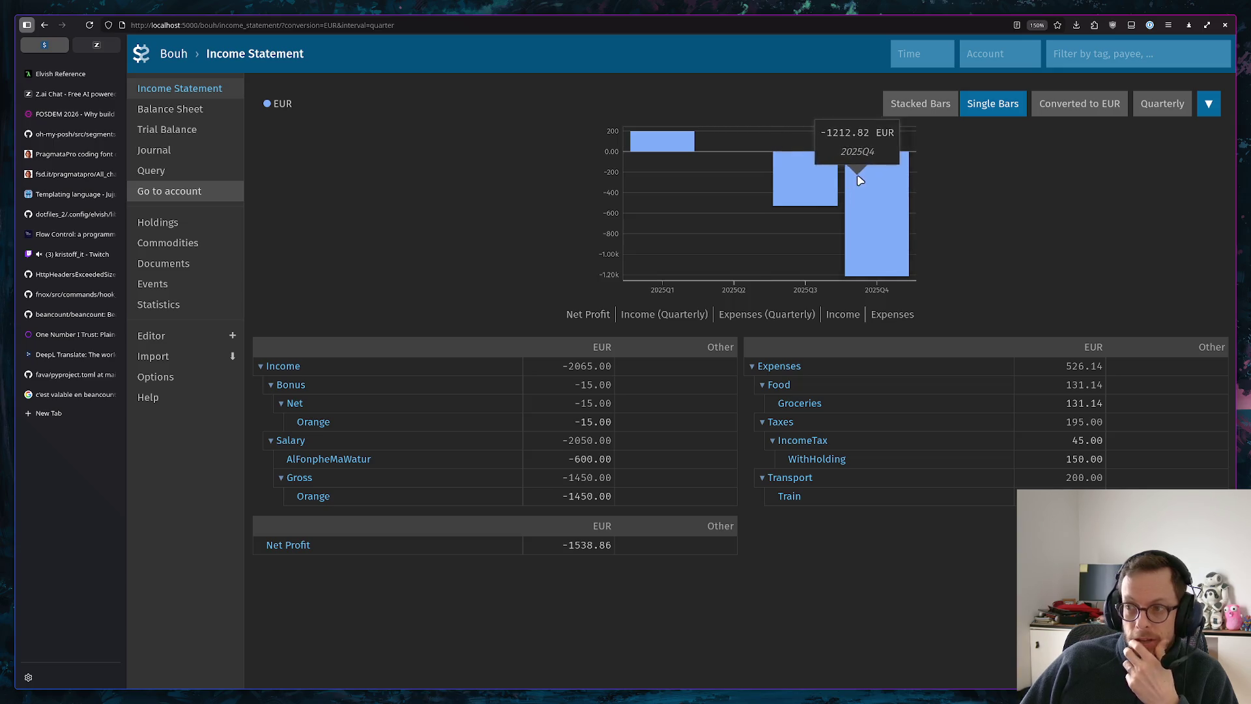
Chart the Balance Sheet's net worth as a weekly area chart, then return to the chat
{"action": "left_click", "coordinate": [924, 116]}
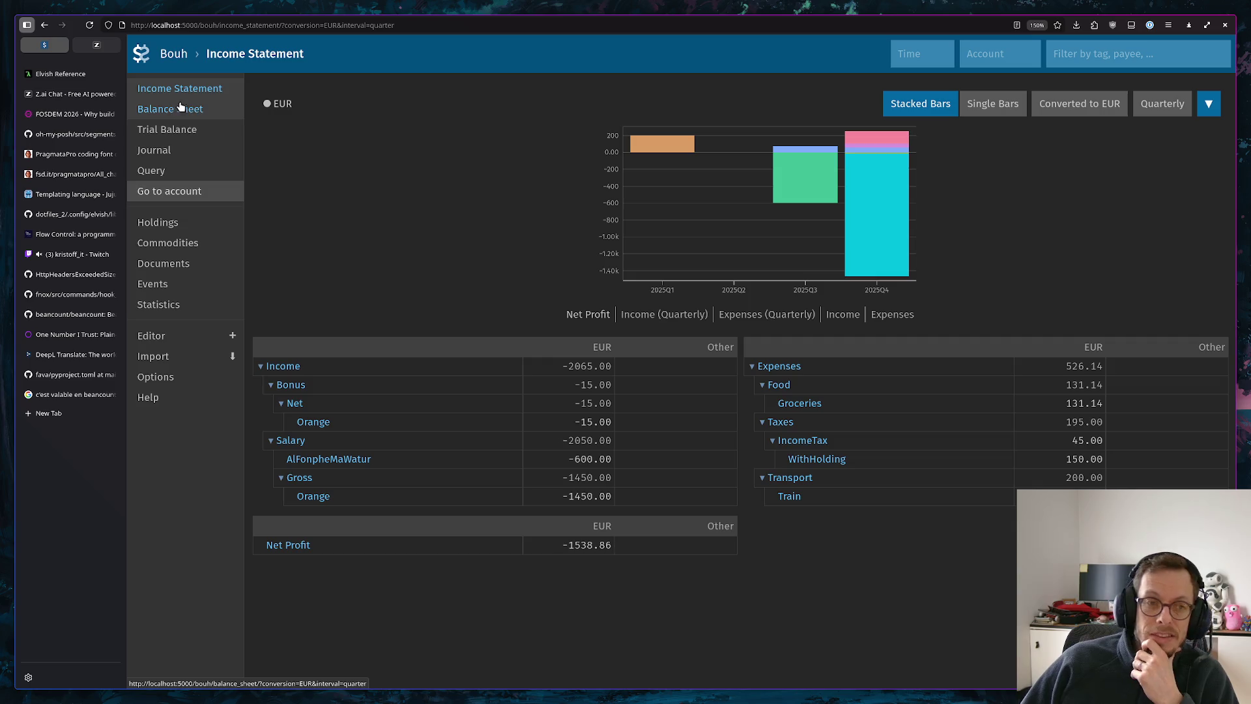
{"action": "mouse_move", "coordinate": [873, 204]}
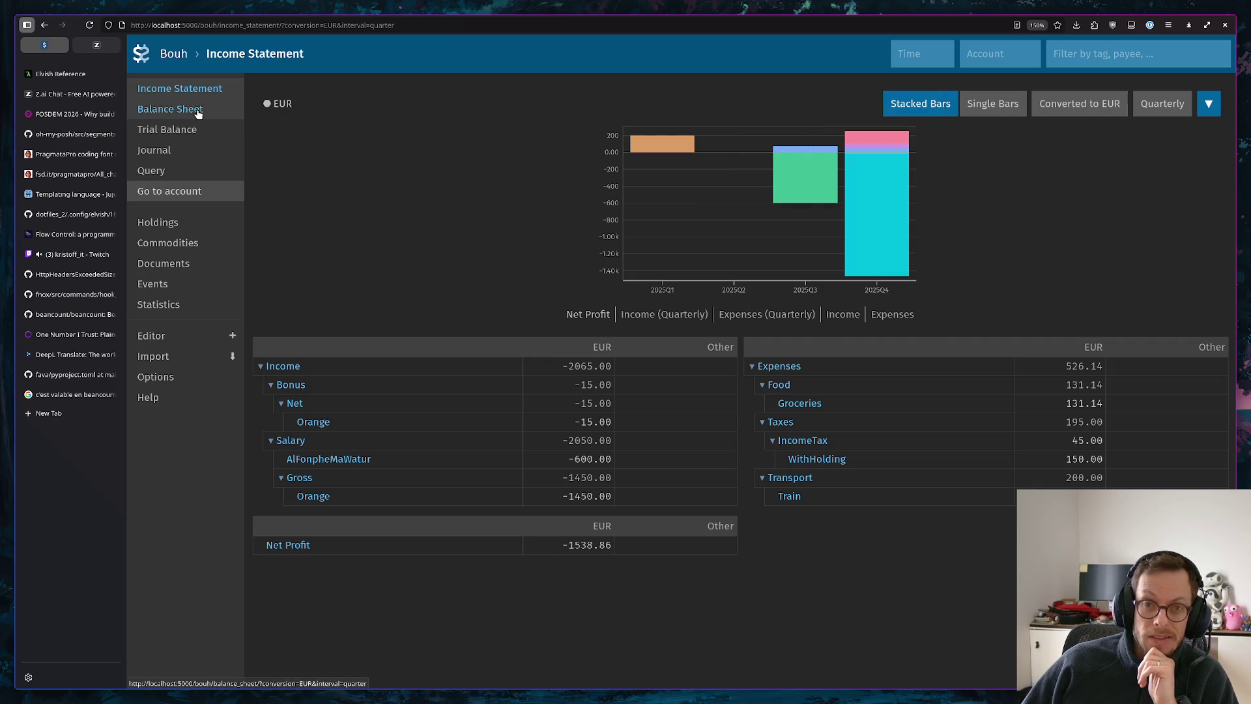
{"action": "left_click", "coordinate": [196, 110]}
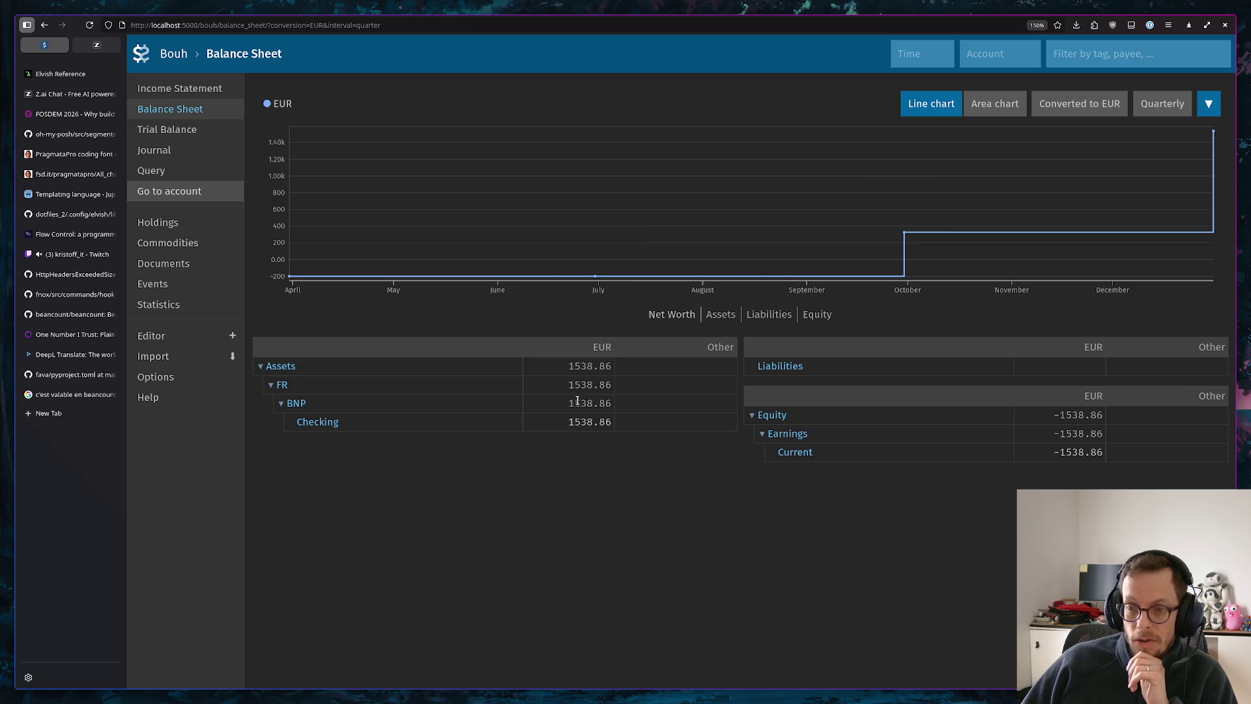
{"action": "left_click_drag", "start_coordinate": [573, 422], "coordinate": [614, 425]}
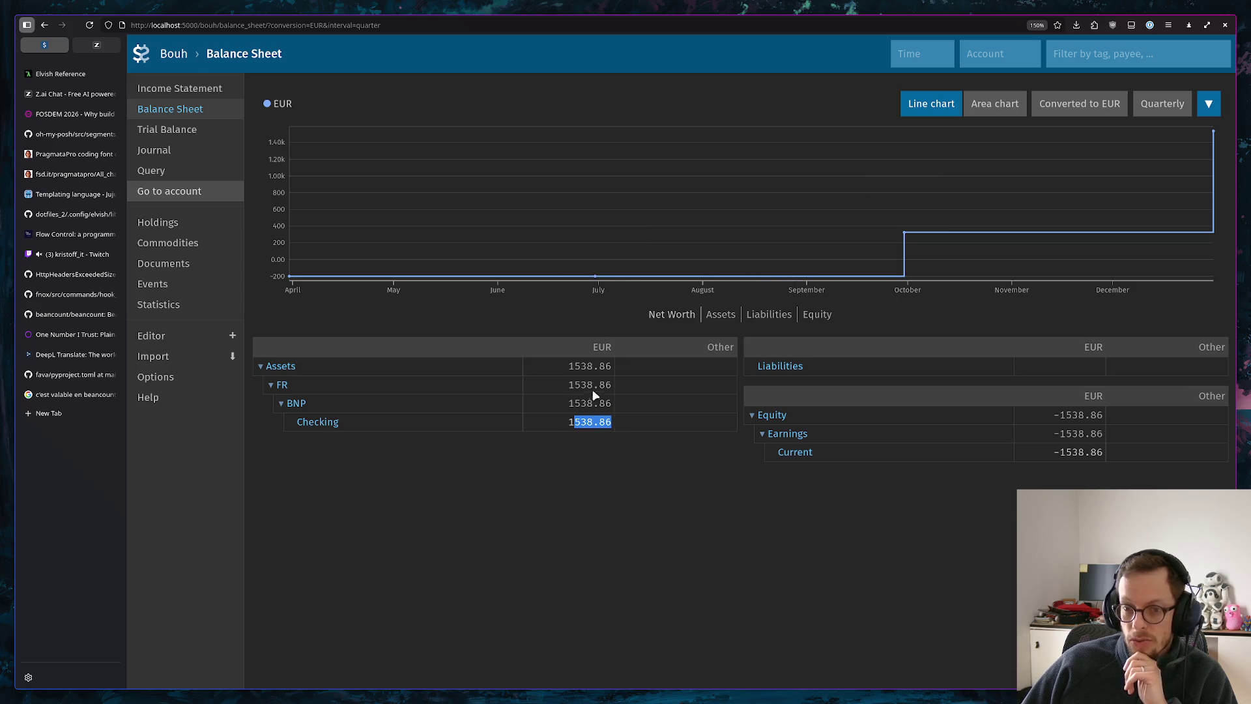
{"action": "left_click", "coordinate": [1000, 106]}
{"action": "left_click", "coordinate": [1085, 109]}
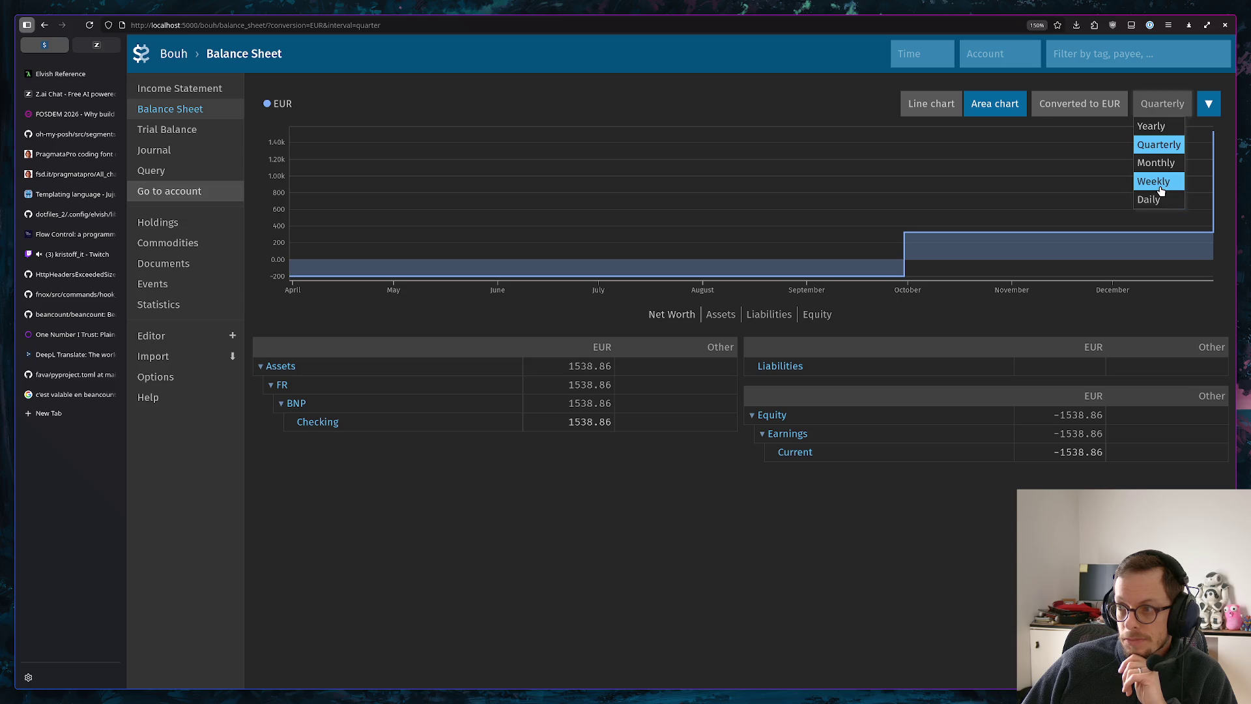
{"action": "left_click", "coordinate": [1154, 181]}
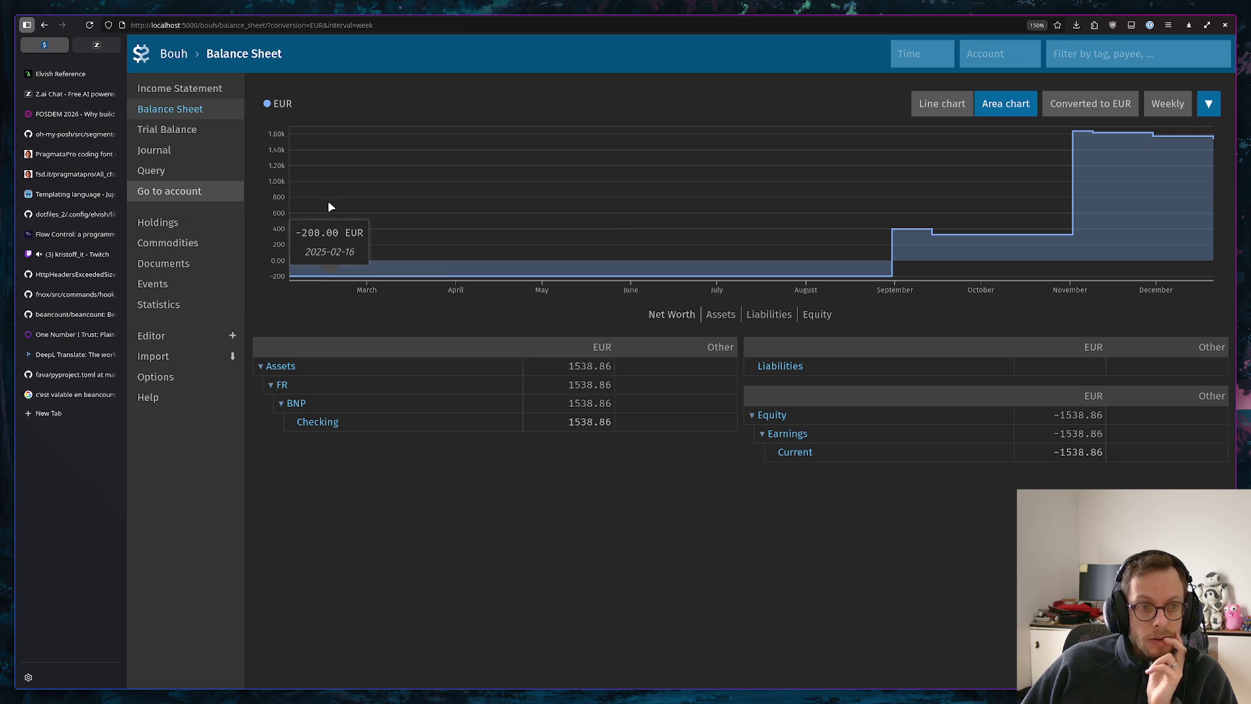
{"action": "left_click", "coordinate": [97, 45]}
{"action": "scroll", "coordinate": [664, 339], "scroll_direction": "up", "scroll_amount": 3}
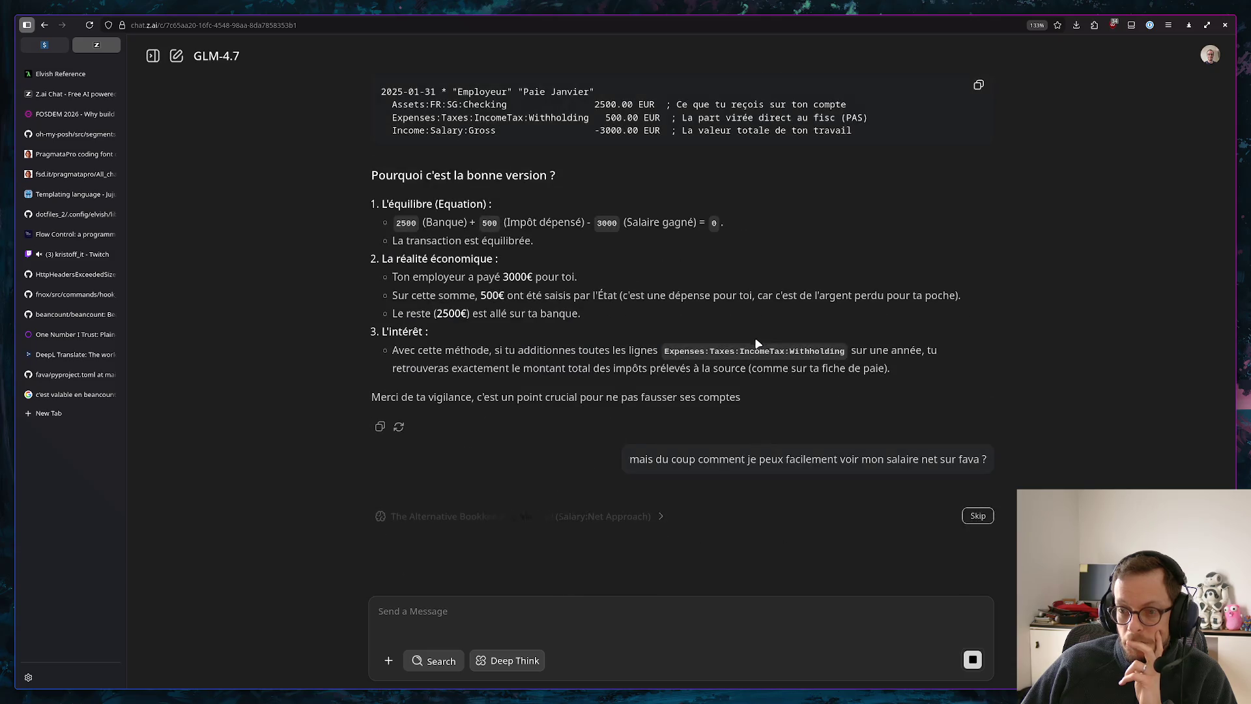
Select the suggested filter account ~ "(Income:Salary|Expenses:Taxes)" and switch to Fava
{"action": "left_click", "coordinate": [661, 515]}
{"action": "scroll", "coordinate": [668, 486], "scroll_direction": "down", "scroll_amount": 5}
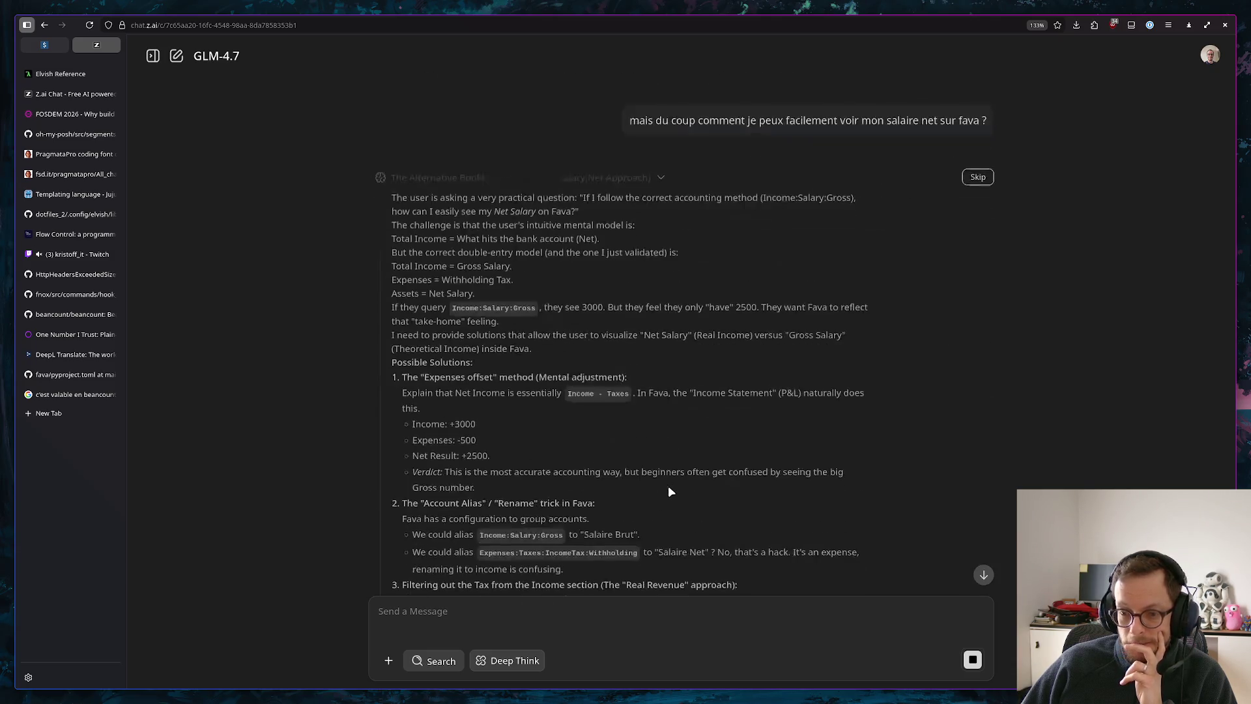
{"action": "scroll", "coordinate": [665, 489], "scroll_direction": "down", "scroll_amount": 4}
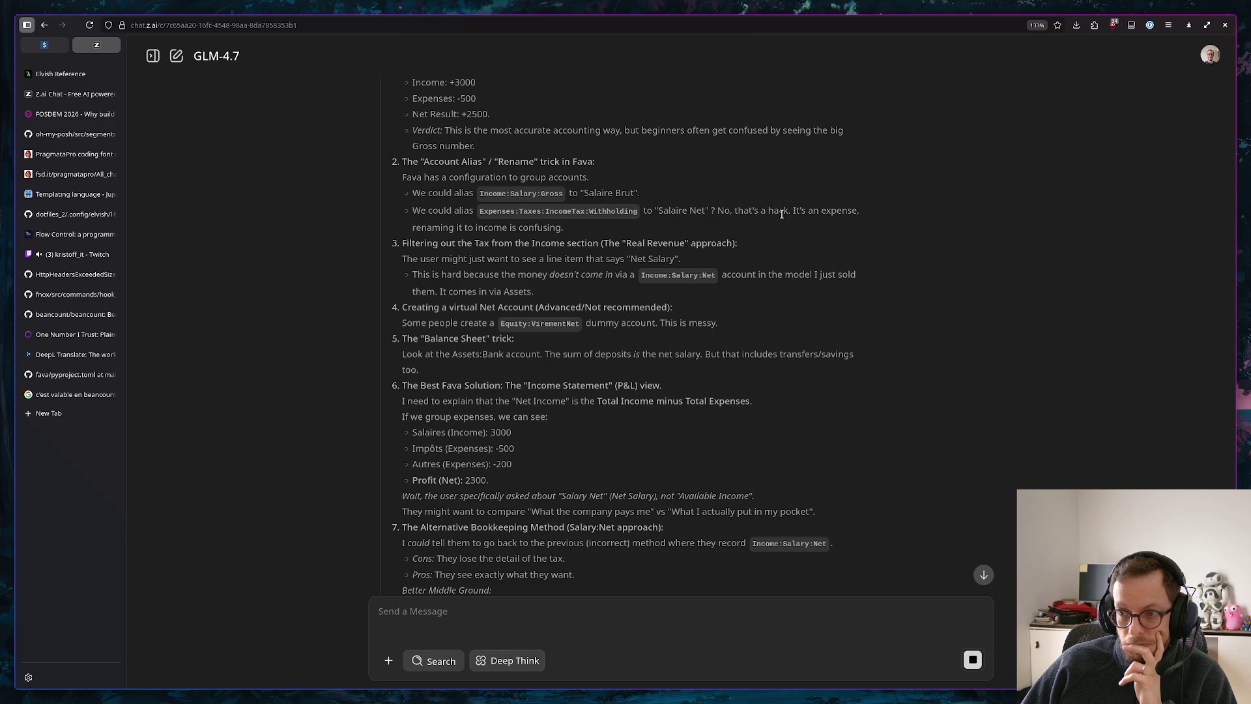
{"action": "scroll", "coordinate": [519, 244], "scroll_direction": "down", "scroll_amount": 2}
{"action": "scroll", "coordinate": [518, 231], "scroll_direction": "down", "scroll_amount": 1}
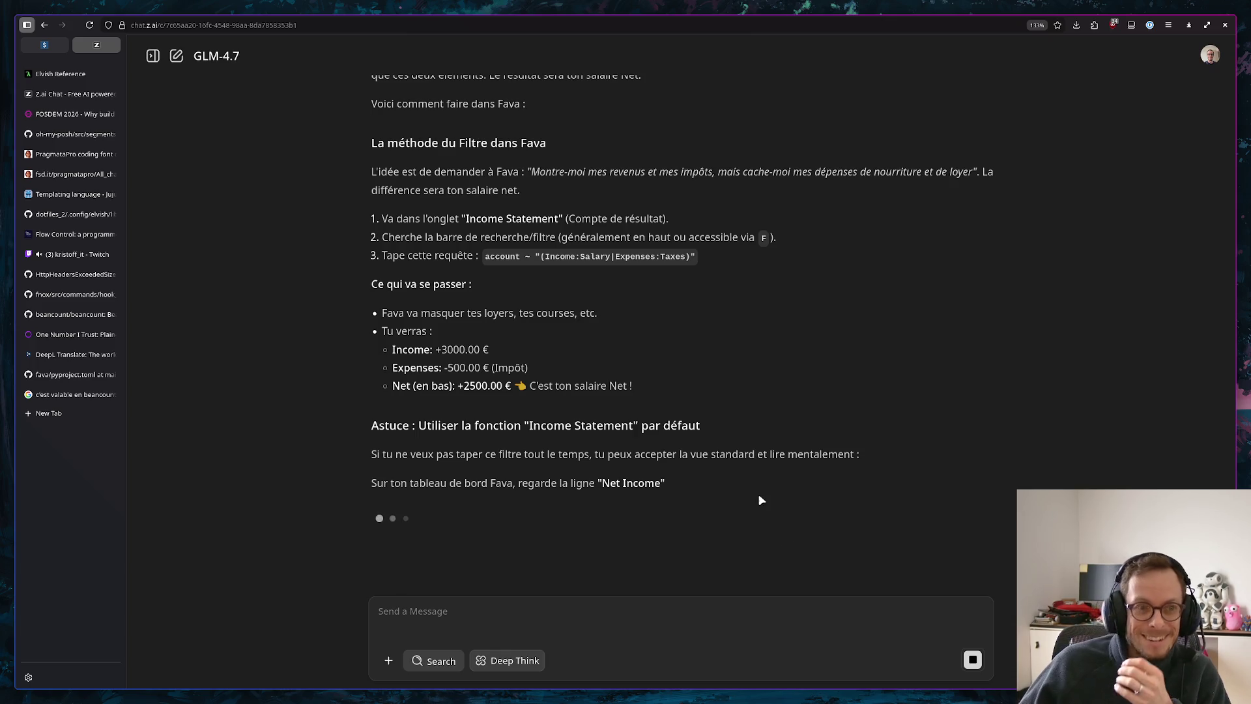
{"action": "scroll", "coordinate": [937, 308], "scroll_direction": "up", "scroll_amount": 5}
{"action": "scroll", "coordinate": [890, 274], "scroll_direction": "down", "scroll_amount": 2}
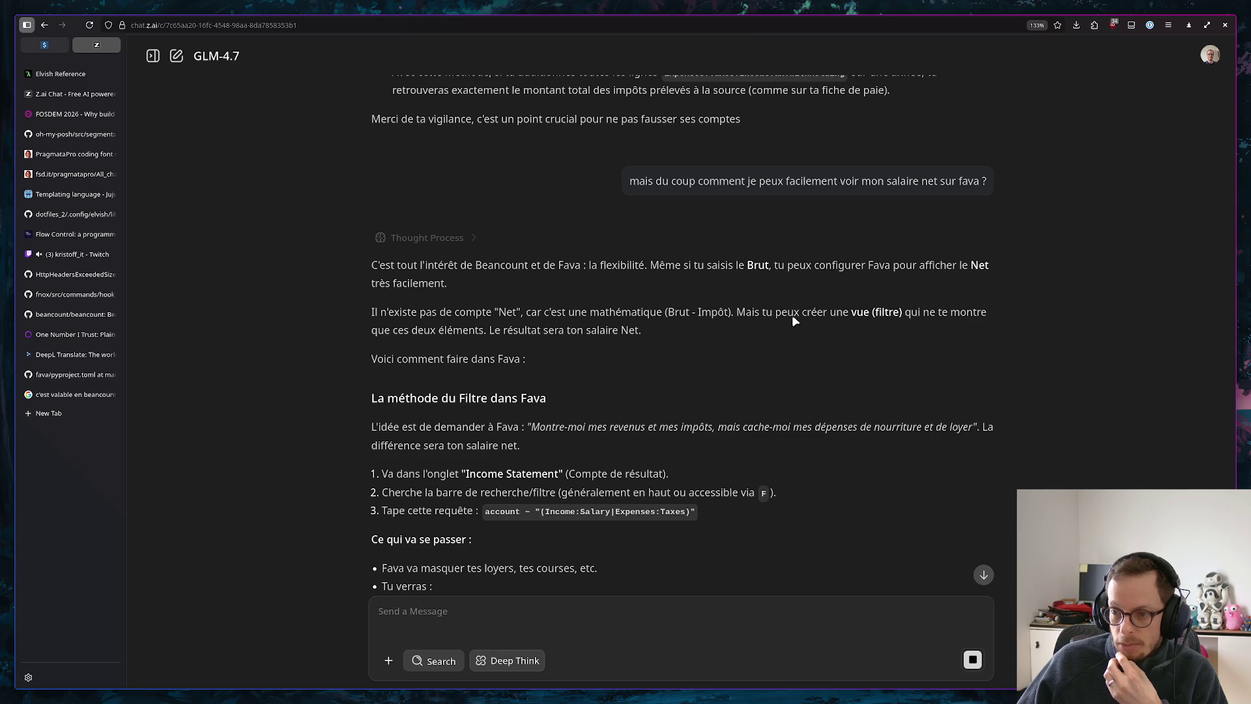
{"action": "scroll", "coordinate": [866, 313], "scroll_direction": "up", "scroll_amount": 5}
{"action": "scroll", "coordinate": [860, 313], "scroll_direction": "up", "scroll_amount": 5}
{"action": "scroll", "coordinate": [857, 315], "scroll_direction": "down", "scroll_amount": 3}
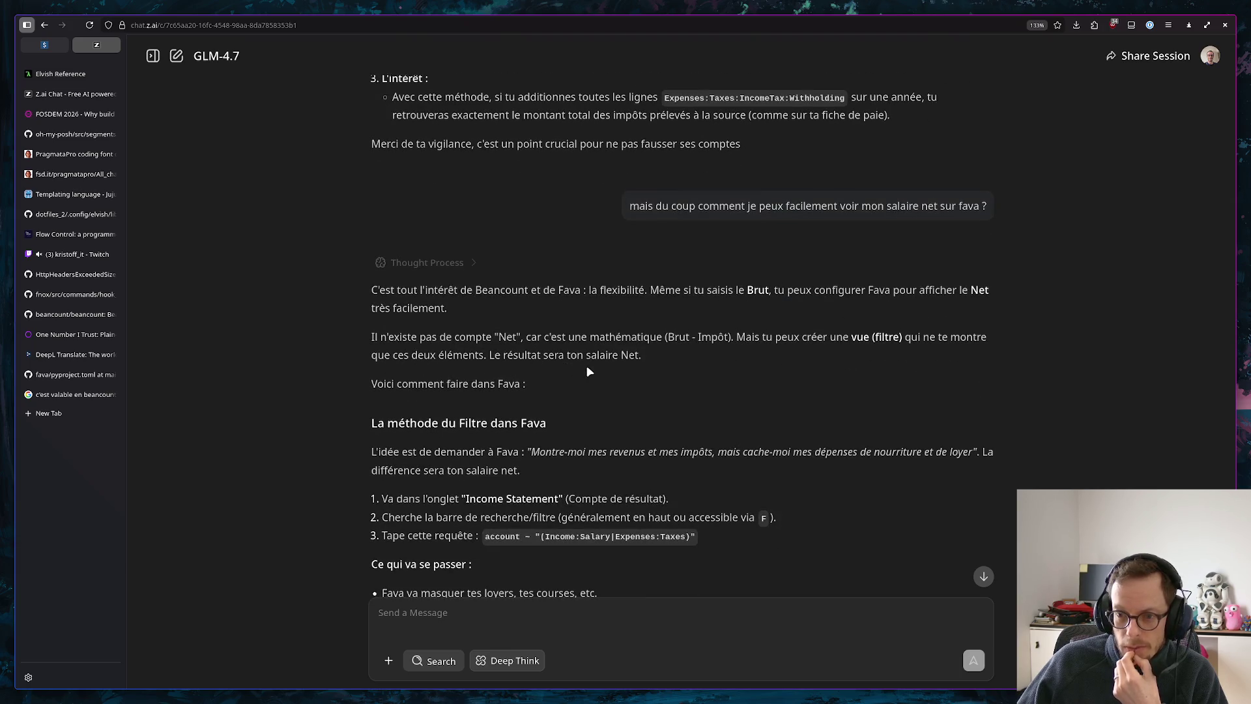
{"action": "scroll", "coordinate": [560, 359], "scroll_direction": "down", "scroll_amount": 2}
{"action": "scroll", "coordinate": [626, 322], "scroll_direction": "down", "scroll_amount": 2}
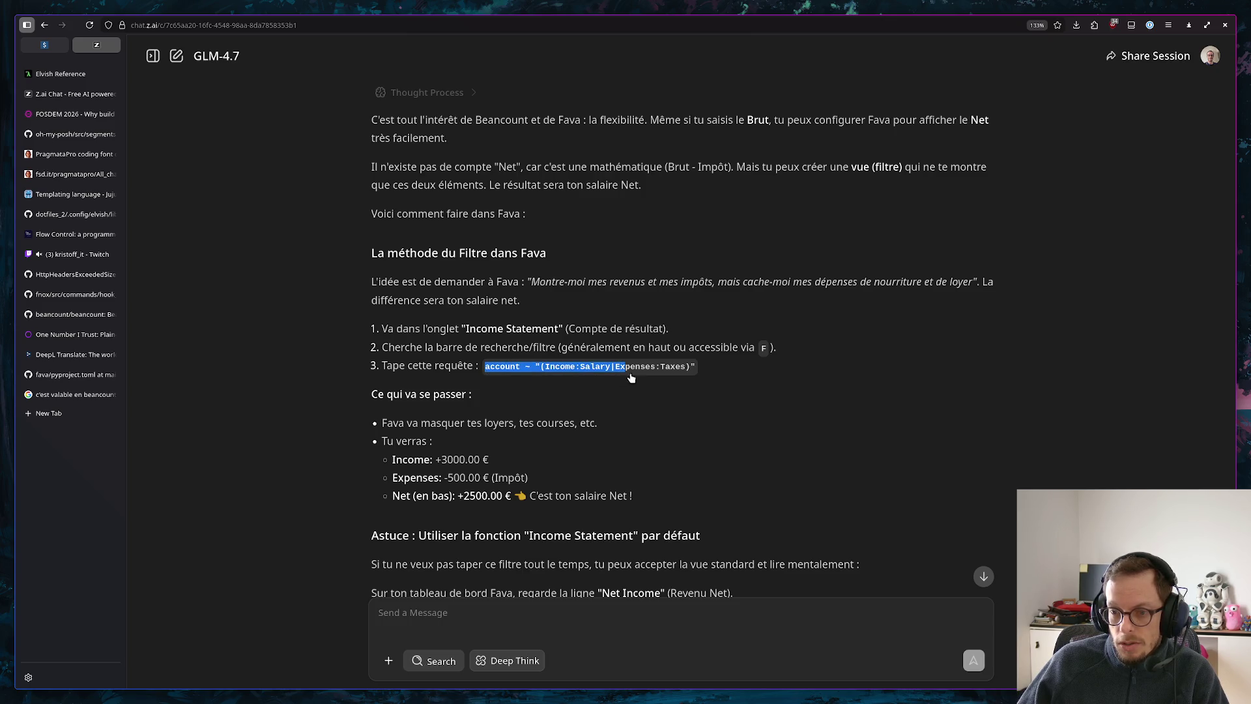
{"action": "left_click_drag", "start_coordinate": [490, 369], "coordinate": [704, 367]}
{"action": "key", "text": "ctrl+c"}
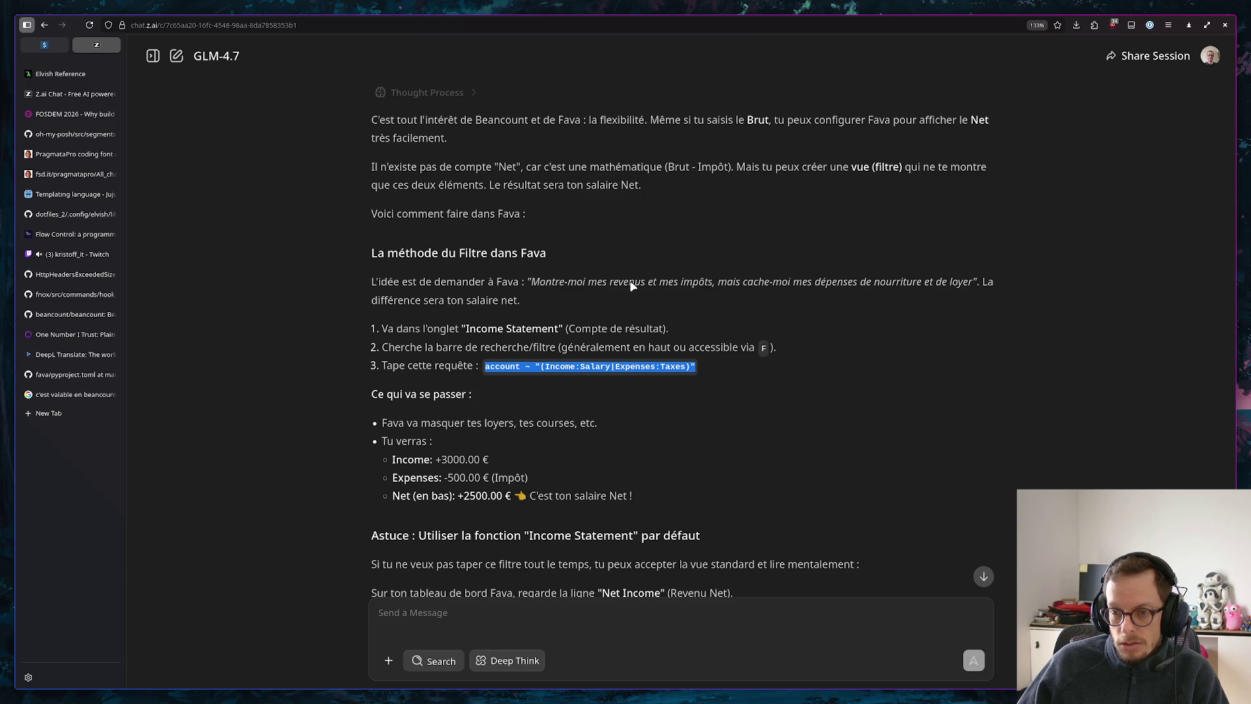
{"action": "left_click", "coordinate": [44, 45]}
Apply the pasted account query as the Income Statement filter, which fails on an illegal '~' character
{"action": "left_click", "coordinate": [173, 94]}
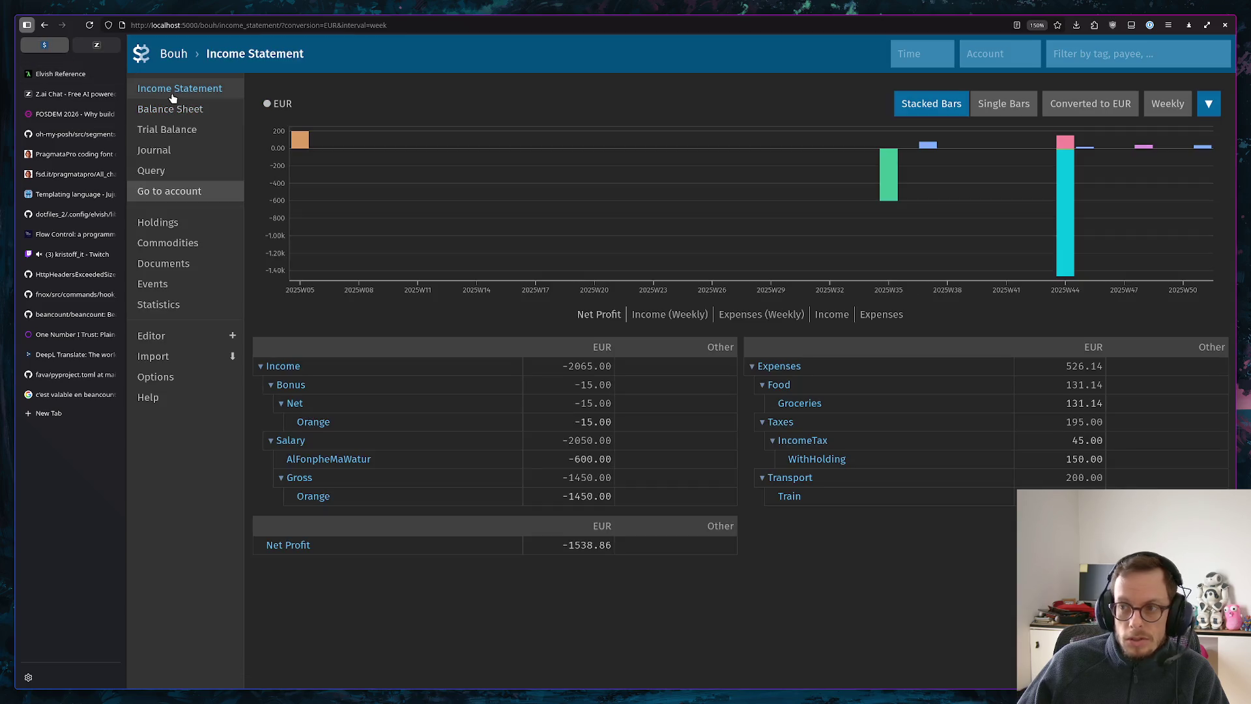
{"action": "left_click", "coordinate": [1075, 53]}
{"action": "key", "text": "ctrl+v"}
{"action": "key", "text": "Return"}
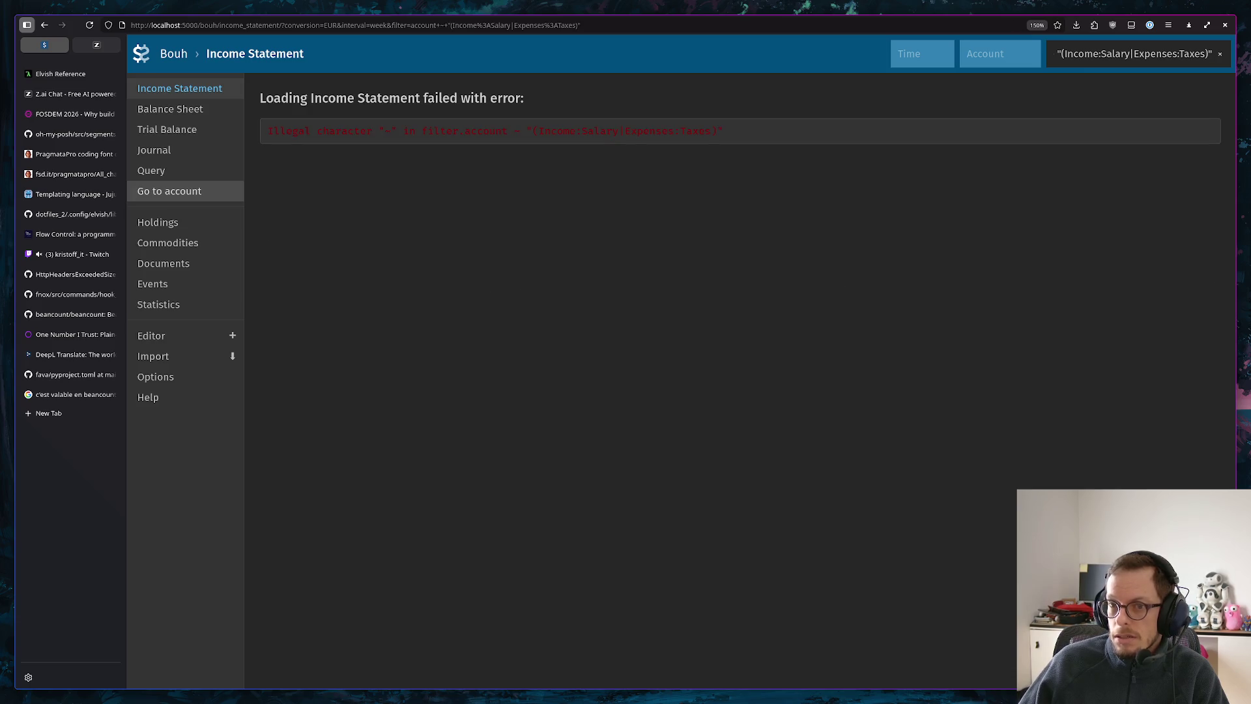
{"action": "left_click_drag", "start_coordinate": [1059, 54], "coordinate": [1039, 51]}
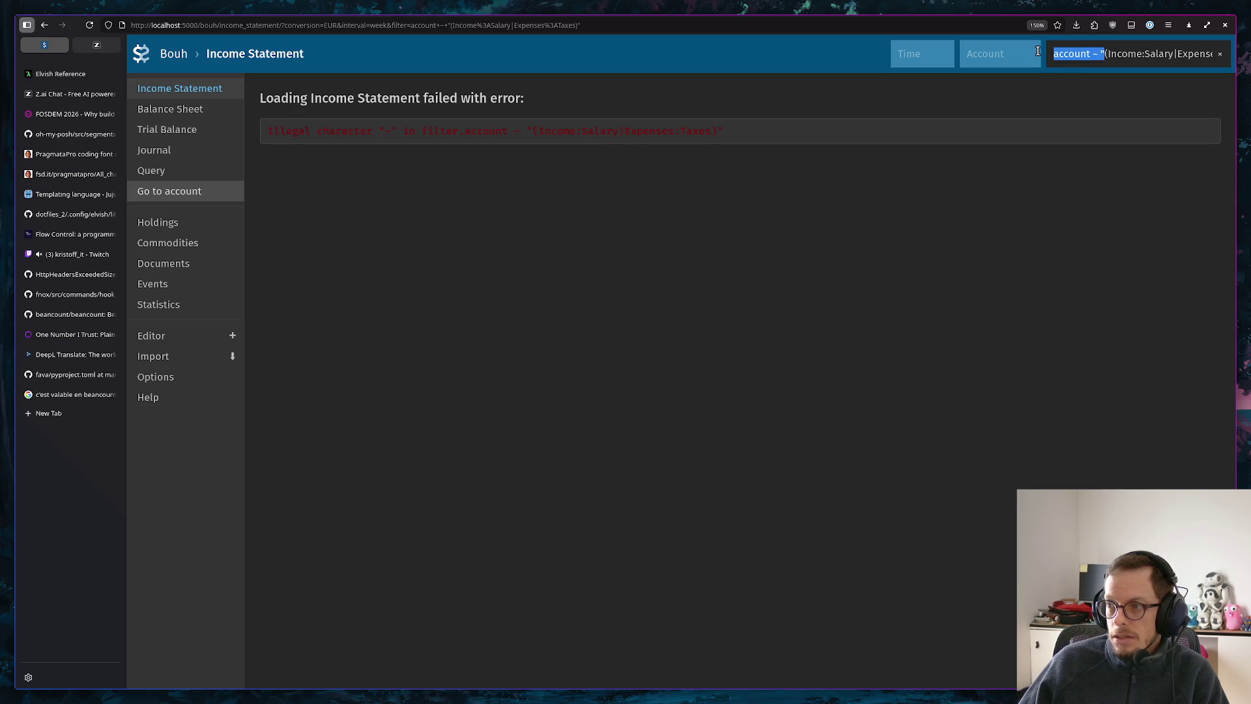
{"action": "left_click", "coordinate": [95, 46]}
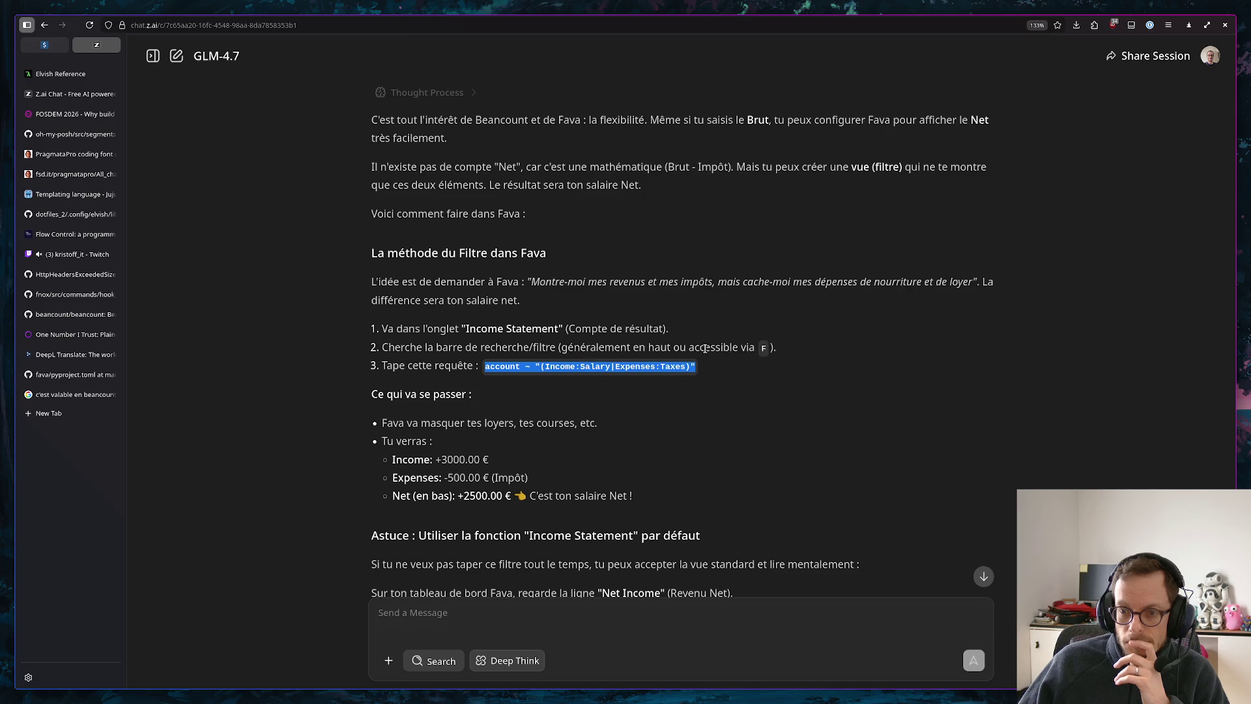
{"action": "scroll", "coordinate": [519, 411], "scroll_direction": "down", "scroll_amount": 1}
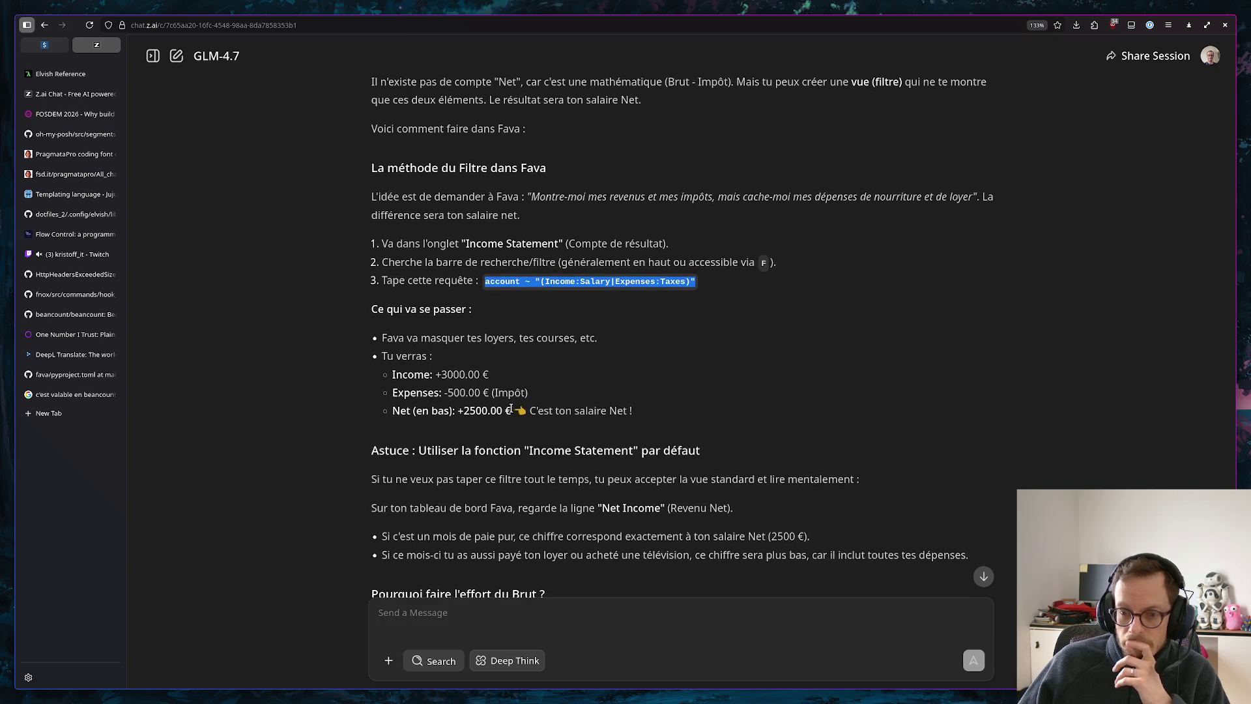
{"action": "scroll", "coordinate": [538, 377], "scroll_direction": "down", "scroll_amount": 1}
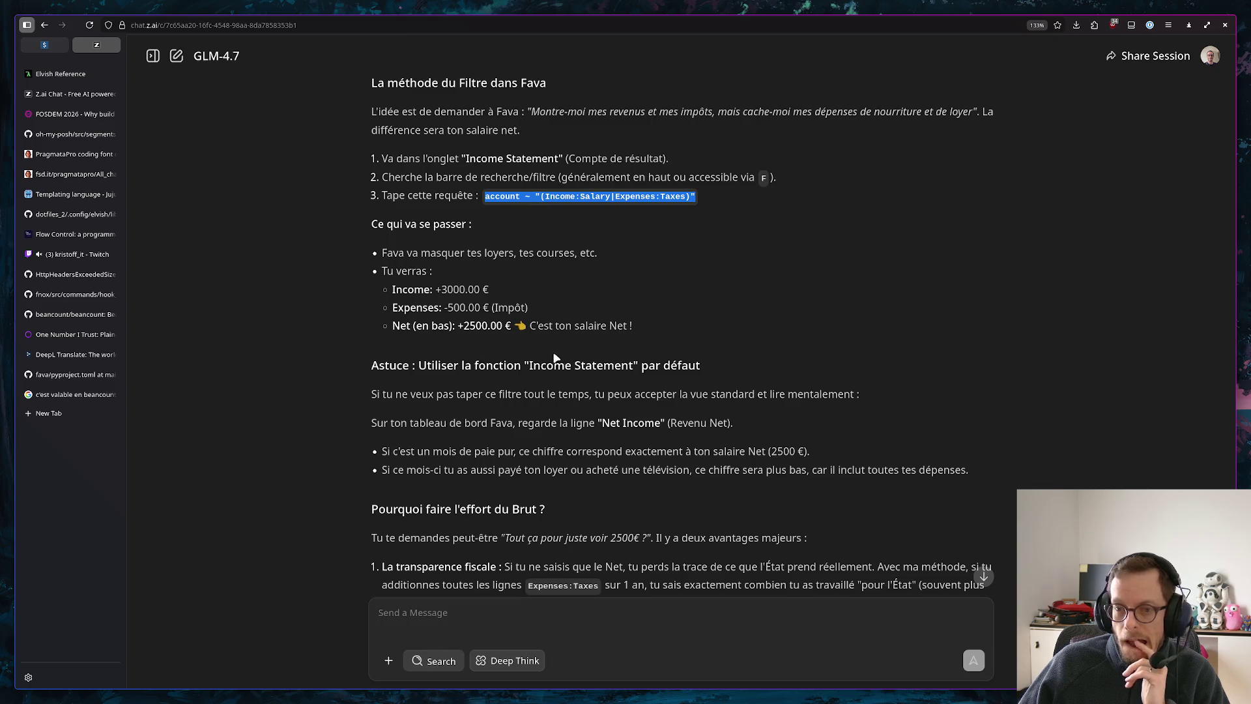
{"action": "scroll", "coordinate": [649, 360], "scroll_direction": "down", "scroll_amount": 1}
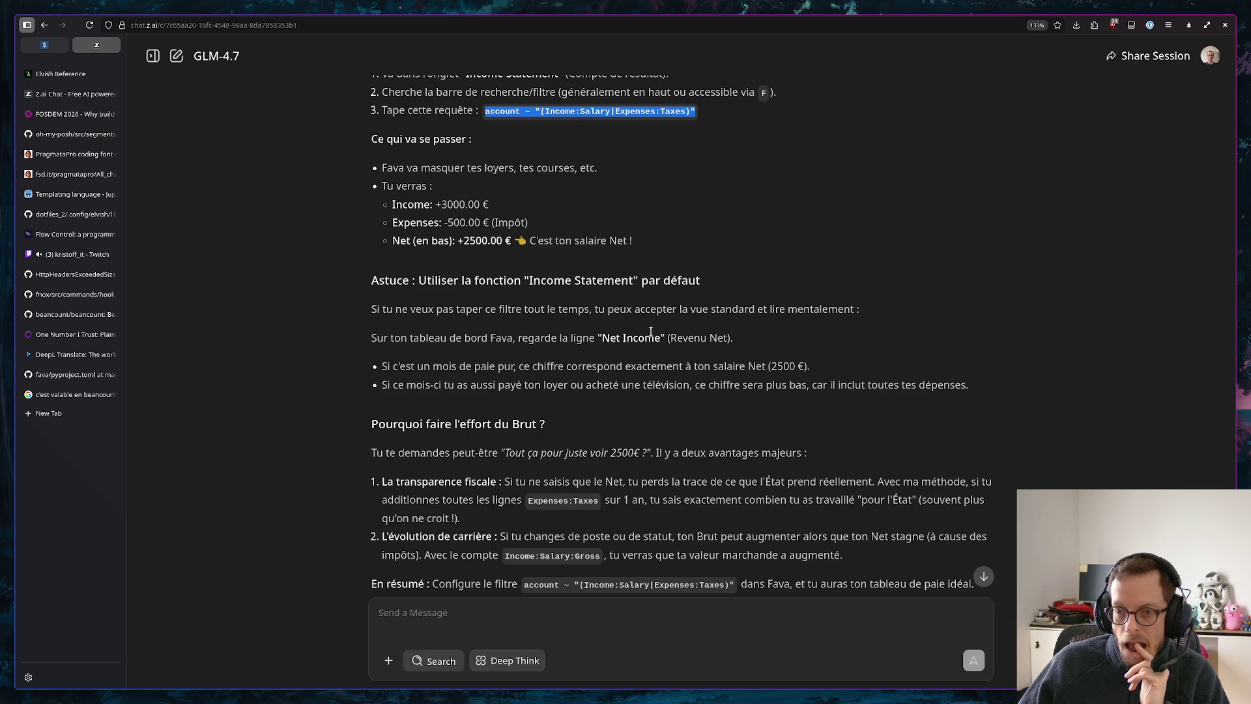
{"action": "left_click", "coordinate": [597, 355]}
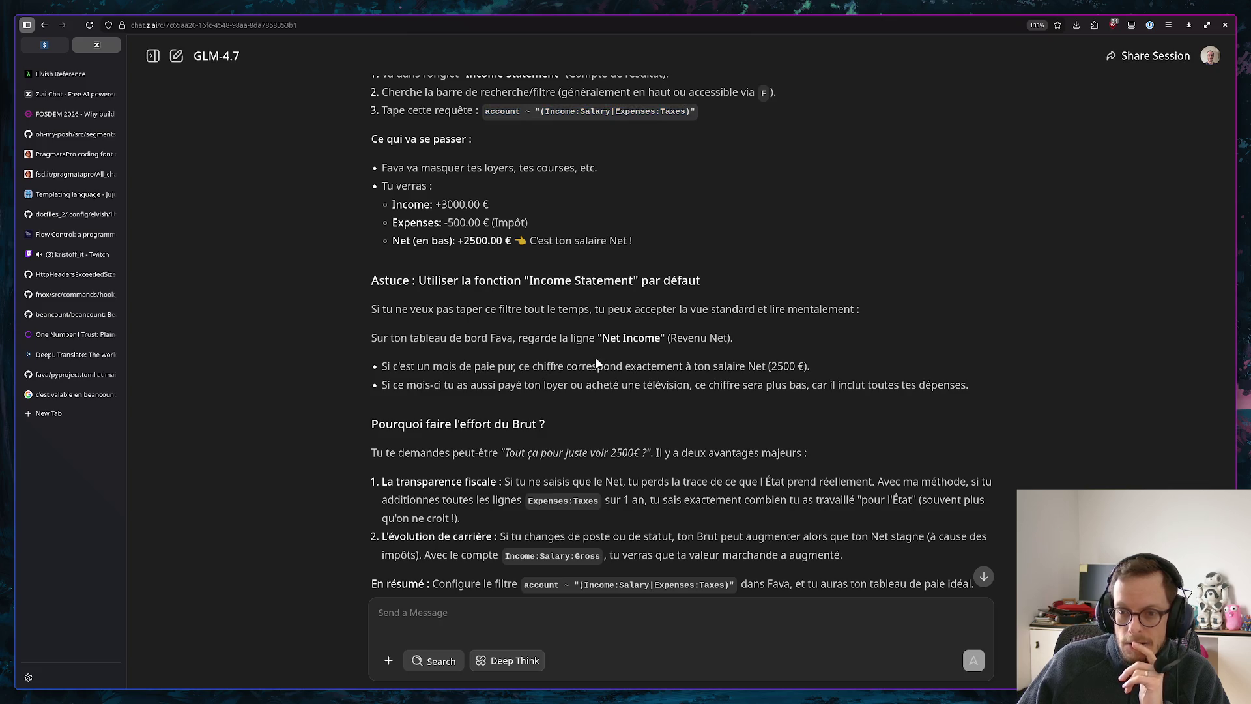
{"action": "left_click", "coordinate": [43, 46]}
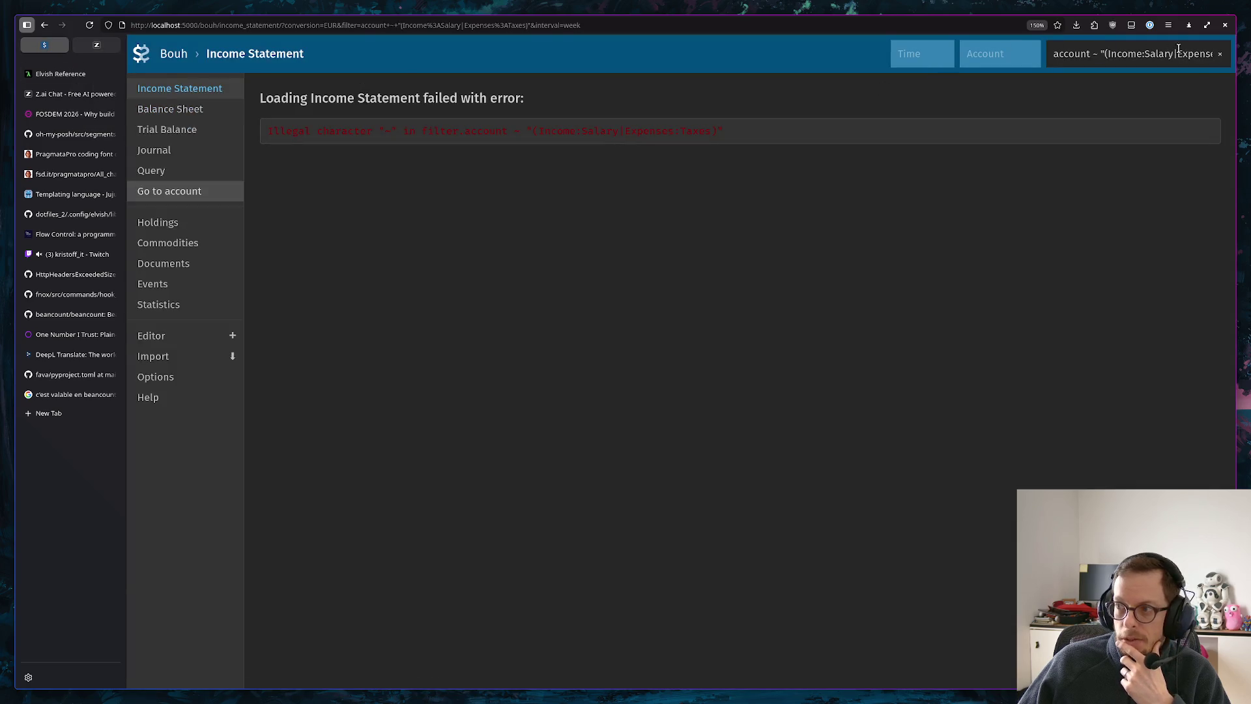
Remove the failing filter and check the 2065 total income and -600.00 AlFonpheMaWatur amounts
{"action": "left_click", "coordinate": [1220, 55]}
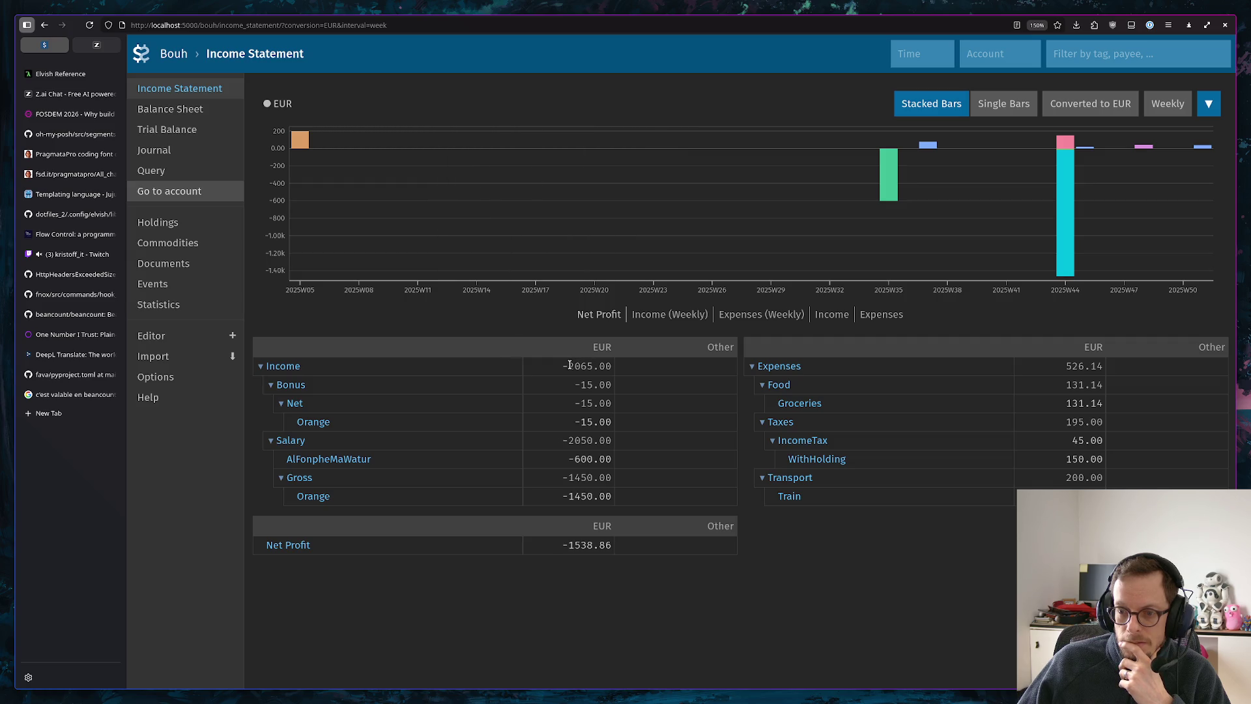
{"action": "left_click_drag", "start_coordinate": [569, 366], "coordinate": [593, 366]}
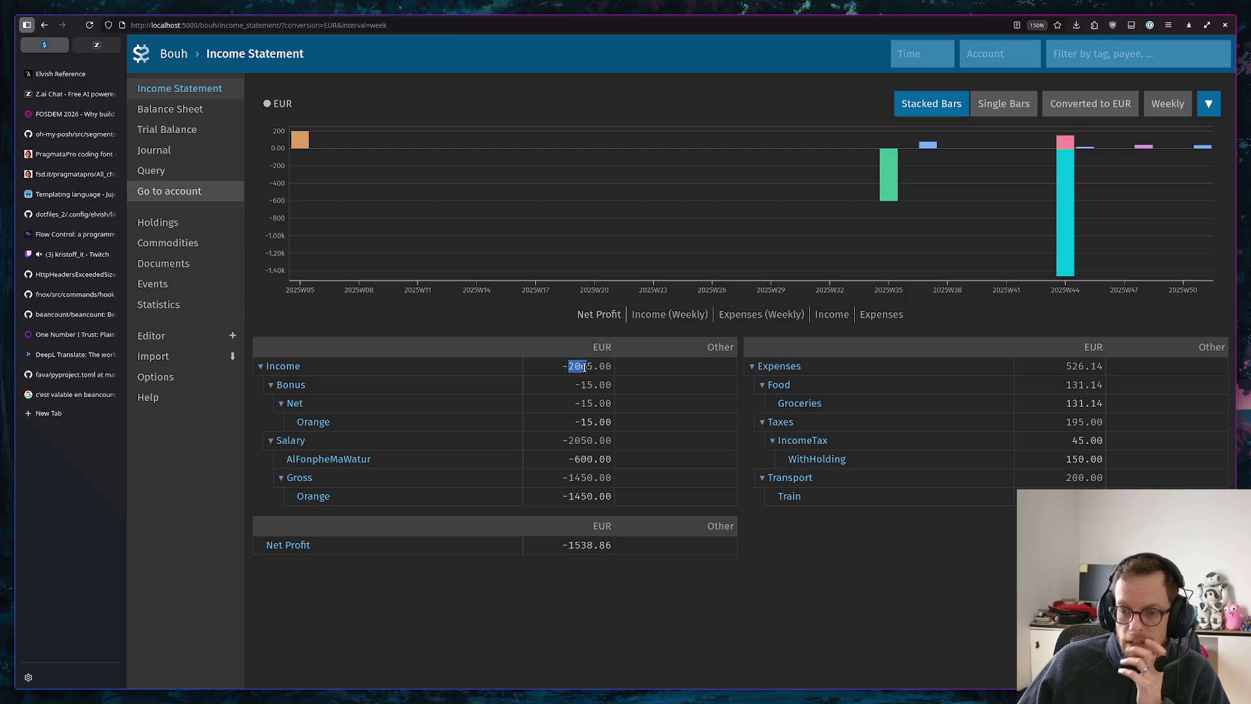
{"action": "left_click_drag", "start_coordinate": [574, 459], "coordinate": [579, 459]}
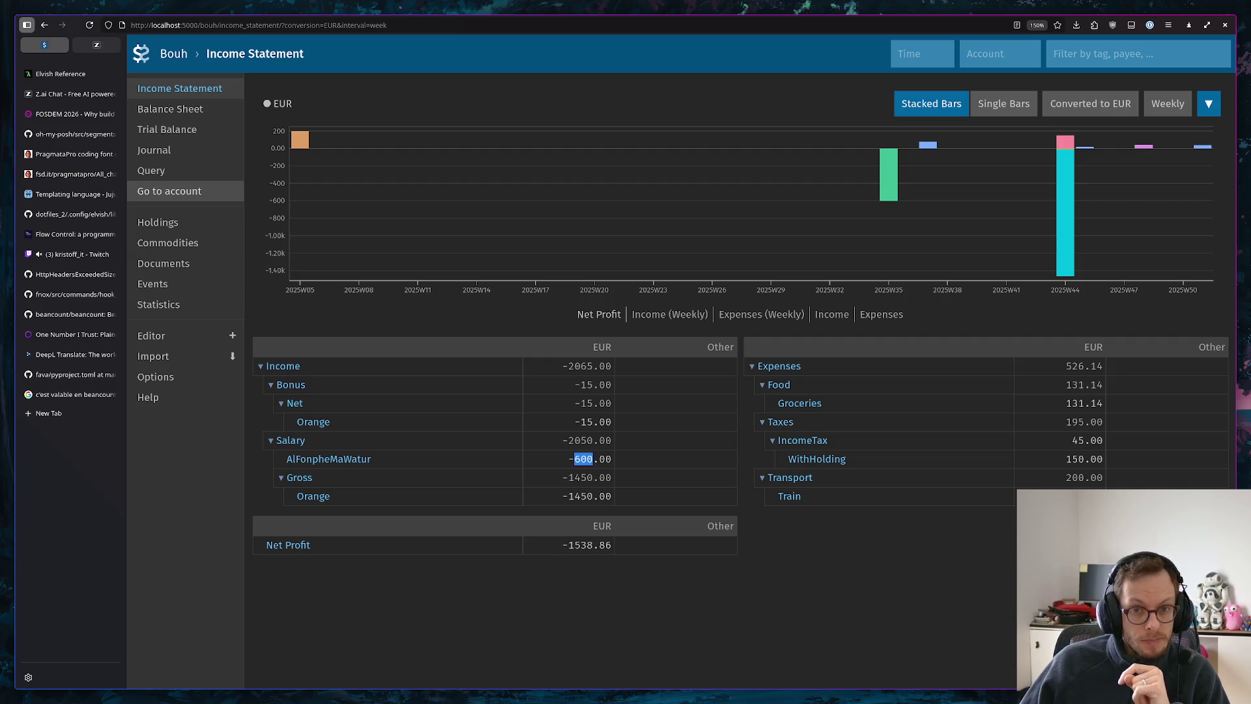
Compare Balance Sheet and Income Statement, ending on Net Profit -1538.86, then return to the chat
{"action": "left_click", "coordinate": [176, 108]}
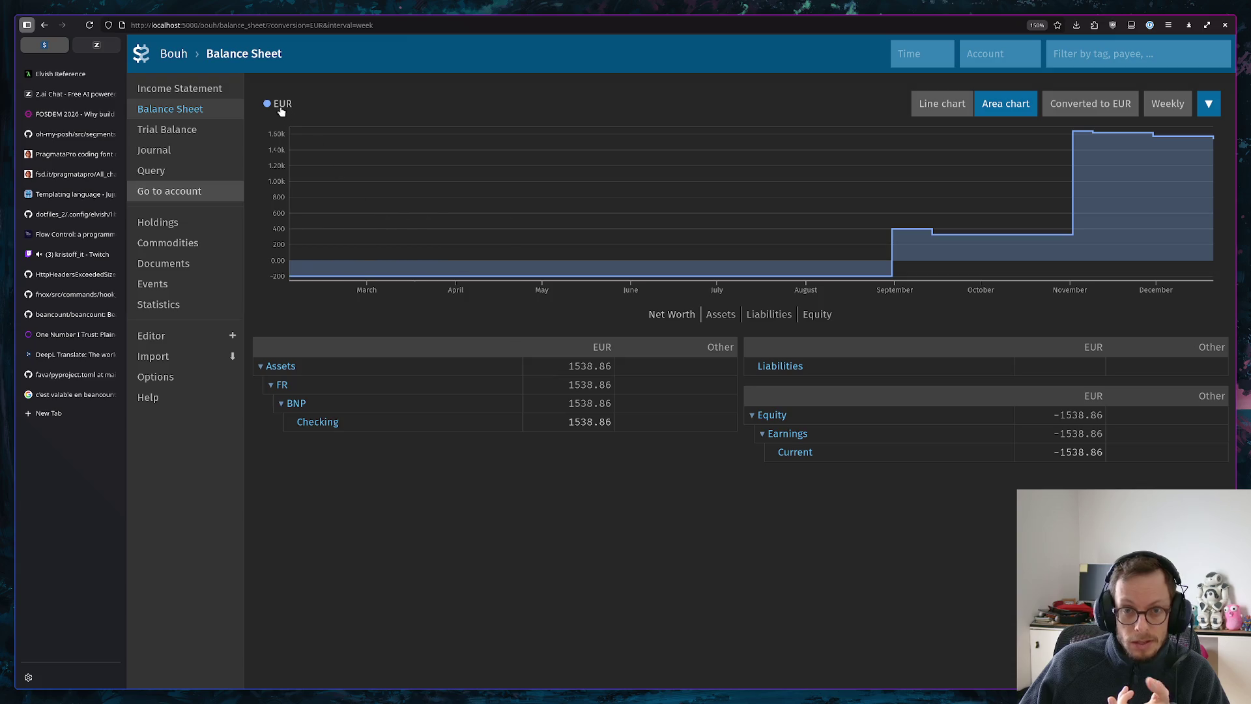
{"action": "left_click", "coordinate": [200, 90]}
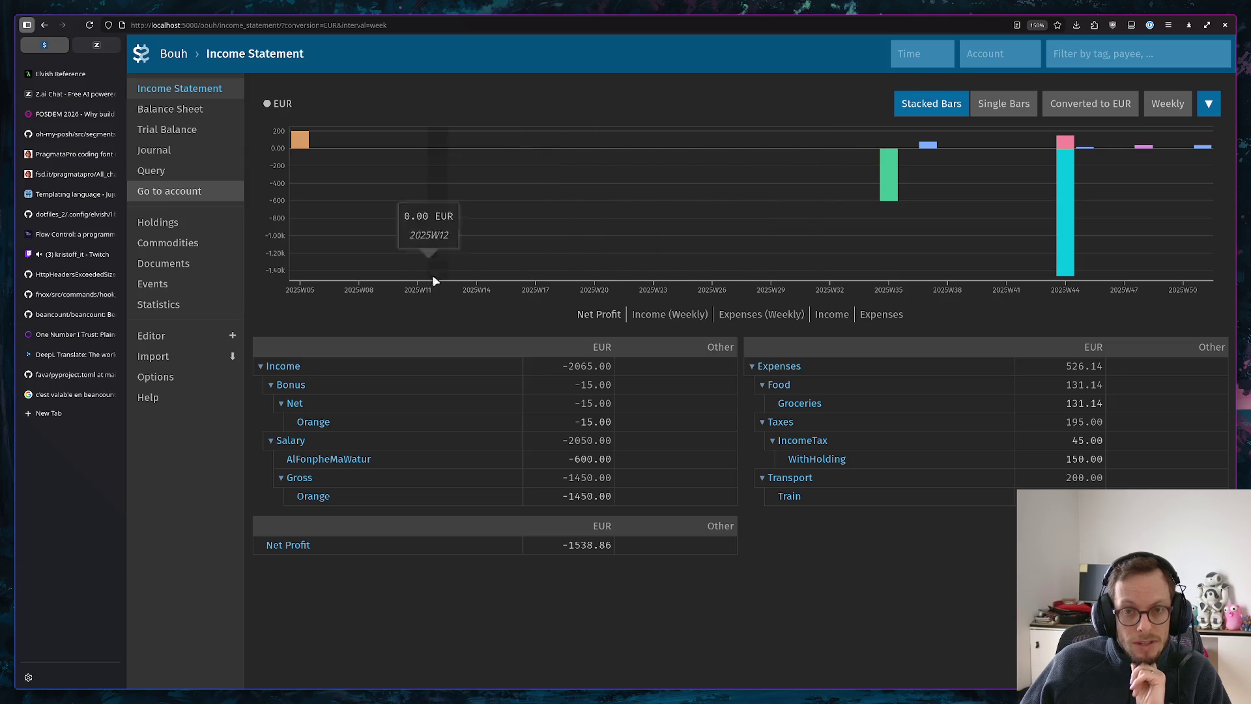
{"action": "mouse_move", "coordinate": [490, 216]}
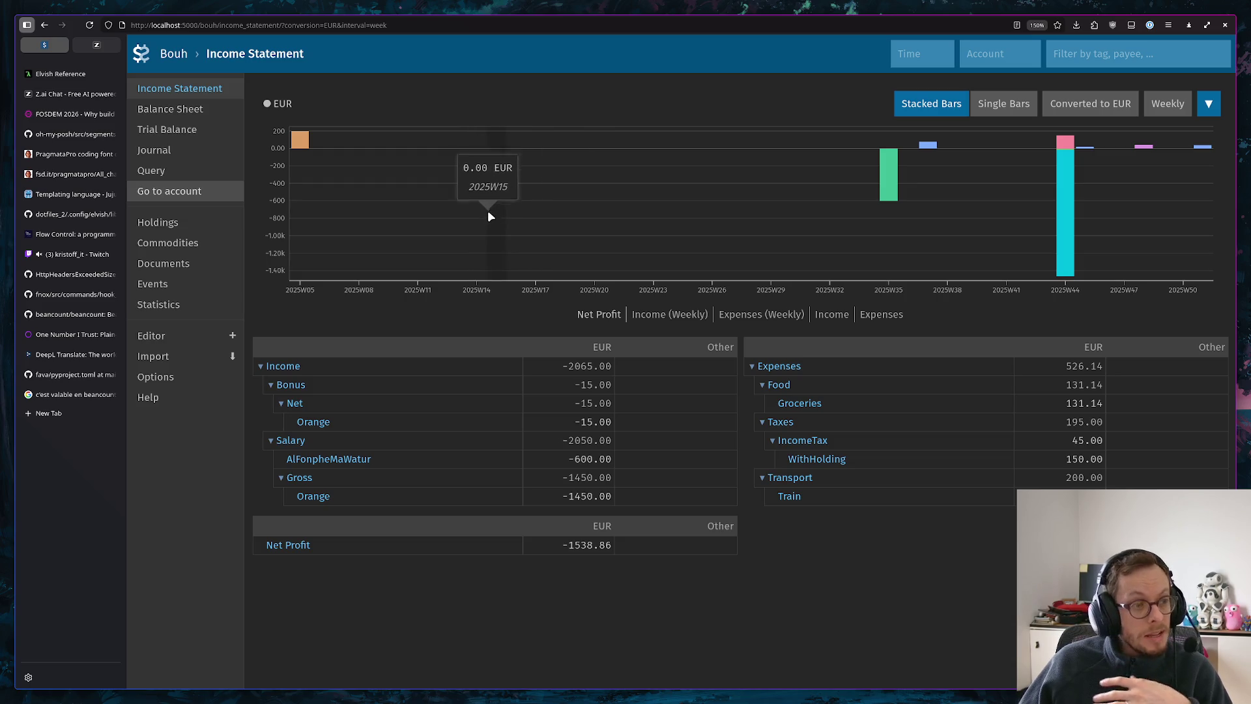
{"action": "left_click", "coordinate": [185, 109]}
{"action": "mouse_move", "coordinate": [315, 209]}
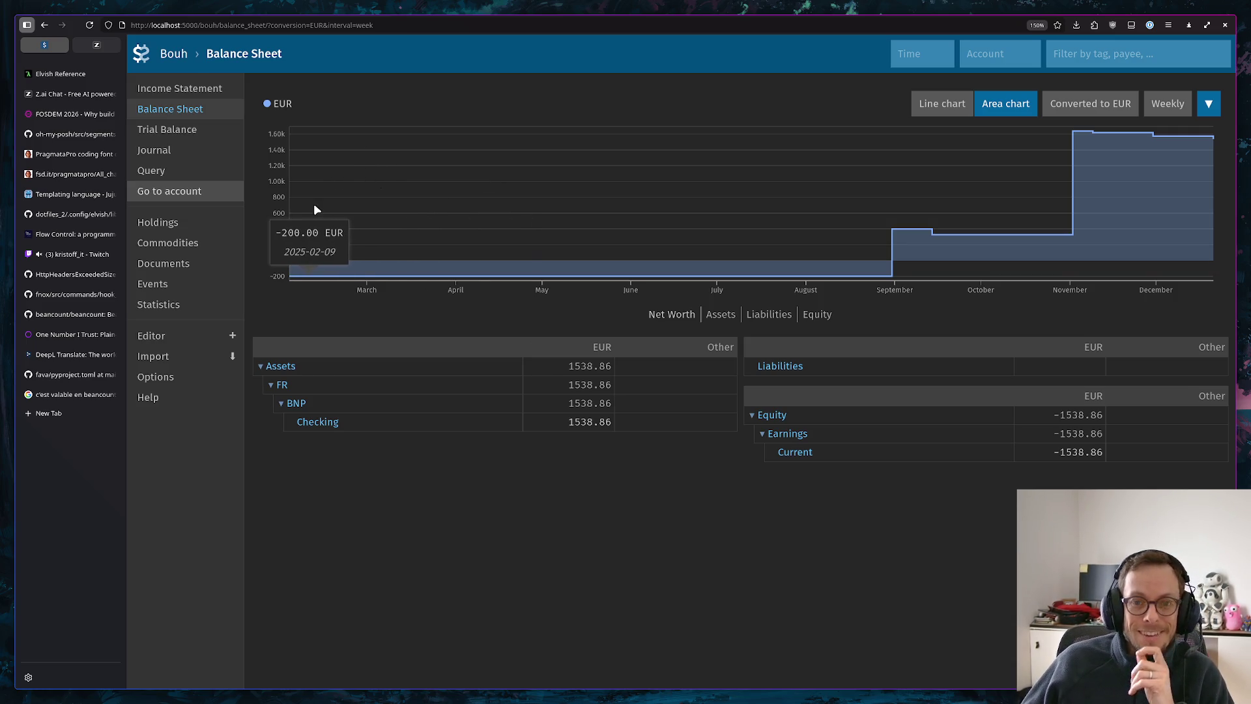
{"action": "left_click", "coordinate": [213, 87]}
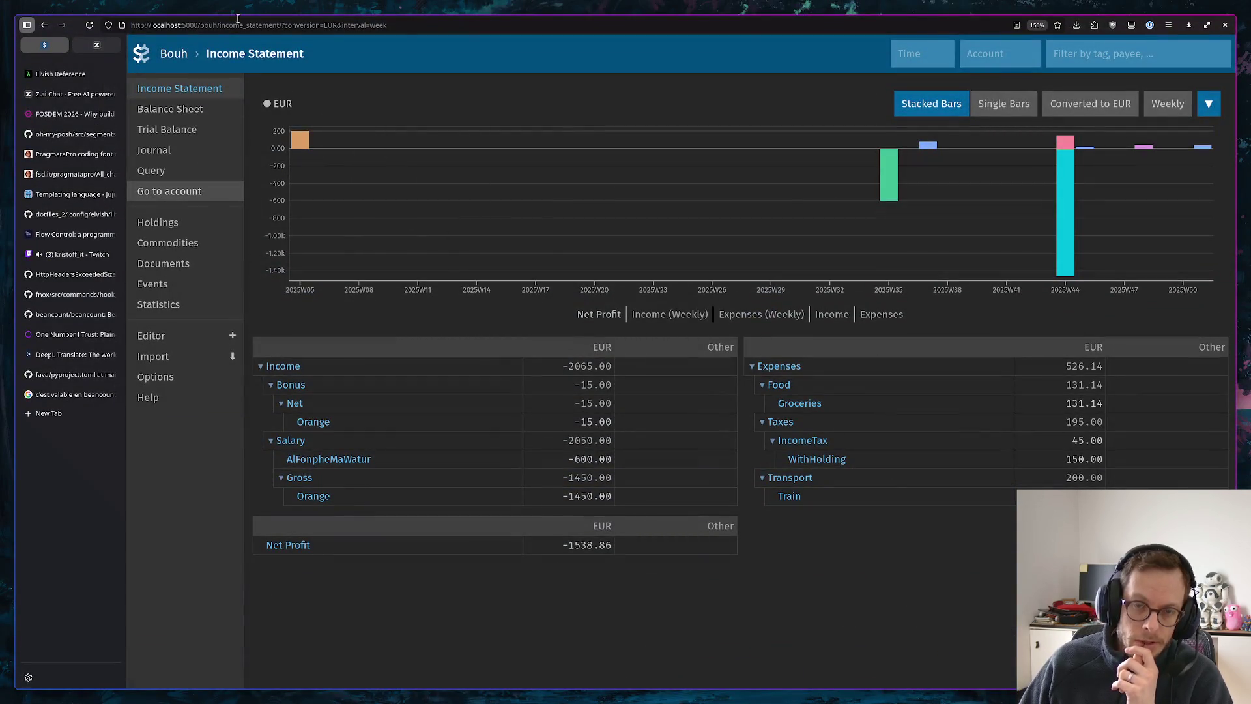
{"action": "left_click", "coordinate": [107, 49]}
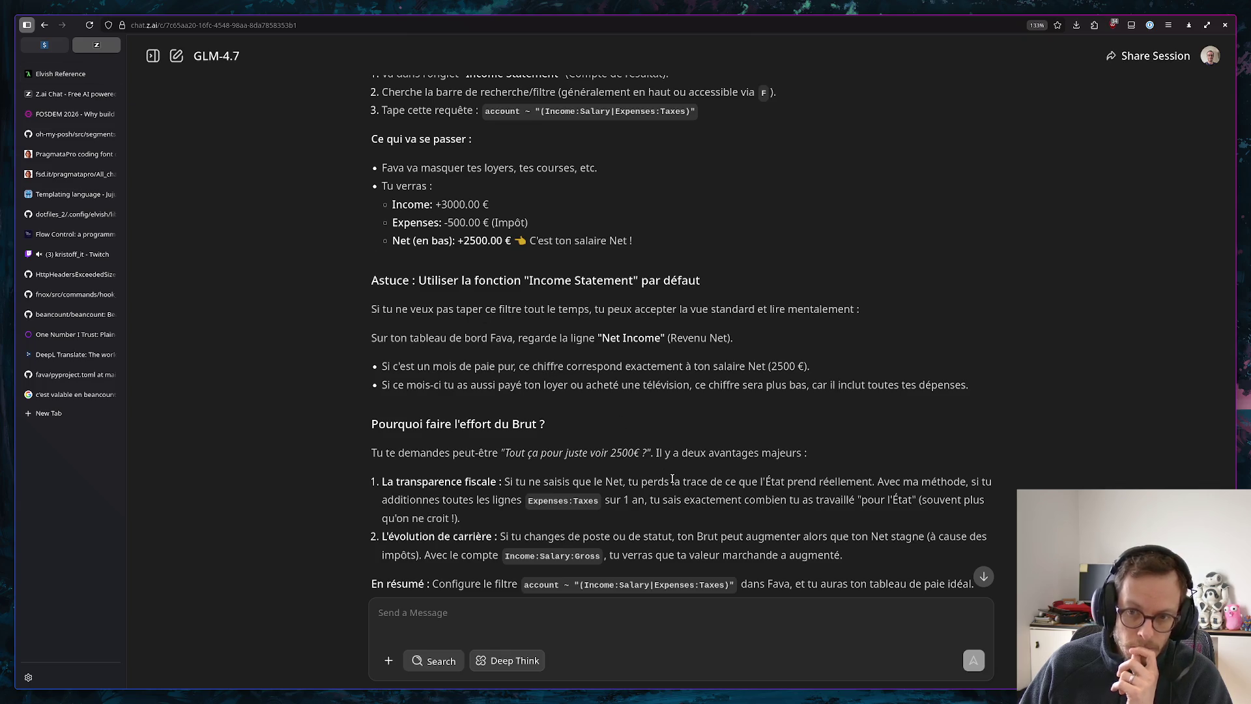
{"action": "scroll", "coordinate": [672, 478], "scroll_direction": "down", "scroll_amount": 2}
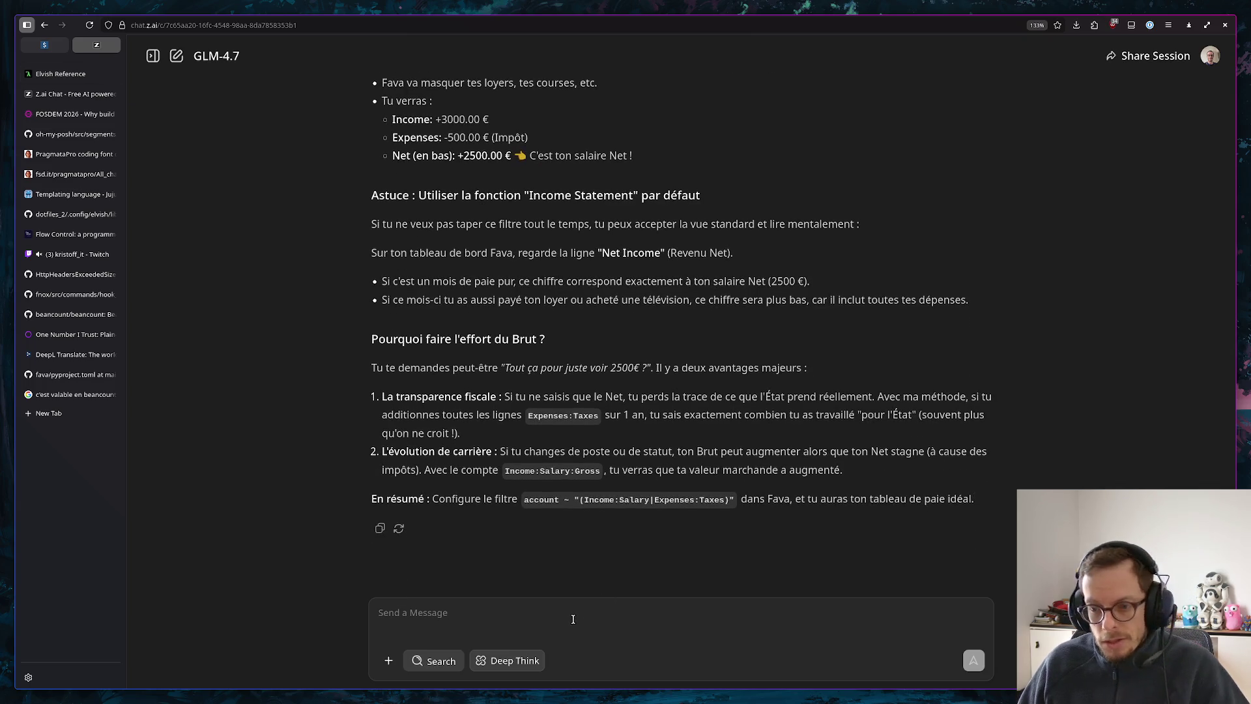
{"action": "type", "text": "je vois p"}
{"action": "type", "text": "as mon v"}
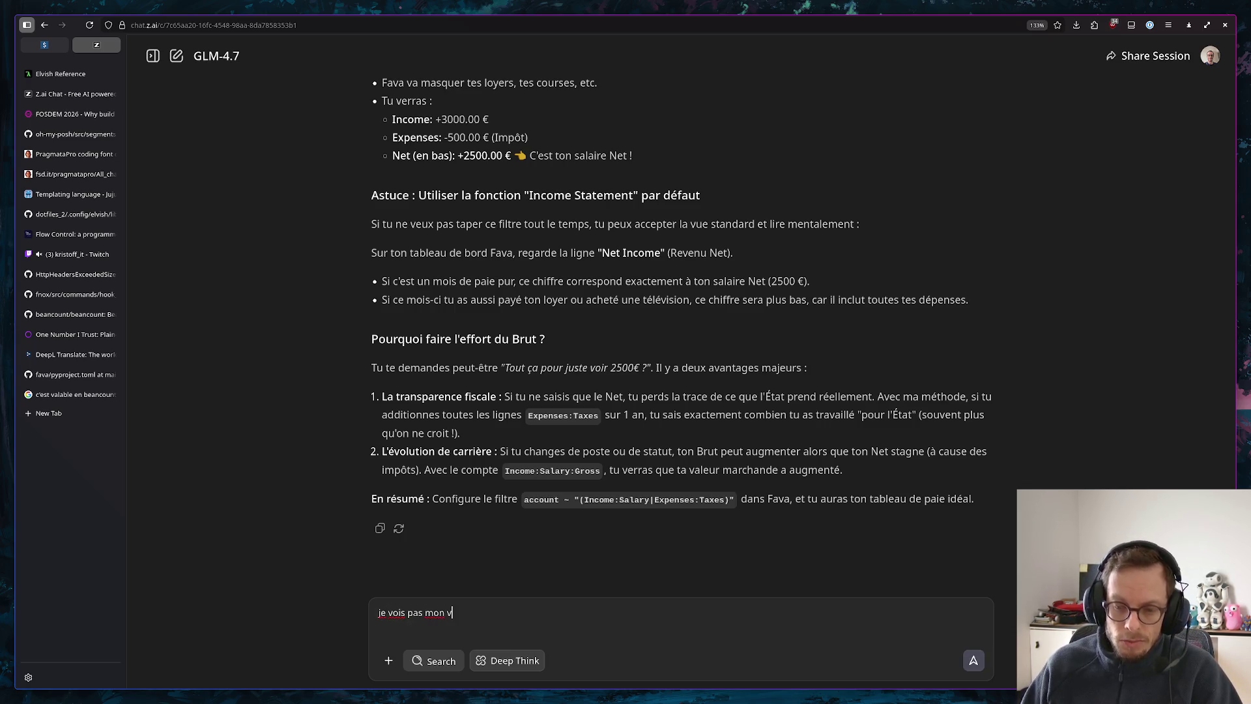
{"action": "type", "text": "rai salaire (ce qui"}
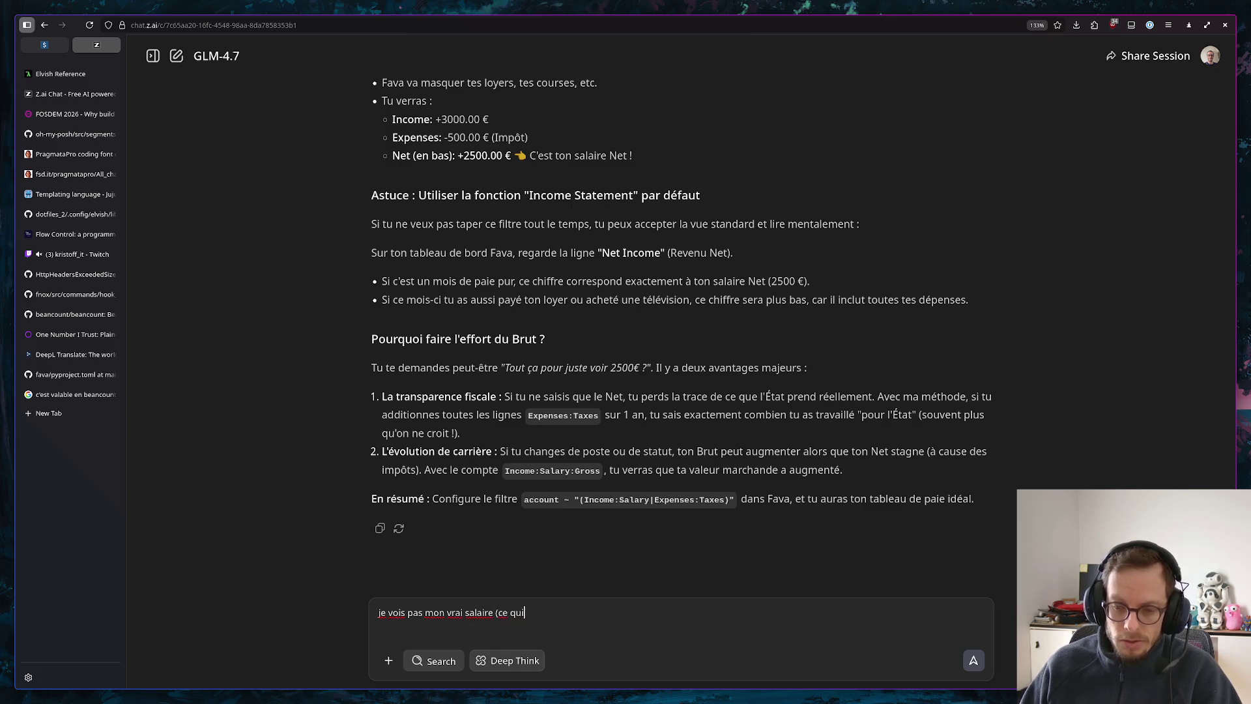
{"action": "type", "text": " entre danas"}
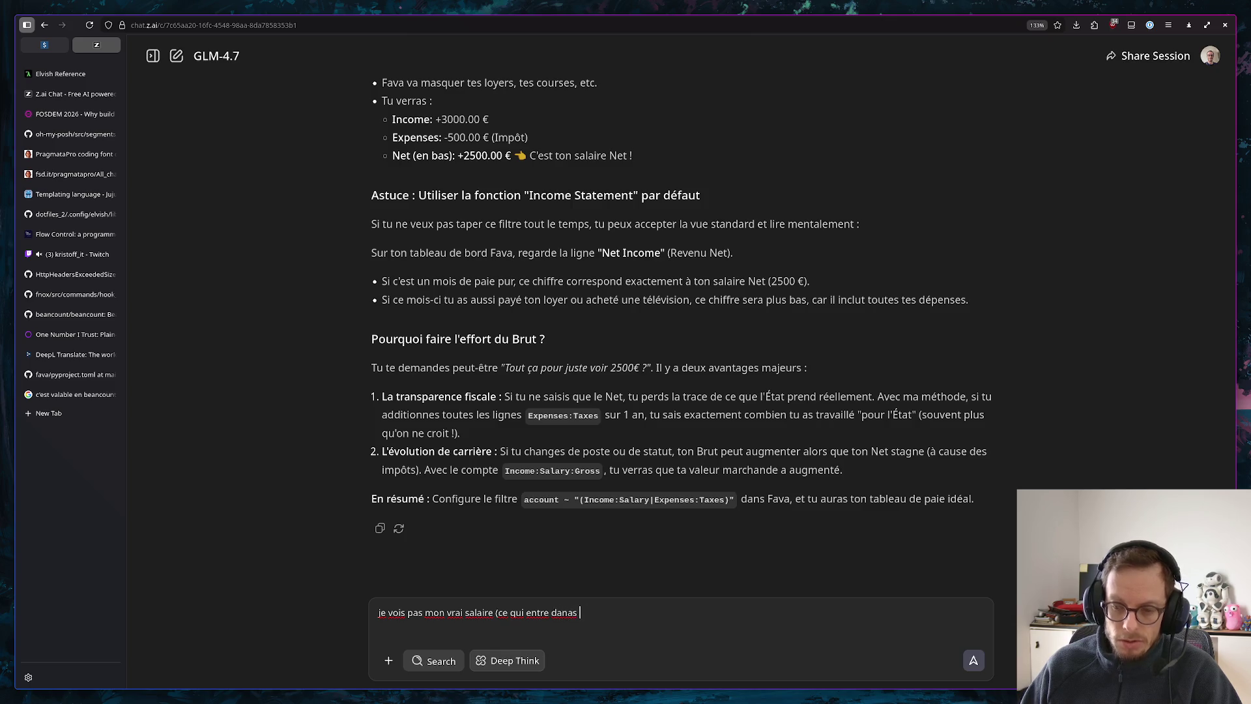
{"action": "type", "text": "s ma p"}
{"action": "type", "text": "oche"}
{"action": "type", "text": " assez"}
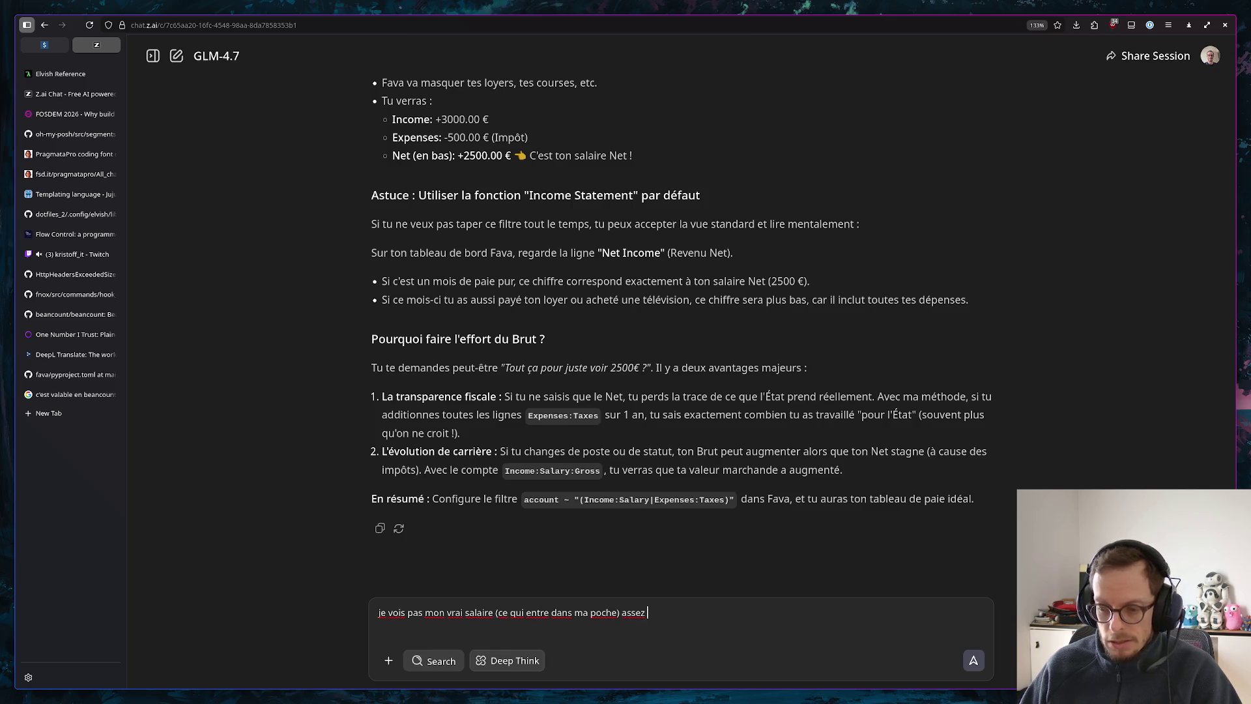
{"action": "type", "text": "tement, comment "}
{"action": "type", "text": "on peut modé"}
{"action": "type", "text": "lise"}
{"action": "type", "text": " param"}
Send the question about clearly seeing net salary with tax withholding
{"action": "key", "text": "BackSpace"}
{"action": "key", "text": "BackSpace"}
{"action": "key", "text": "BackSpace"}
{"action": "type", "text": "rel"}
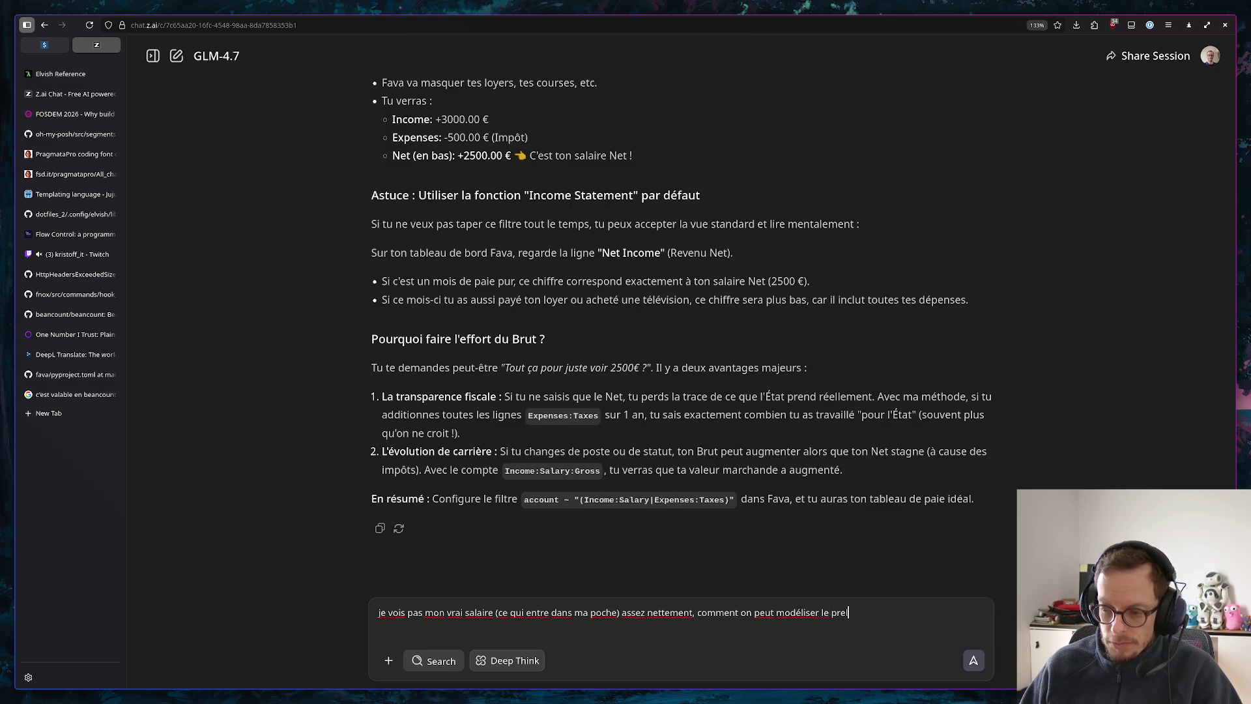
{"action": "type", "text": "evement à la c"}
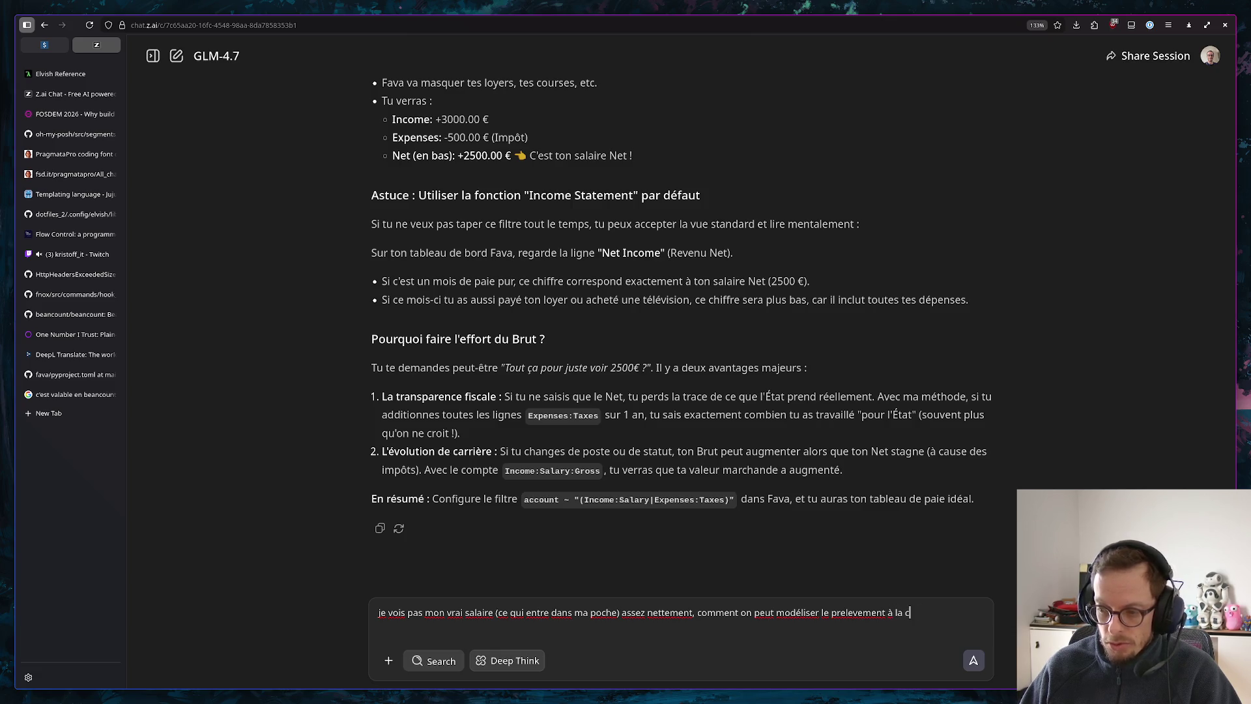
{"action": "key", "text": "BackSpace"}
{"action": "type", "text": "source est une vist"}
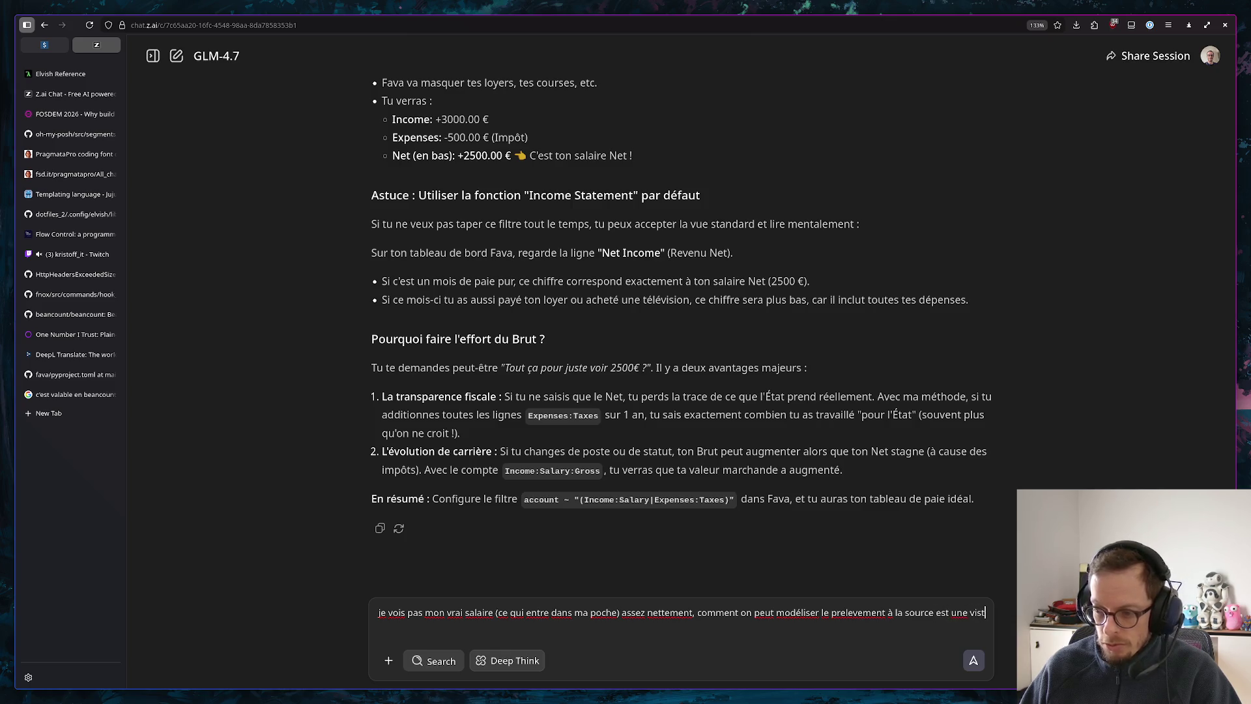
{"action": "type", "text": "on co"}
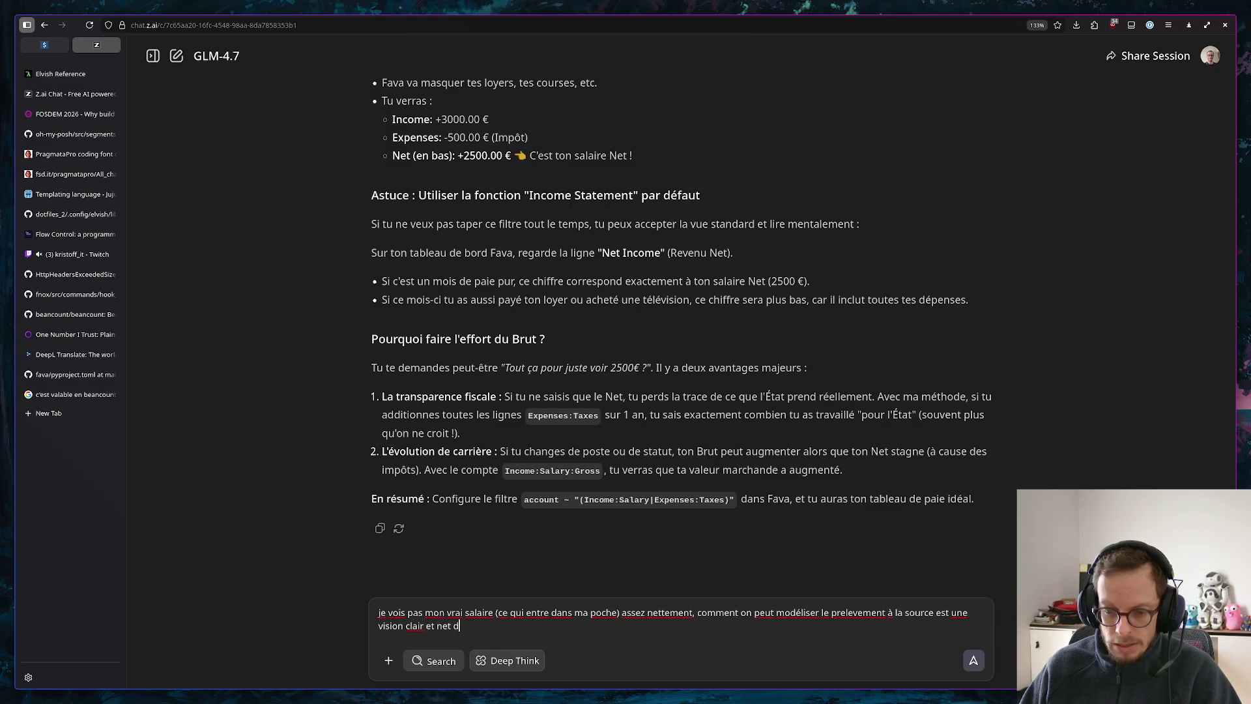
{"action": "type", "text": "dans ma p"}
{"action": "type", "text": "opoche"}
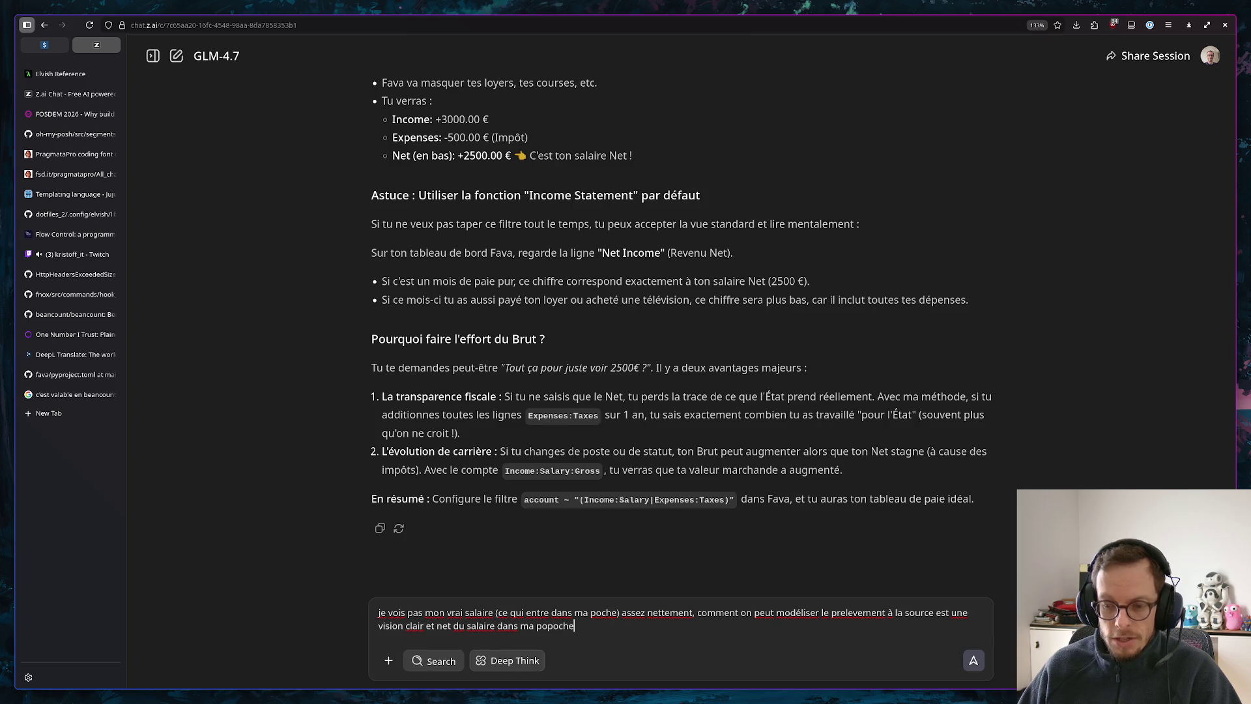
{"action": "key", "text": "Return"}
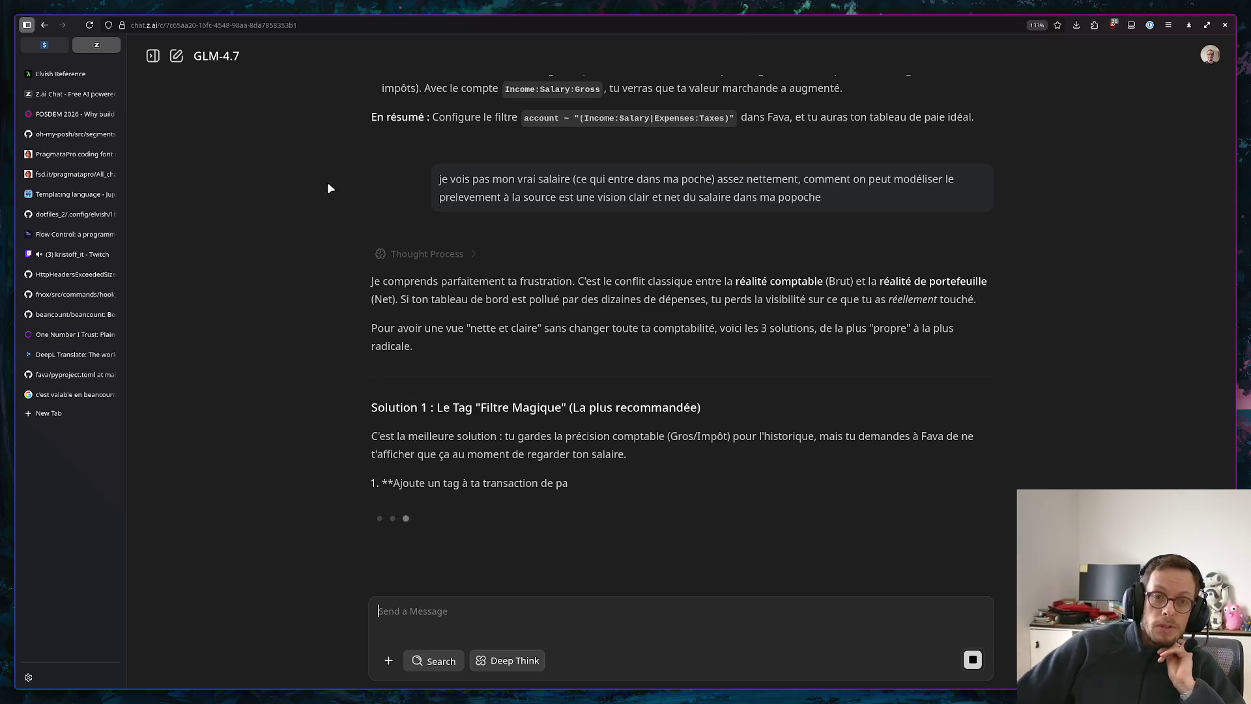
Switch to Fava's weekly Income Statement while the reply streams
{"action": "left_click", "coordinate": [39, 45]}
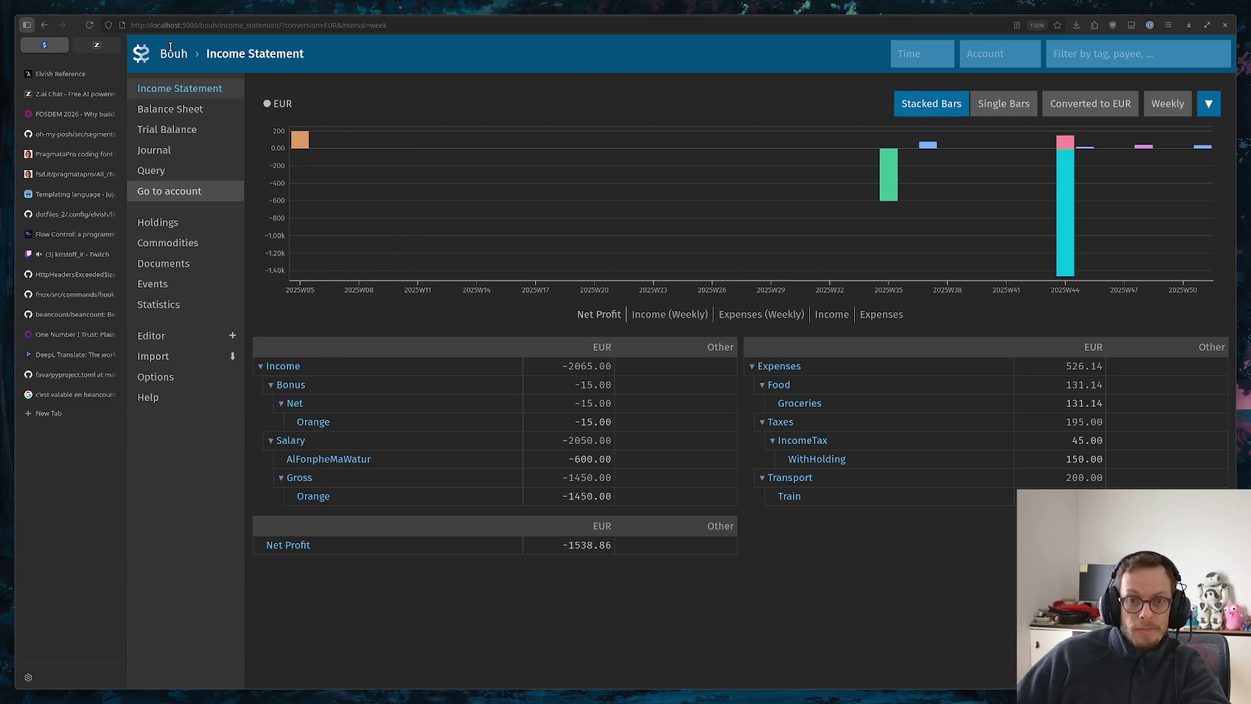
Read the reply's #Paie tag filter and Cash Flow query solutions, then return to Fava
{"action": "left_click", "coordinate": [100, 45]}
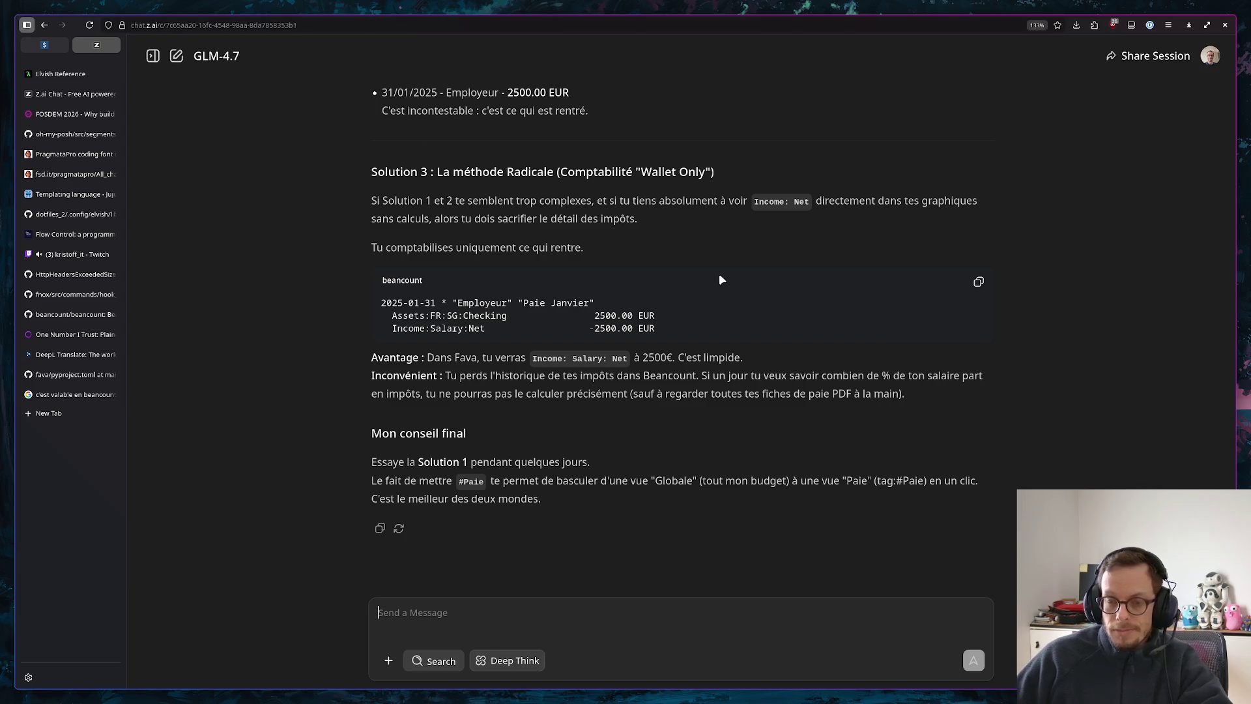
{"action": "scroll", "coordinate": [729, 275], "scroll_direction": "up", "scroll_amount": 5}
{"action": "scroll", "coordinate": [737, 264], "scroll_direction": "up", "scroll_amount": 5}
{"action": "scroll", "coordinate": [732, 271], "scroll_direction": "up", "scroll_amount": 1}
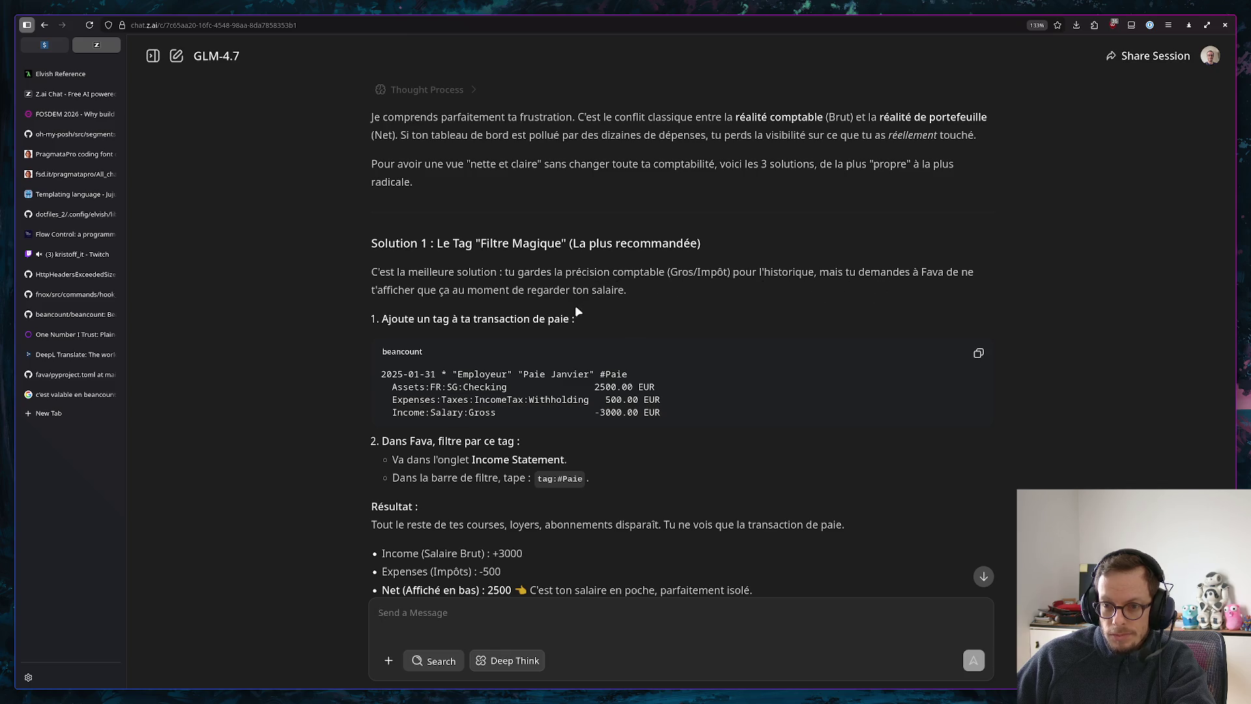
{"action": "scroll", "coordinate": [542, 290], "scroll_direction": "down", "scroll_amount": 1}
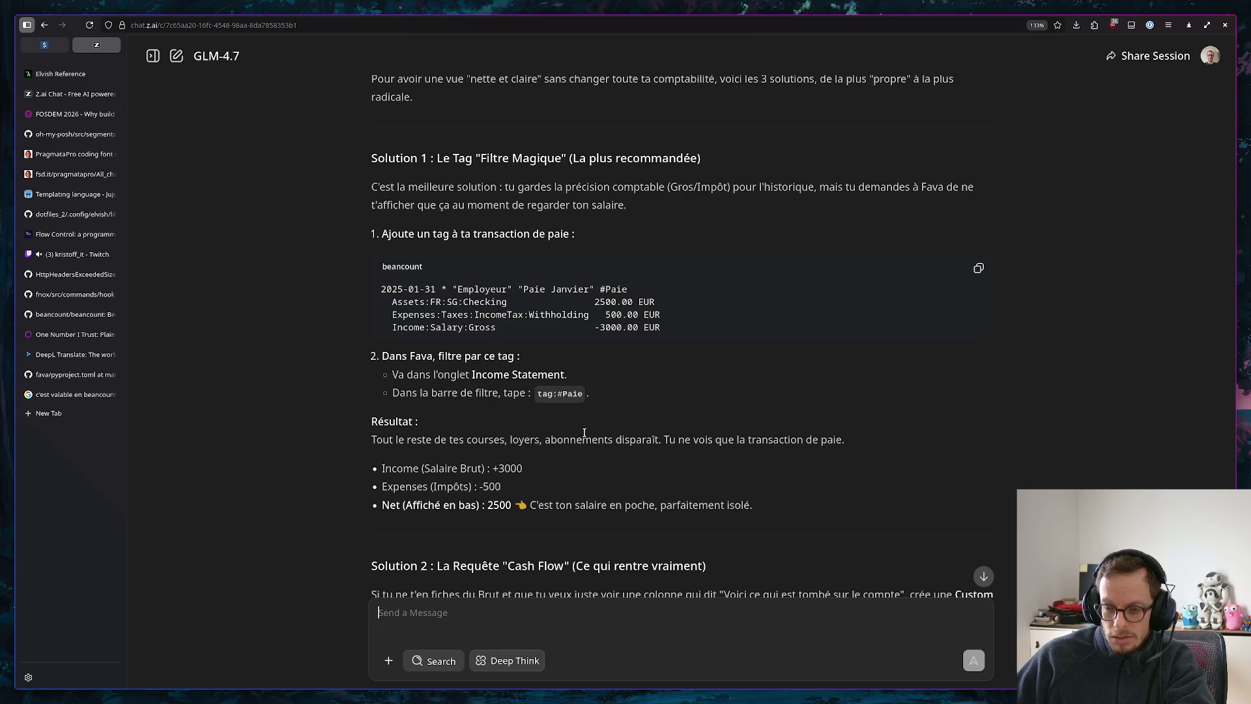
{"action": "scroll", "coordinate": [567, 421], "scroll_direction": "down", "scroll_amount": 1}
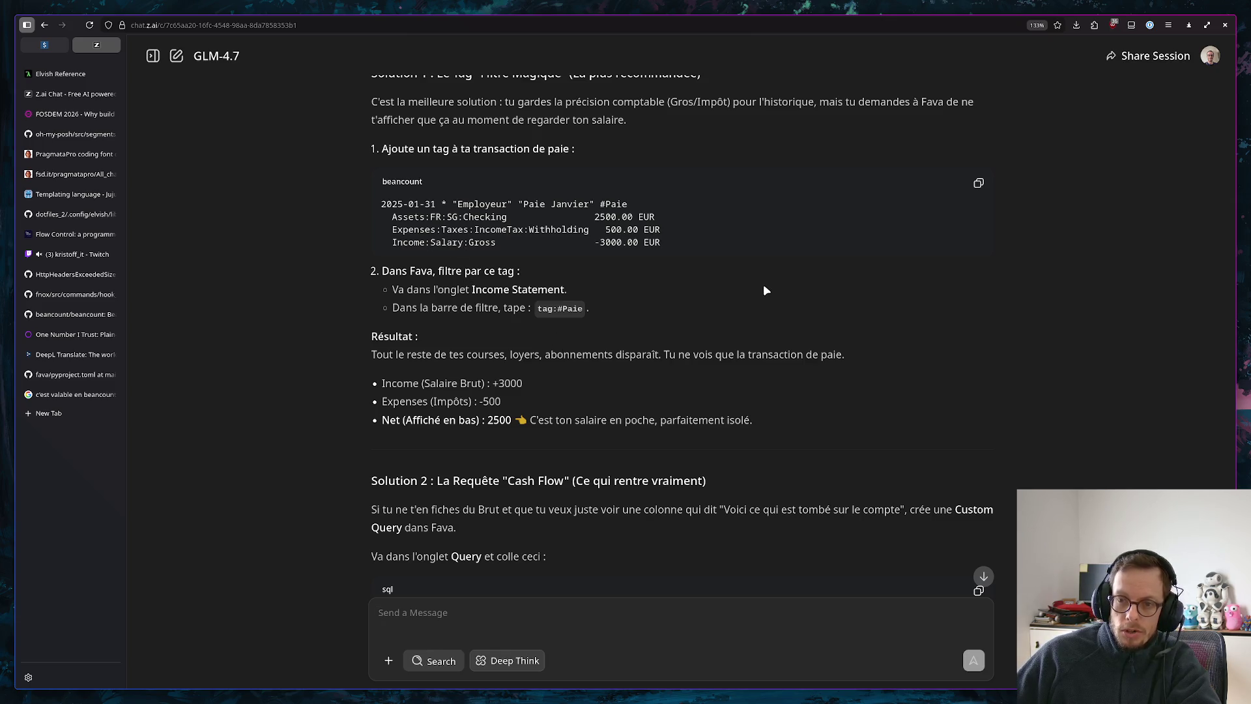
{"action": "left_click", "coordinate": [47, 46]}
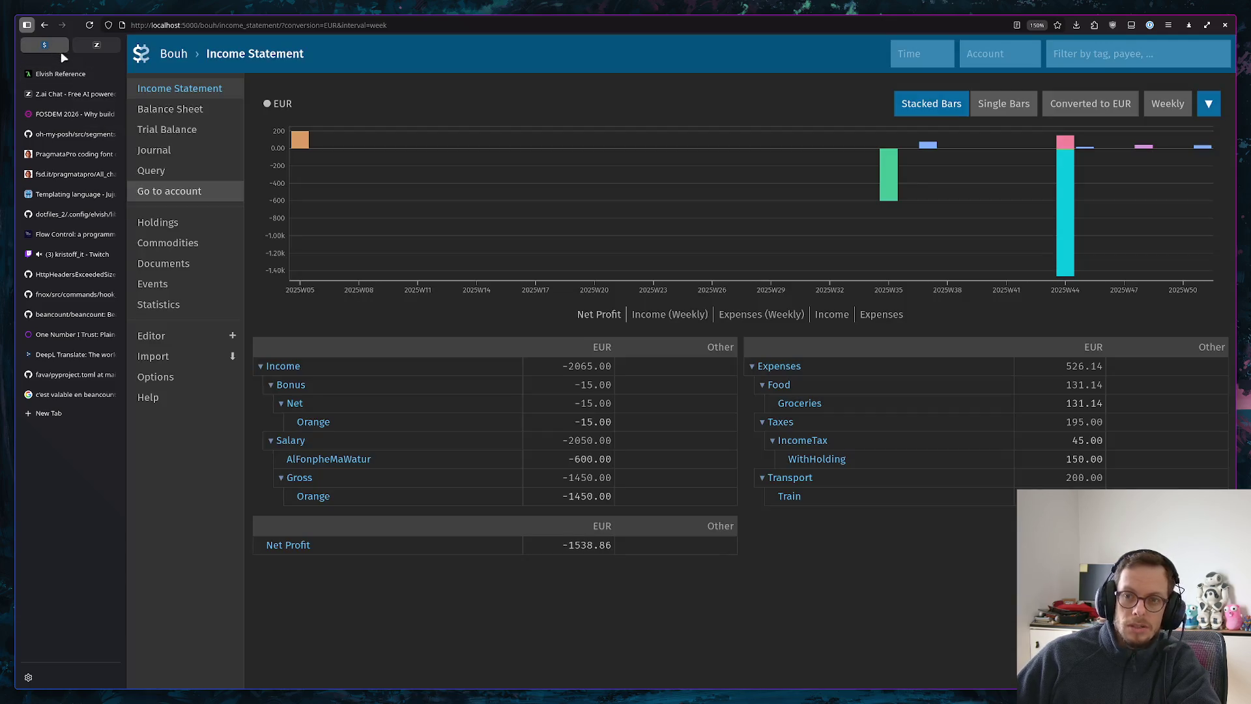
{"action": "left_click", "coordinate": [1057, 59]}
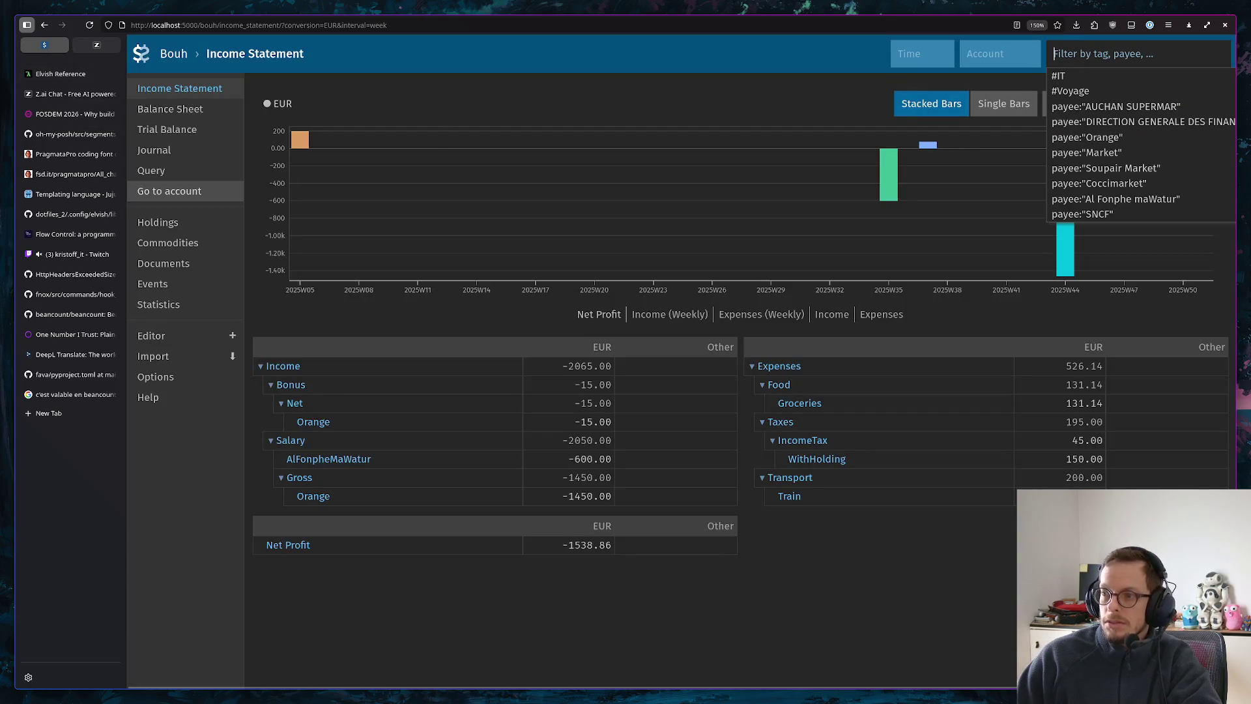
{"action": "type", "text": "Income:sa"}
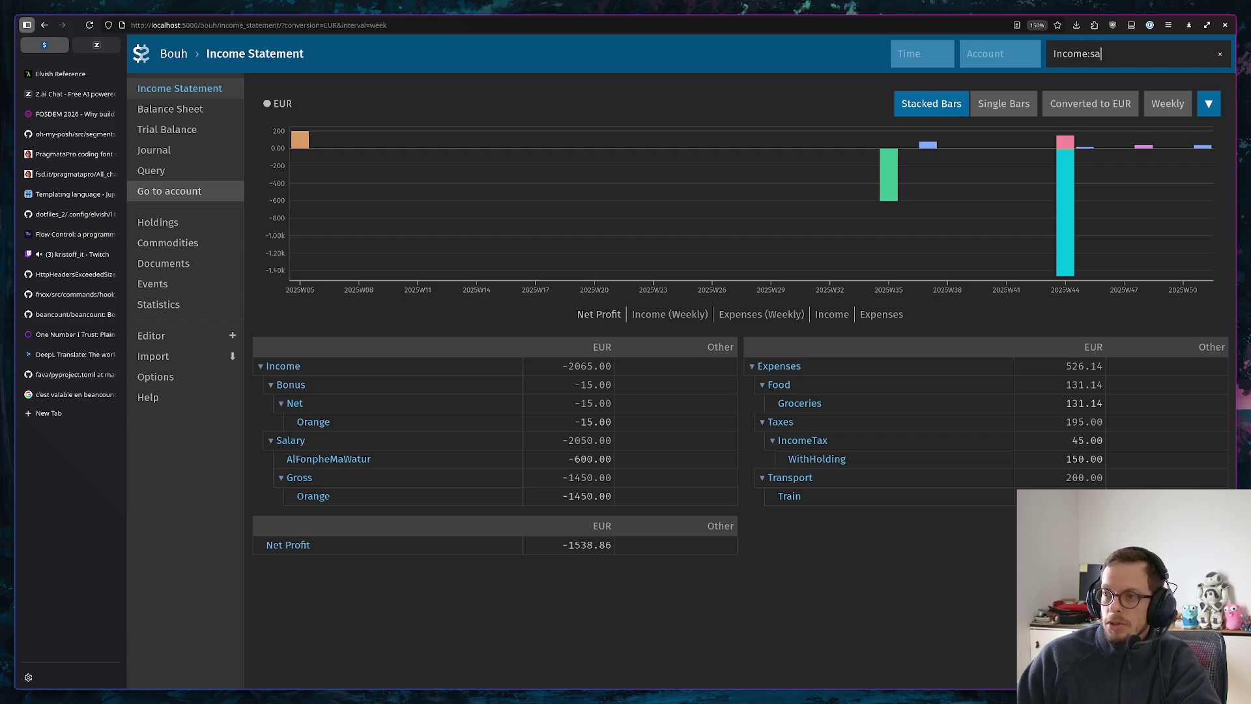
{"action": "type", "text": "lary"}
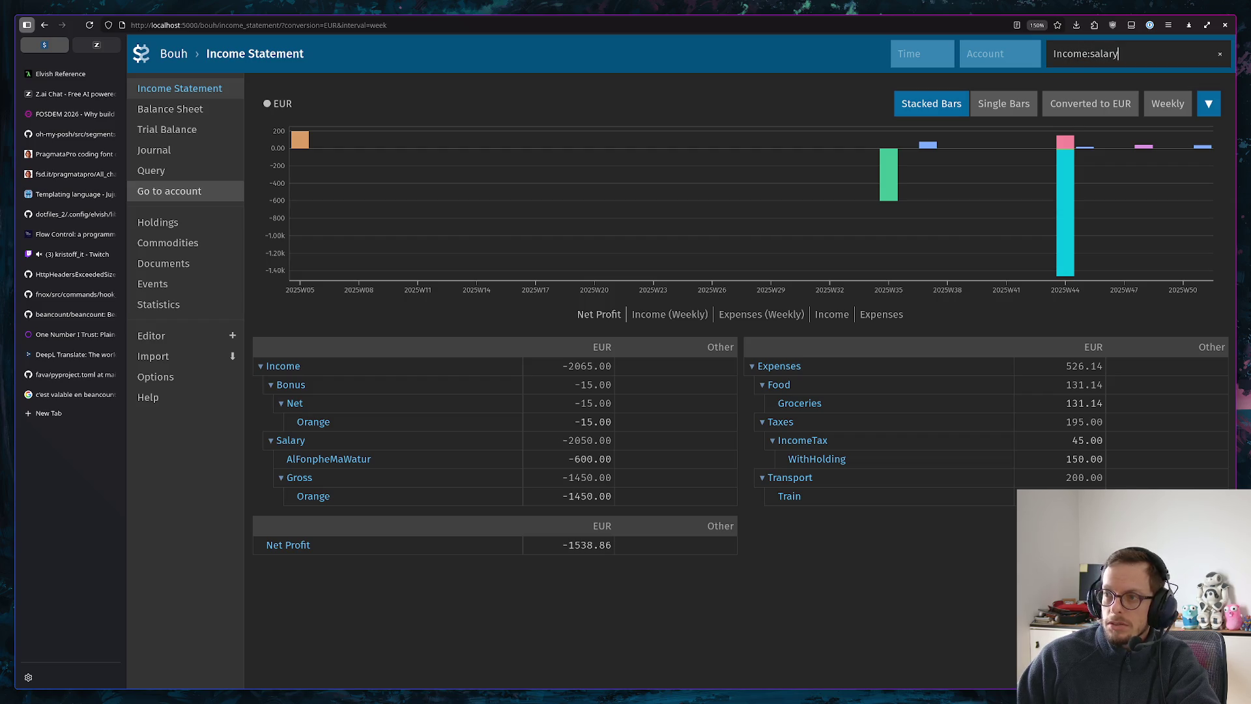
{"action": "key", "text": "Return"}
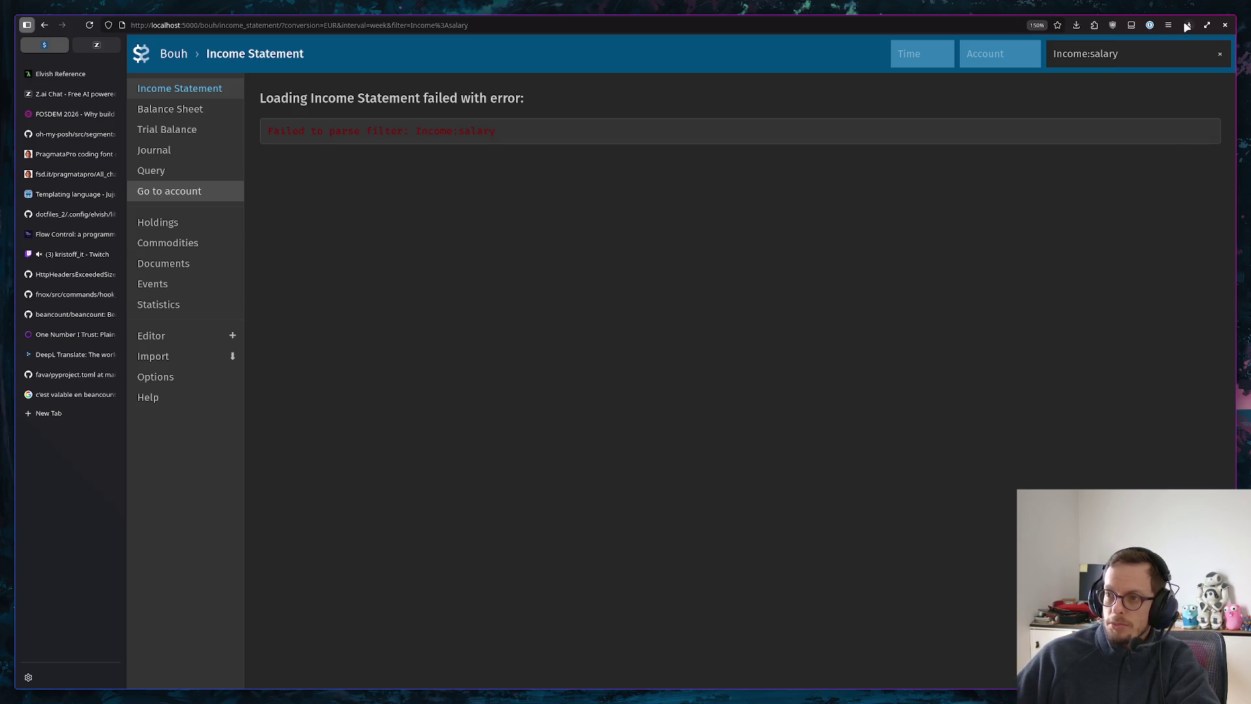
{"action": "left_click", "coordinate": [1221, 54]}
{"action": "left_click", "coordinate": [1185, 61]}
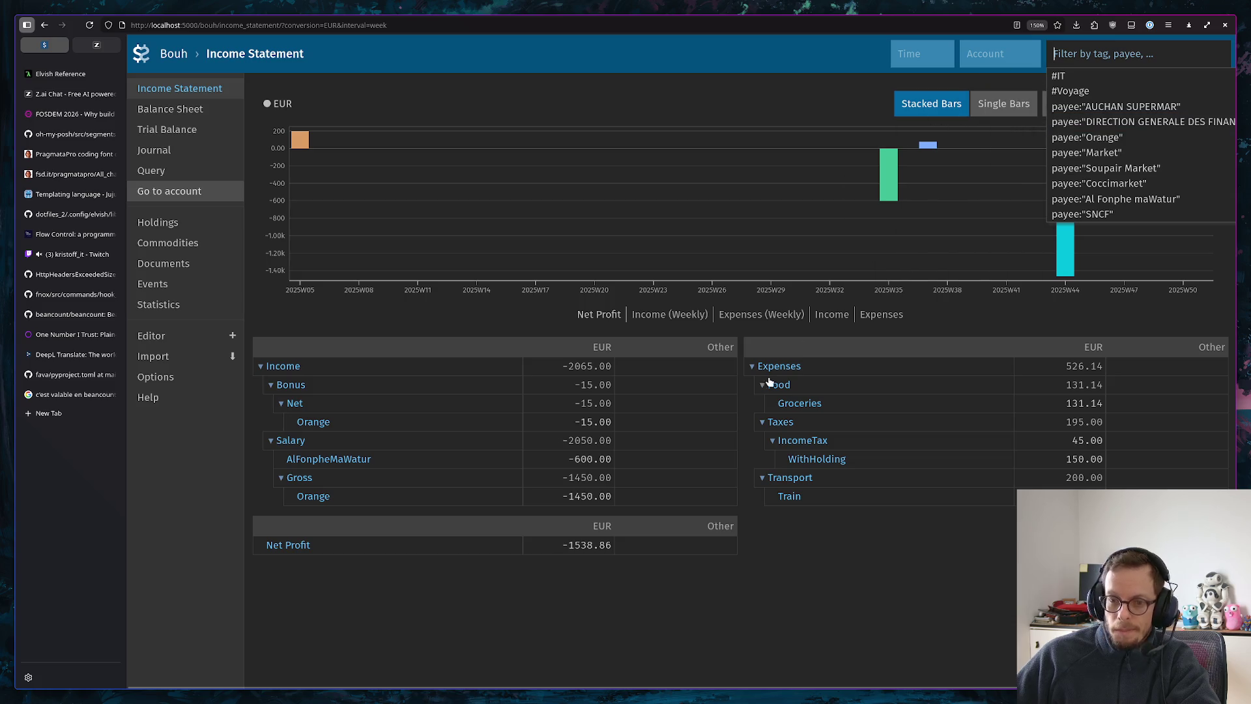
{"action": "left_click", "coordinate": [374, 612]}
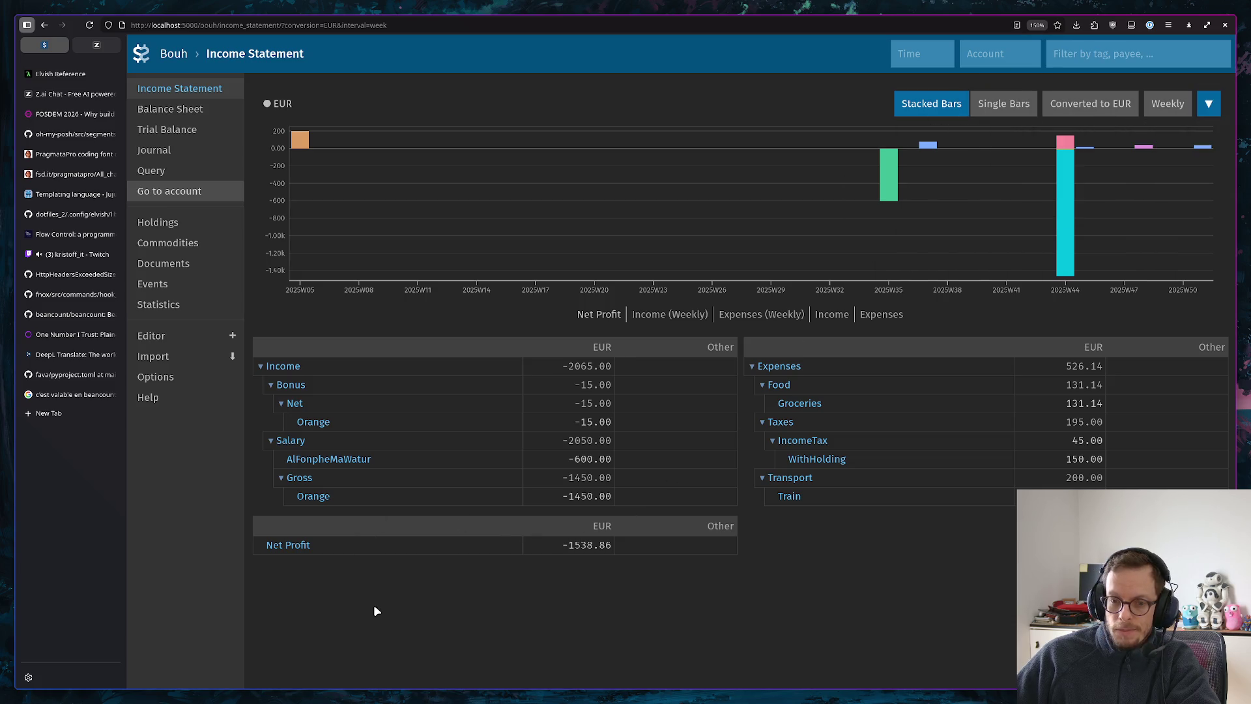
{"action": "left_click", "coordinate": [294, 442]}
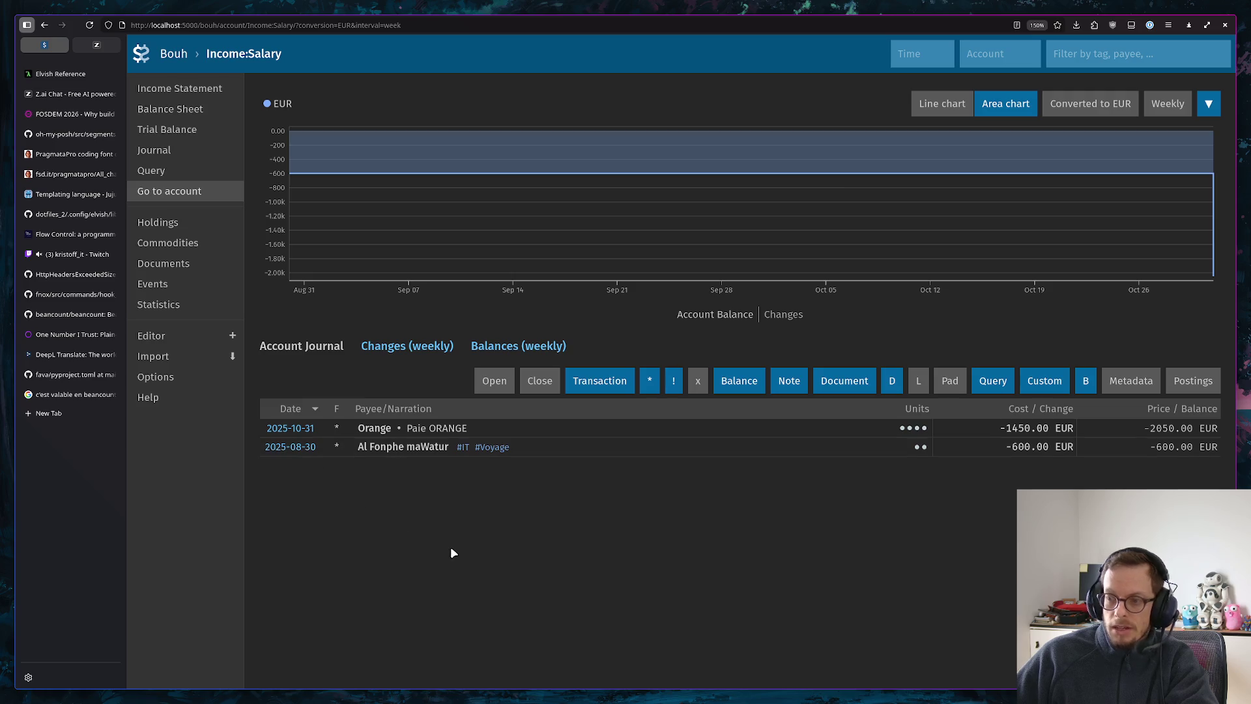
{"action": "mouse_move", "coordinate": [347, 279]}
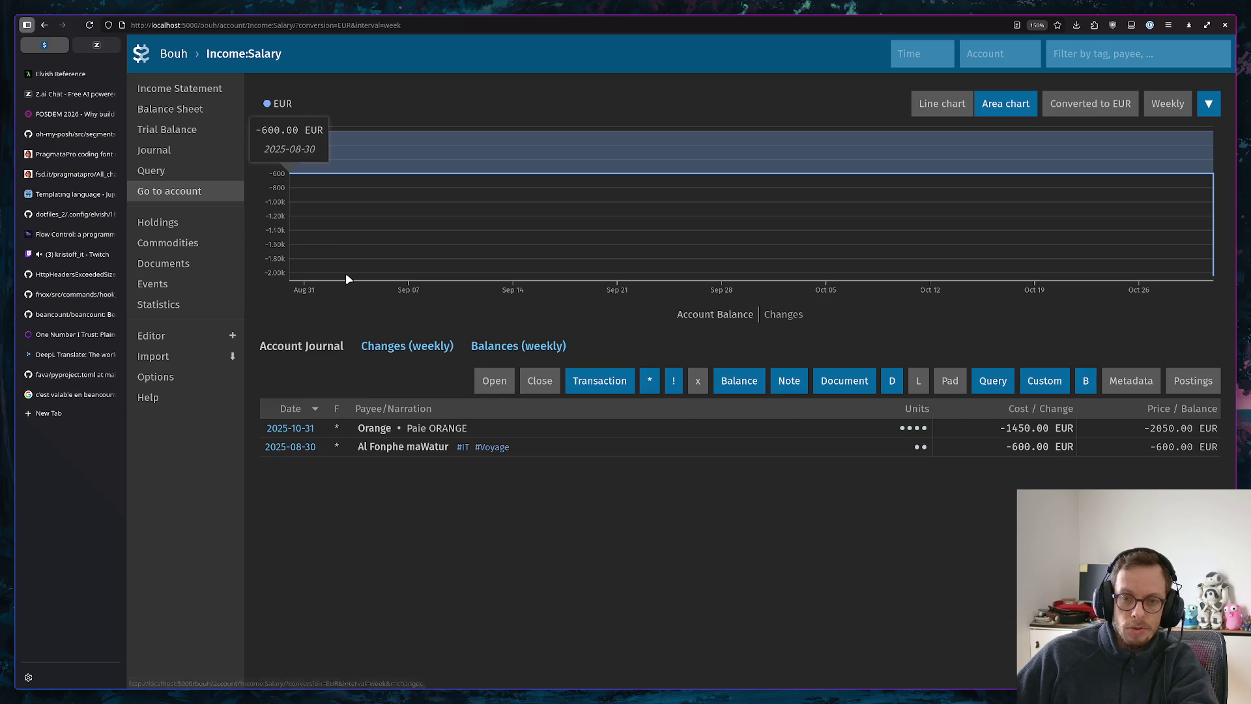
{"action": "left_click", "coordinate": [159, 88]}
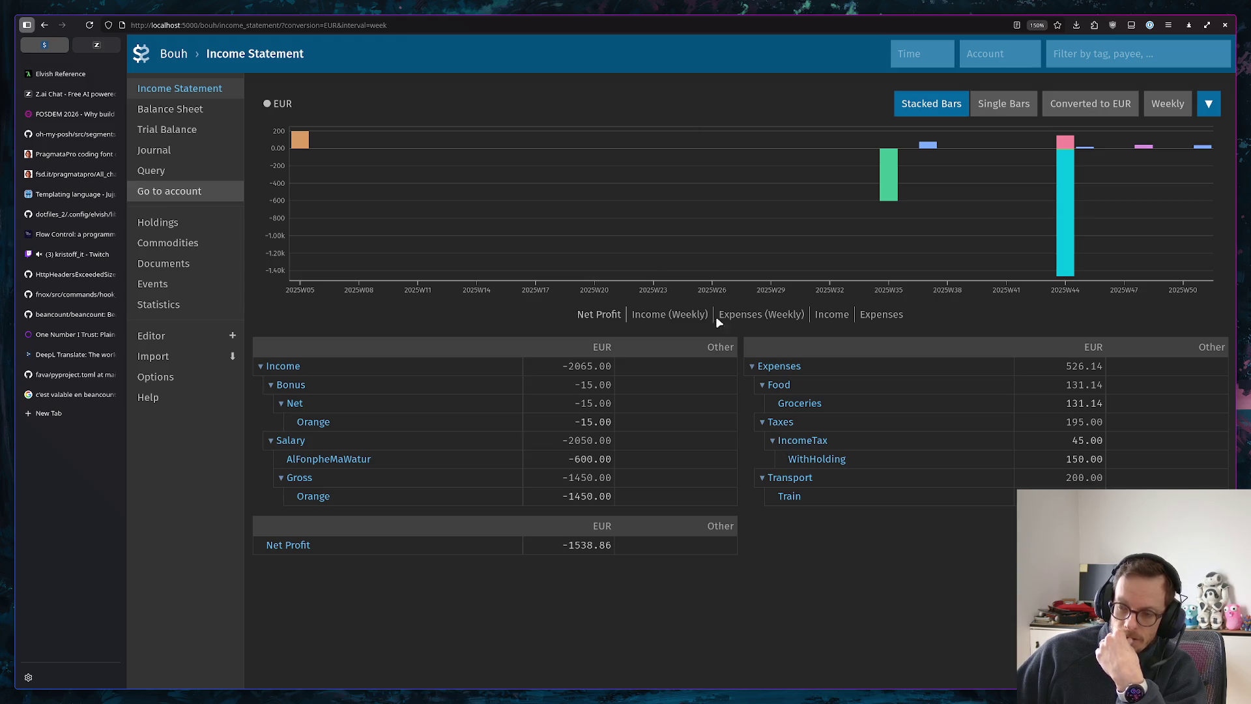
{"action": "left_click", "coordinate": [88, 46]}
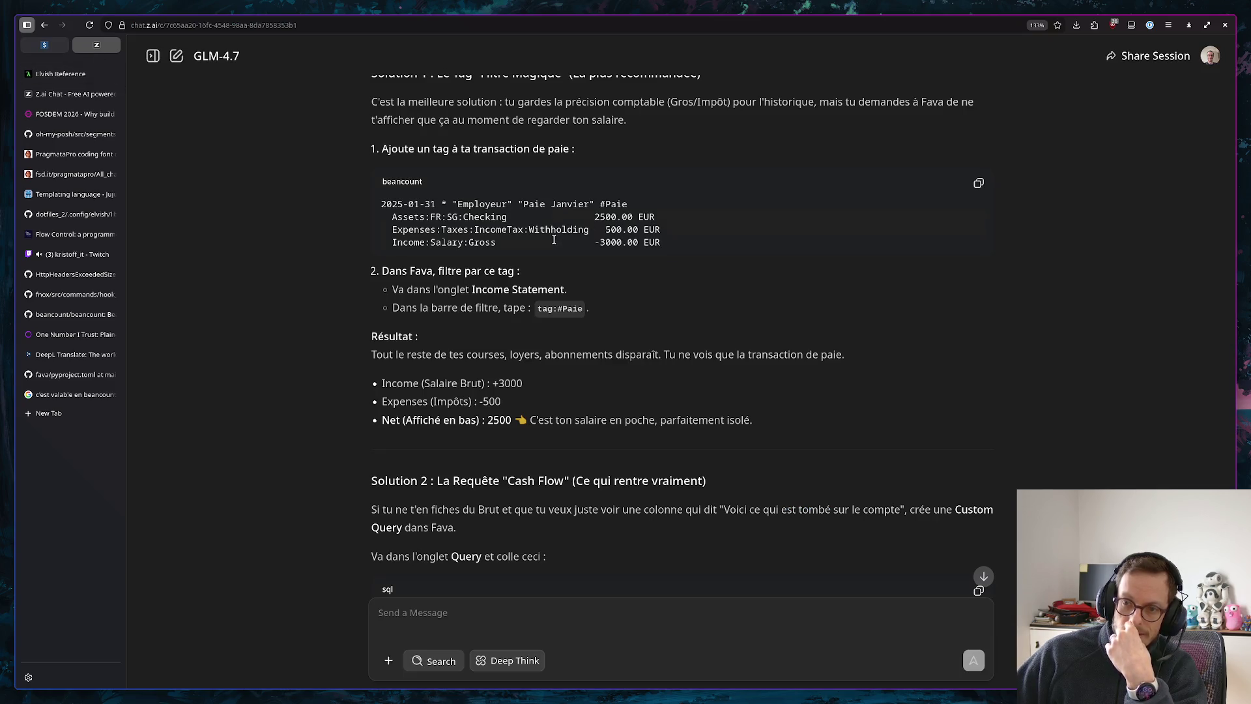
{"action": "scroll", "coordinate": [671, 262], "scroll_direction": "up", "scroll_amount": 5}
{"action": "scroll", "coordinate": [669, 265], "scroll_direction": "down", "scroll_amount": 2}
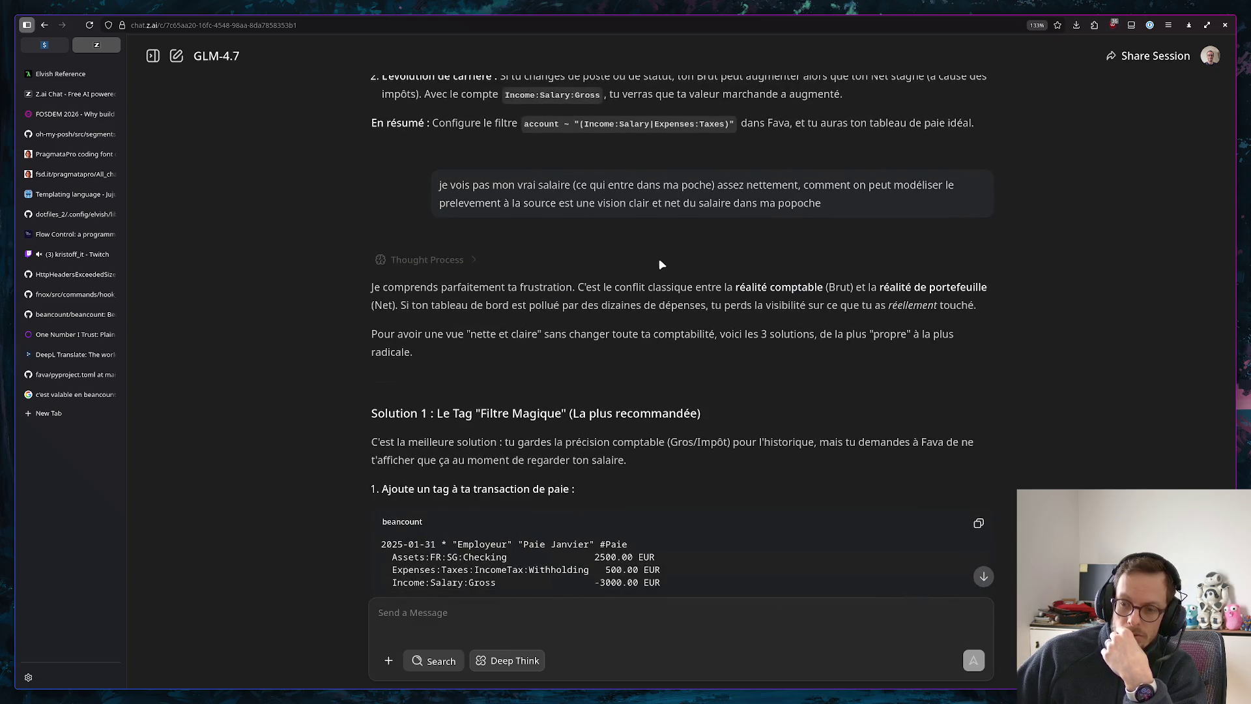
{"action": "scroll", "coordinate": [666, 263], "scroll_direction": "down", "scroll_amount": 5}
{"action": "scroll", "coordinate": [651, 263], "scroll_direction": "down", "scroll_amount": 2}
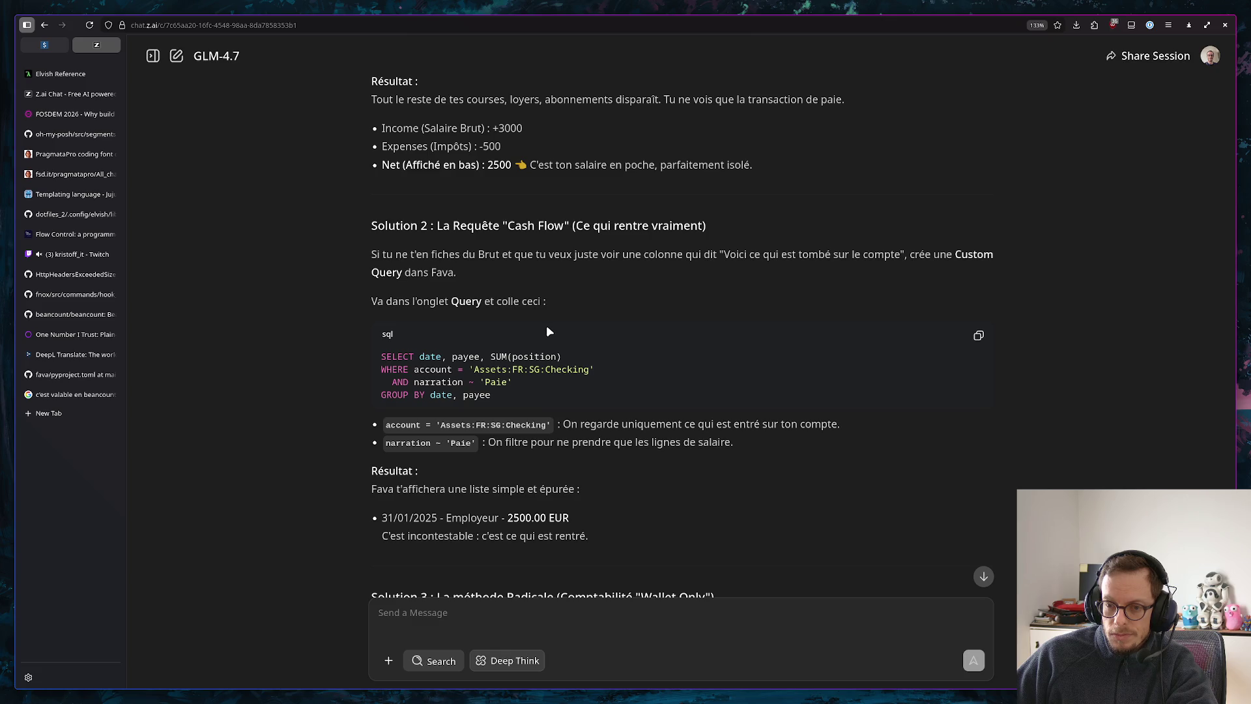
{"action": "scroll", "coordinate": [547, 330], "scroll_direction": "down", "scroll_amount": 2}
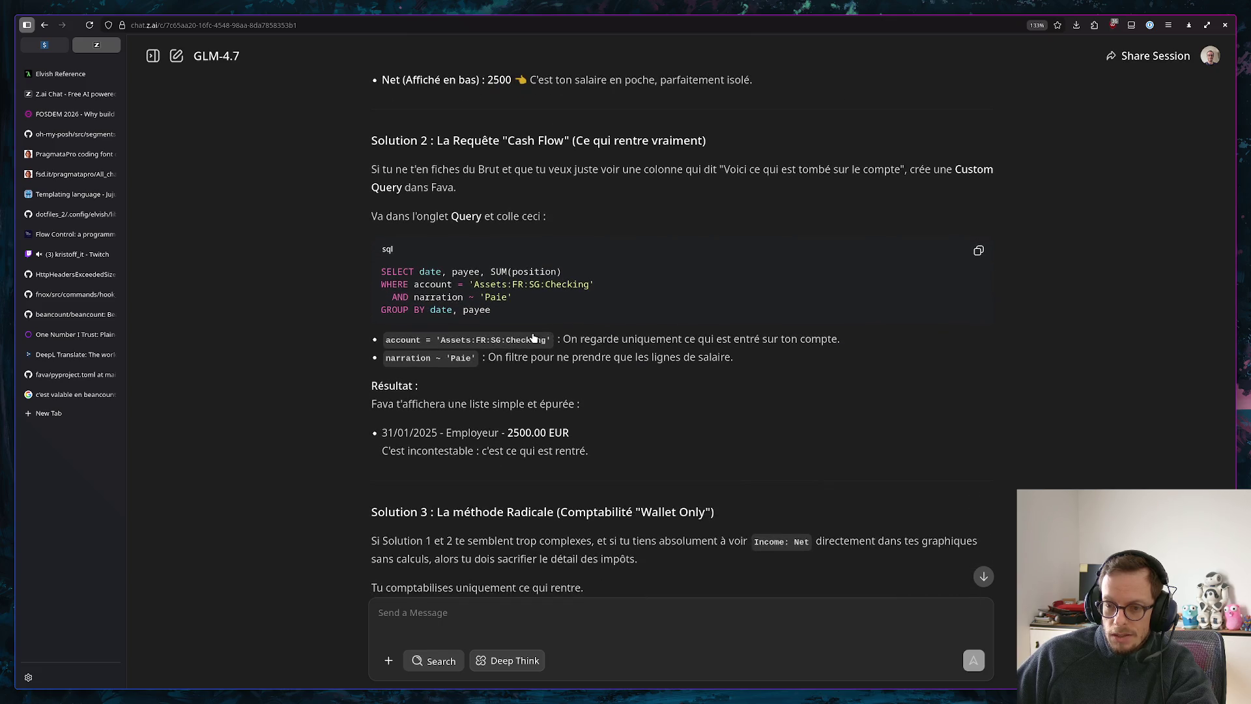
{"action": "scroll", "coordinate": [534, 339], "scroll_direction": "down", "scroll_amount": 2}
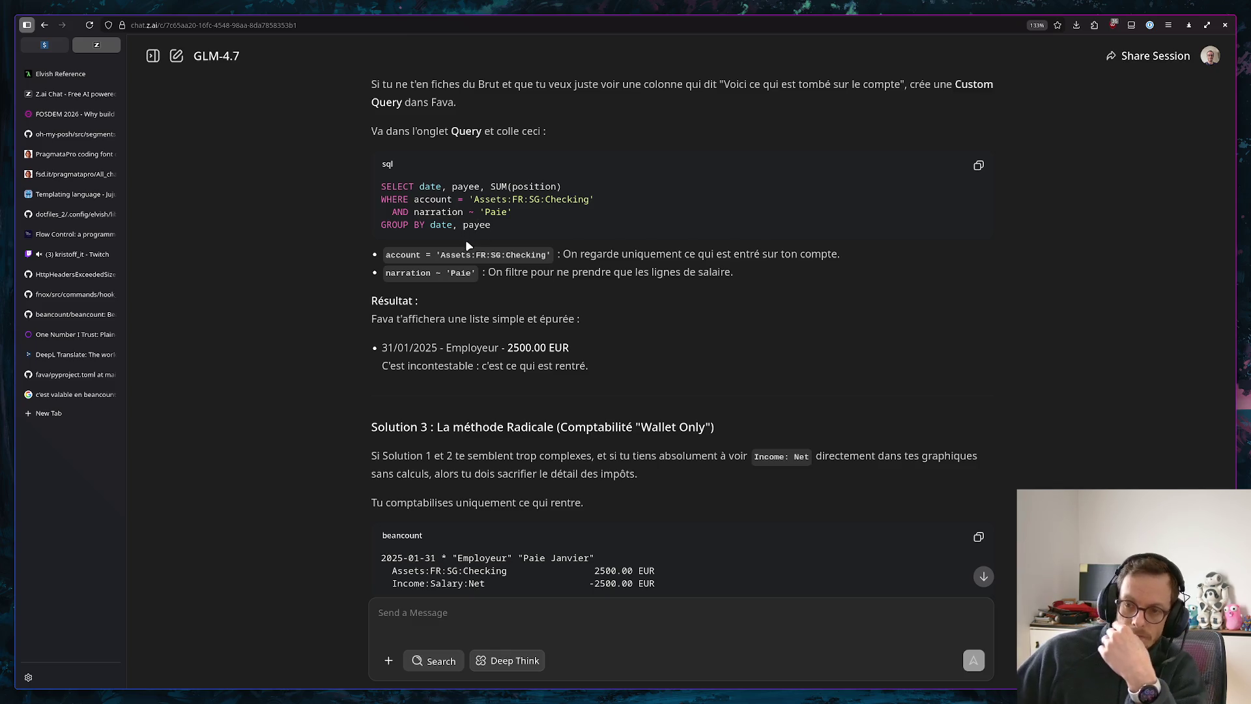
Run the copied Solution 2 salary-deposit SQL in Fava's Query page, getting an empty result, then go to the ledger editor
{"action": "left_click", "coordinate": [978, 166]}
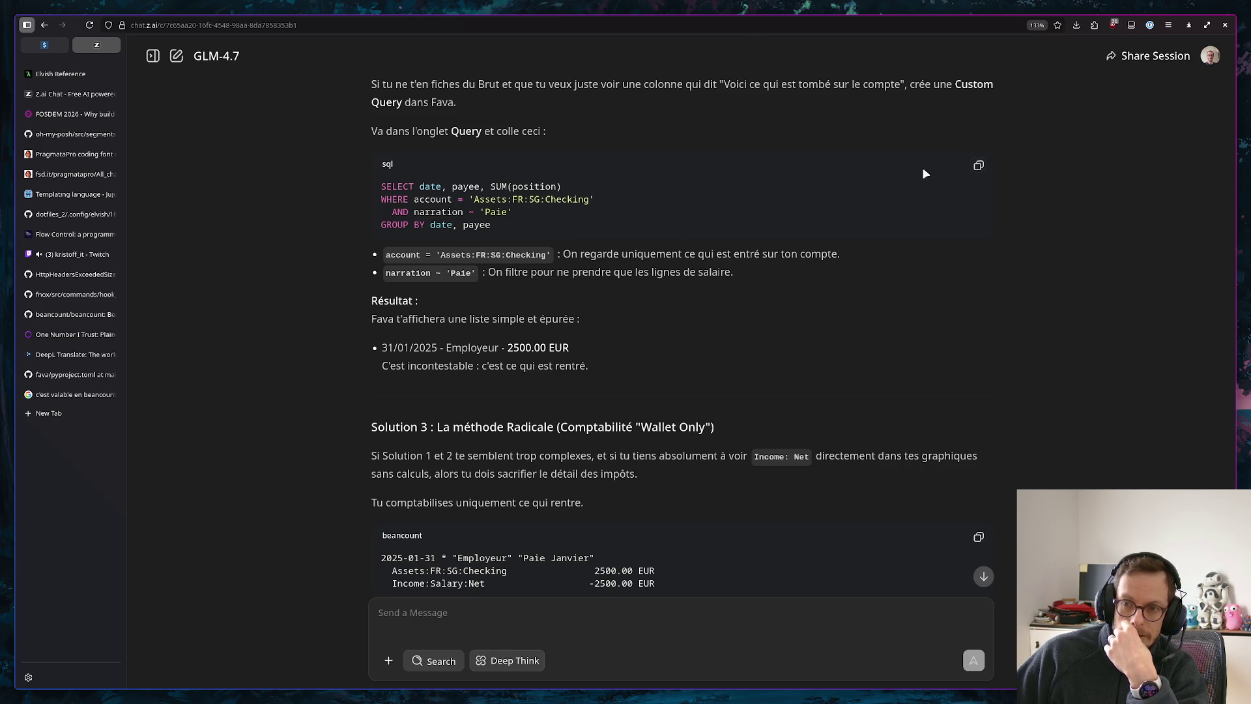
{"action": "left_click", "coordinate": [44, 45]}
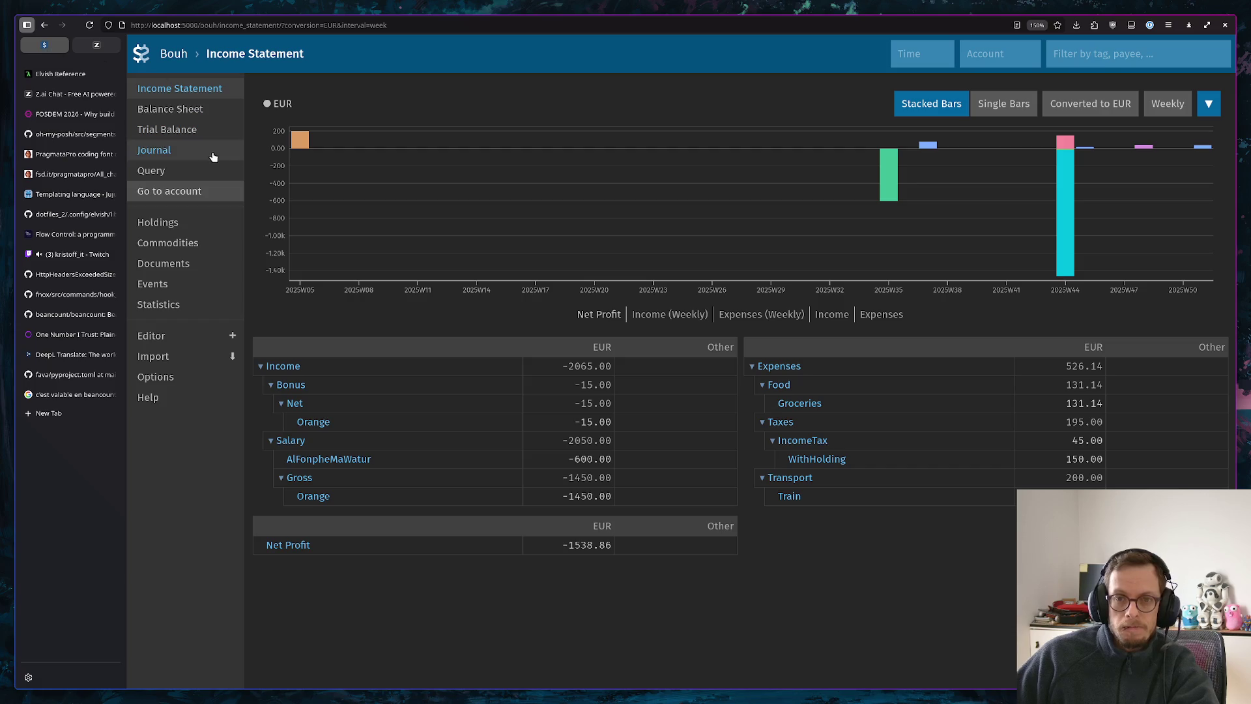
{"action": "left_click", "coordinate": [184, 171]}
{"action": "key", "text": "ctrl+v"}
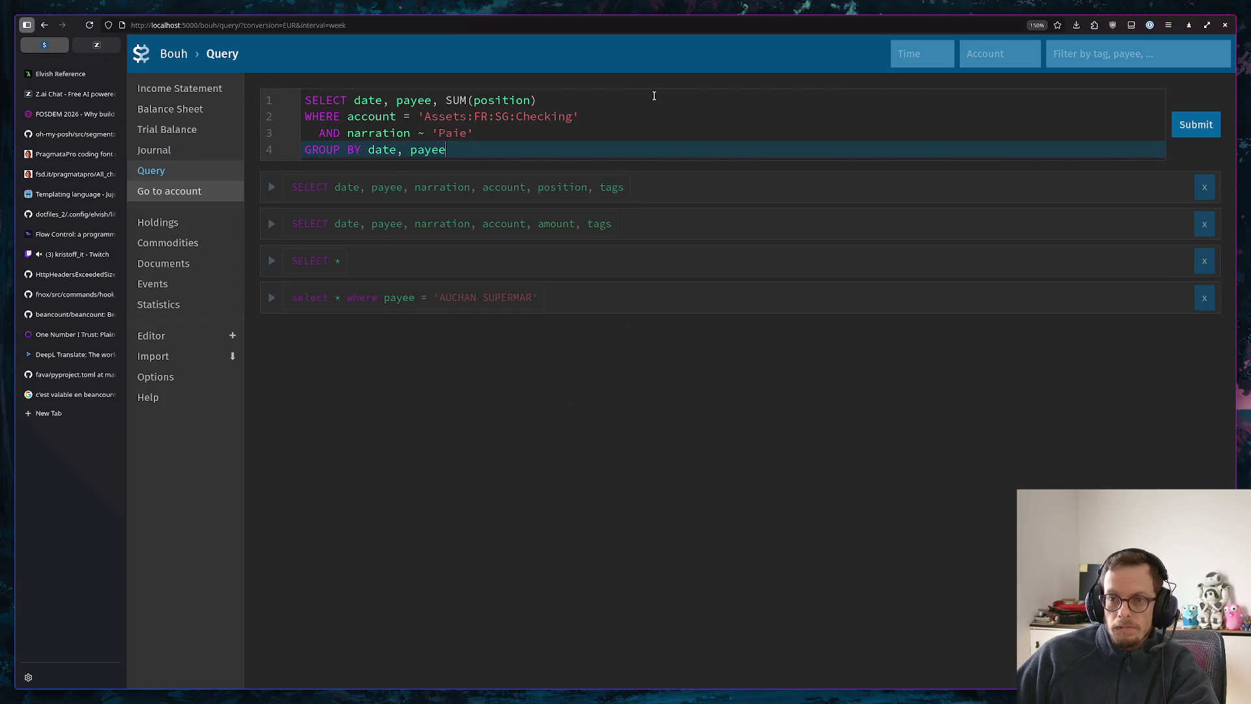
{"action": "left_click", "coordinate": [1195, 125]}
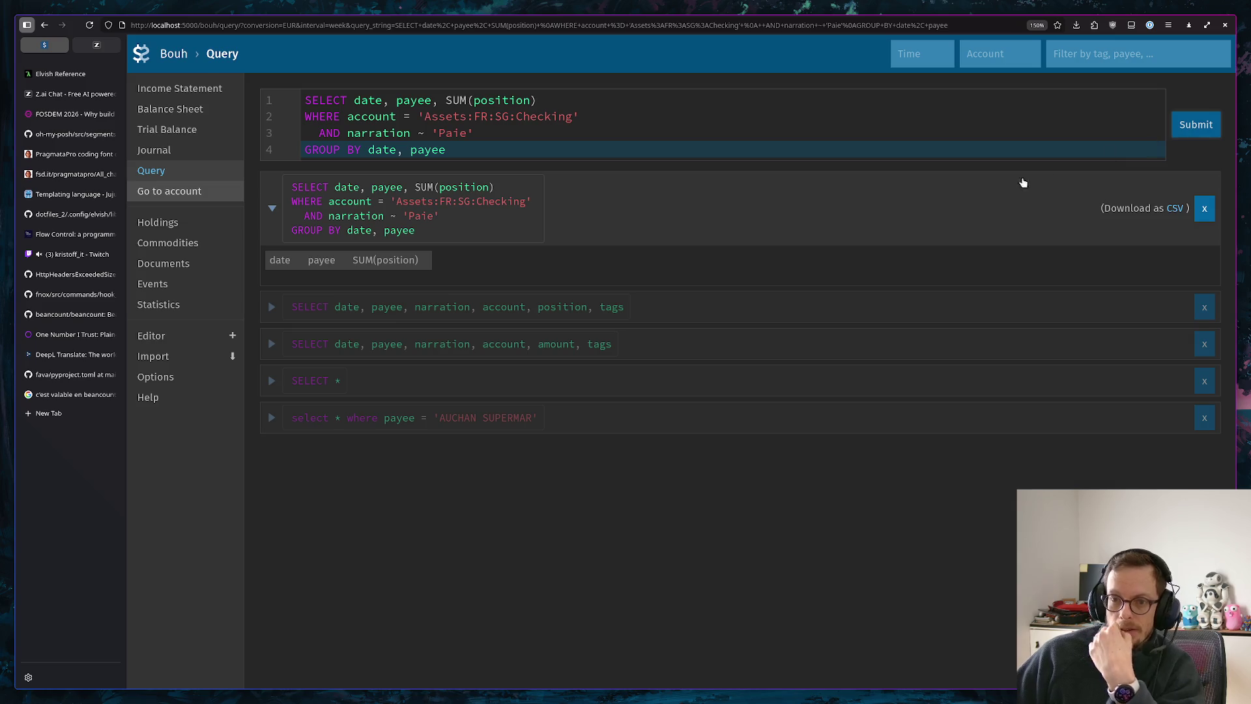
{"action": "left_click", "coordinate": [273, 212]}
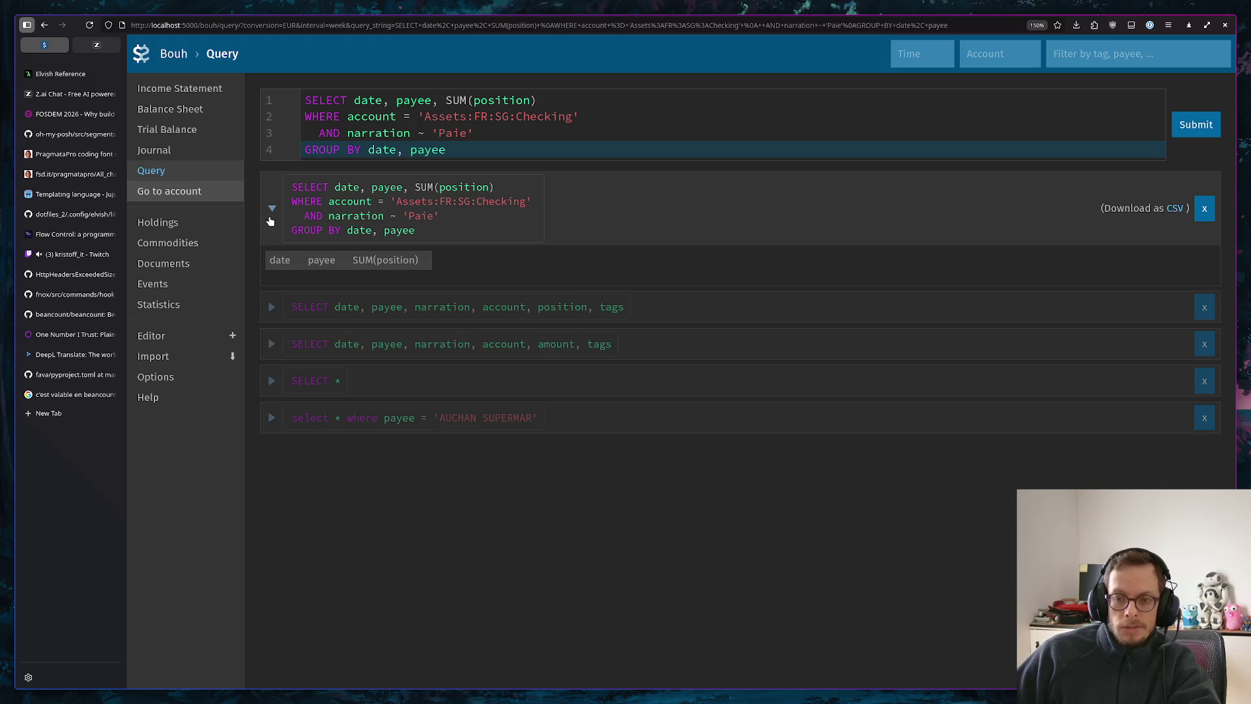
{"action": "key", "text": "alt+Tab"}
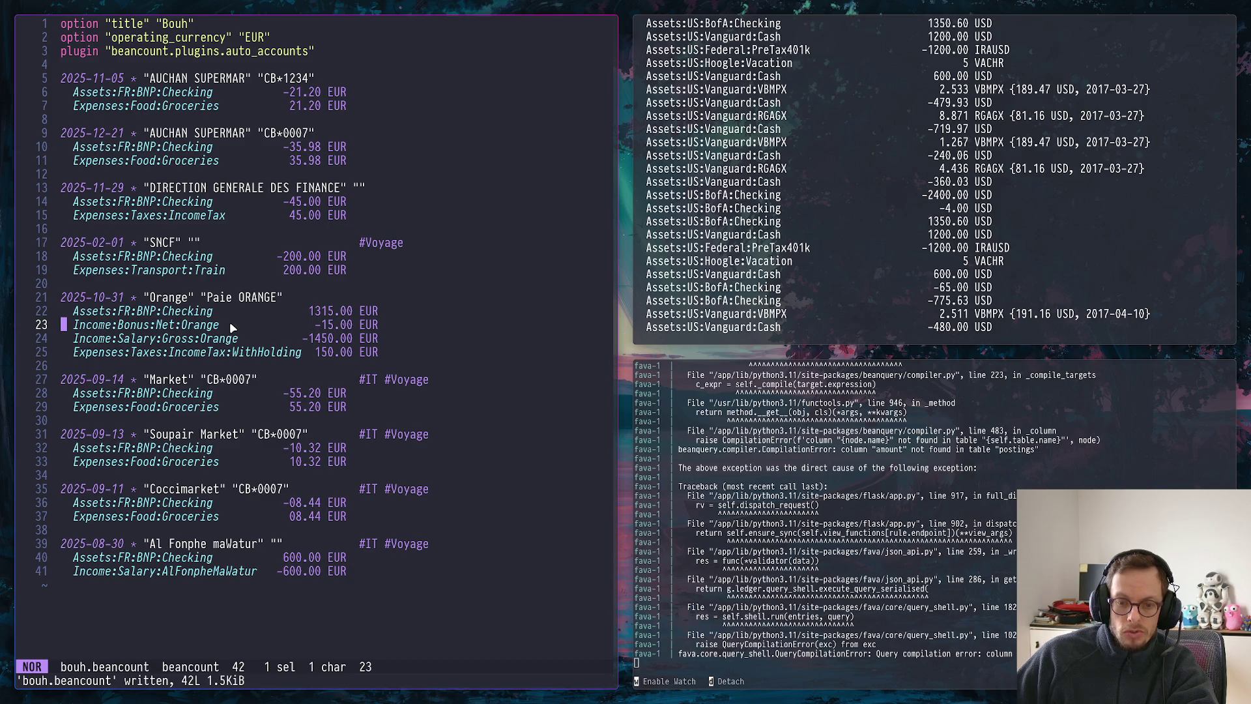
Fill the 2025-08-30 entry's empty narration with Paie
{"action": "left_click", "coordinate": [278, 542]}
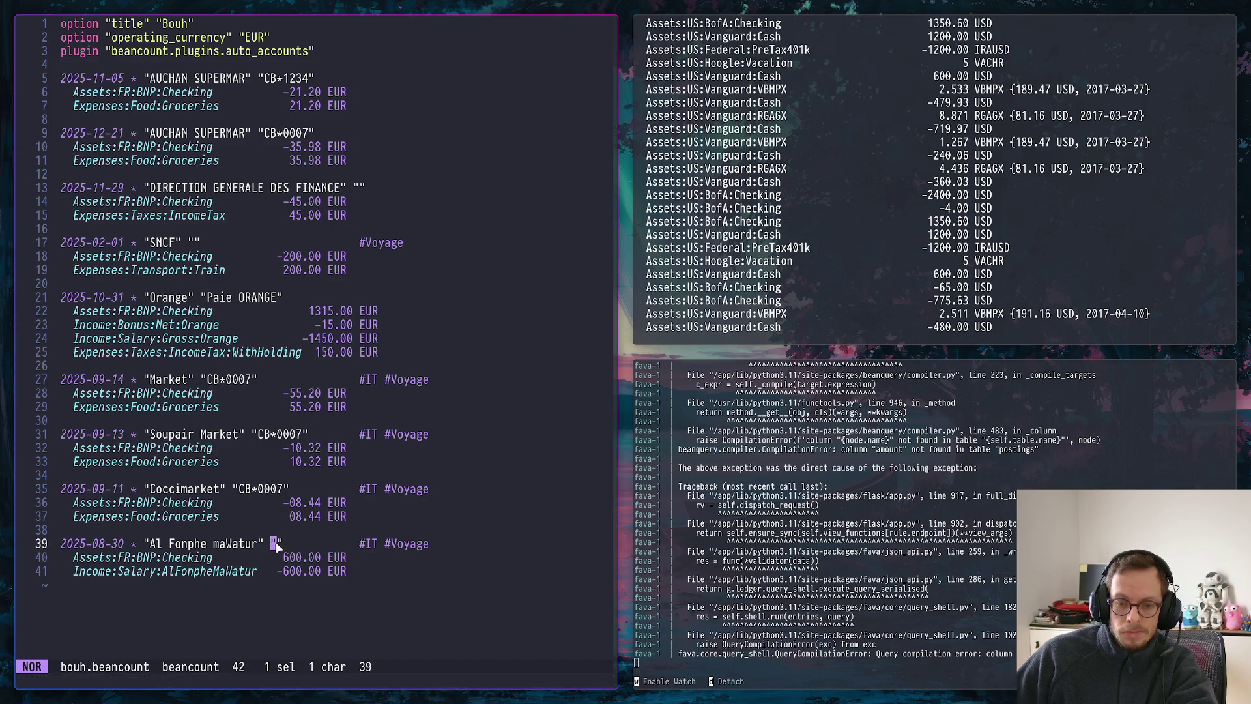
{"action": "type", "text": "iPay"}
{"action": "key", "text": "BackSpace"}
{"action": "type", "text": "ie"}
{"action": "key", "text": "Escape"}
{"action": "key", "text": "k"}
{"action": "key", "text": "k"}
{"action": "key", "text": "k"}
{"action": "key", "text": "k"}
{"action": "key", "text": "k"}
{"action": "key", "text": "k"}
{"action": "key", "text": "k"}
{"action": "key", "text": "k"}
{"action": "key", "text": "h"}
{"action": "key", "text": "h"}
{"action": "key", "text": "h"}
Shorten the Orange entry's 'Paie ORANGE' narration to Paie, save the file and return to Fava
{"action": "key", "text": "i"}
{"action": "key", "text": "BackSpace"}
{"action": "key", "text": "BackSpace"}
{"action": "key", "text": "BackSpace"}
{"action": "key", "text": "BackSpace"}
{"action": "key", "text": "BackSpace"}
{"action": "key", "text": "Escape"}
{"action": "type", "text": ":w"}
{"action": "key", "text": "Return"}
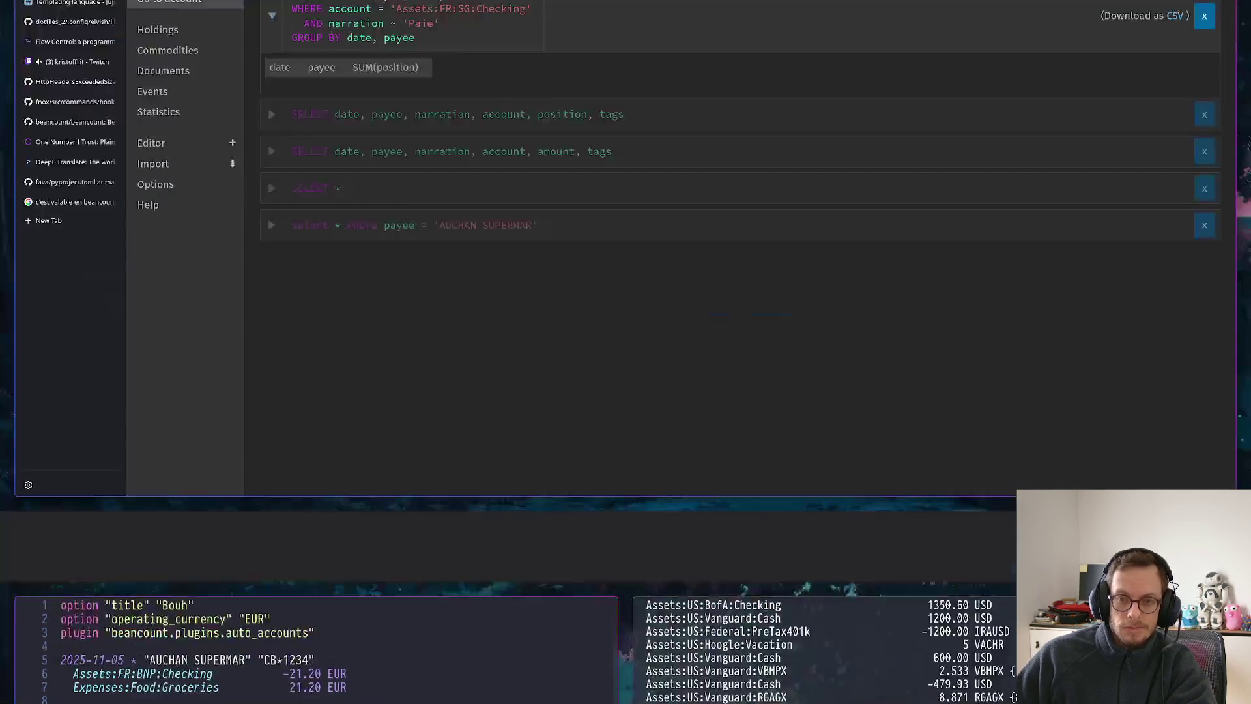
{"action": "key", "text": "super+2"}
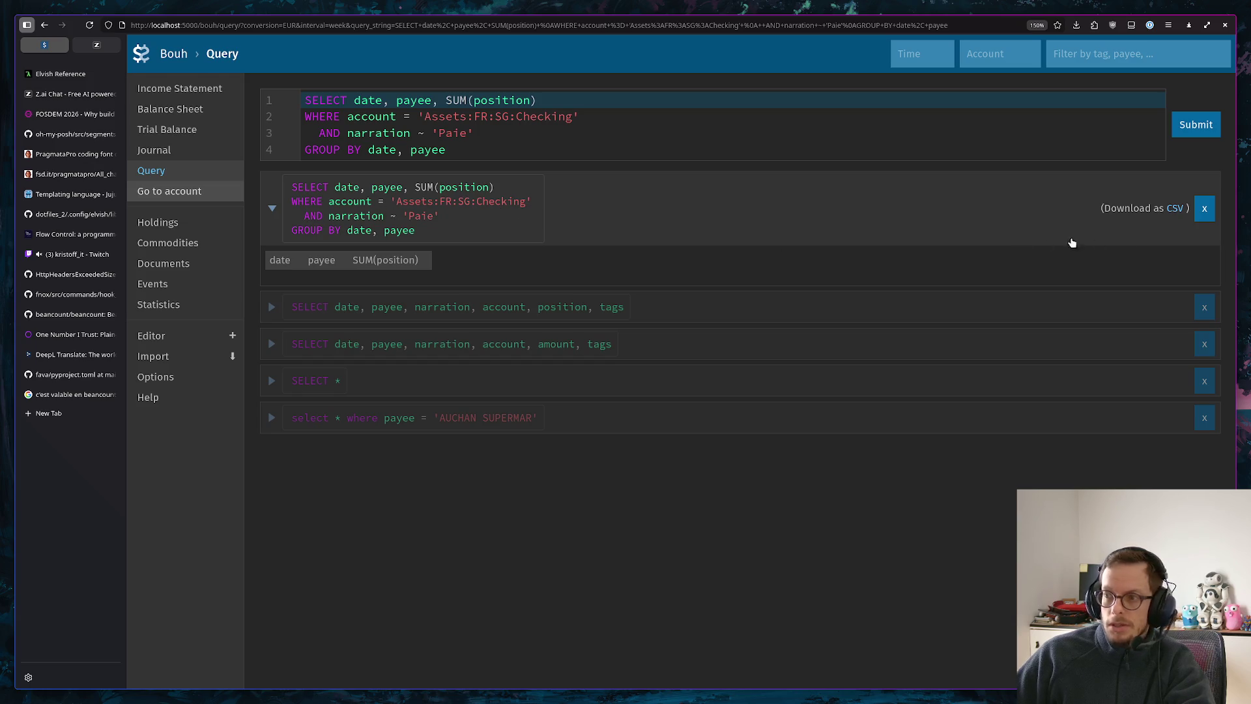
{"action": "left_click", "coordinate": [271, 208]}
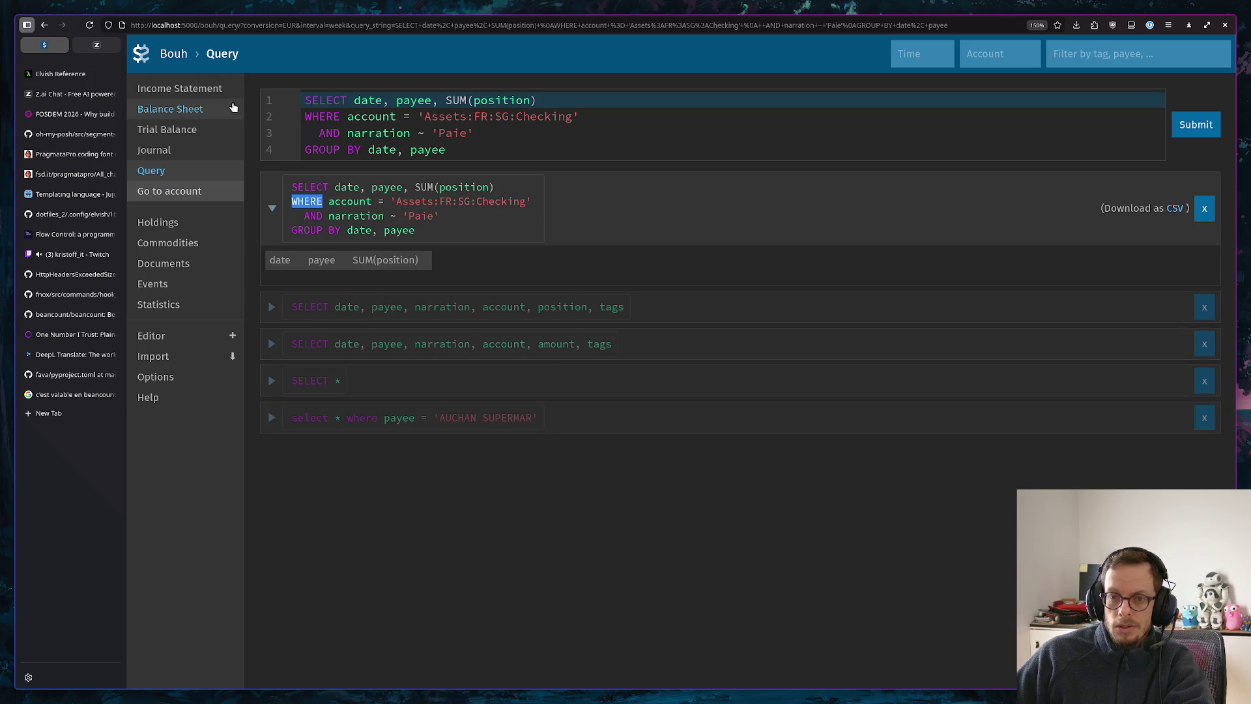
{"action": "left_click", "coordinate": [90, 25]}
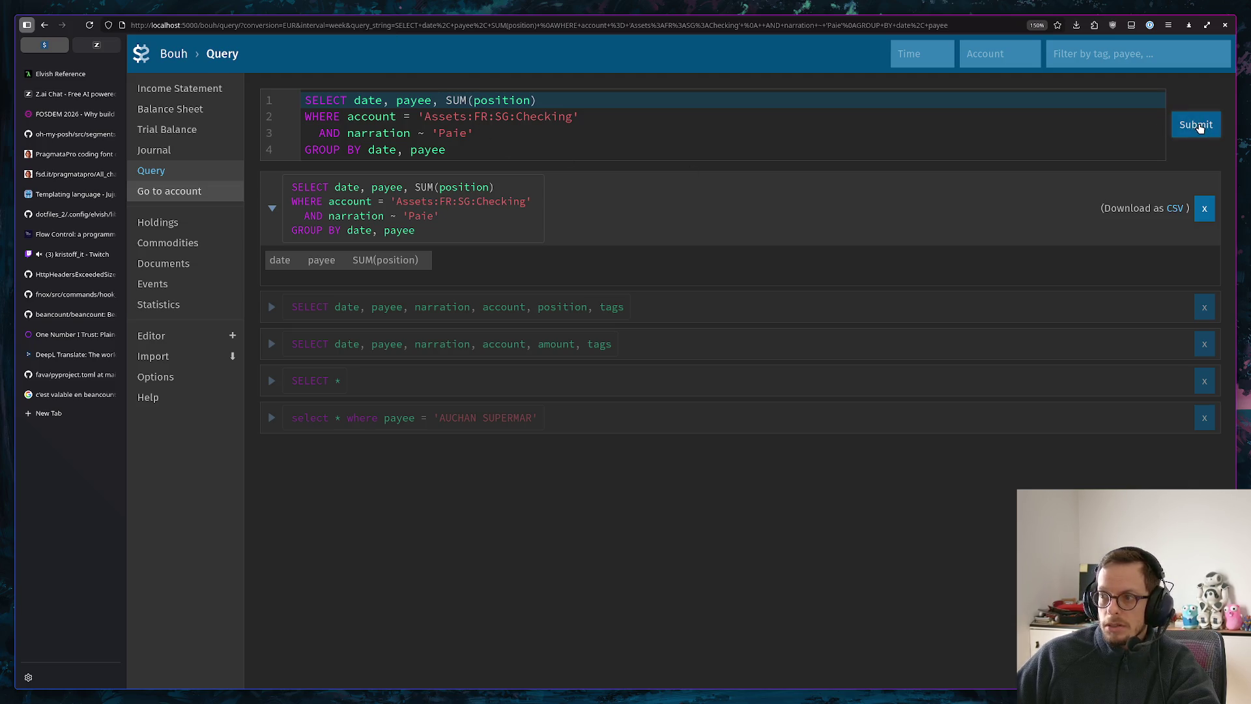
{"action": "left_click", "coordinate": [1204, 208]}
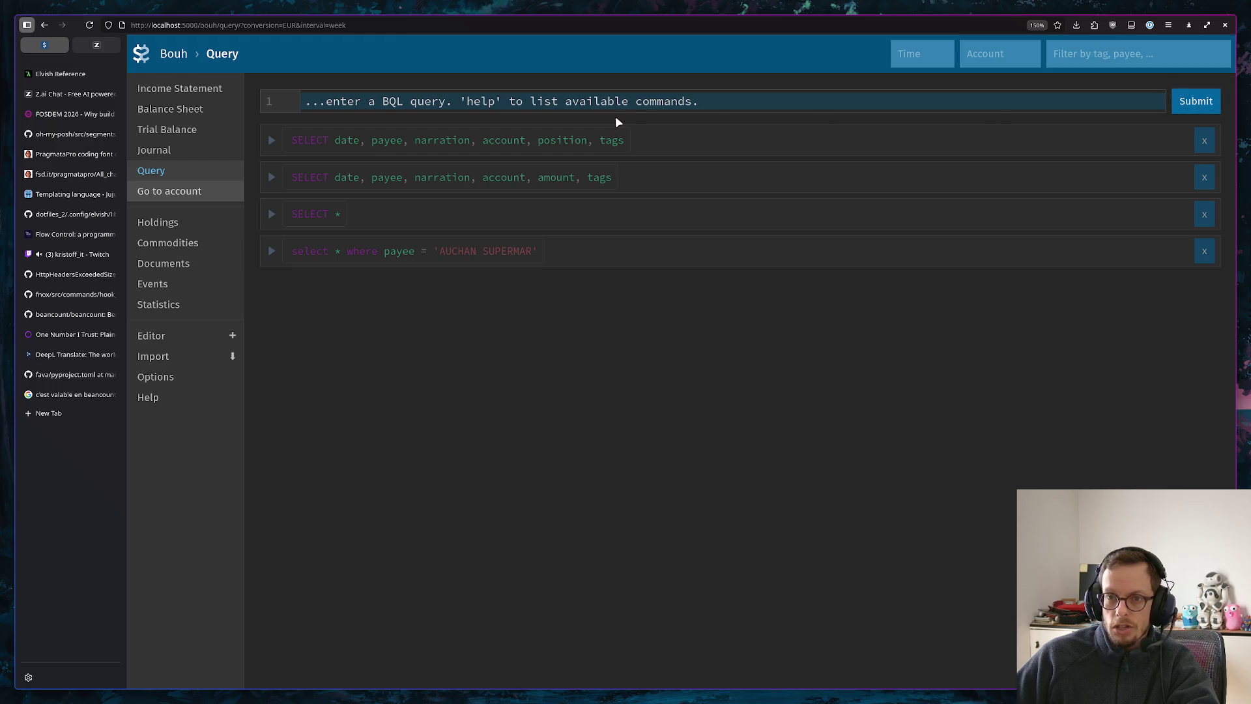
{"action": "key", "text": "ctrl+v"}
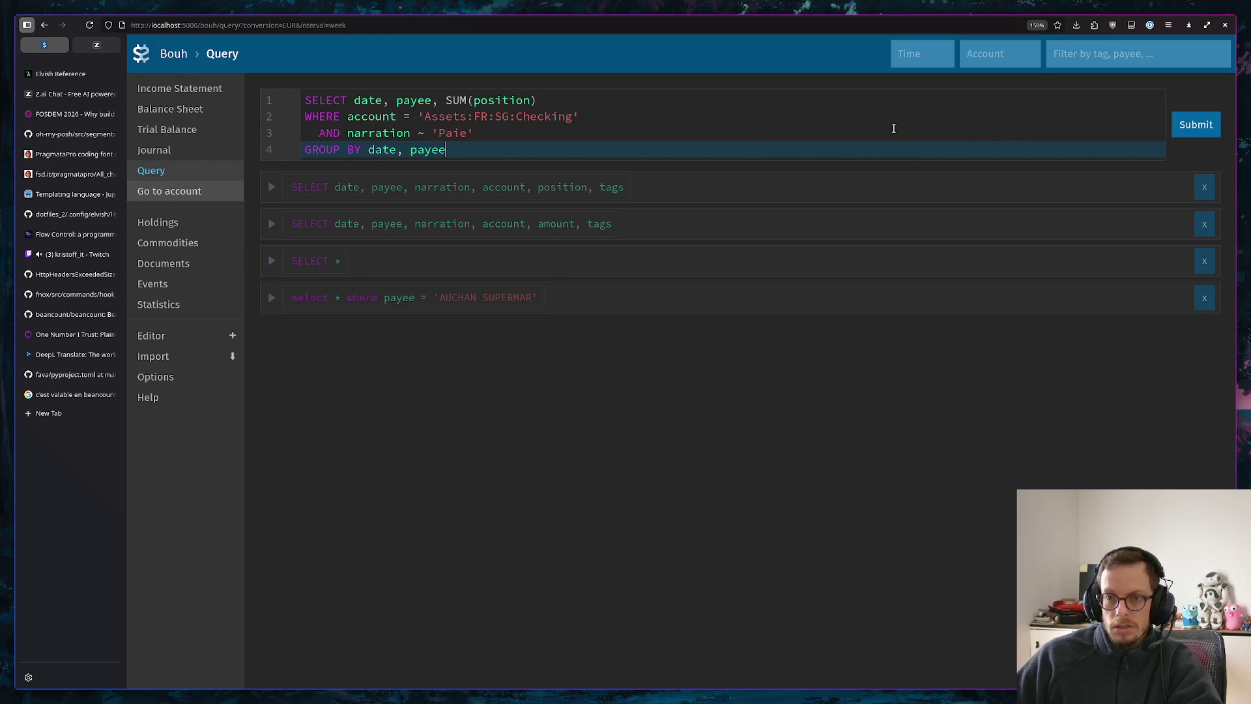
{"action": "left_click", "coordinate": [1181, 131]}
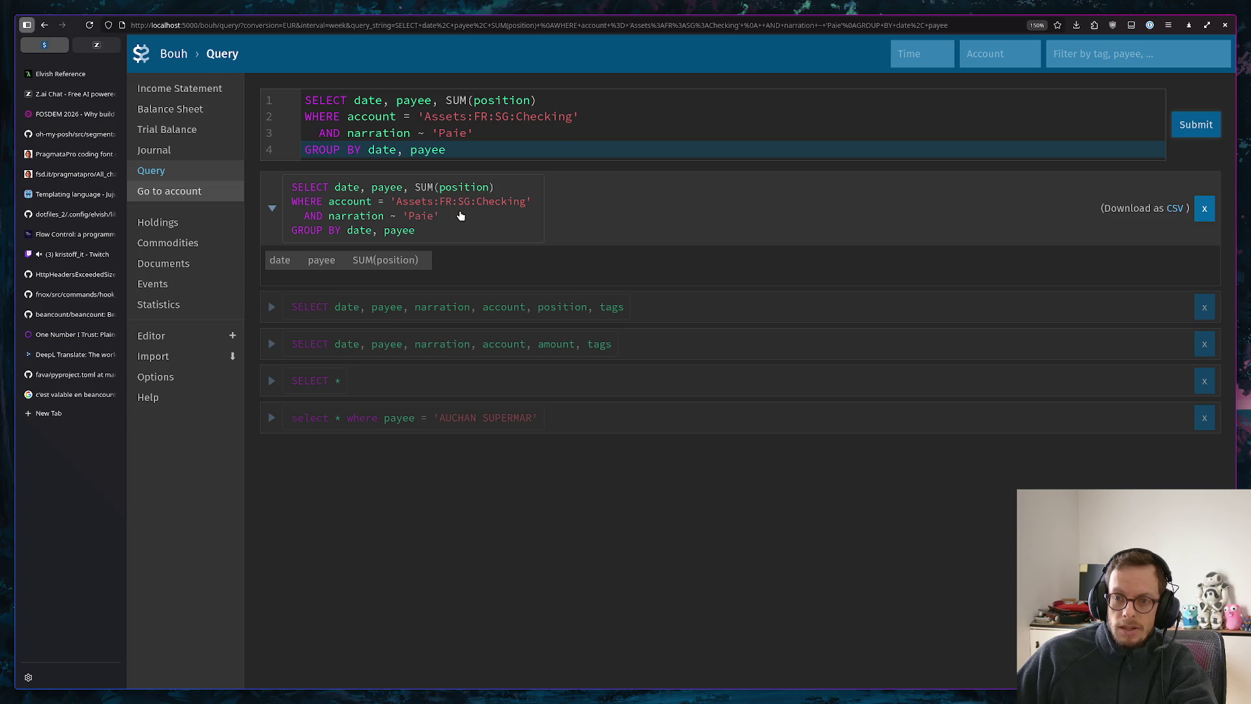
{"action": "key", "text": "alt+Tab"}
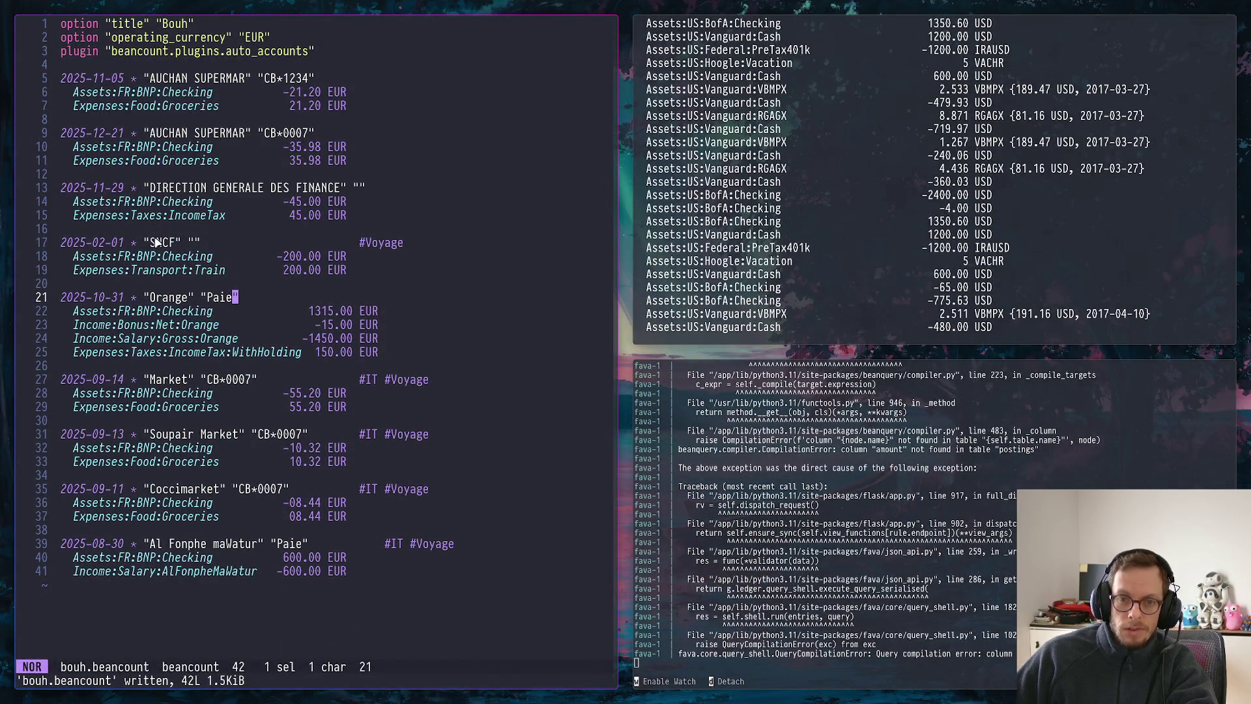
{"action": "key", "text": "alt+Tab"}
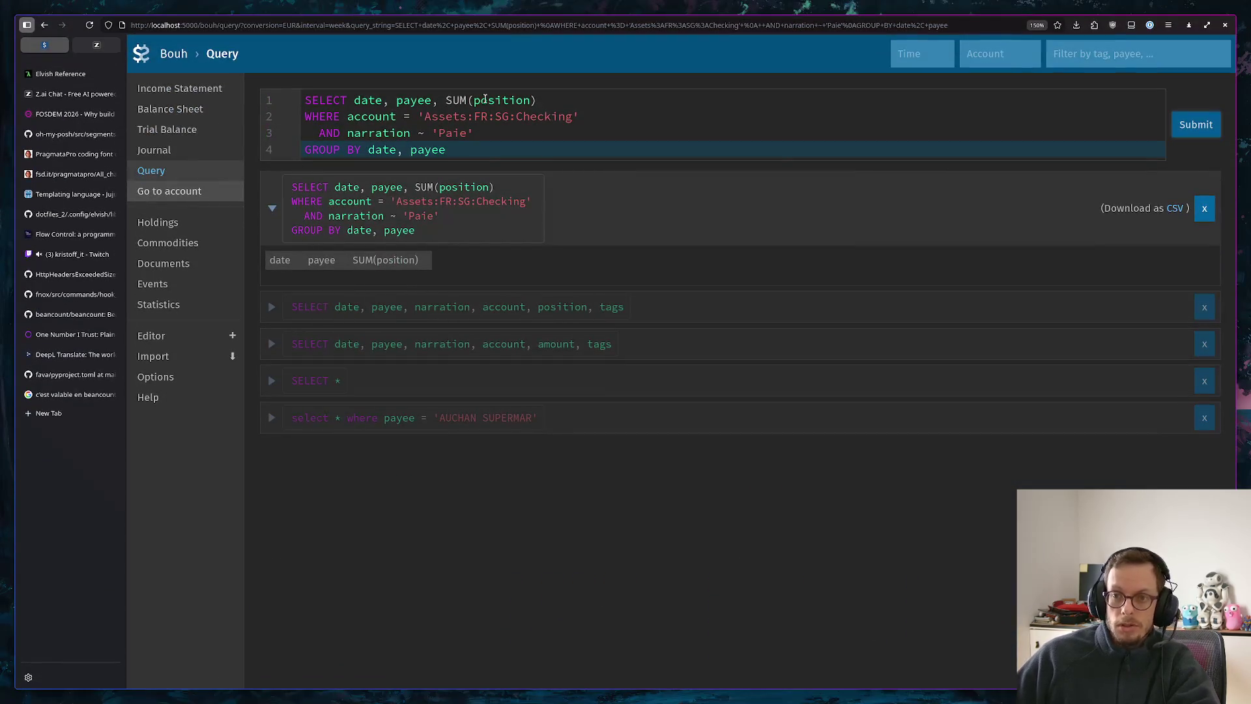
Change the query account from Assets:FR:SG:Checking to Assets:FR:BNP:Checking and run it, listing Al Fonphe maWatur 600.00 and Orange 1315.00 EUR
{"action": "left_click", "coordinate": [510, 116]}
{"action": "key", "text": "BackSpace"}
{"action": "key", "text": "BackSpace"}
{"action": "type", "text": "BNPO"}
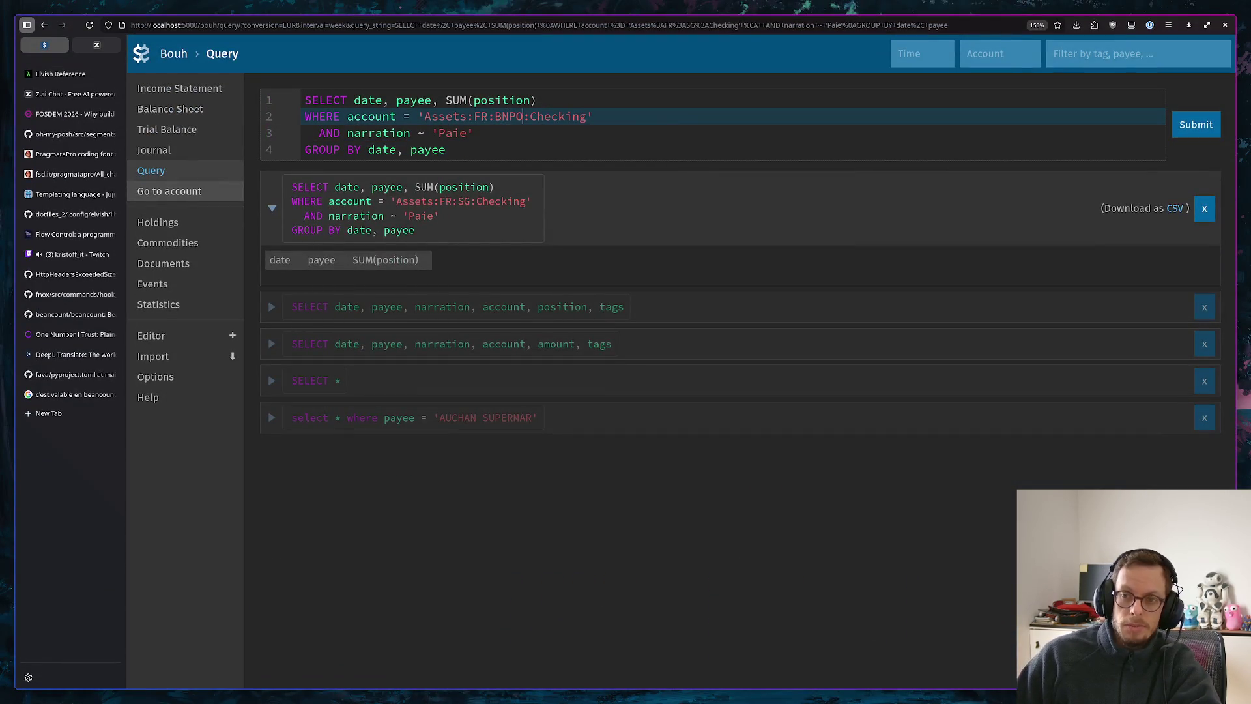
{"action": "key", "text": "BackSpace"}
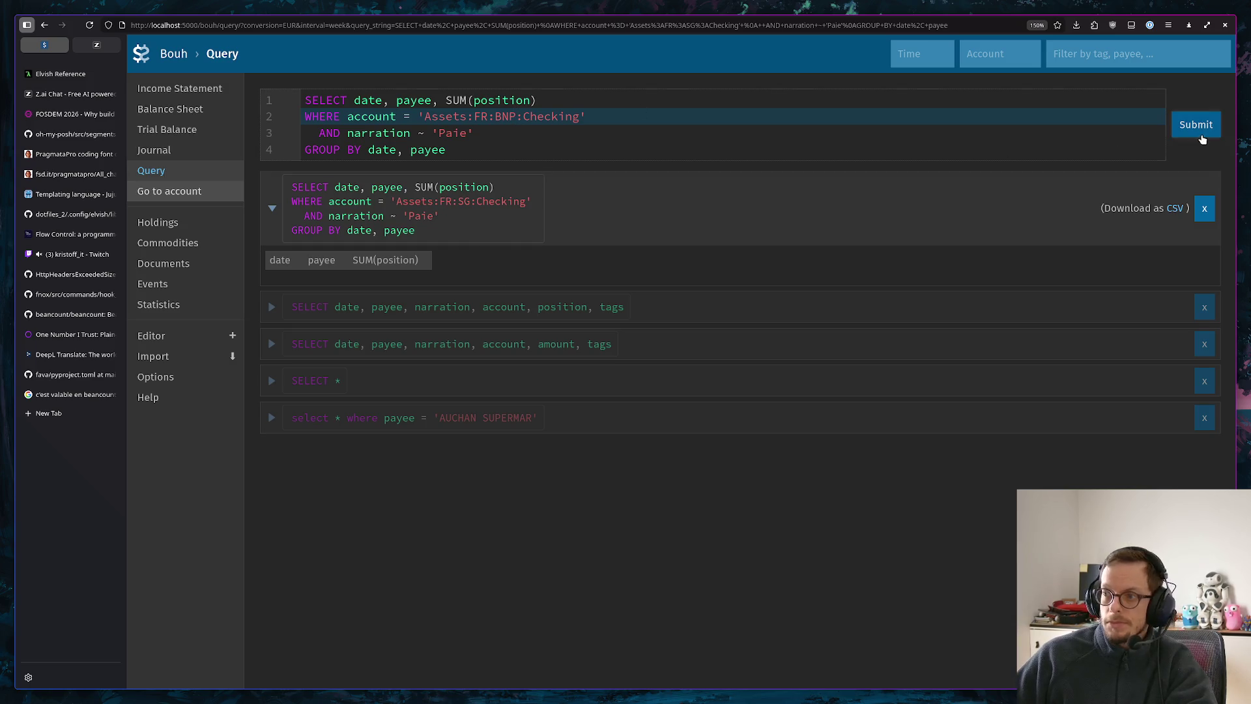
{"action": "left_click", "coordinate": [1203, 130]}
{"action": "left_click", "coordinate": [1206, 367]}
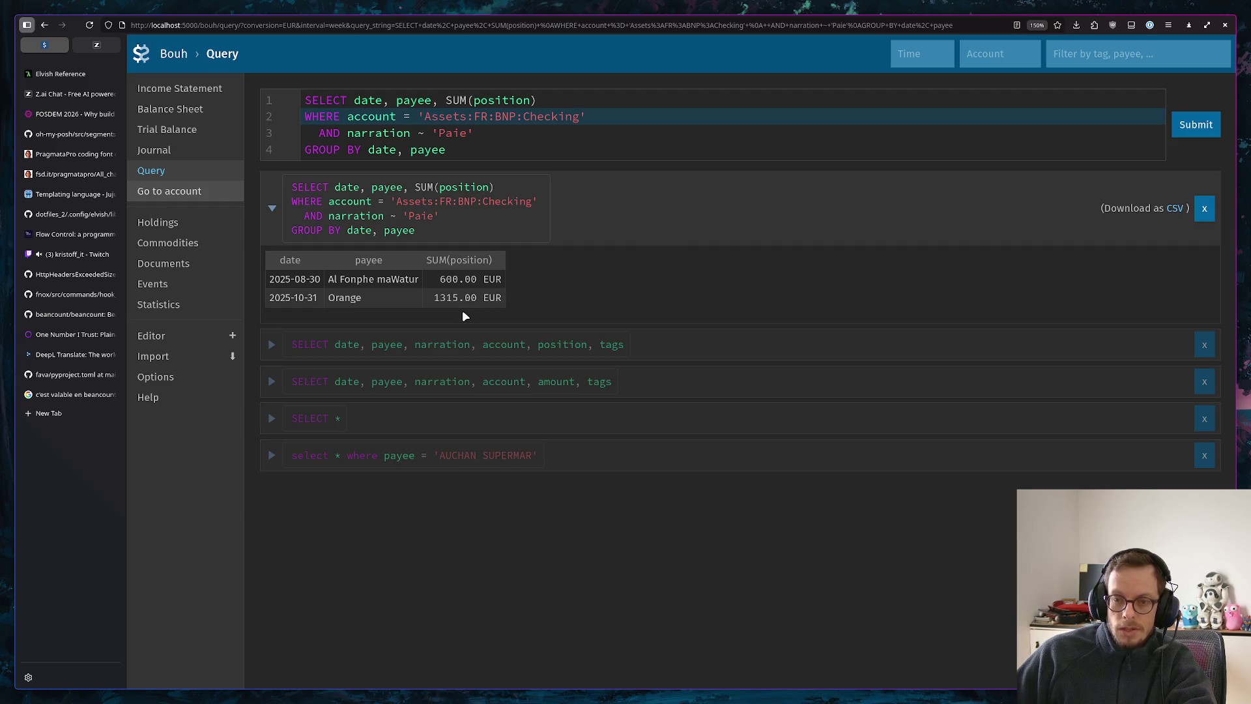
{"action": "key", "text": "alt+Tab"}
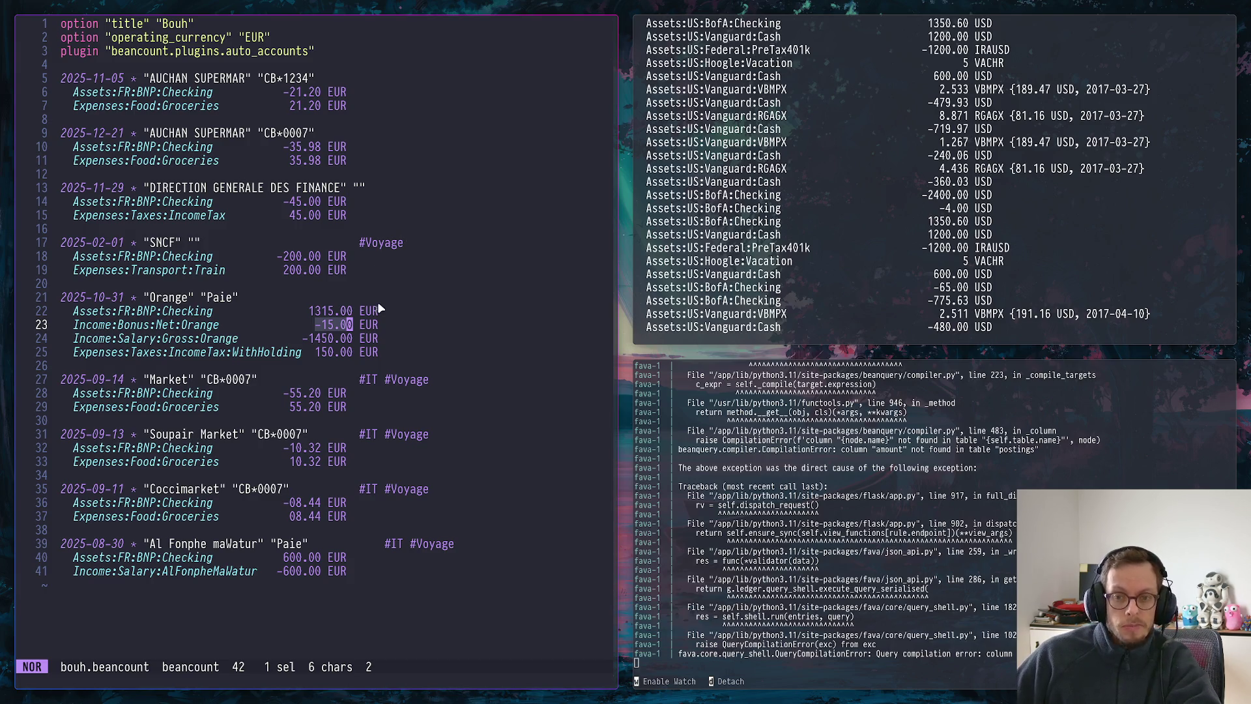
Change the Orange bonus posting on line 23 from -15.00 to 15.00 EUR and reload Fava
{"action": "double_click", "coordinate": [334, 329]}
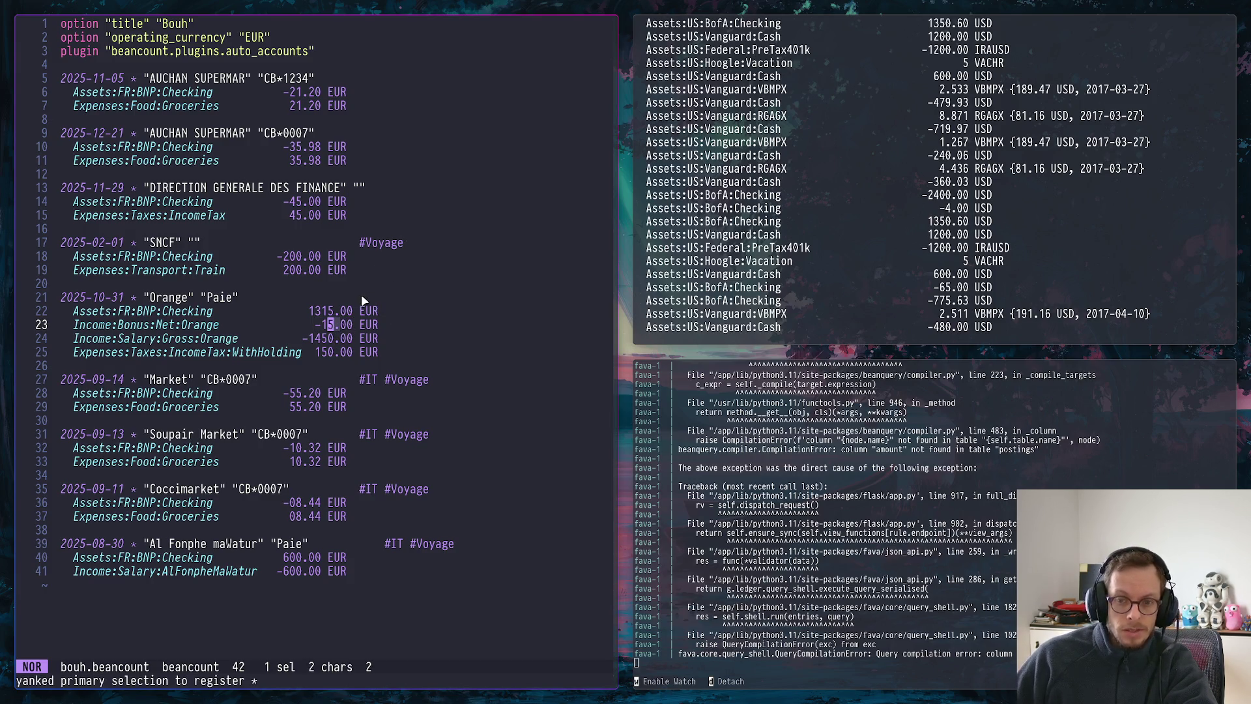
{"action": "key", "text": "h"}
{"action": "key", "text": "i"}
{"action": "key", "text": "BackSpace"}
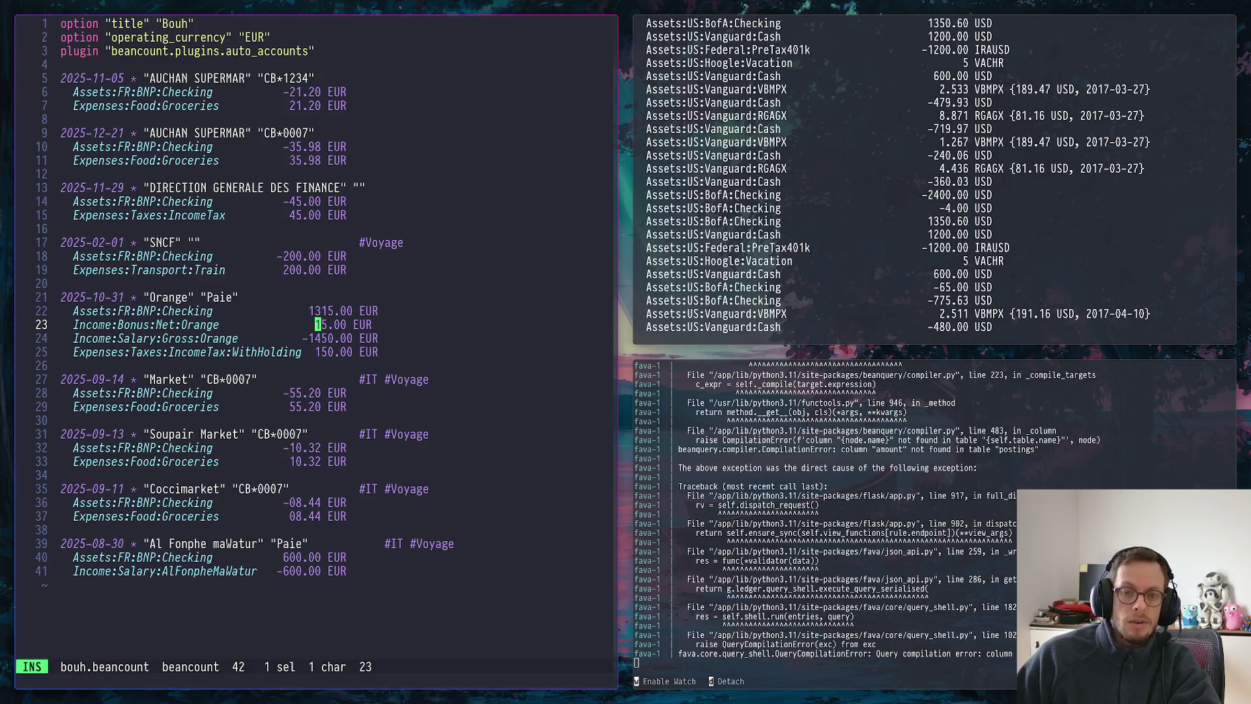
{"action": "key", "text": "Escape"}
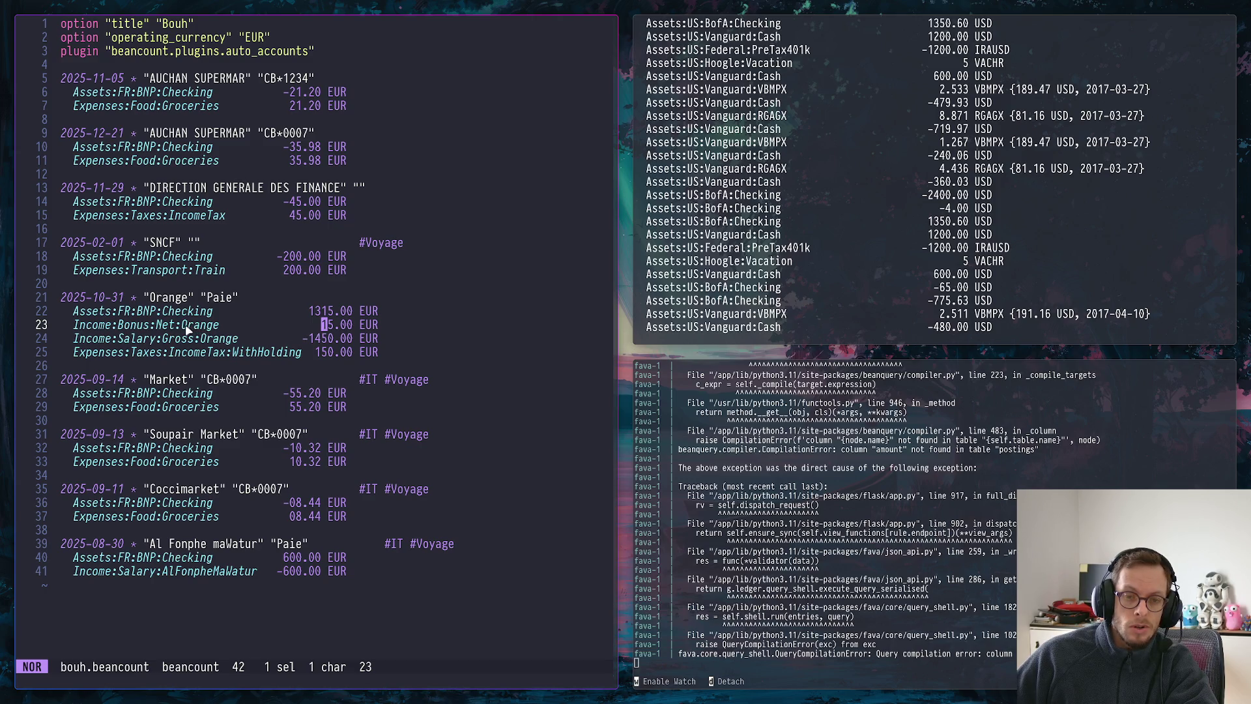
{"action": "key", "text": "super+2"}
{"action": "left_click", "coordinate": [88, 25]}
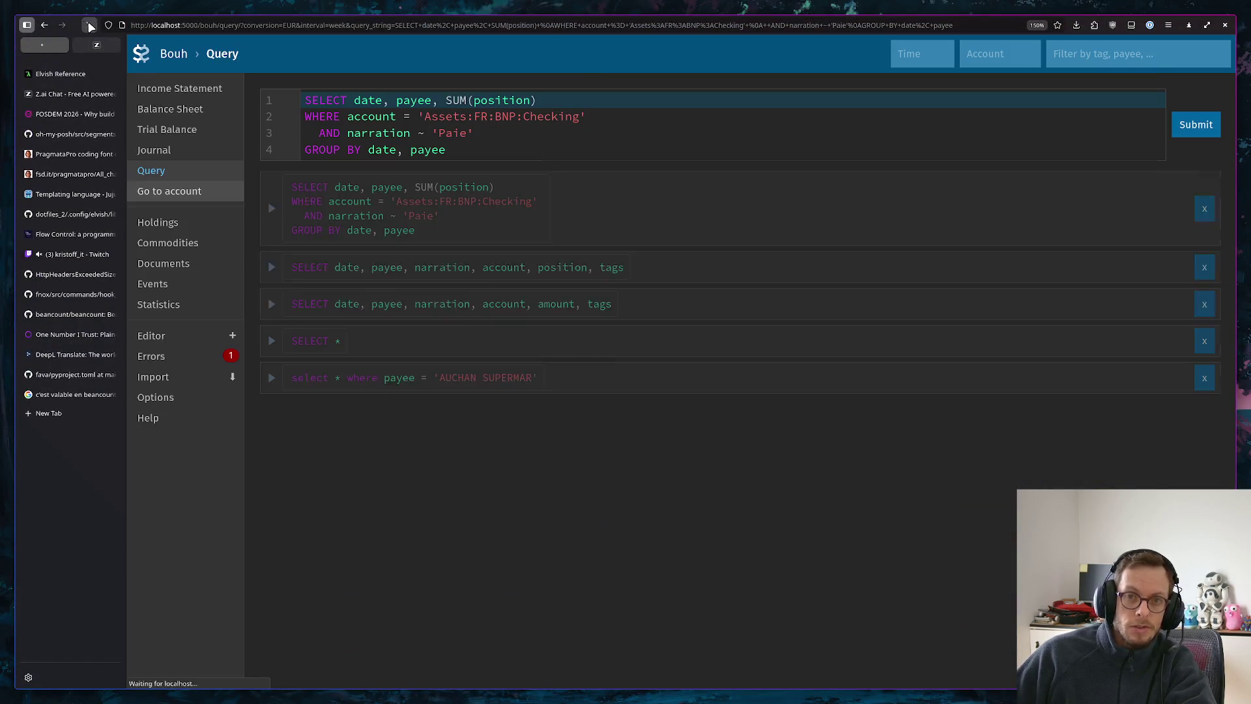
Check Fava's Errors page reporting line 21 unbalanced by 30.00 EUR, then return to Helix
{"action": "left_click", "coordinate": [232, 356]}
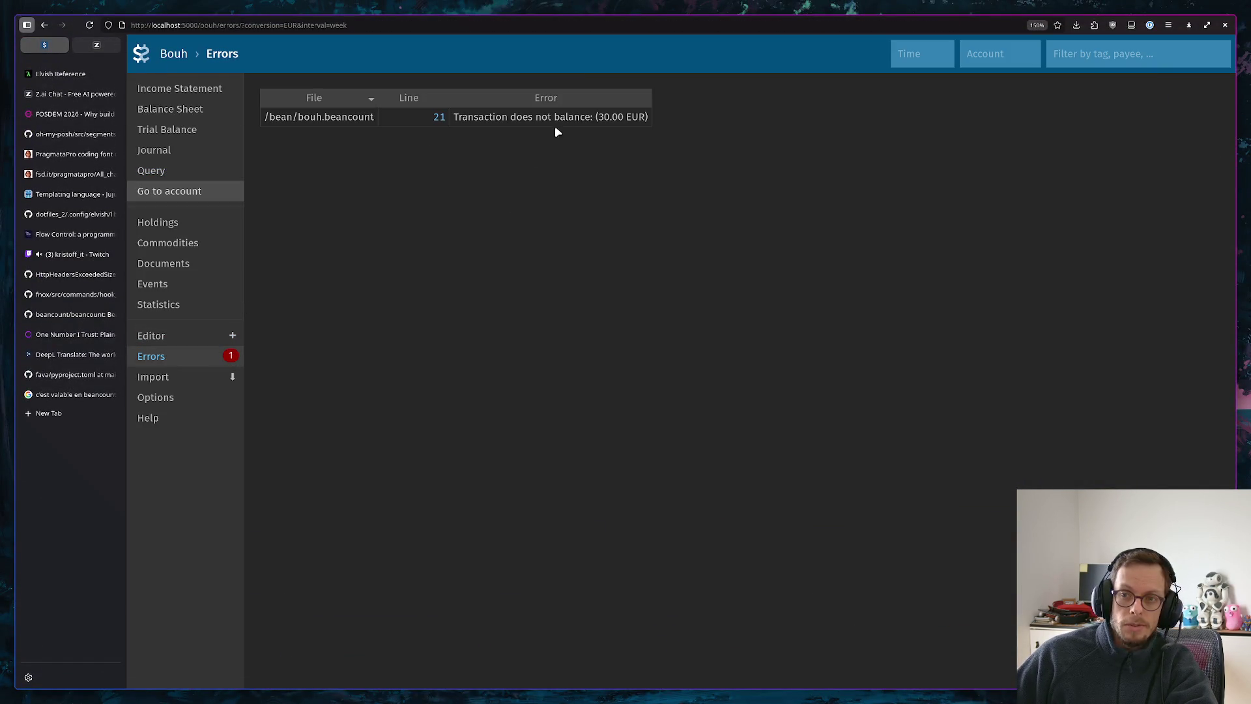
{"action": "left_click_drag", "start_coordinate": [566, 117], "coordinate": [649, 118]}
{"action": "left_click", "coordinate": [705, 141]}
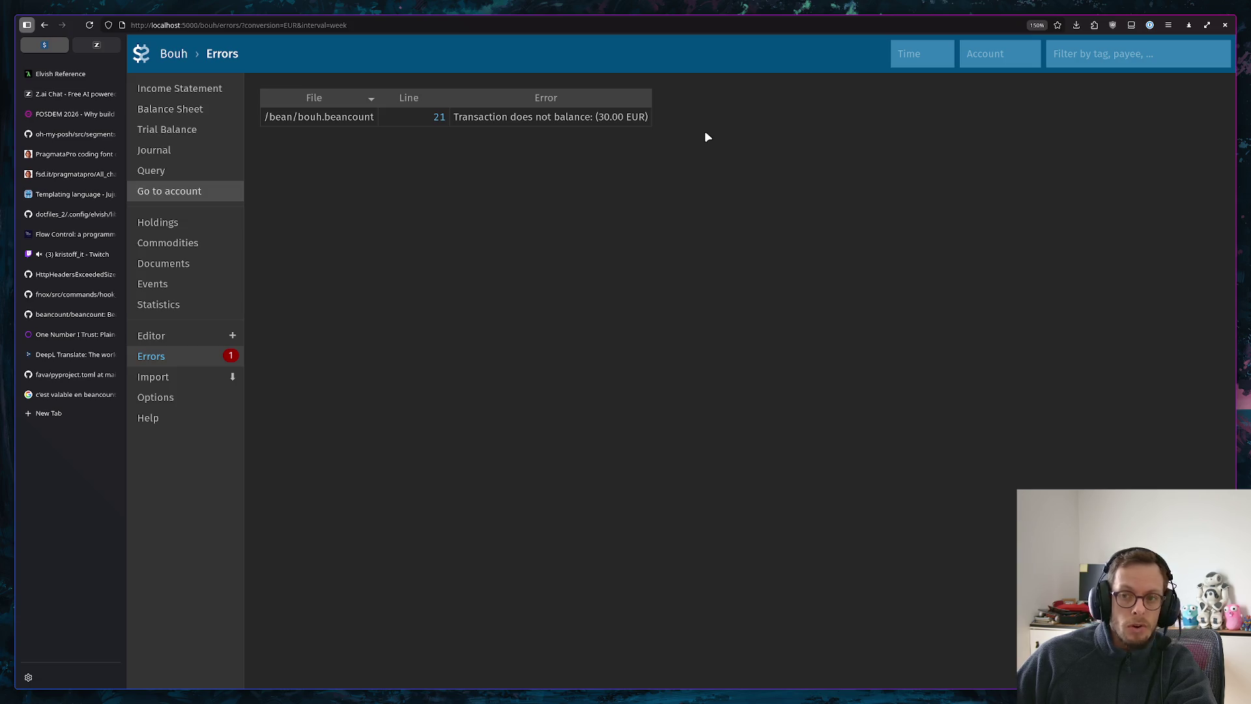
{"action": "key", "text": "super+Page_Down"}
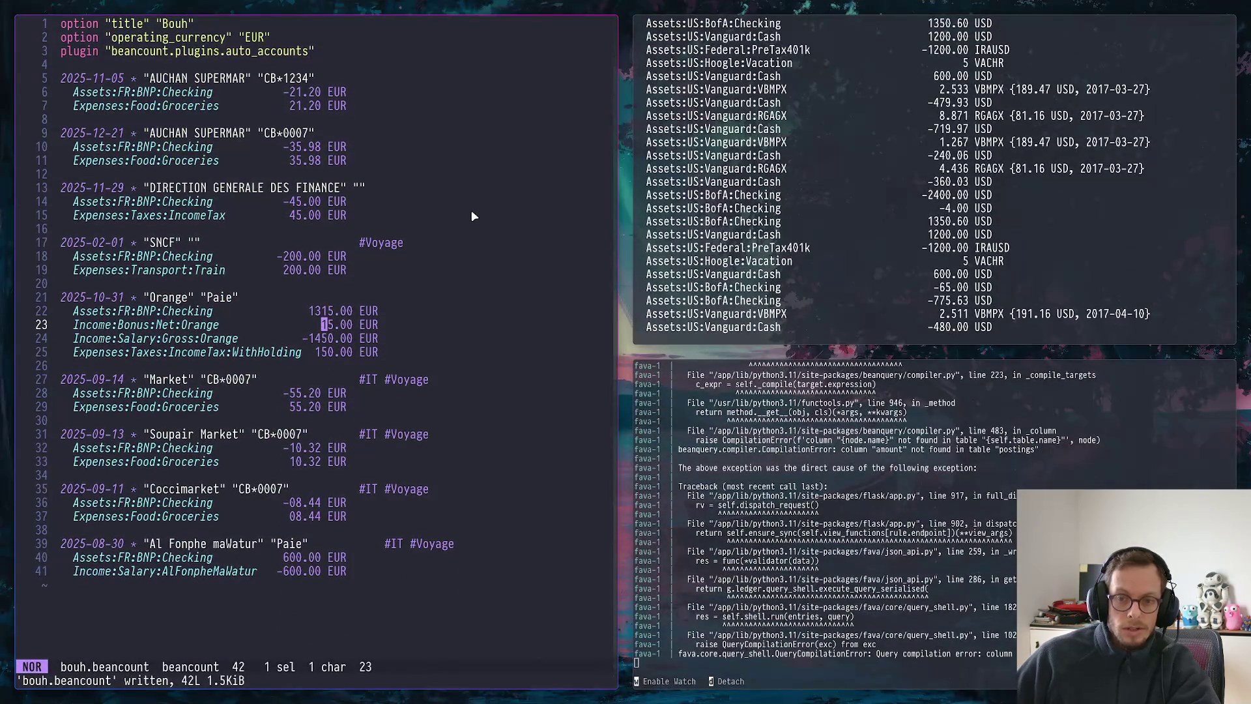
{"action": "type", "text": "-"}
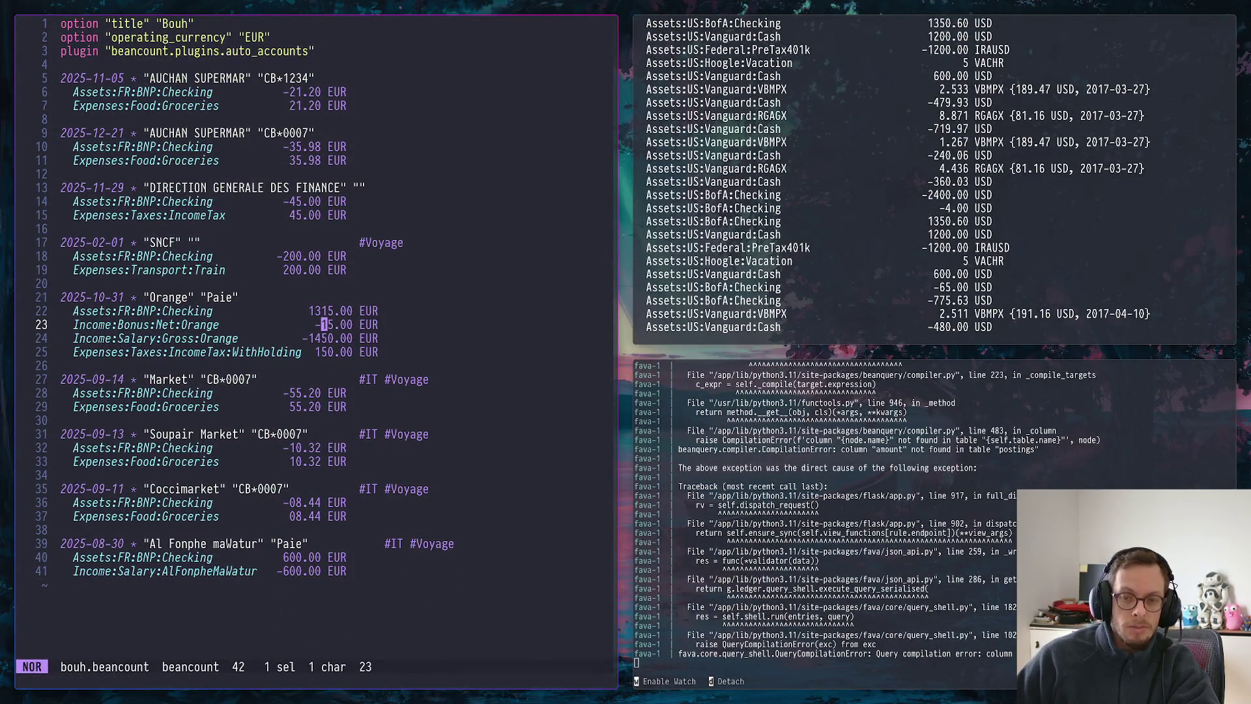
Reload the Fava Errors page, which now reports no errors for the ledger
{"action": "key", "text": "super+Page_Up"}
{"action": "key", "text": "ctrl+r"}
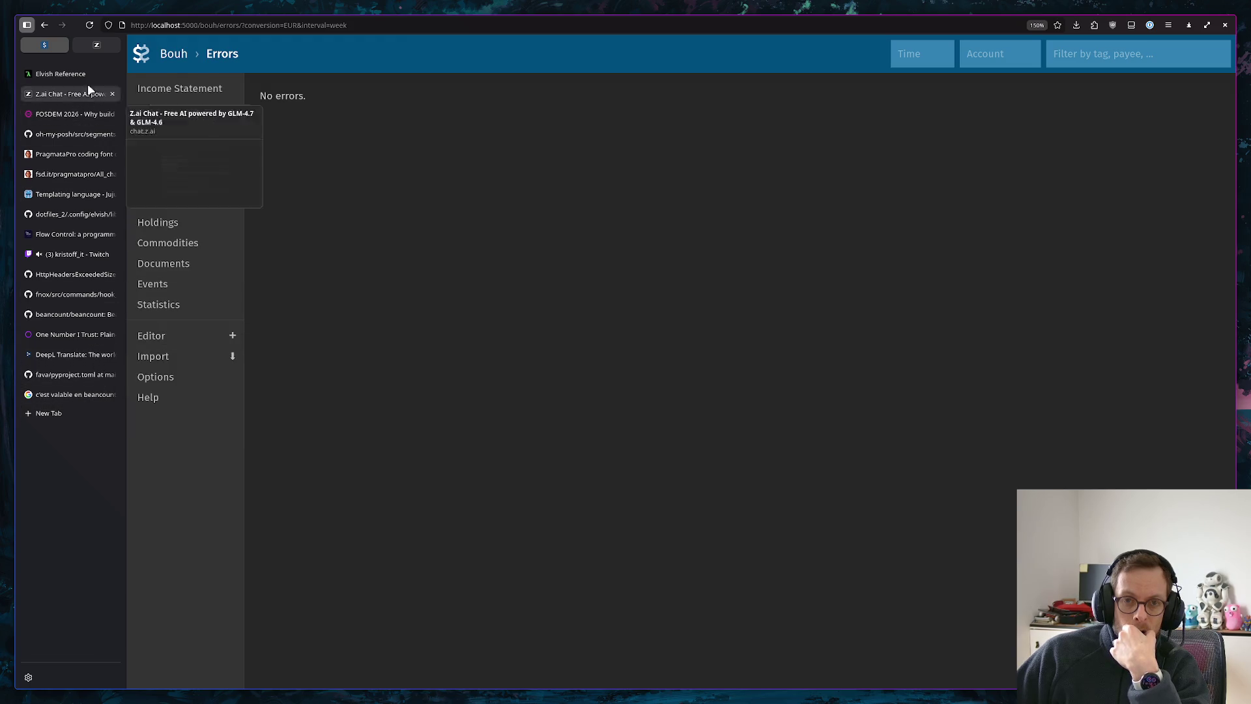
Return to the Z.ai Chat reply and review its Avantage/Inconvénient lines and Cash Flow query suggestion
{"action": "left_click", "coordinate": [96, 45]}
{"action": "scroll", "coordinate": [709, 304], "scroll_direction": "down", "scroll_amount": 2}
{"action": "scroll", "coordinate": [707, 278], "scroll_direction": "up", "scroll_amount": 3}
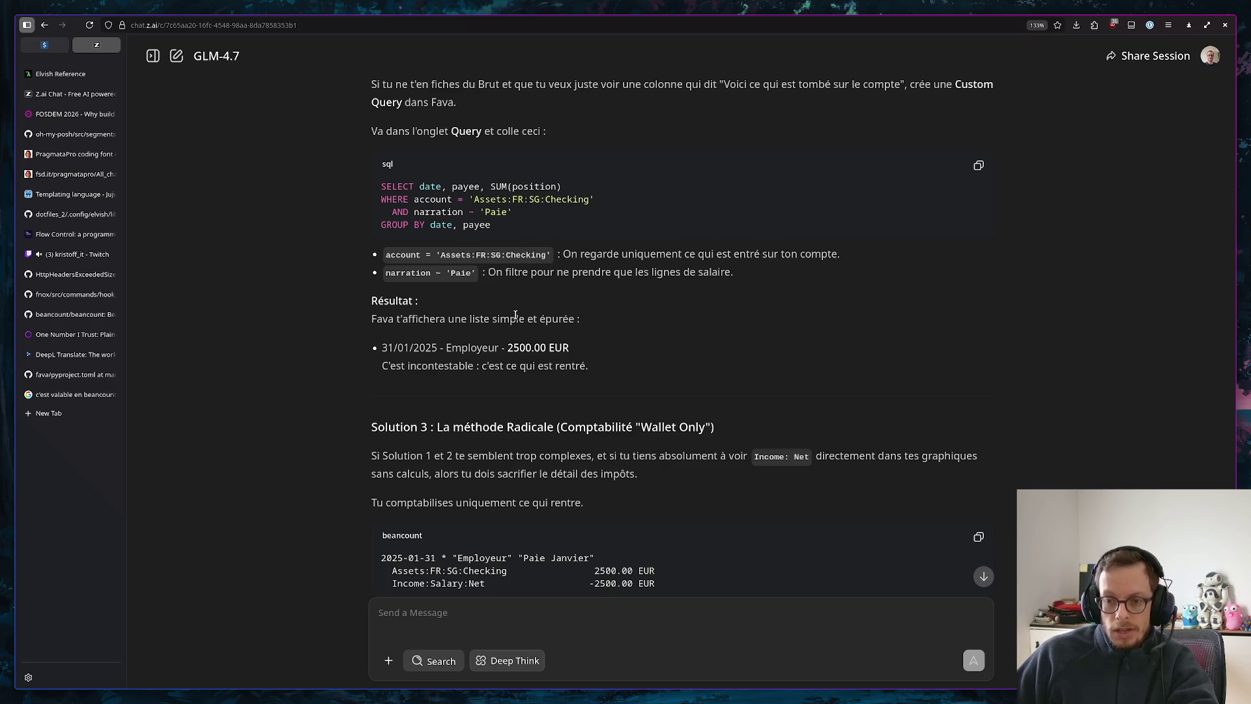
{"action": "scroll", "coordinate": [555, 344], "scroll_direction": "down", "scroll_amount": 2}
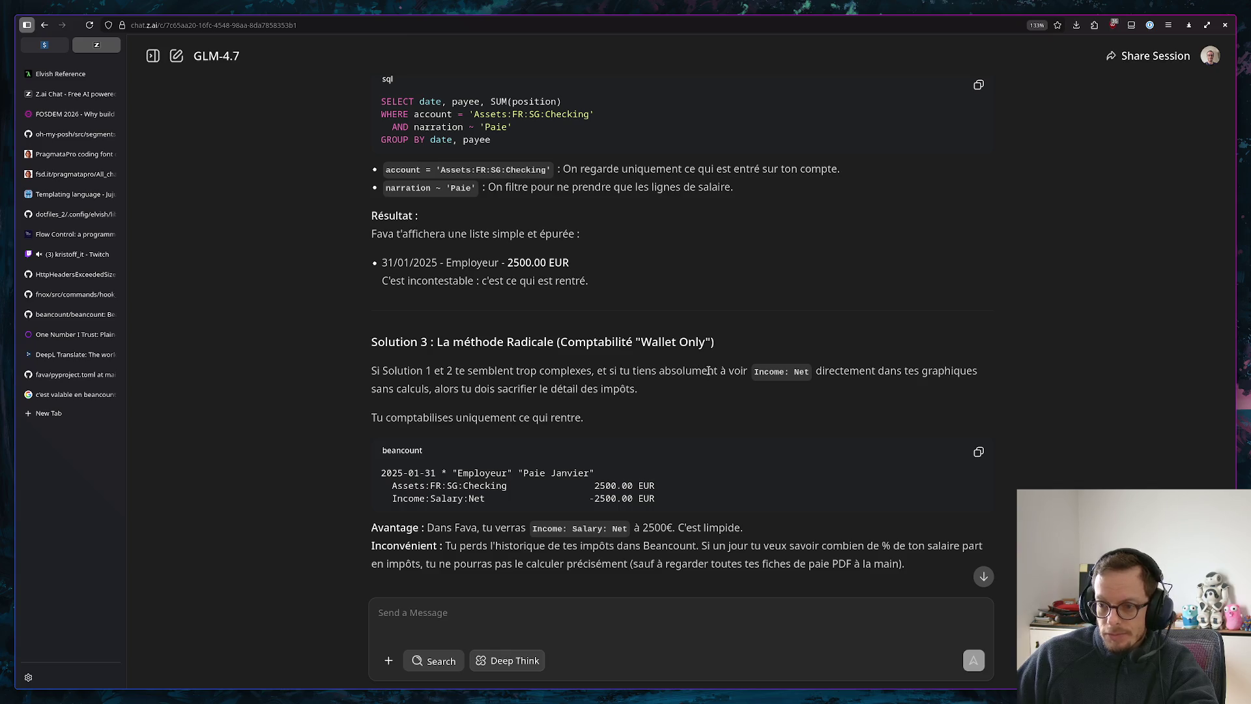
{"action": "scroll", "coordinate": [865, 372], "scroll_direction": "down", "scroll_amount": 2}
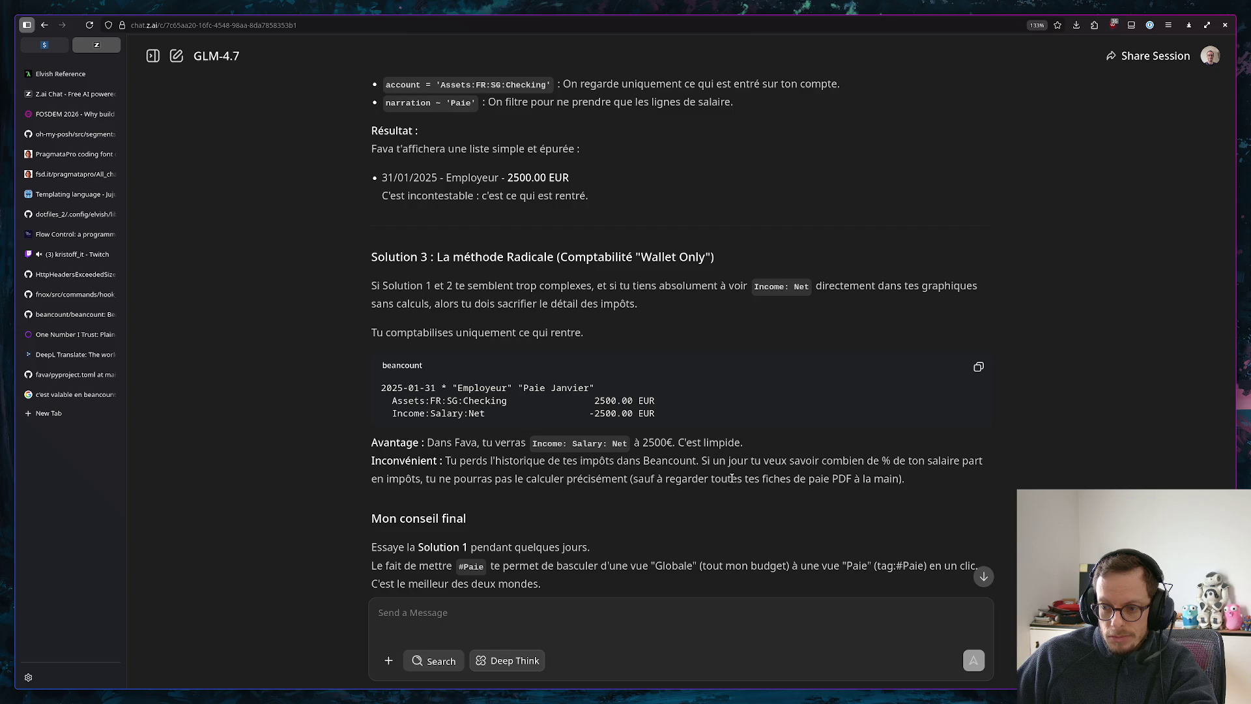
{"action": "scroll", "coordinate": [731, 478], "scroll_direction": "down", "scroll_amount": 2}
{"action": "left_click_drag", "start_coordinate": [675, 411], "coordinate": [402, 283]}
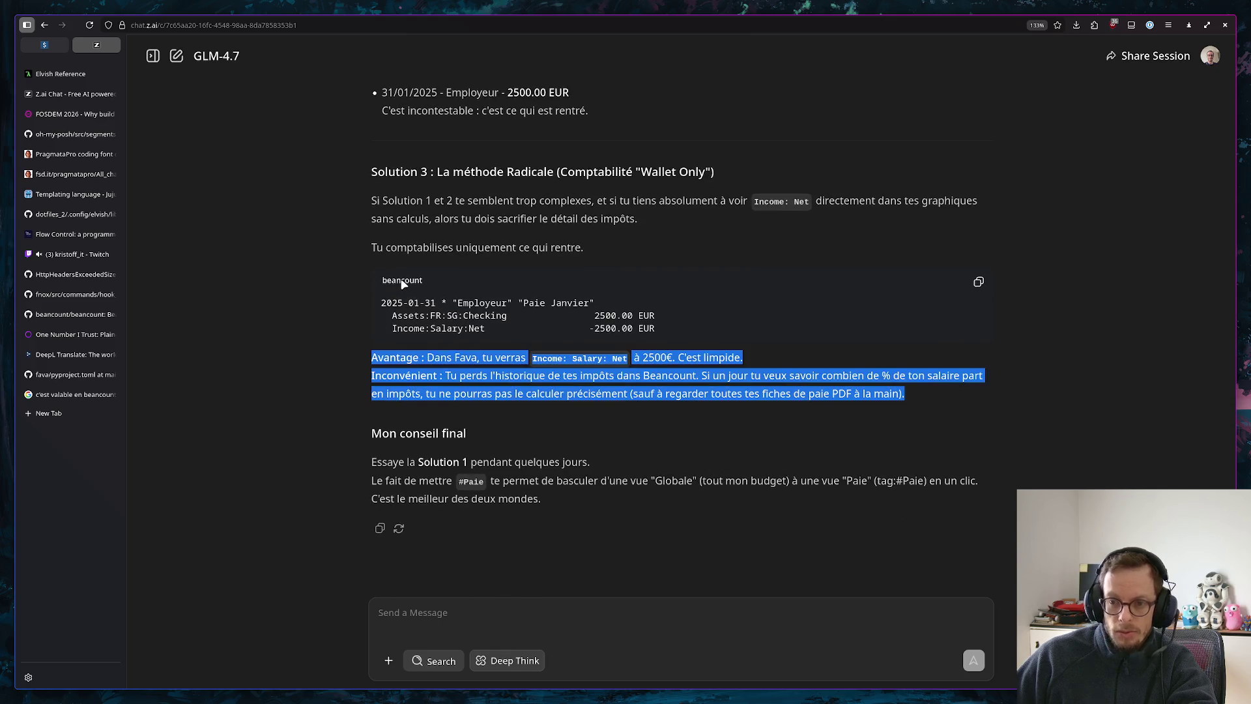
{"action": "left_click", "coordinate": [583, 461]}
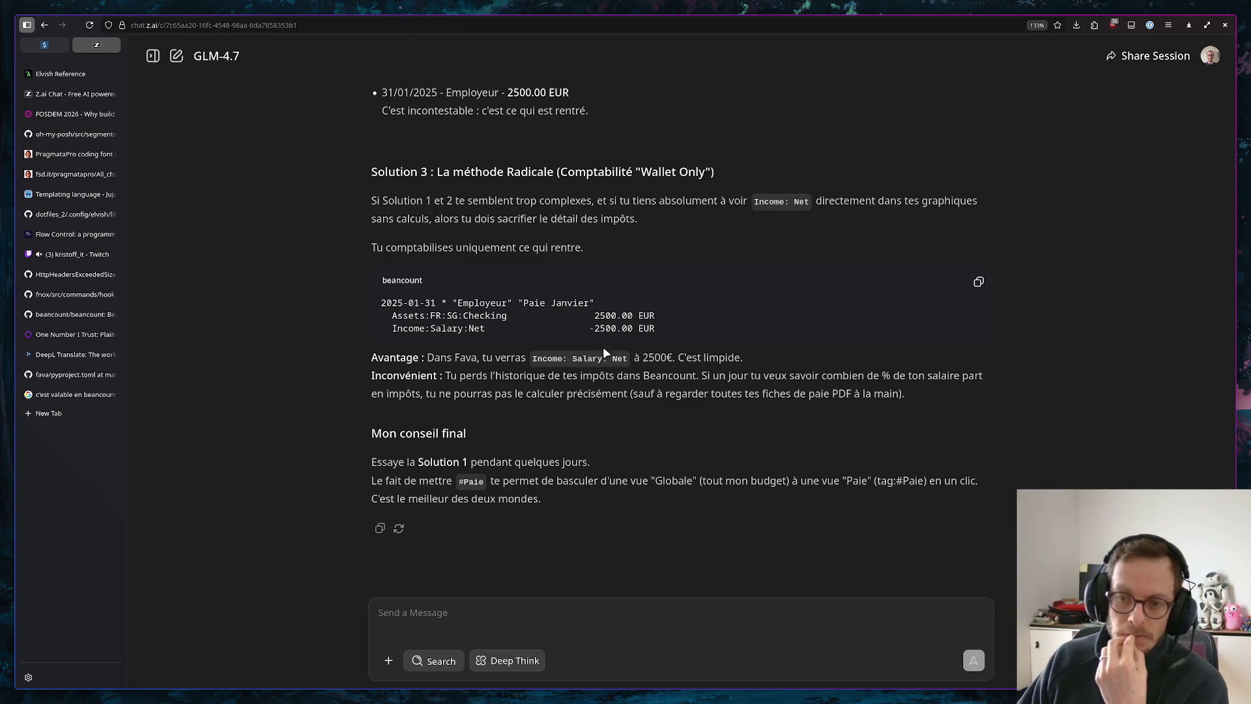
{"action": "scroll", "coordinate": [635, 410], "scroll_direction": "up", "scroll_amount": 3}
{"action": "scroll", "coordinate": [621, 361], "scroll_direction": "up", "scroll_amount": 3}
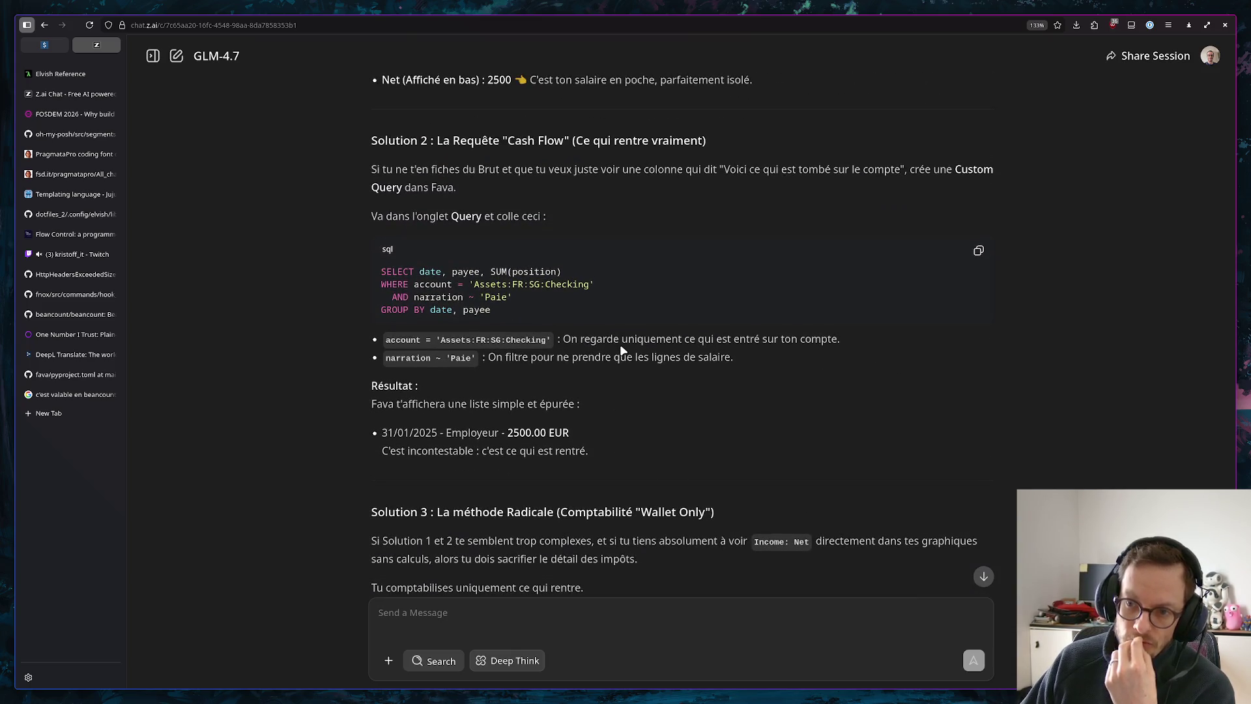
{"action": "scroll", "coordinate": [620, 341], "scroll_direction": "up", "scroll_amount": 3}
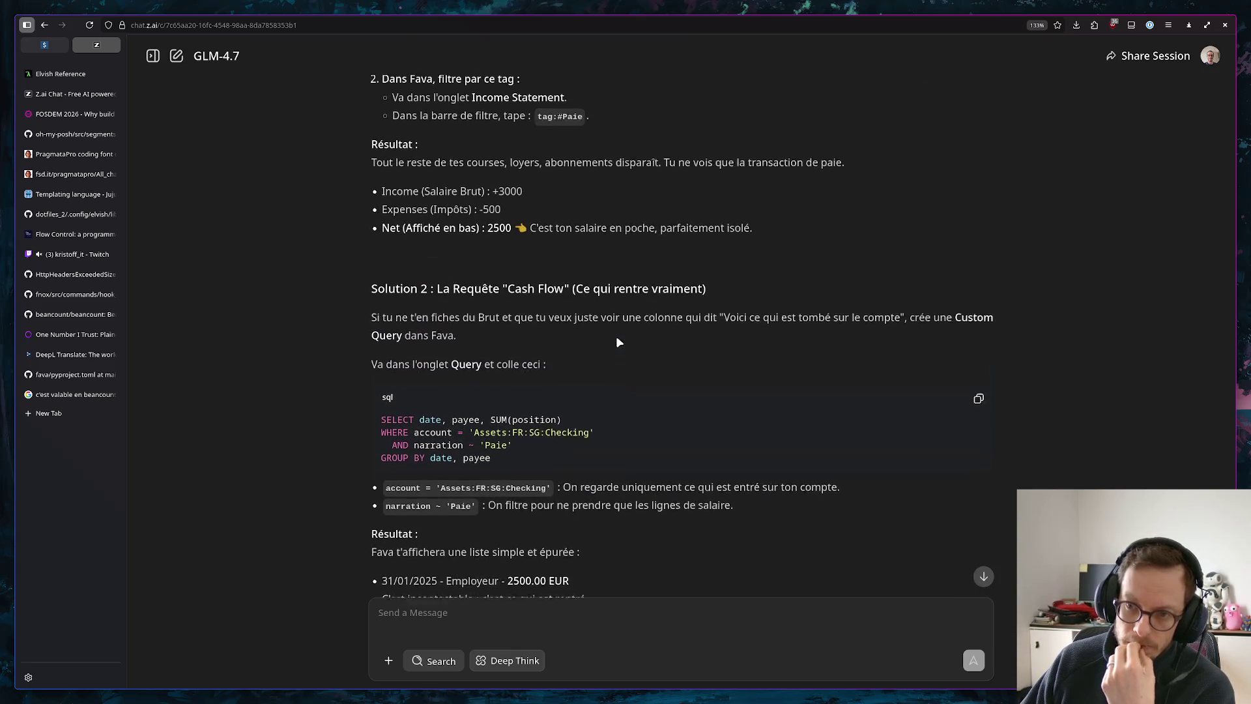
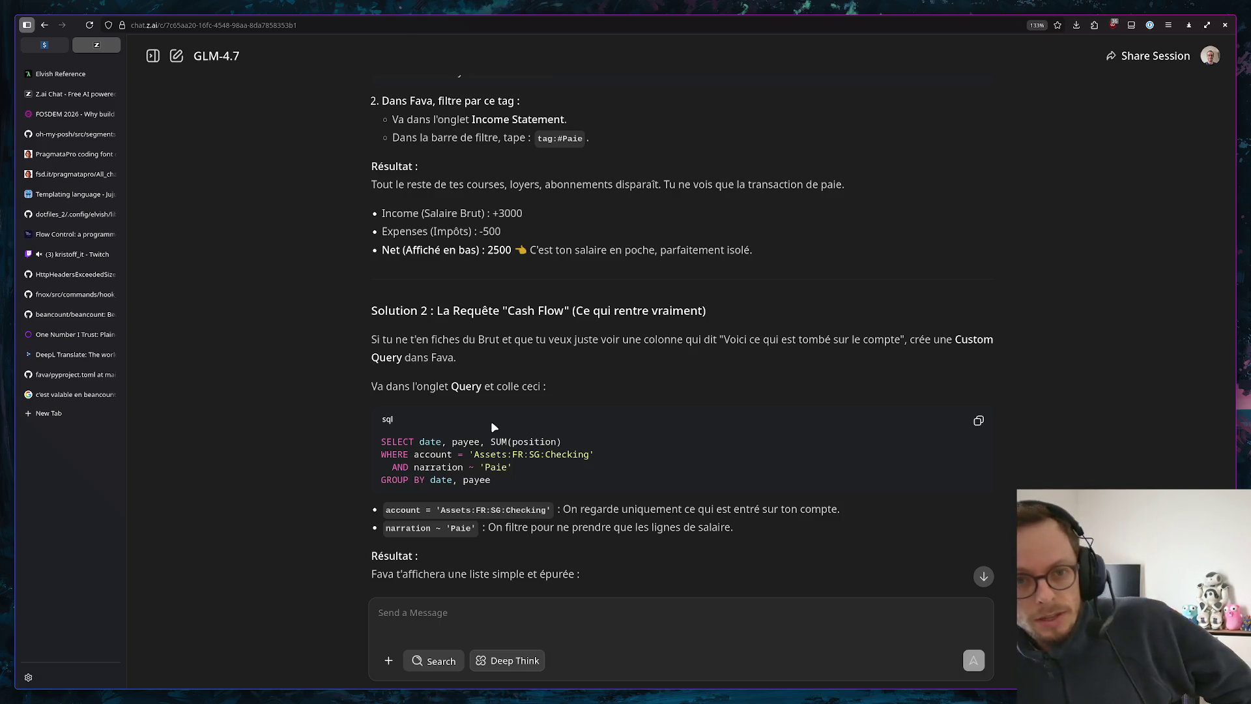
Switch to the workspace showing the Helix editor with bouh.beancount and the terminal panes
{"action": "key", "text": "super+1"}
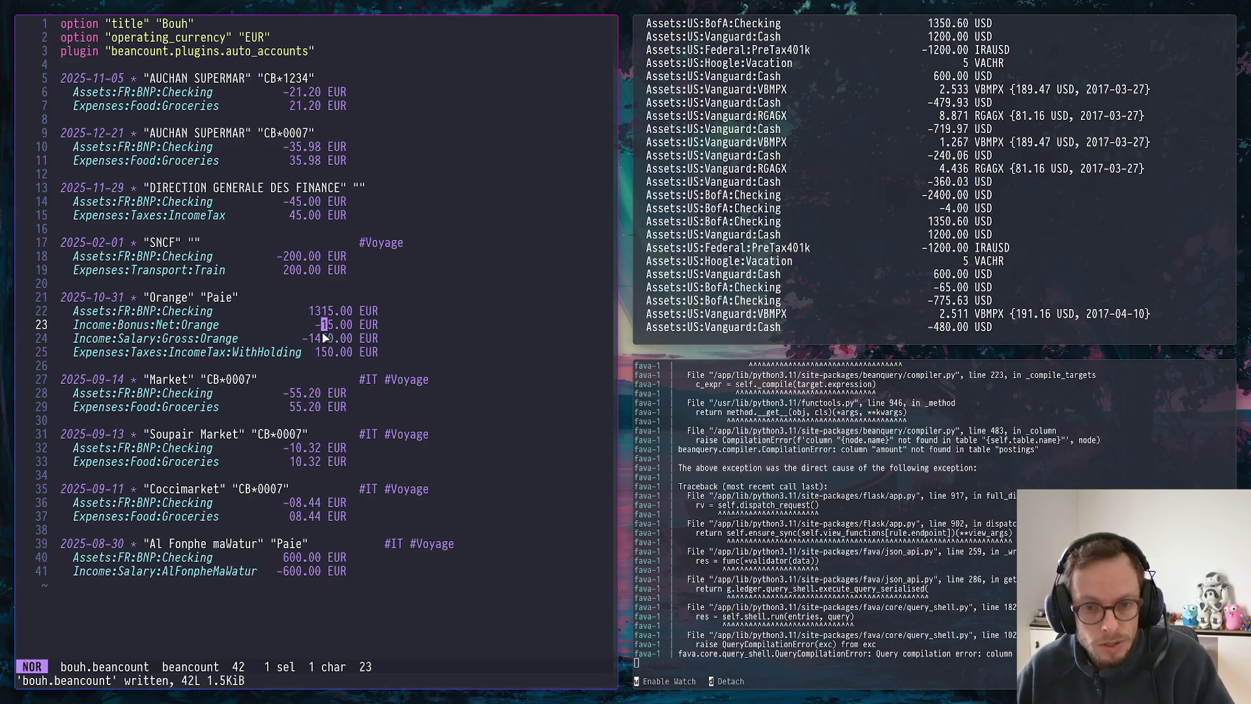
Copy the Expenses:Taxes:IncomeTax:WithHolding posting of the Orange transaction and move to empty line 16
{"action": "left_click", "coordinate": [260, 325]}
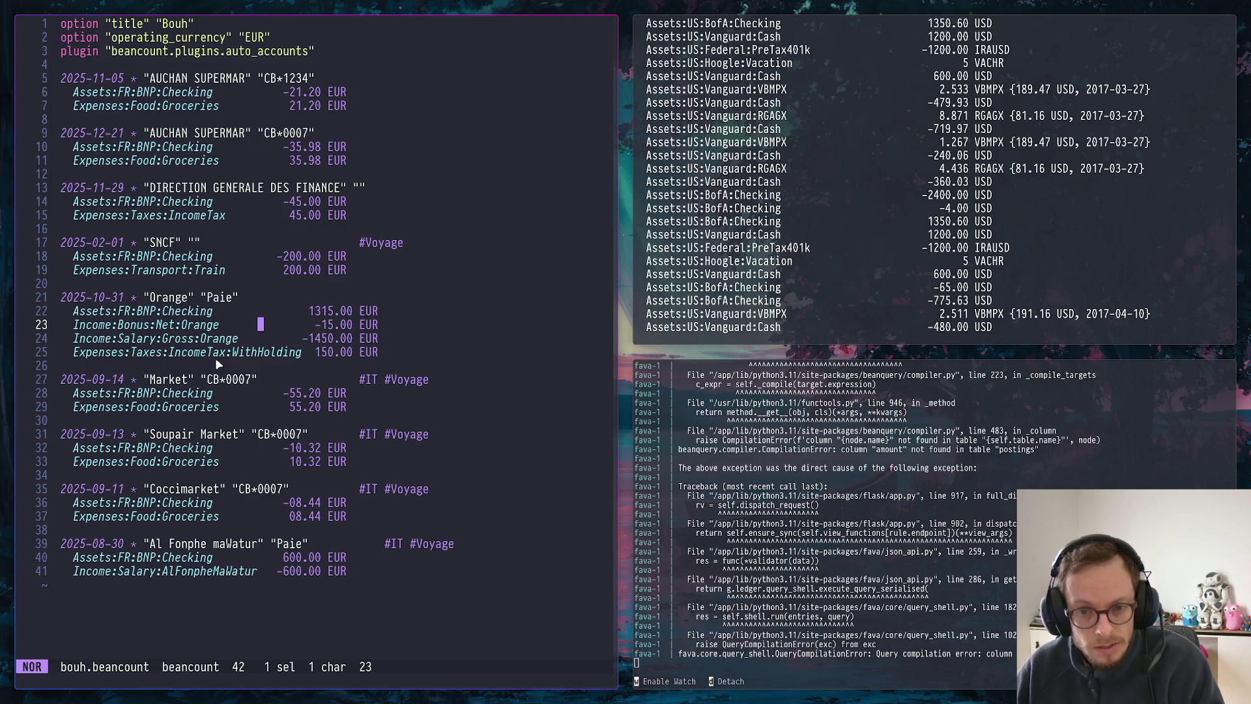
{"action": "left_click_drag", "start_coordinate": [376, 350], "coordinate": [98, 355]}
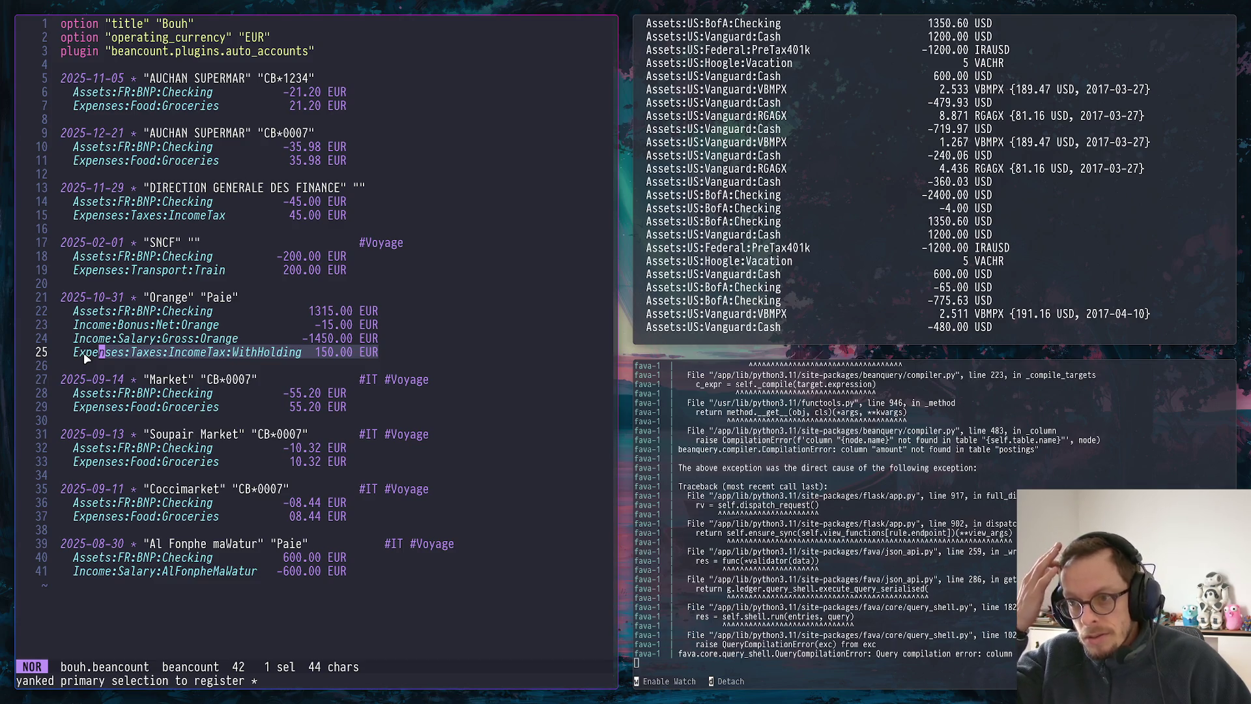
{"action": "left_click", "coordinate": [367, 228]}
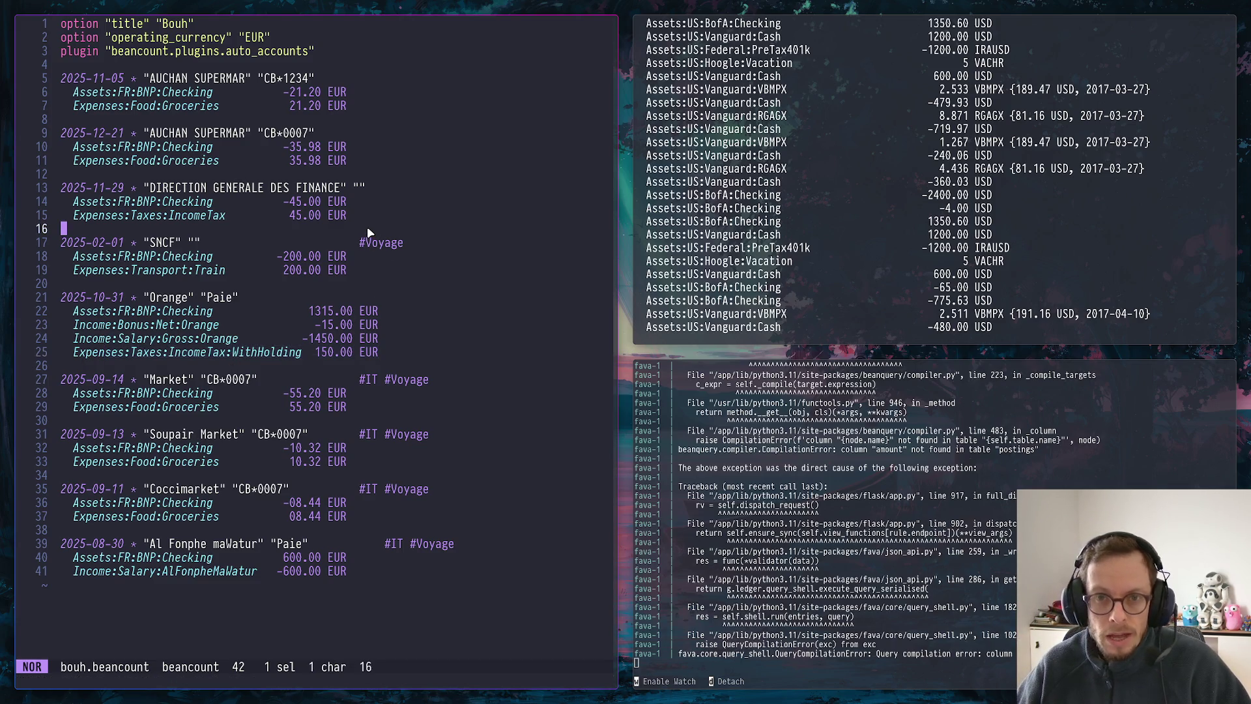
{"action": "scroll", "coordinate": [748, 221], "scroll_direction": "down", "scroll_amount": 3}
{"action": "scroll", "coordinate": [772, 224], "scroll_direction": "down", "scroll_amount": 3}
{"action": "scroll", "coordinate": [812, 230], "scroll_direction": "down", "scroll_amount": 3}
{"action": "scroll", "coordinate": [857, 234], "scroll_direction": "down", "scroll_amount": 3}
{"action": "scroll", "coordinate": [860, 237], "scroll_direction": "down", "scroll_amount": 3}
{"action": "scroll", "coordinate": [879, 242], "scroll_direction": "down", "scroll_amount": 3}
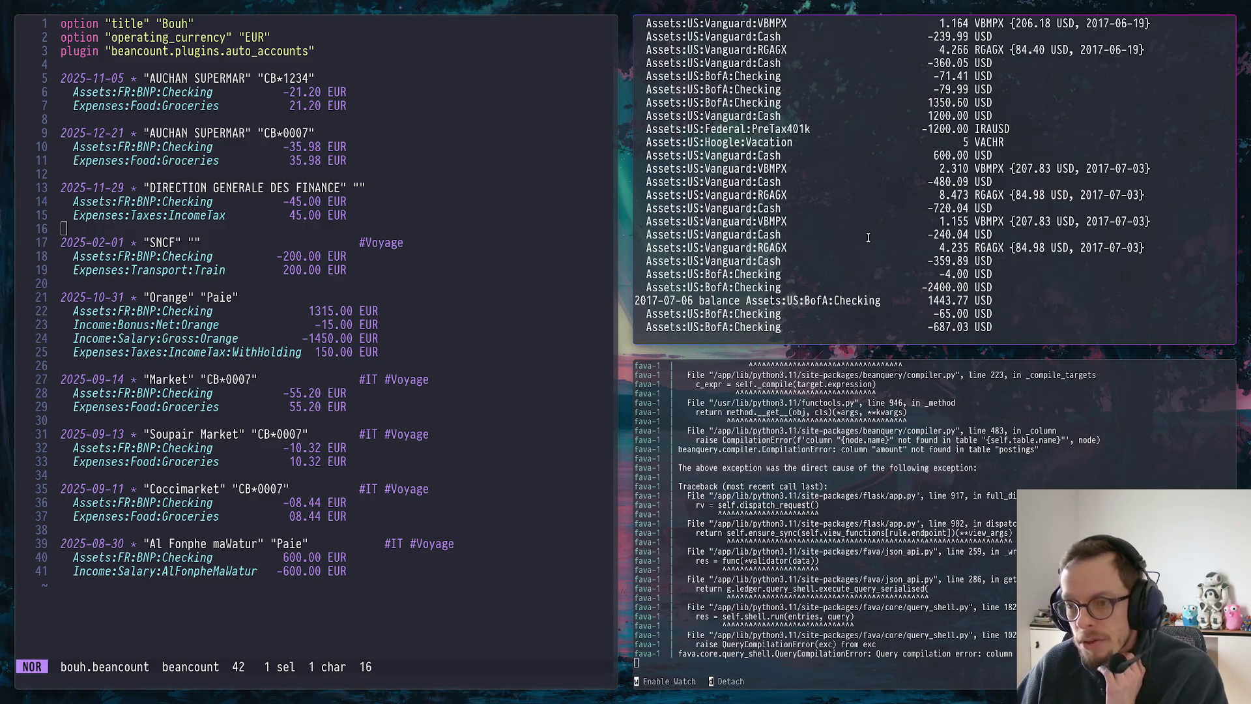
{"action": "scroll", "coordinate": [892, 245], "scroll_direction": "down", "scroll_amount": 3}
{"action": "type", "text": "helix compose.yaml"}
In compose.yaml mount ./old as /bean and swap the commented BEANCOUNT_FILE line to use the journal file
{"action": "key", "text": "Return"}
{"action": "key", "text": "j"}
{"action": "key", "text": "j"}
{"action": "key", "text": "j"}
{"action": "key", "text": "j"}
{"action": "key", "text": "j"}
{"action": "key", "text": "j"}
{"action": "key", "text": "k"}
{"action": "key", "text": "k"}
{"action": "key", "text": "k"}
{"action": "key", "text": "l"}
{"action": "key", "text": "l"}
{"action": "key", "text": "l"}
{"action": "key", "text": "l"}
{"action": "key", "text": "l"}
{"action": "key", "text": "l"}
{"action": "key", "text": "j"}
{"action": "key", "text": "j"}
{"action": "key", "text": "j"}
{"action": "key", "text": "k"}
{"action": "key", "text": "ctrl+c"}
{"action": "key", "text": "j"}
{"action": "key", "text": "ctrl+c"}
{"action": "key", "text": "k"}
{"action": "key", "text": "k"}
{"action": "key", "text": "k"}
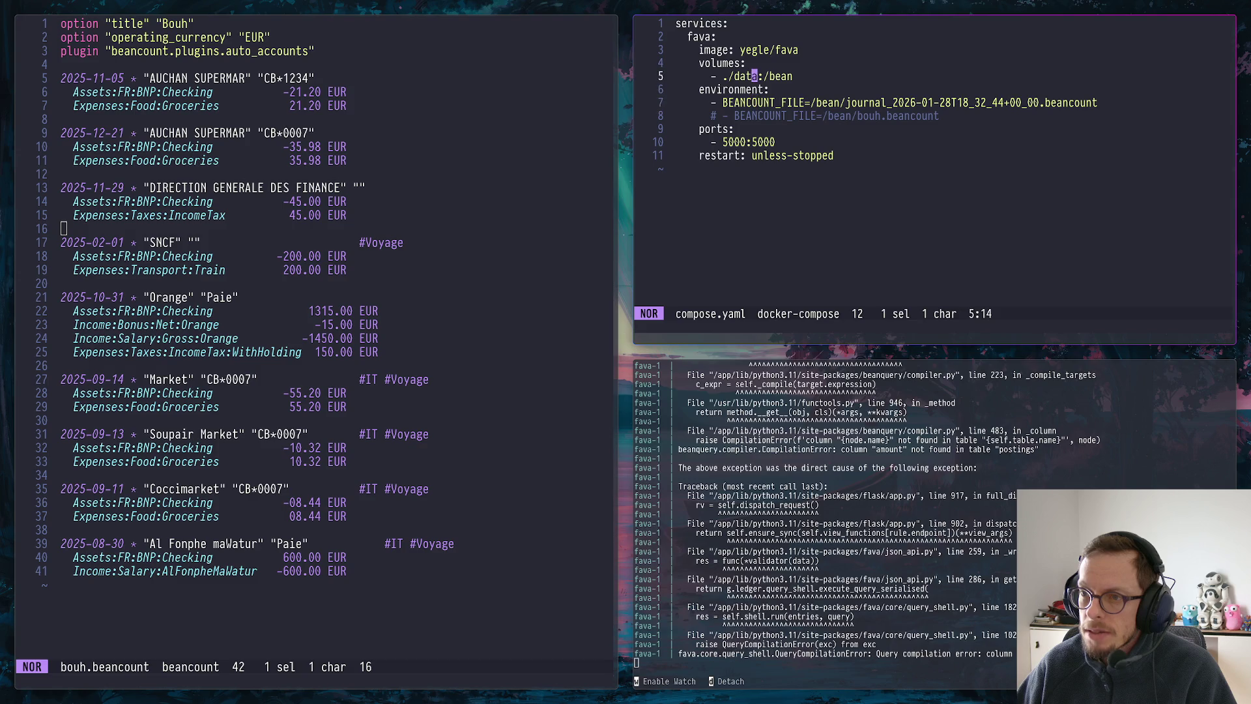
{"action": "type", "text": "bcold"}
{"action": "key", "text": "Escape"}
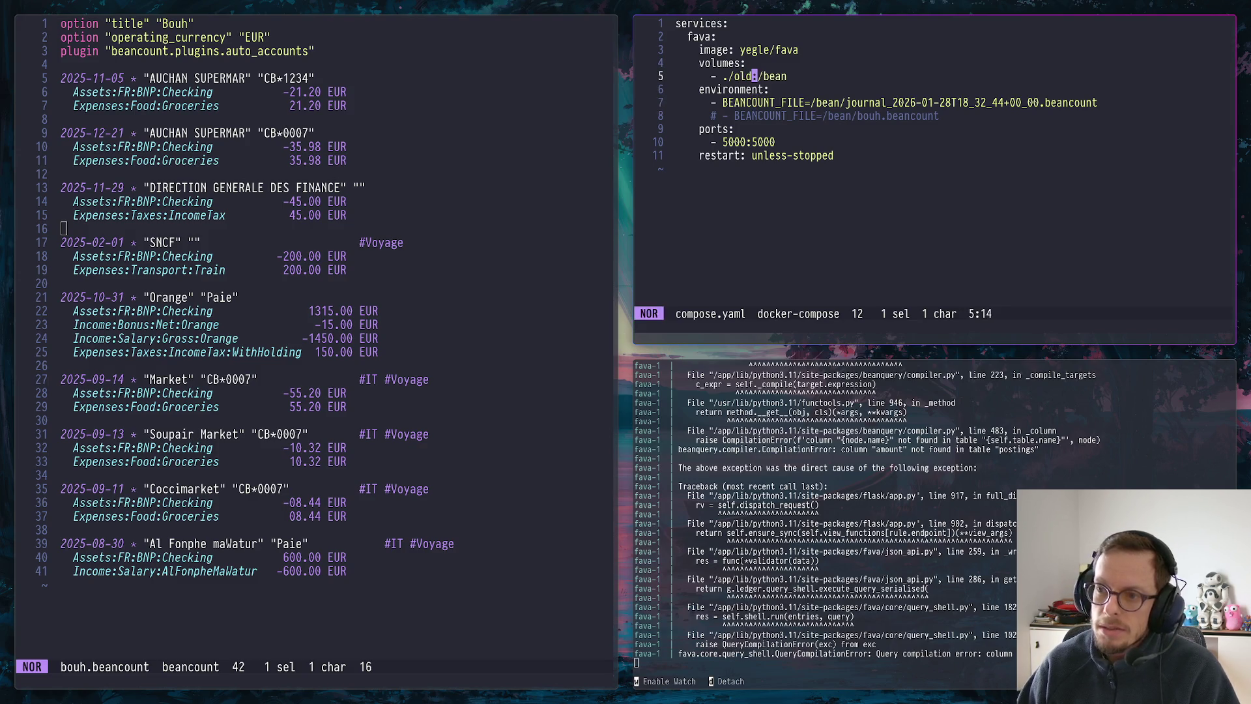
{"action": "type", "text": ":wq"}
Save compose.yaml with :wq and run docker compose restart
{"action": "key", "text": "Return"}
{"action": "type", "text": "ker compose rse"}
{"action": "key", "text": "BackSpace"}
{"action": "type", "text": "estart"}
{"action": "key", "text": "Return"}
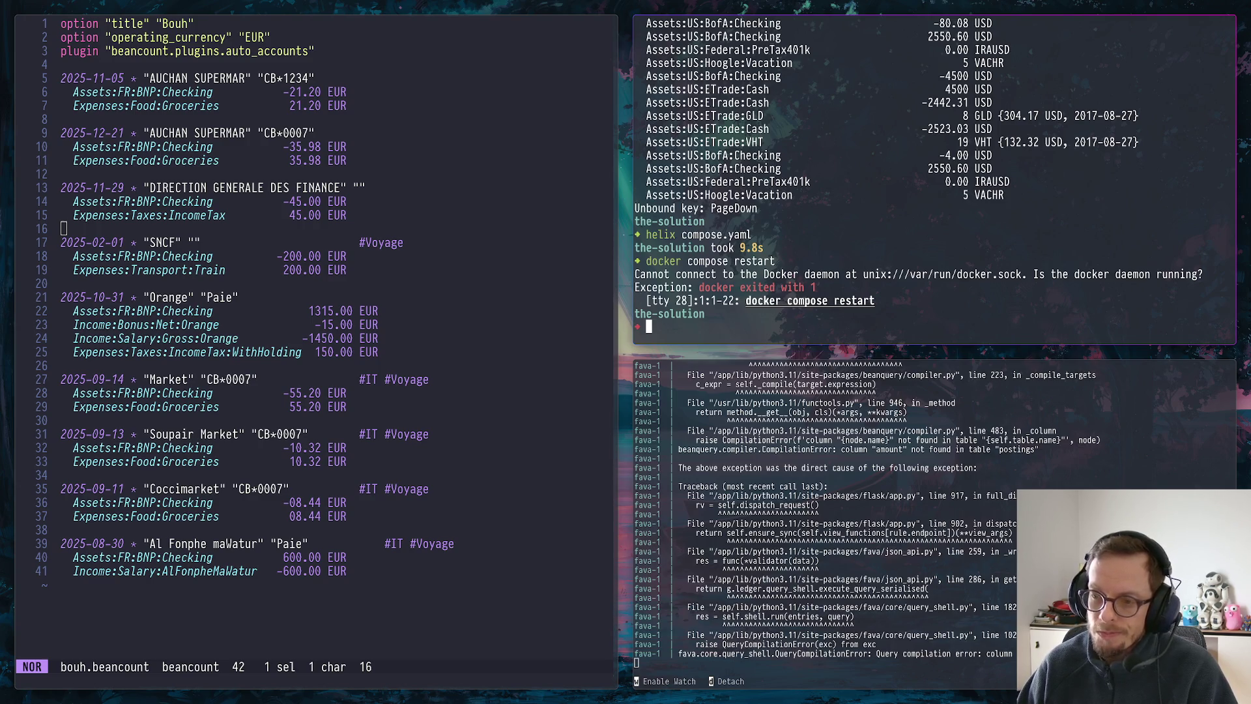
Recall the set-env DOCKER_HOST podman socket line from history and rerun docker compose restart
{"action": "key", "text": "ctrl+r"}
{"action": "type", "text": "s"}
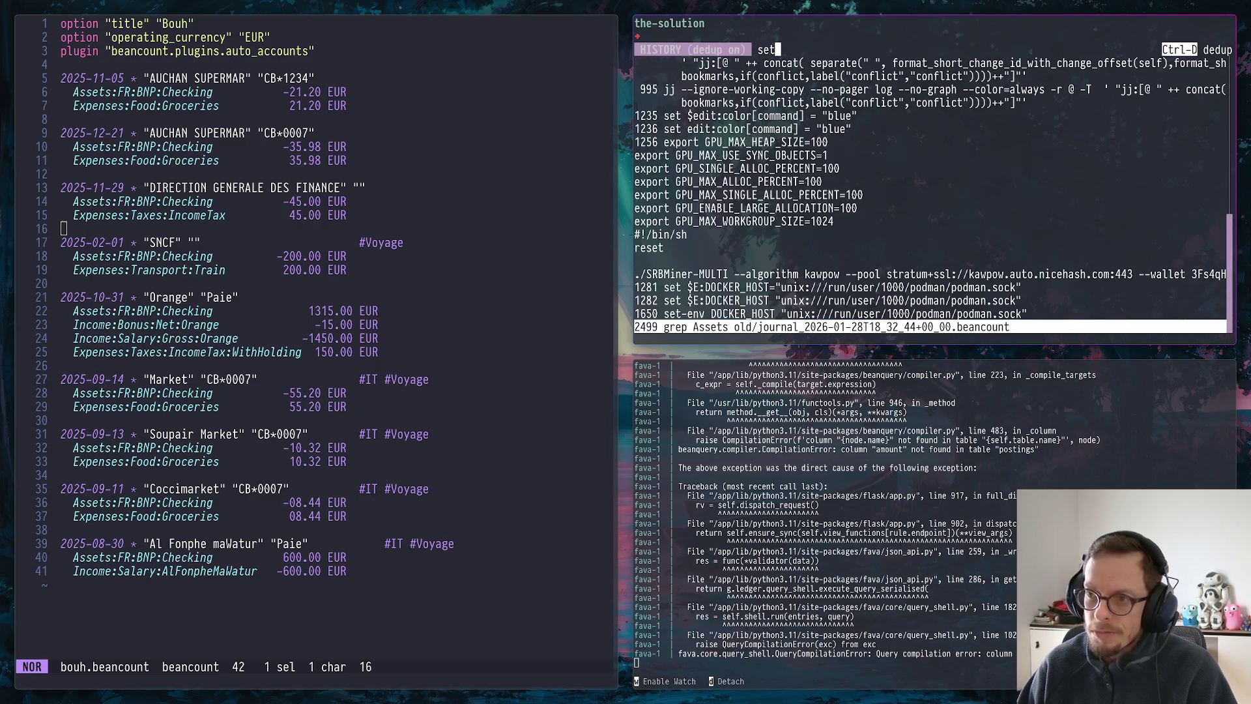
{"action": "type", "text": "et-"}
{"action": "key", "text": "Return"}
{"action": "key", "text": "Return"}
{"action": "key", "text": "Up"}
{"action": "key", "text": "Up"}
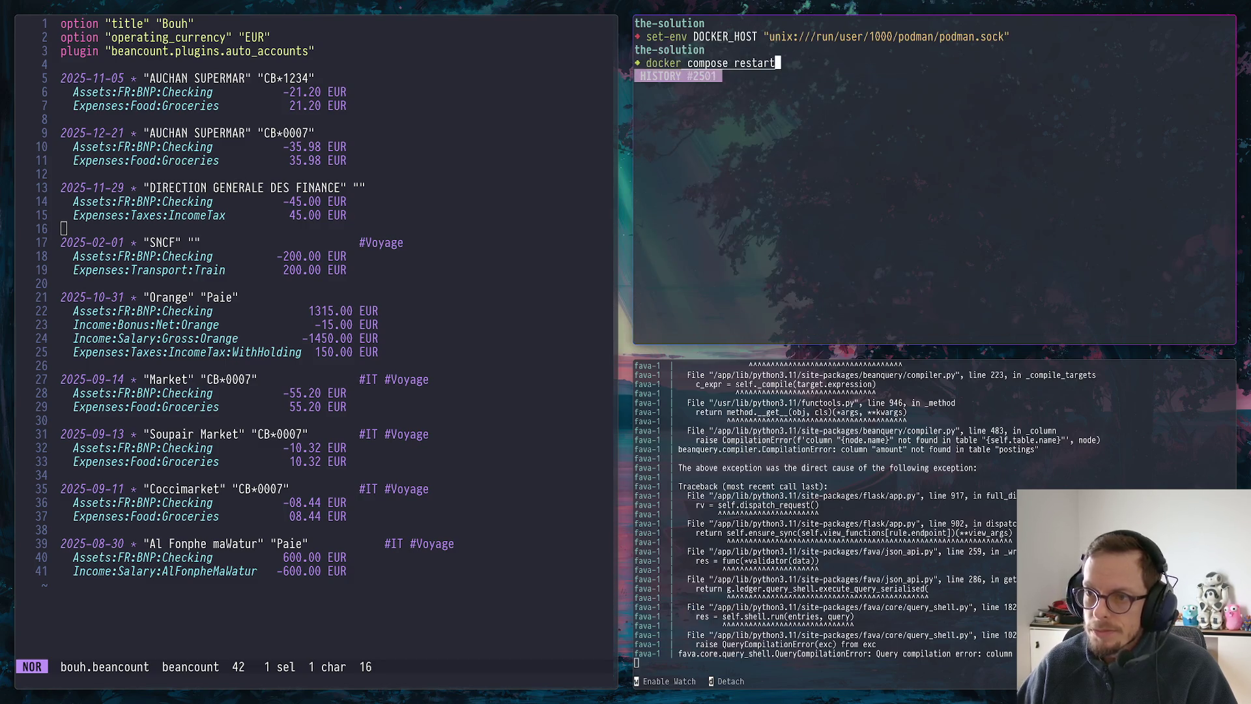
{"action": "key", "text": "Return"}
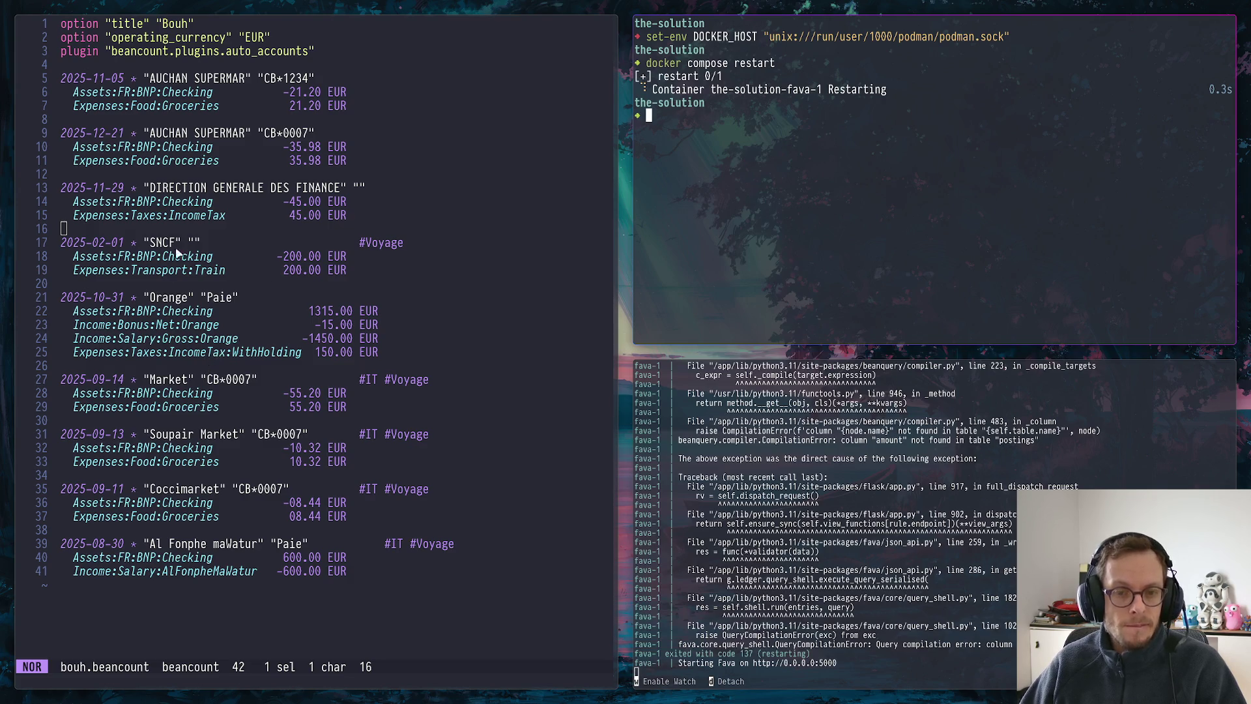
Switch to the browser workspace and bring up the Fava ledger tab
{"action": "left_click_drag", "start_coordinate": [175, 298], "coordinate": [183, 299]}
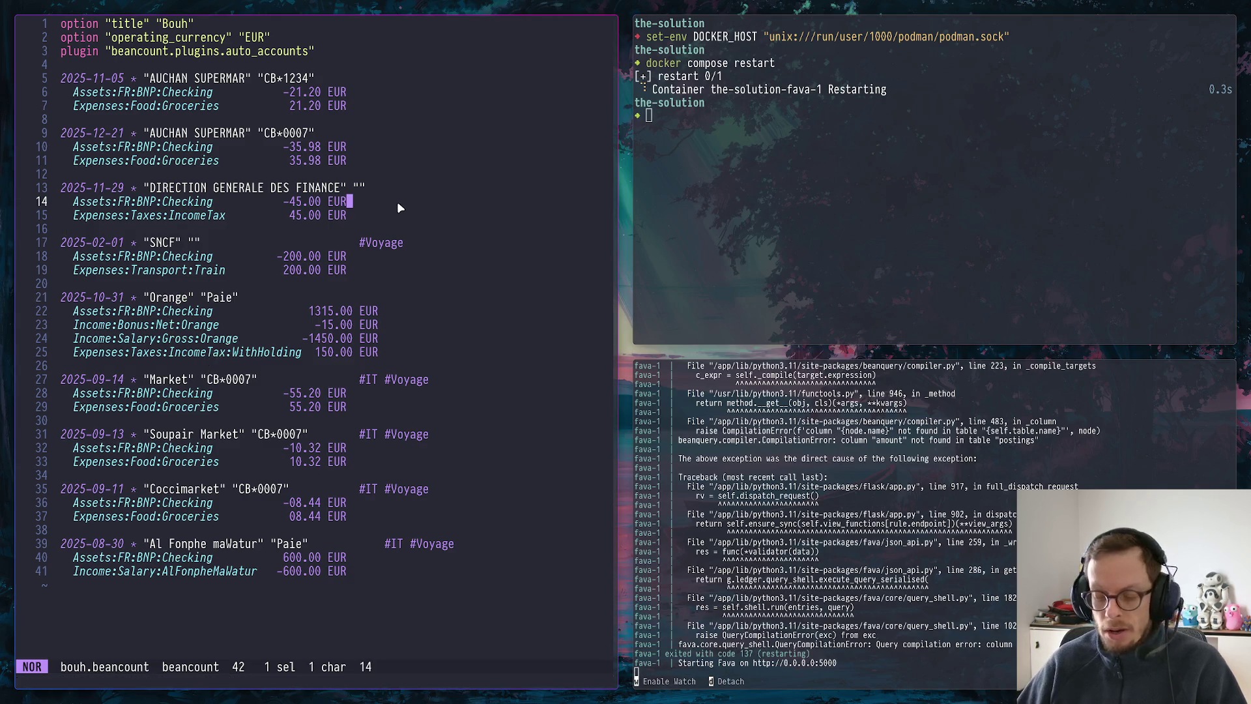
{"action": "key", "text": "super+Page_Up"}
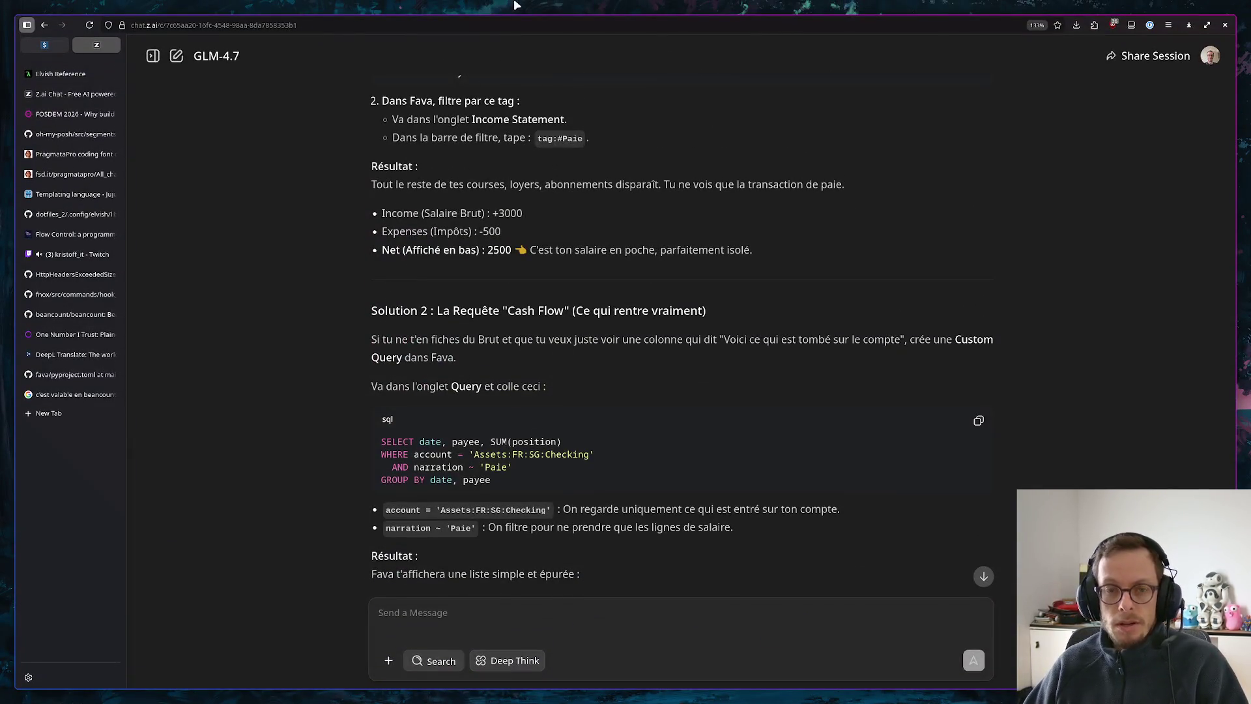
{"action": "left_click", "coordinate": [44, 45]}
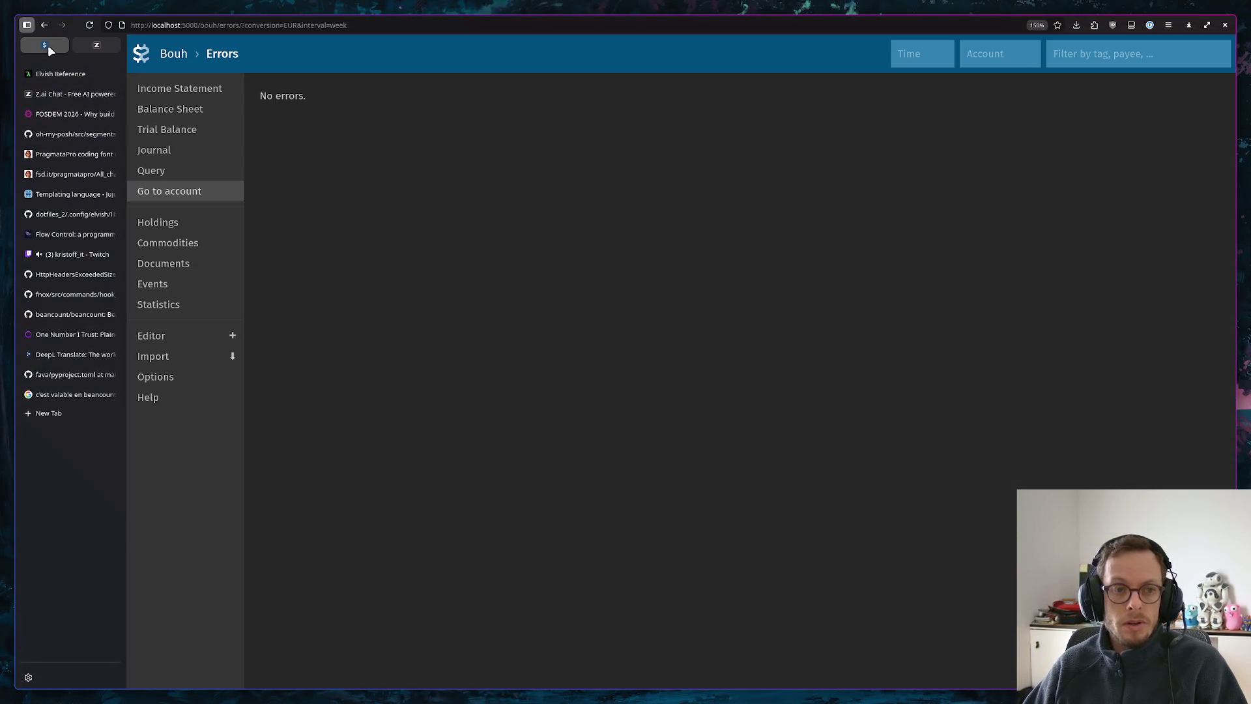
Reload Fava, view the Income Statement and Editor, then load the address with its path trimmed off
{"action": "left_click", "coordinate": [88, 24]}
{"action": "left_click", "coordinate": [185, 91]}
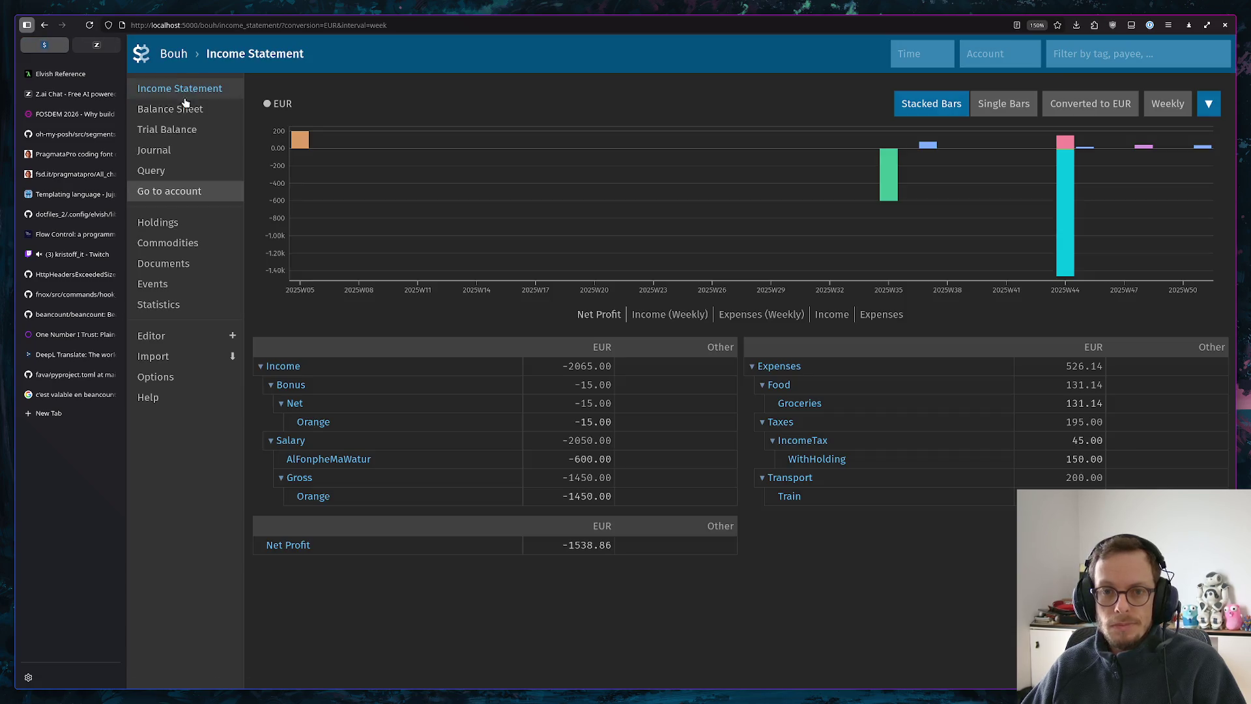
{"action": "left_click", "coordinate": [170, 336]}
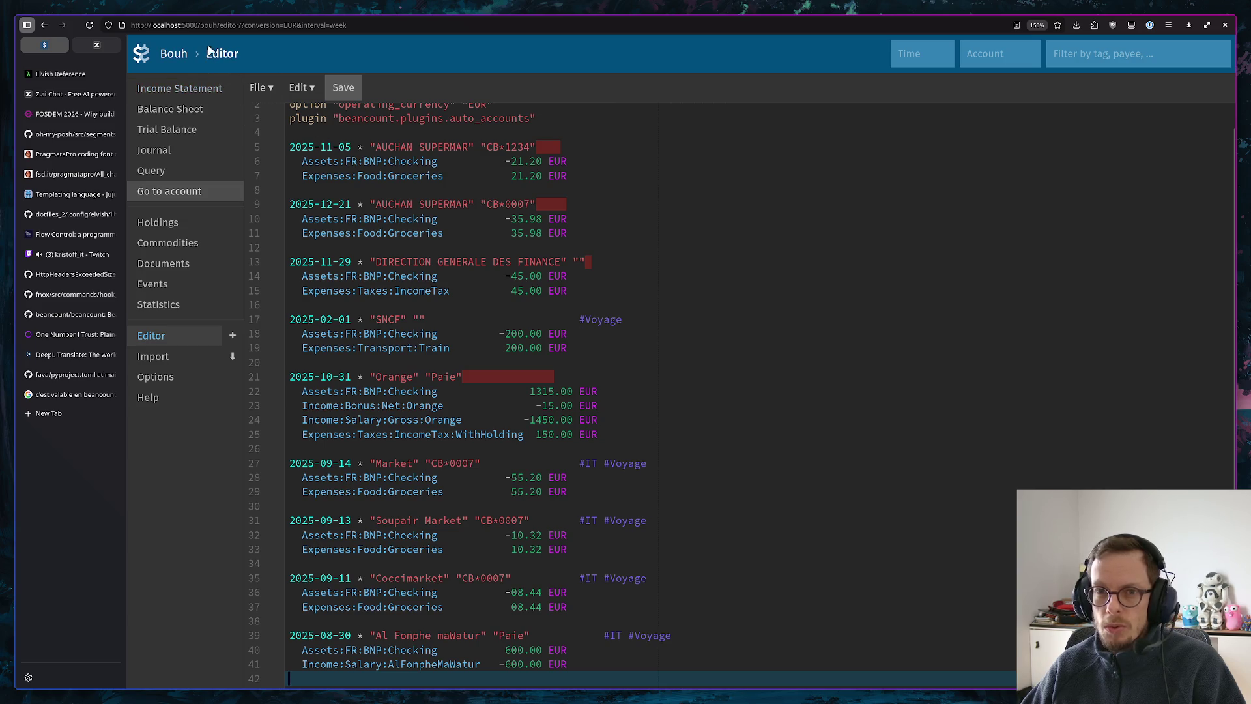
{"action": "left_click_drag", "start_coordinate": [199, 24], "coordinate": [231, 24]}
{"action": "key", "text": "shift+End"}
{"action": "key", "text": "BackSpace"}
{"action": "key", "text": "Return"}
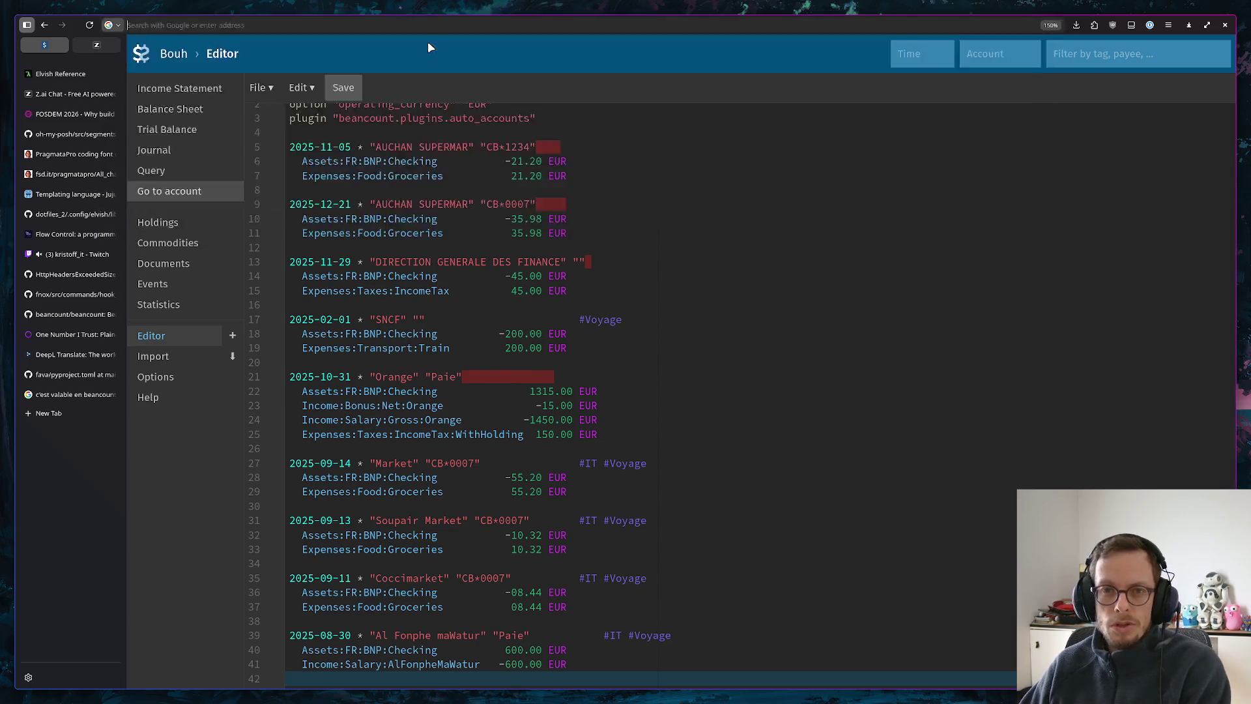
{"action": "left_click", "coordinate": [223, 26]}
{"action": "type", "text": "00"}
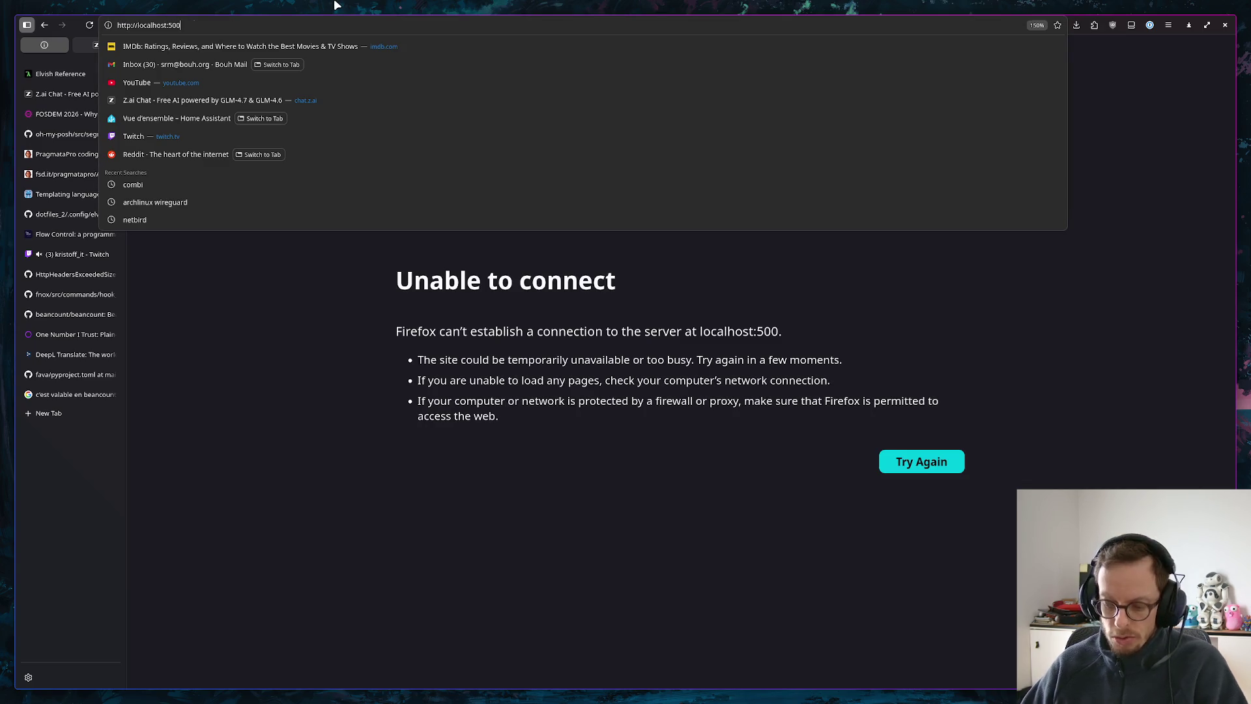
{"action": "key", "text": "Return"}
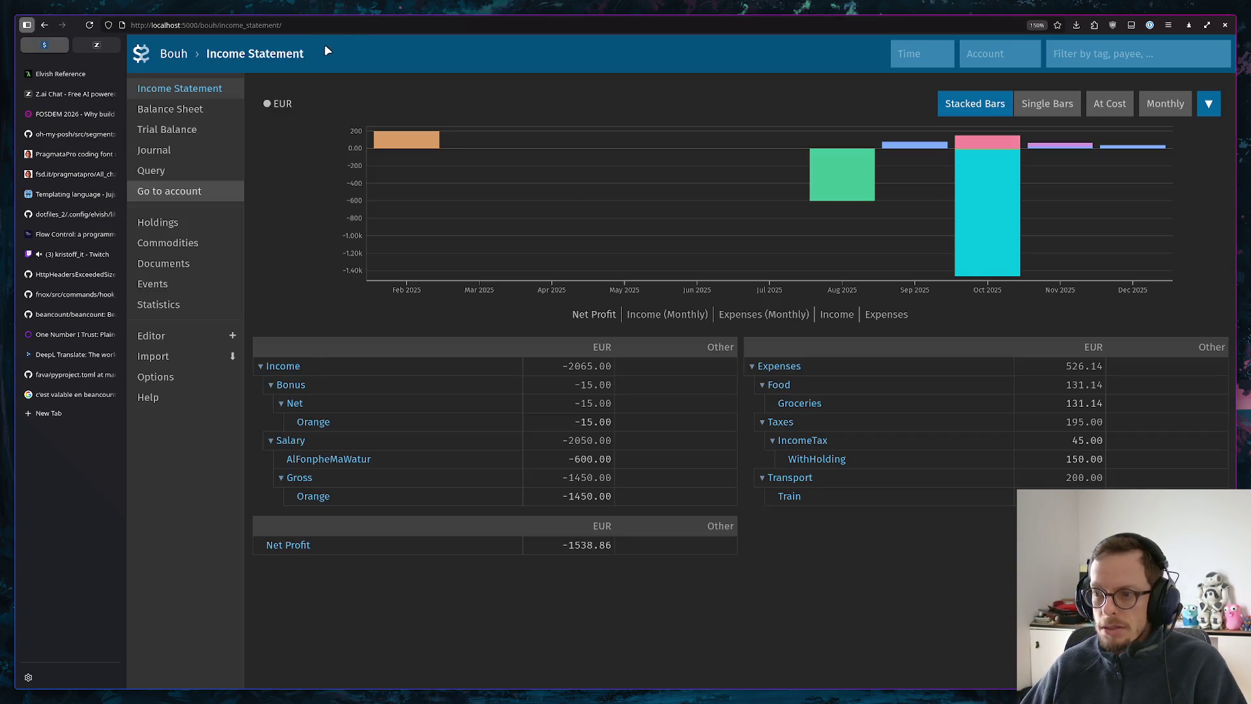
{"action": "left_click", "coordinate": [93, 26]}
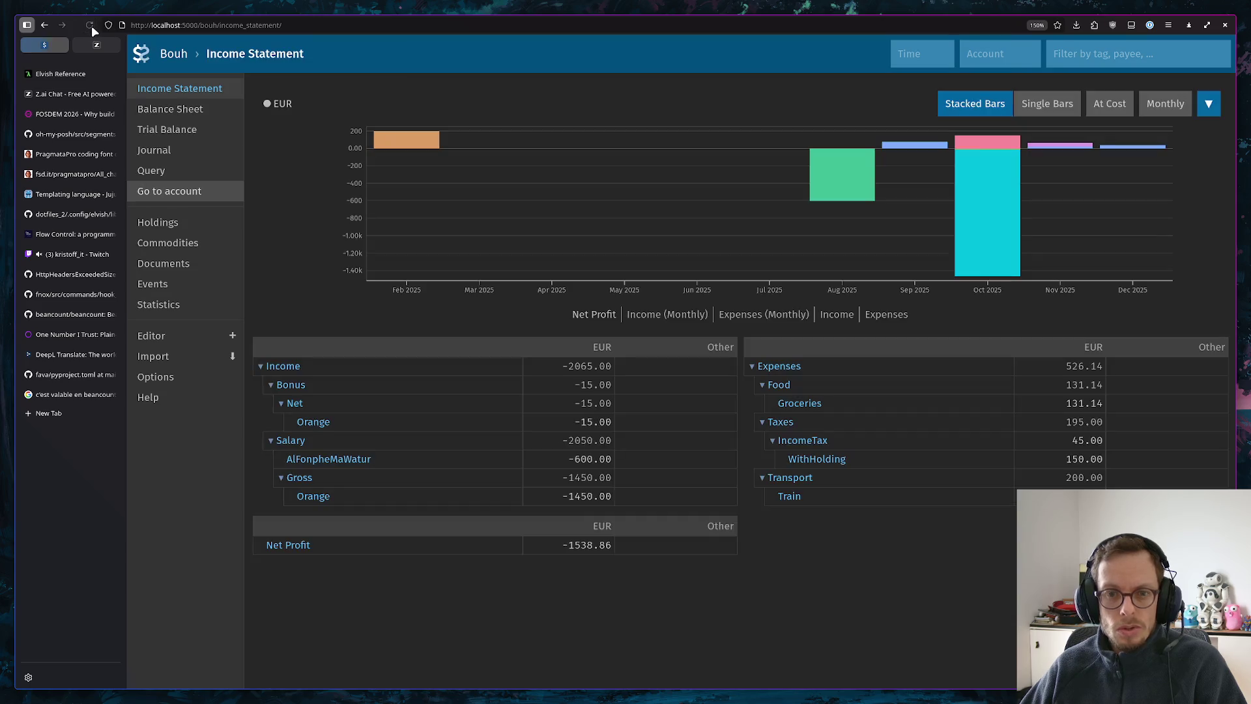
{"action": "left_click", "coordinate": [152, 336]}
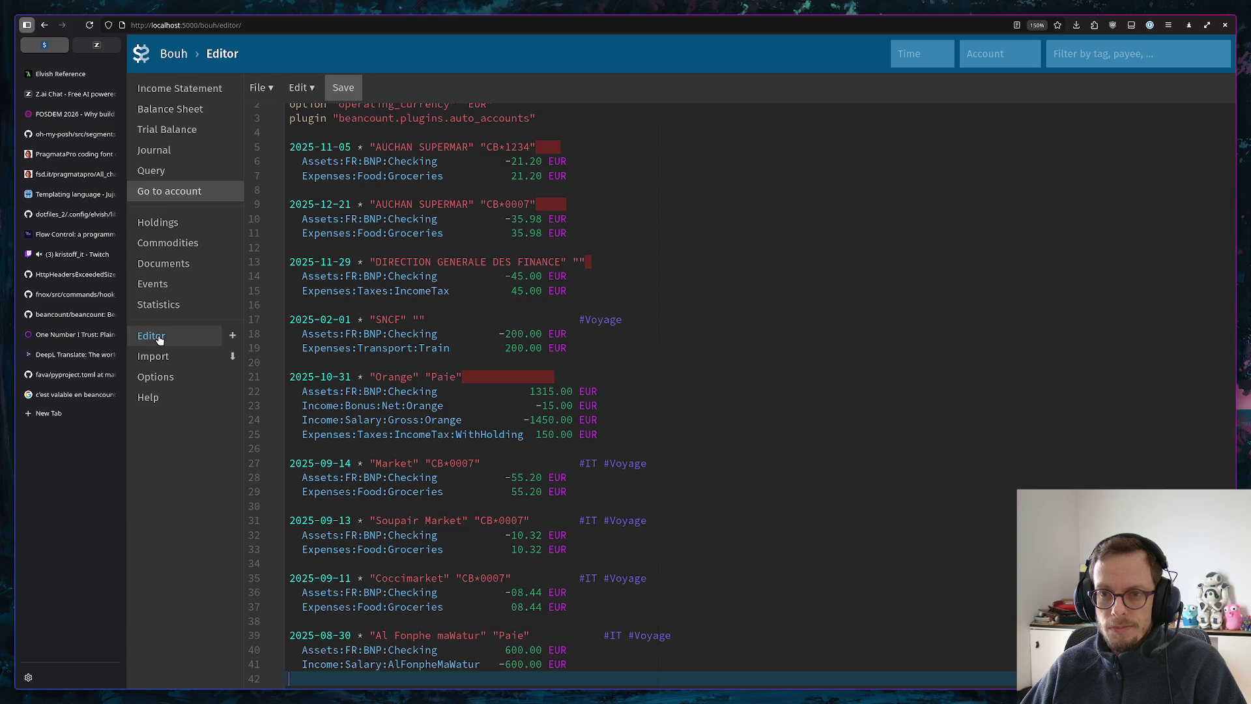
{"action": "left_click", "coordinate": [196, 25]}
{"action": "key", "text": "Down"}
{"action": "key", "text": "Return"}
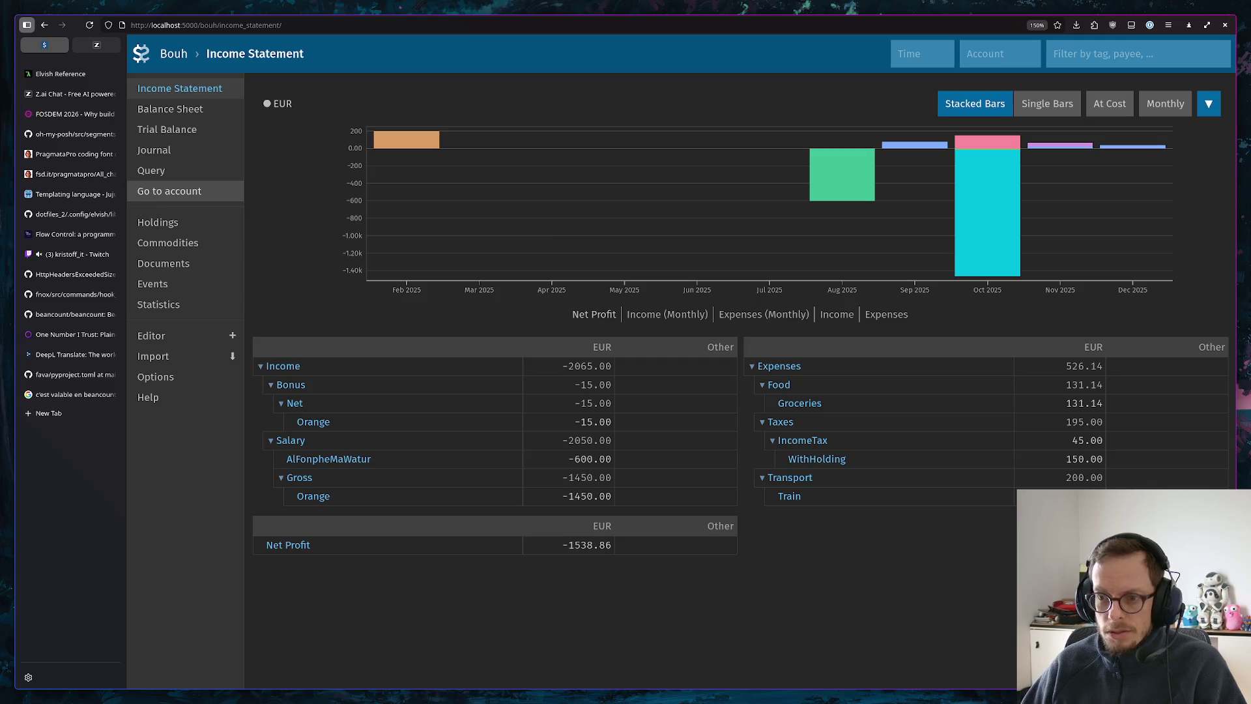
{"action": "key", "text": "super+1"}
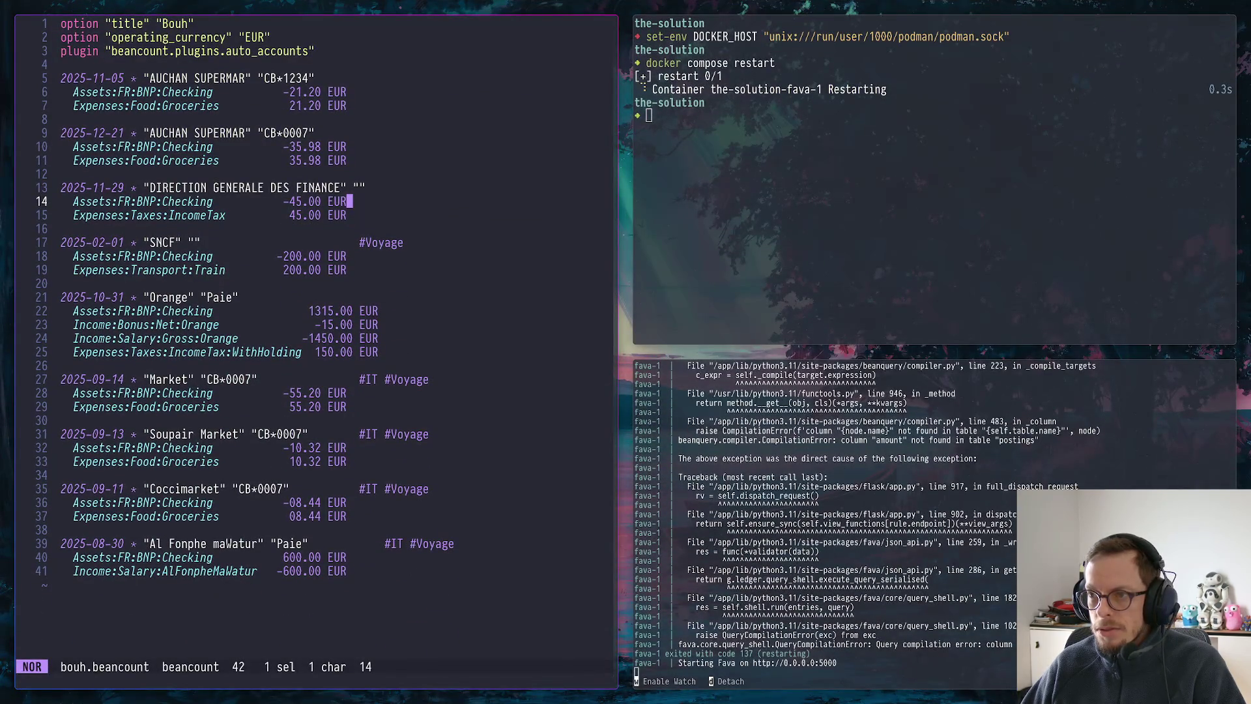
{"action": "key", "text": "super+2"}
In Firefox DevTools Storage, inspect localhost's cache, Indexed DB and session storage and delete all local storage entries
{"action": "right_click", "coordinate": [447, 635]}
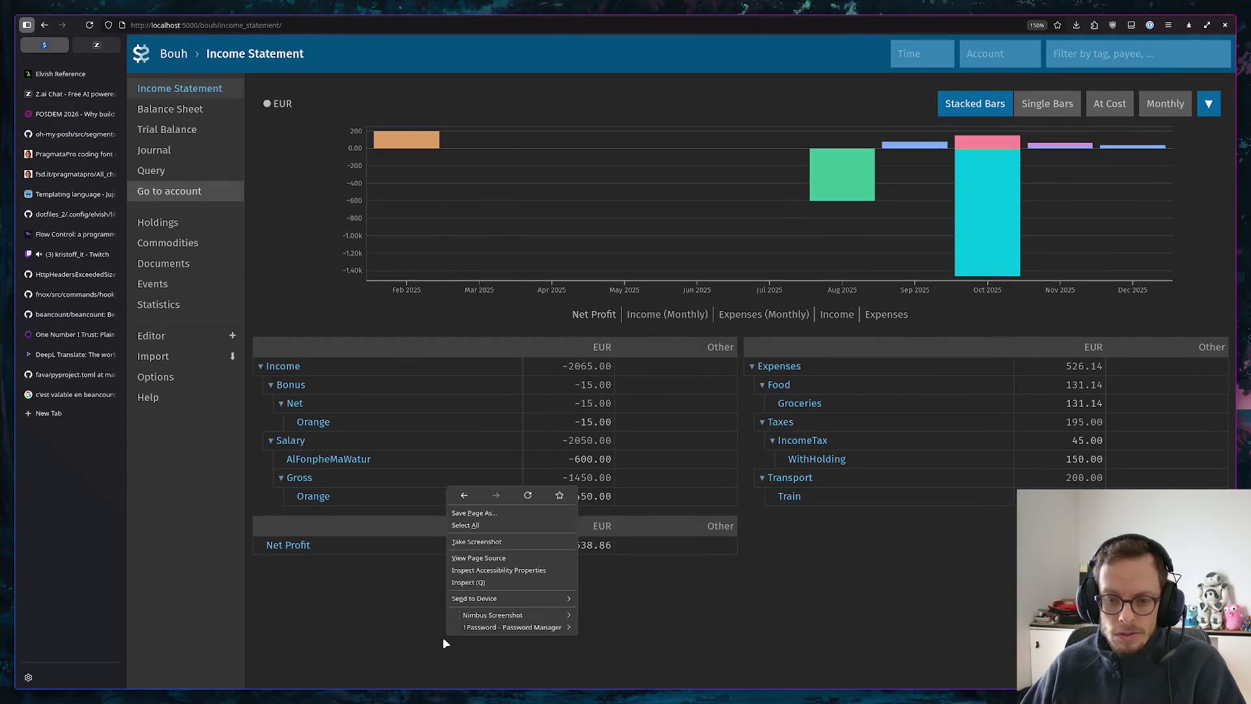
{"action": "left_click", "coordinate": [490, 582]}
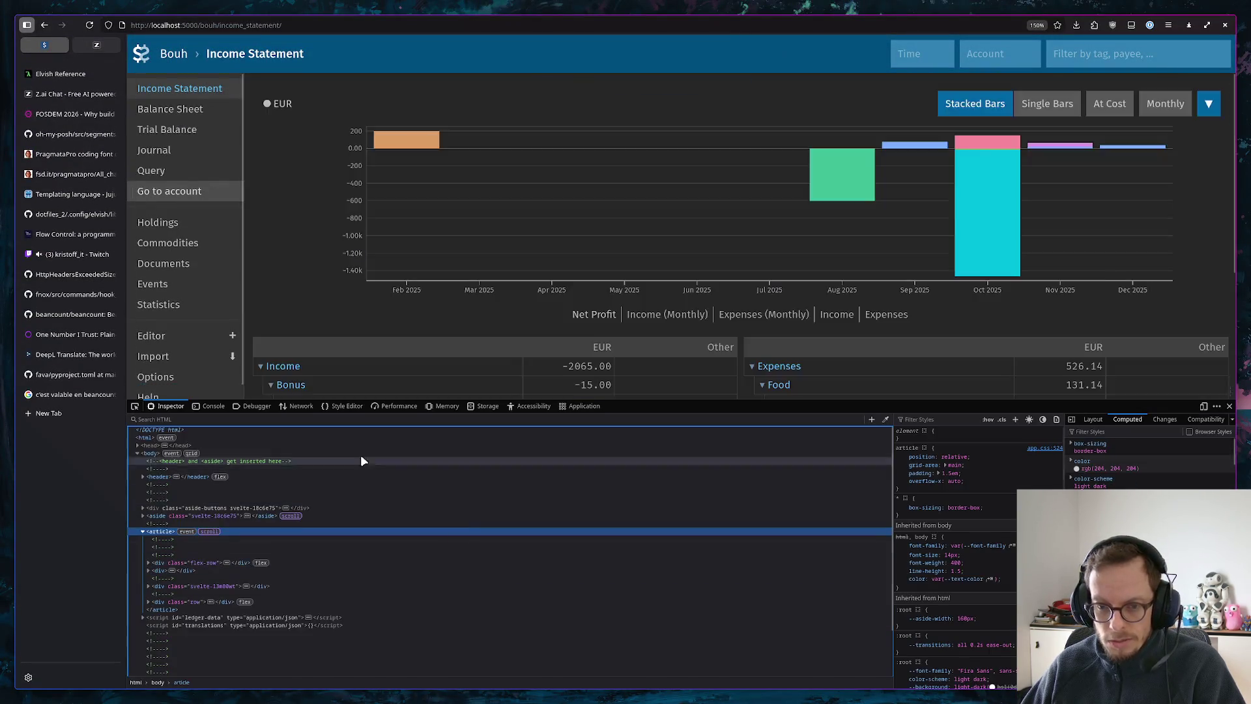
{"action": "left_click", "coordinate": [487, 405]}
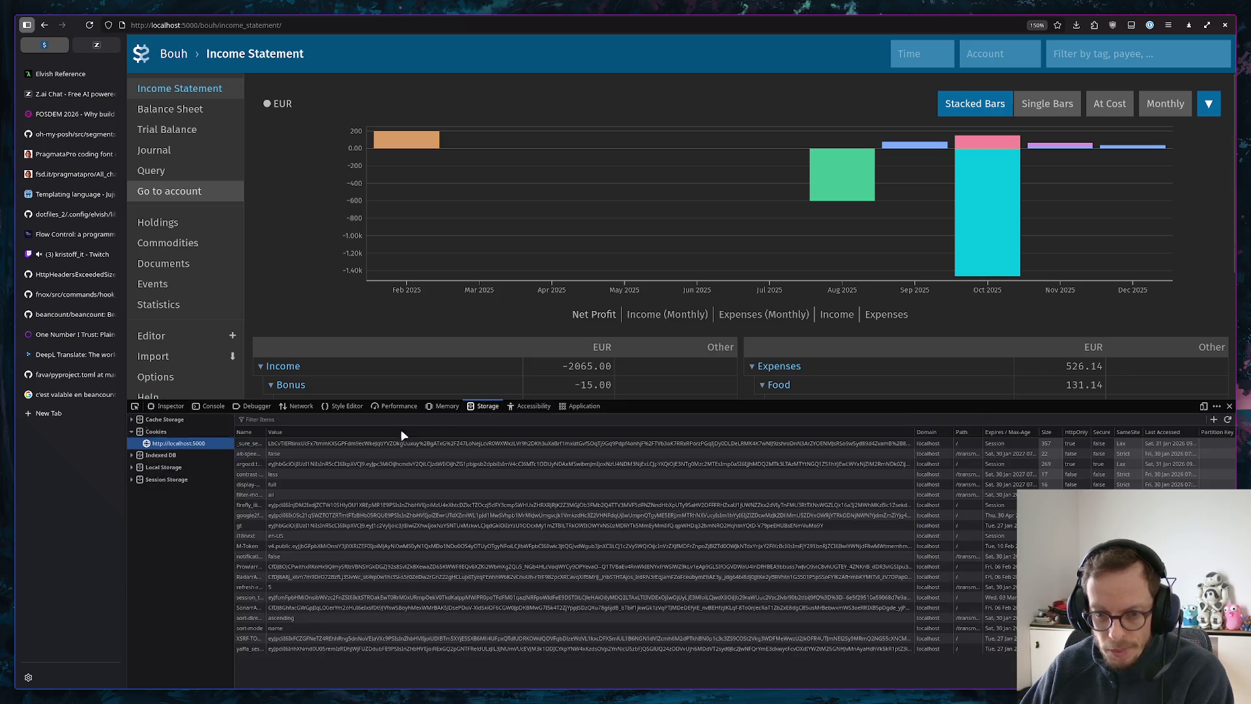
{"action": "left_click", "coordinate": [163, 419]}
{"action": "left_click", "coordinate": [167, 466]}
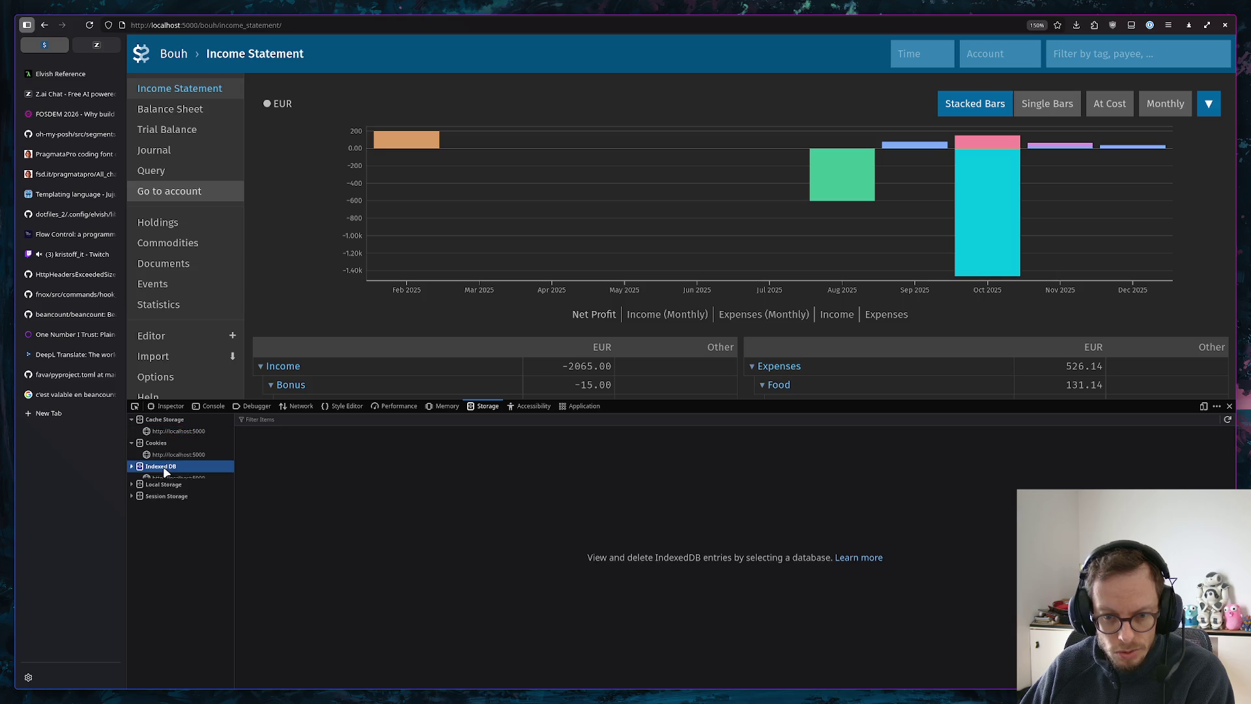
{"action": "left_click", "coordinate": [171, 490]}
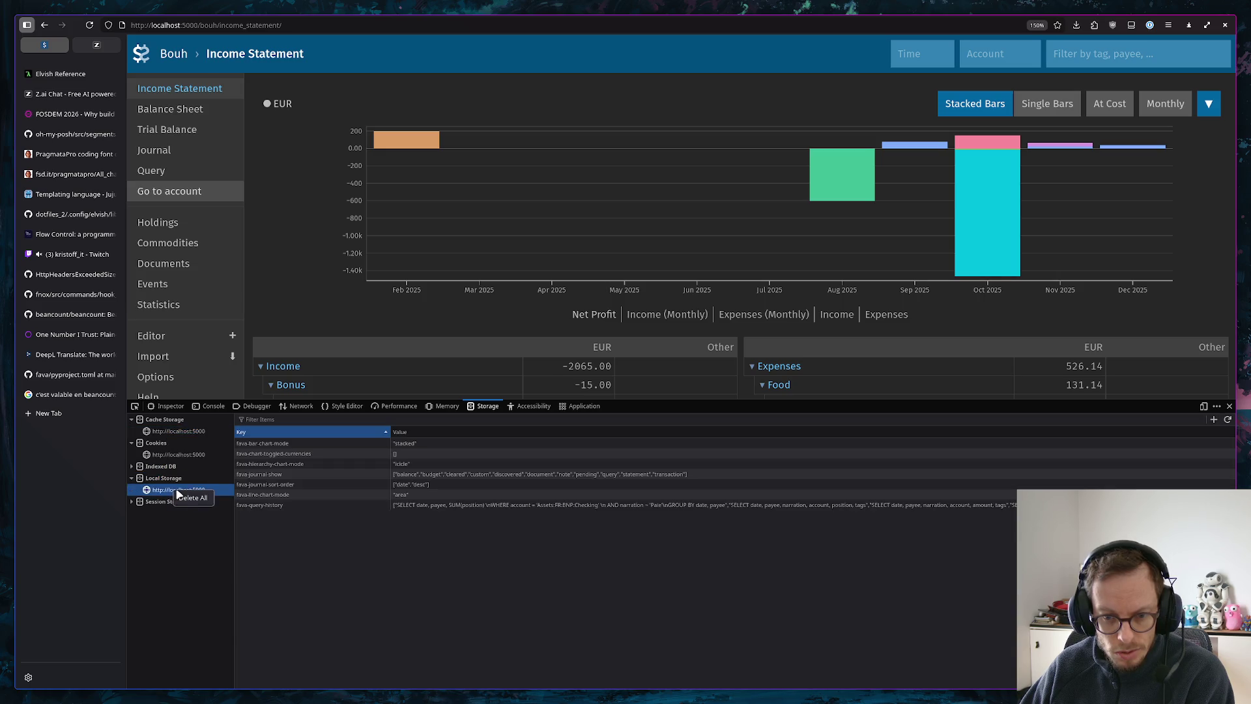
{"action": "left_click", "coordinate": [182, 496]}
{"action": "left_click", "coordinate": [161, 467]}
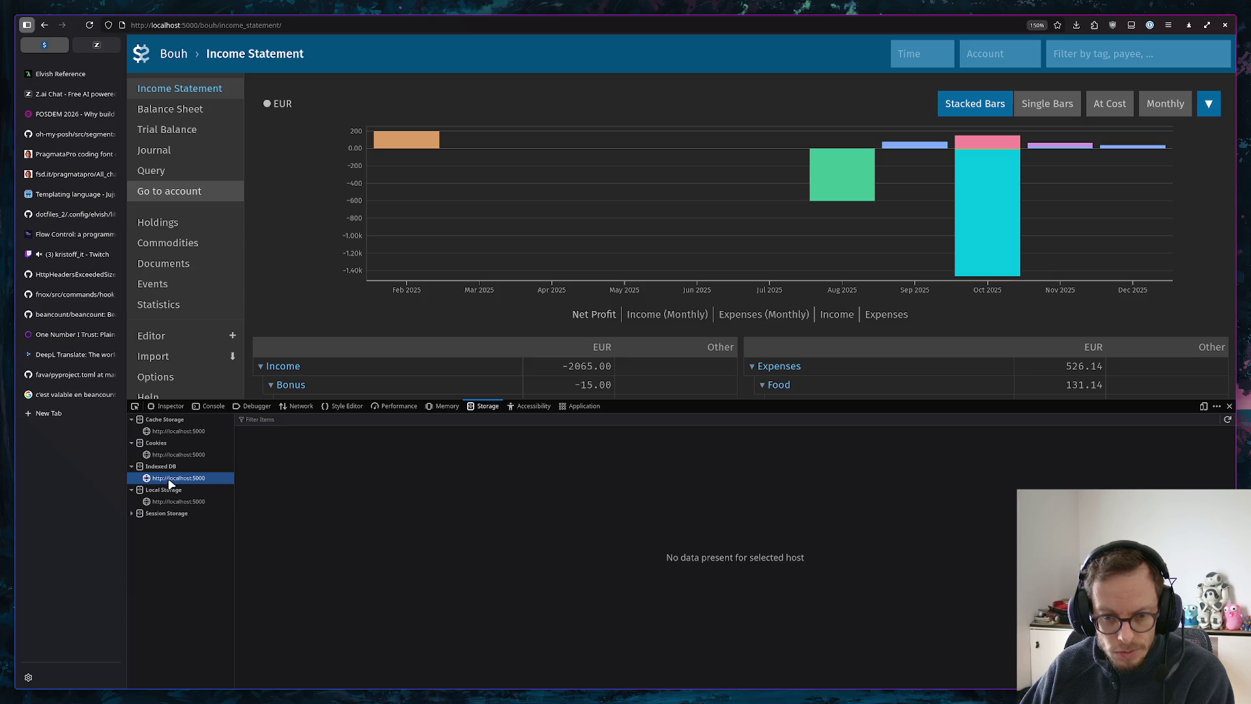
{"action": "left_click", "coordinate": [166, 513]}
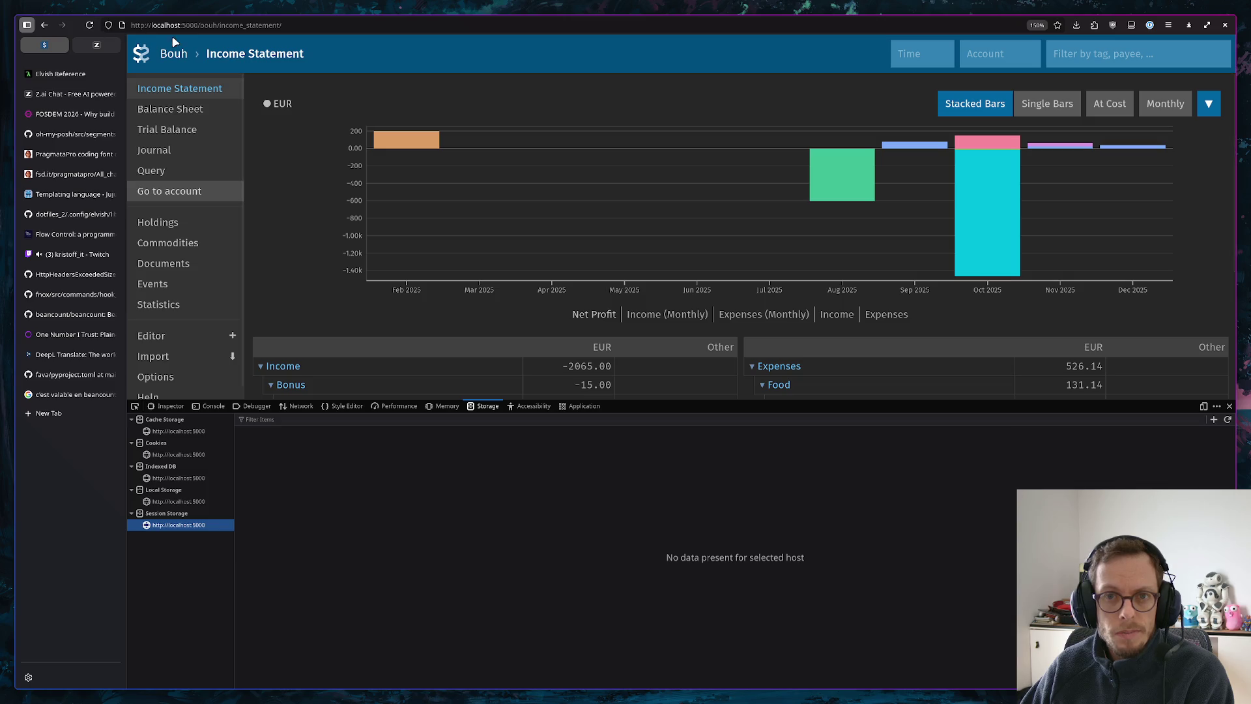
Reload the Bouh Income Statement and select the path portion of the address
{"action": "left_click", "coordinate": [381, 24]}
{"action": "key", "text": "Return"}
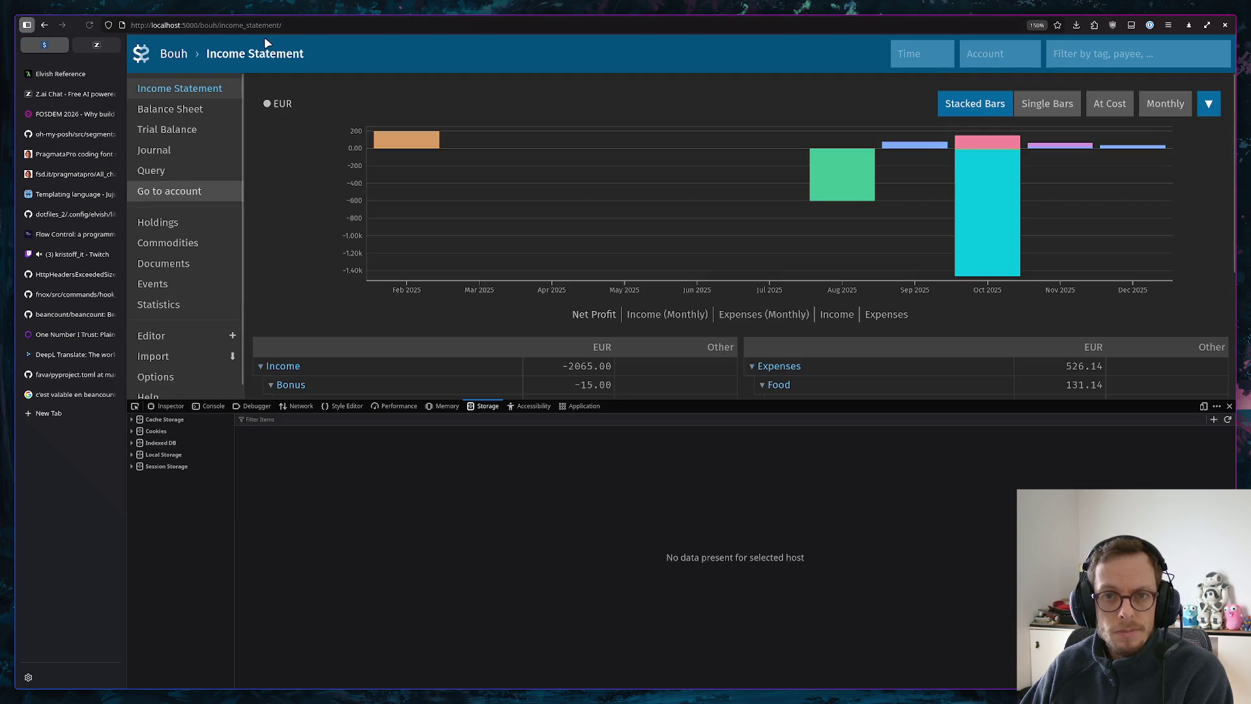
{"action": "left_click_drag", "start_coordinate": [199, 24], "coordinate": [284, 26]}
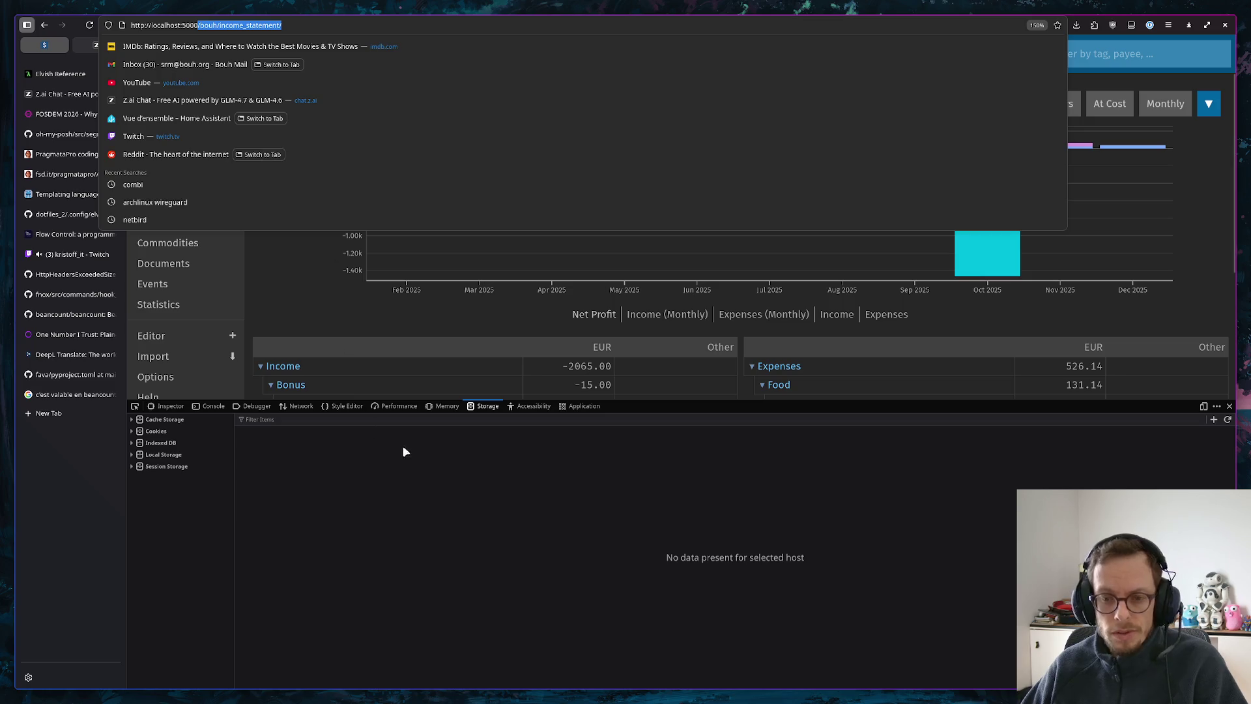
Watch the Network requests while reloading the income statement, then open and close a duplicate tab
{"action": "left_click", "coordinate": [298, 406]}
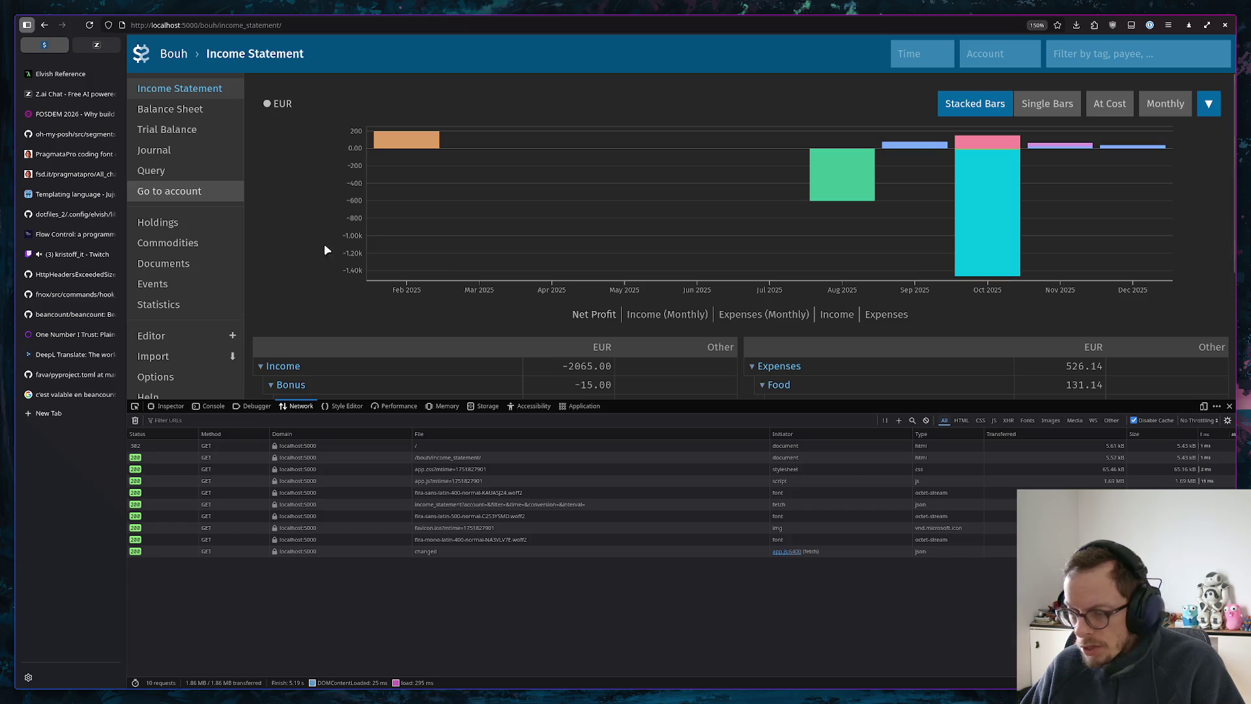
{"action": "left_click", "coordinate": [90, 24]}
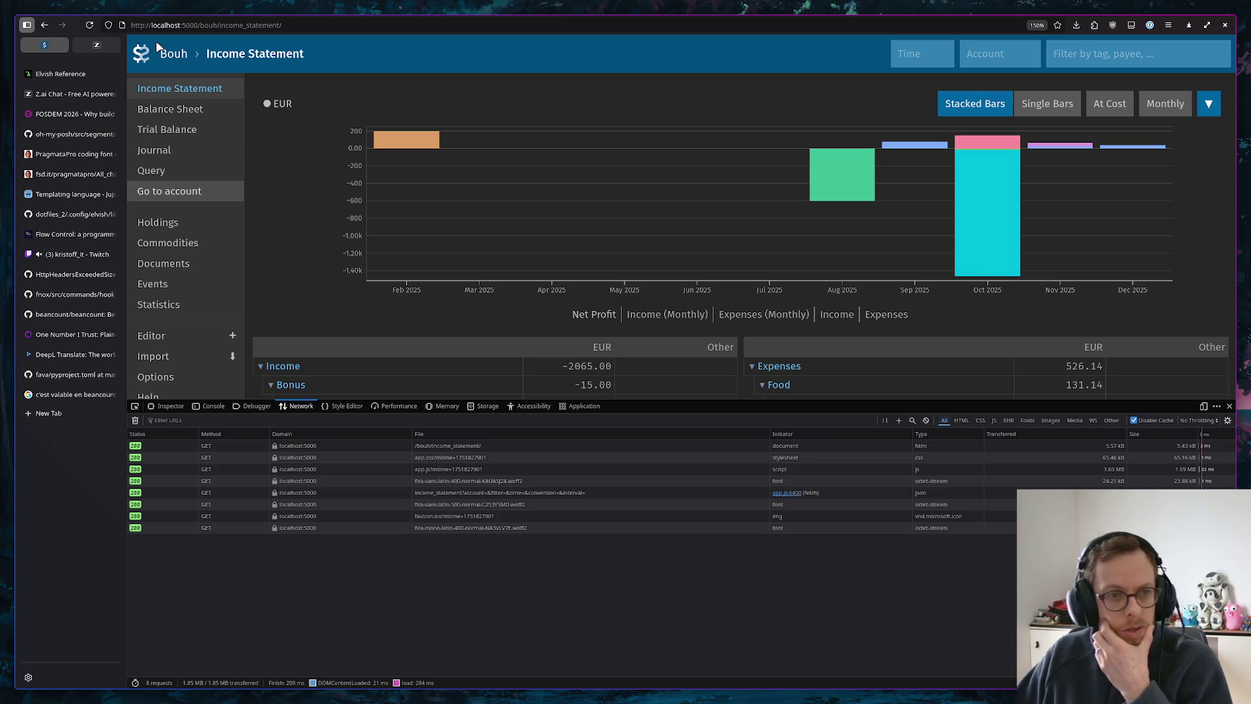
{"action": "middle_click", "coordinate": [92, 25]}
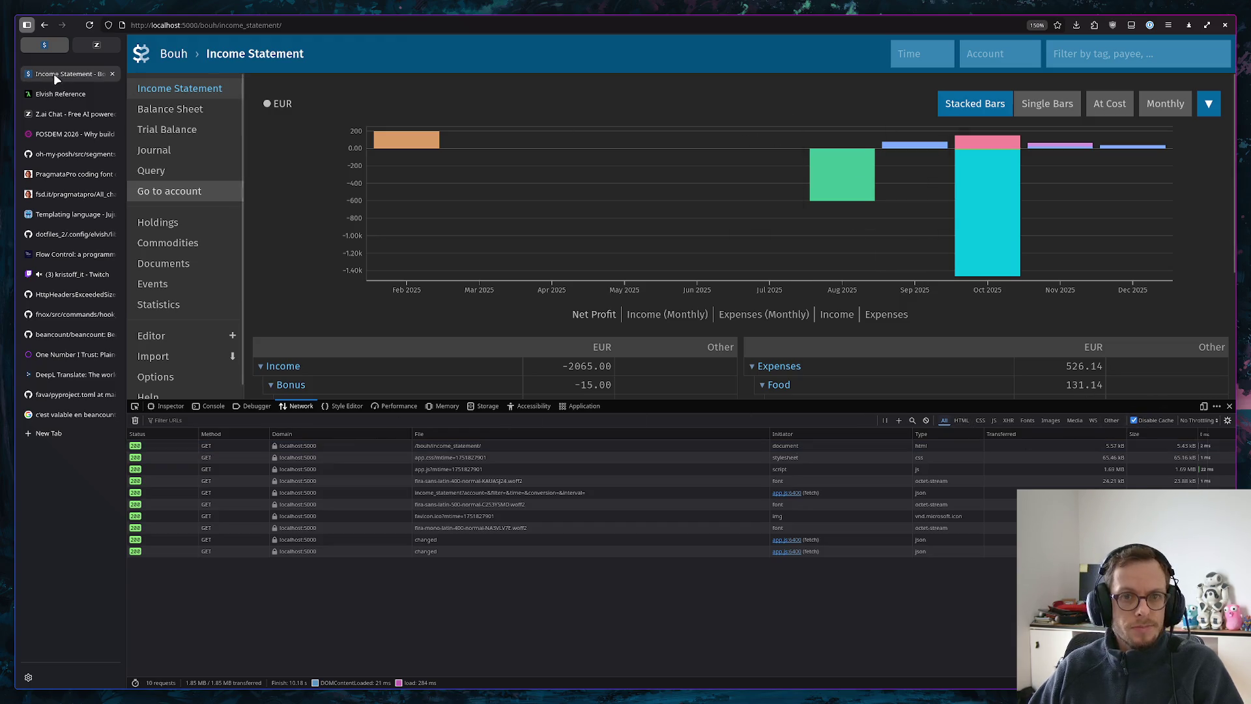
{"action": "left_click", "coordinate": [112, 74]}
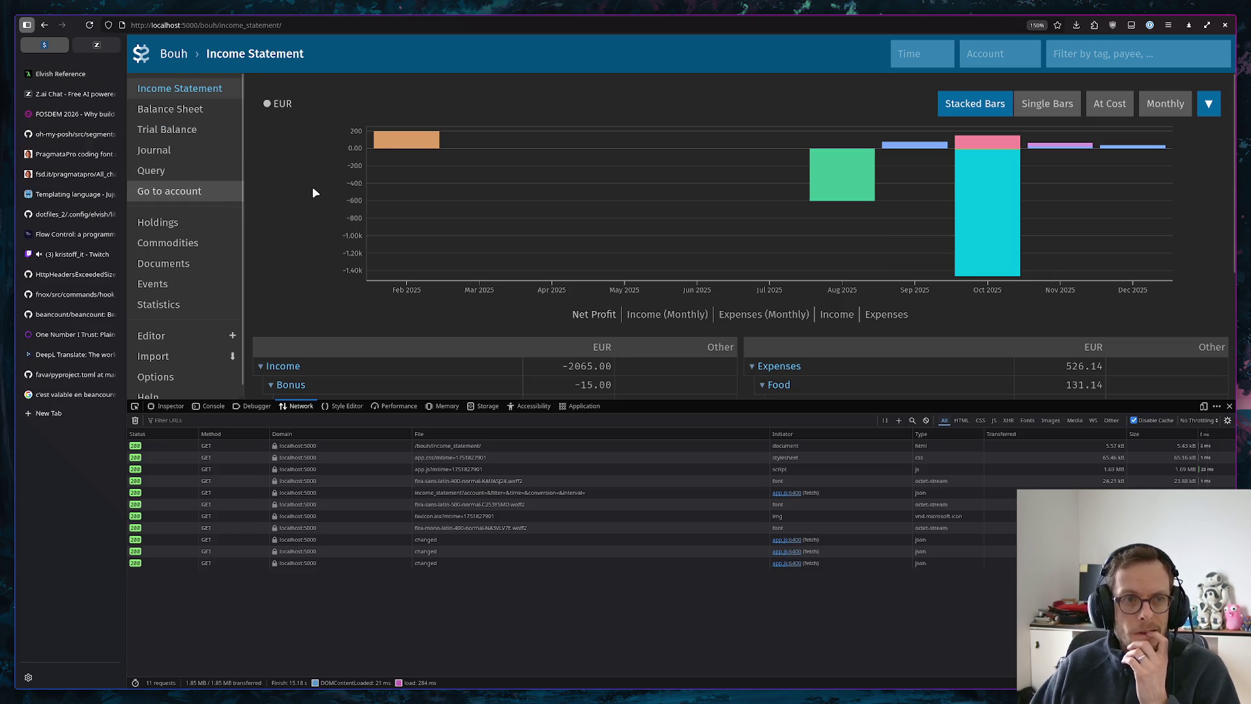
{"action": "mouse_move", "coordinate": [444, 270]}
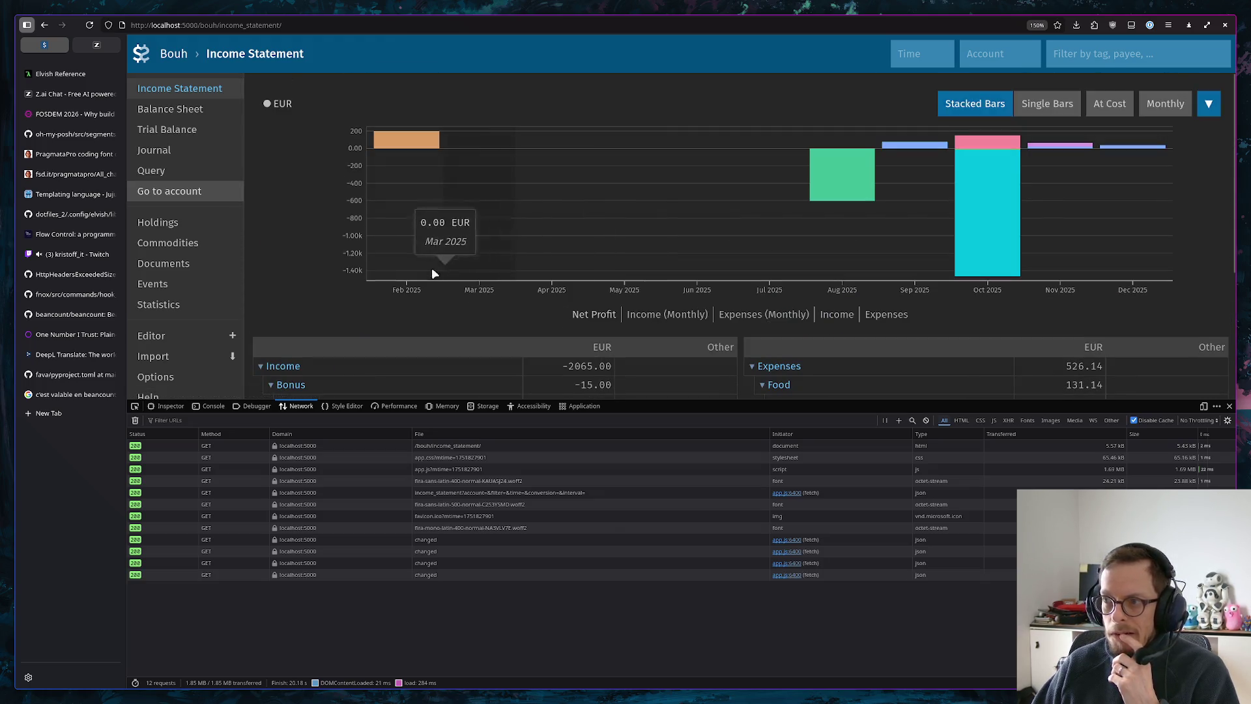
View the Bouh ledger in Fava's Editor and check its Edit and File menus
{"action": "left_click", "coordinate": [172, 337]}
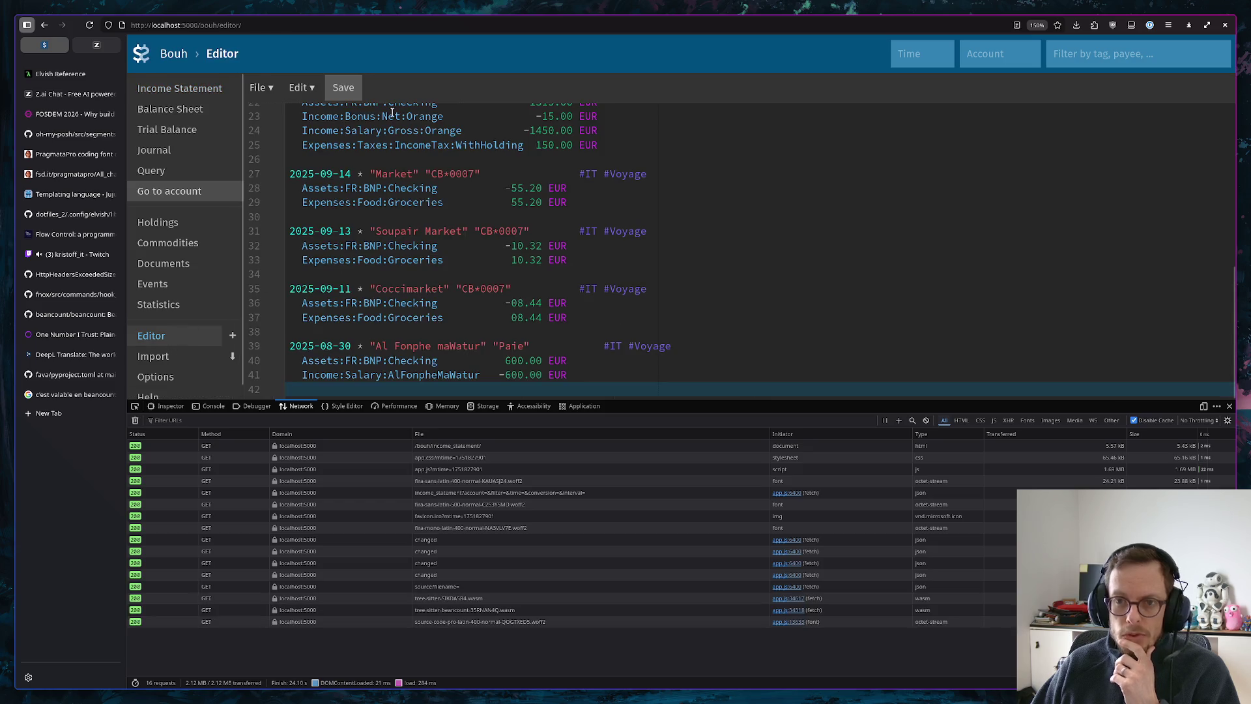
{"action": "left_click", "coordinate": [299, 88]}
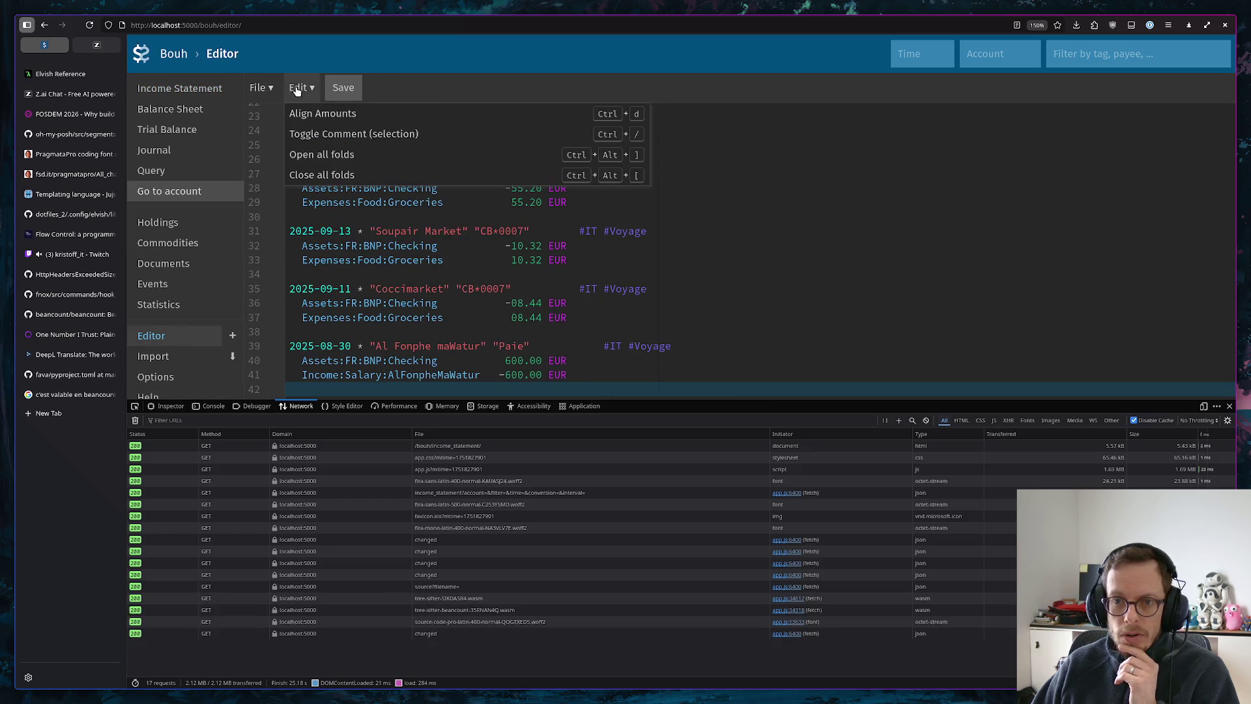
{"action": "left_click", "coordinate": [252, 115]}
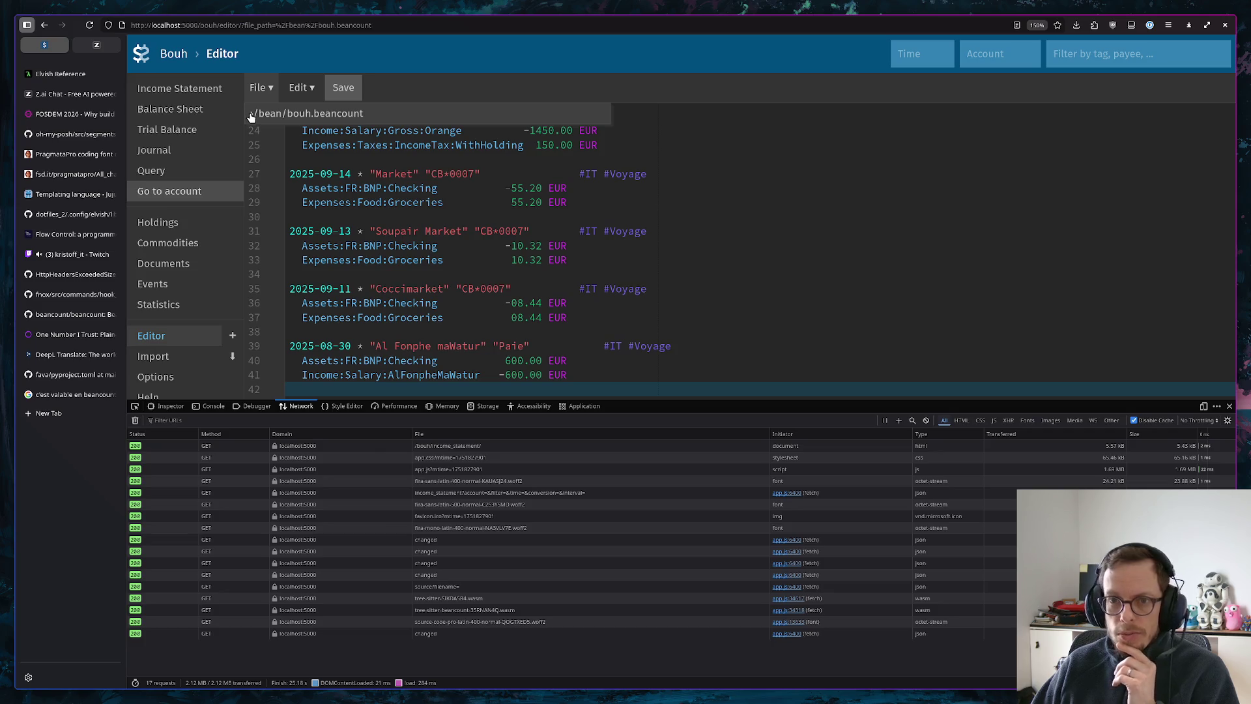
{"action": "left_click", "coordinate": [743, 215]}
{"action": "scroll", "coordinate": [213, 336], "scroll_direction": "down", "scroll_amount": 1}
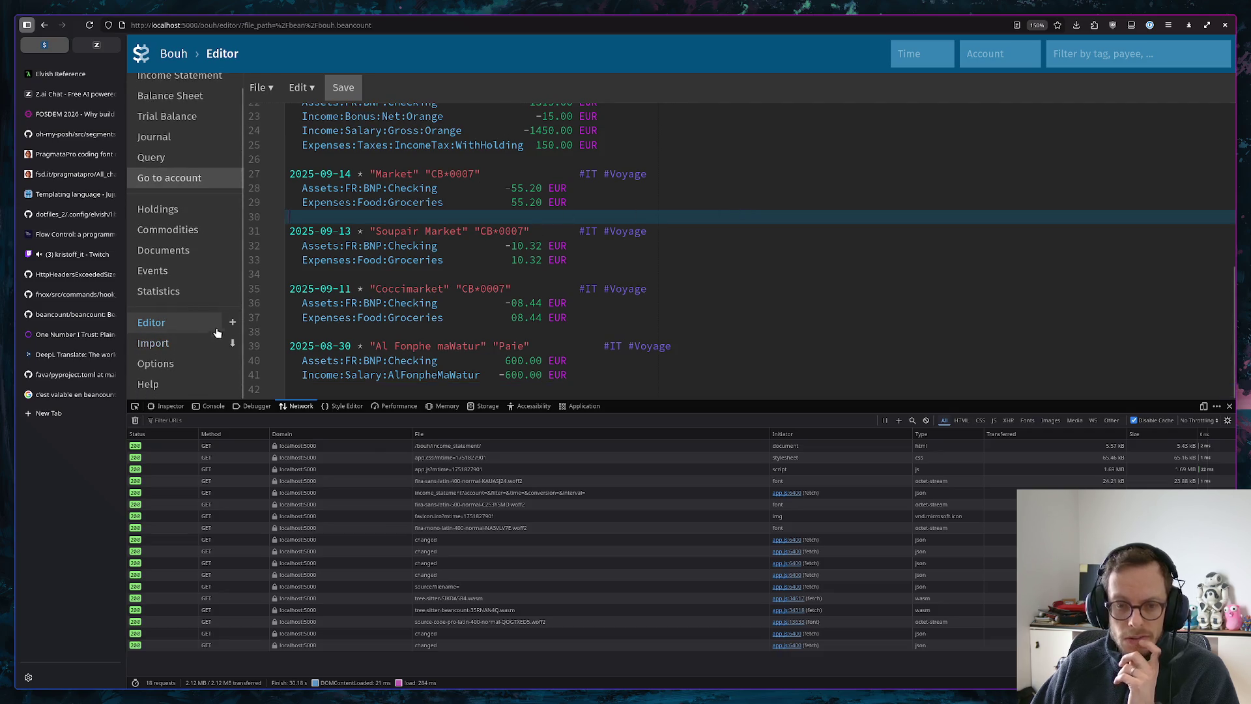
Switch to the terminal workspace and recall the earlier docker compose command
{"action": "key", "text": "super+1"}
{"action": "key", "text": "Down"}
{"action": "key", "text": "Up"}
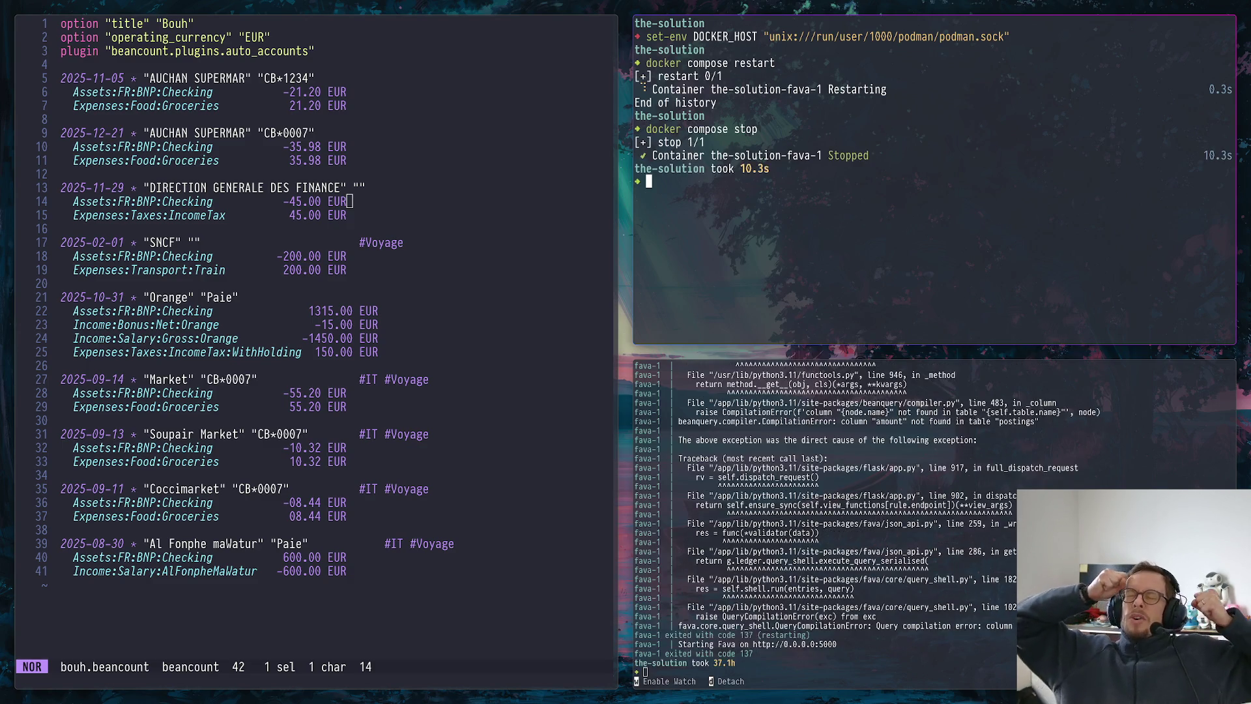
{"action": "type", "text": "docker compose d"}
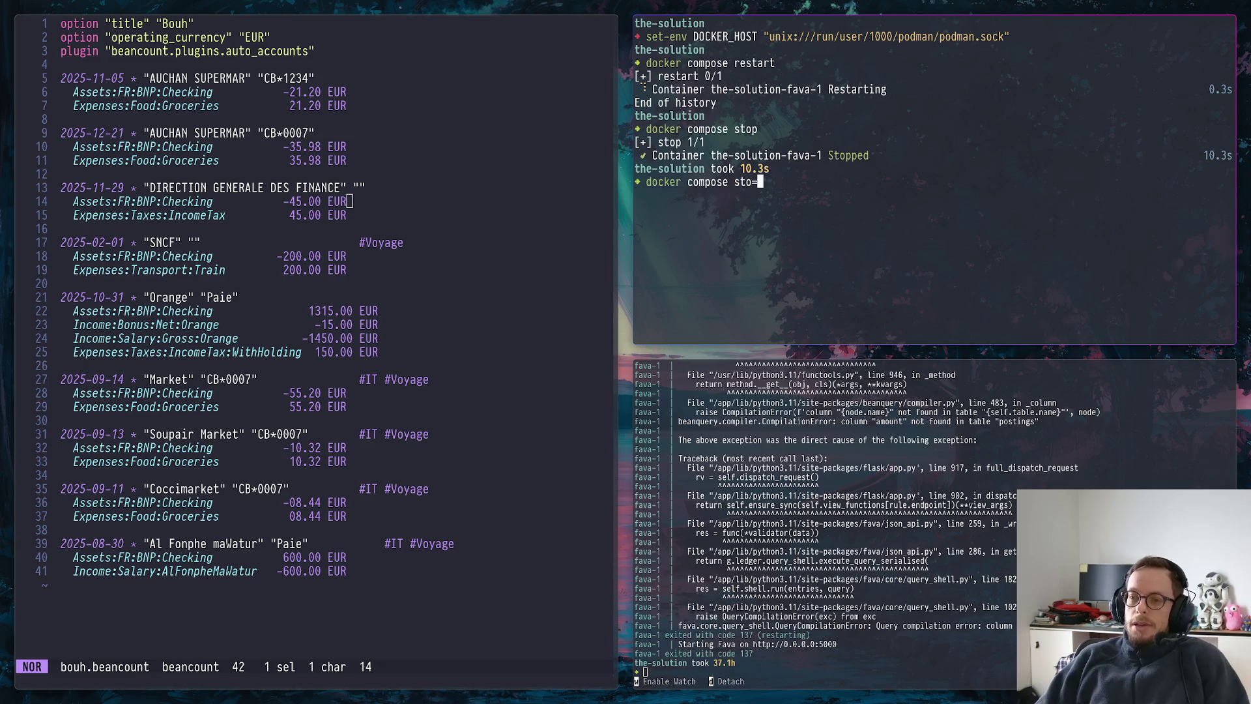
{"action": "type", "text": "ow"}
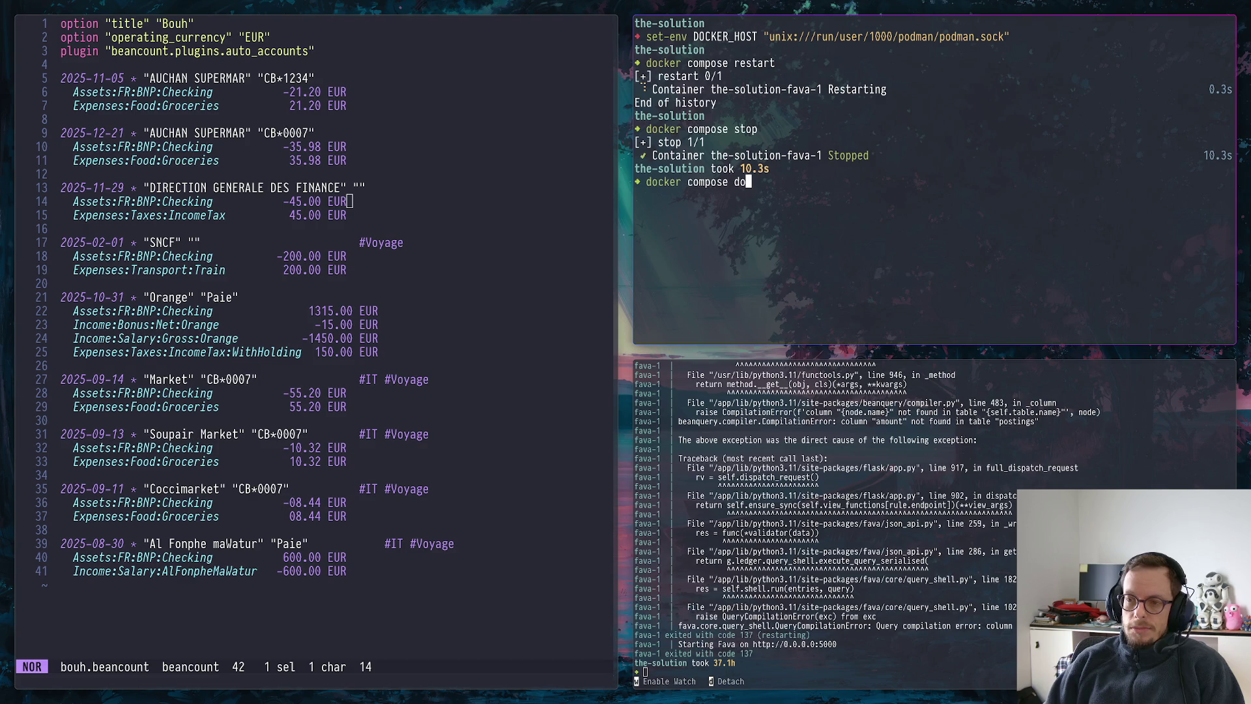
{"action": "type", "text": "n"}
Run docker compose down then docker compose up -d to recreate the Fava container, and return to the browser
{"action": "key", "text": "Return"}
{"action": "key", "text": "Up"}
{"action": "key", "text": "BackSpace"}
{"action": "key", "text": "BackSpace"}
{"action": "key", "text": "Return"}
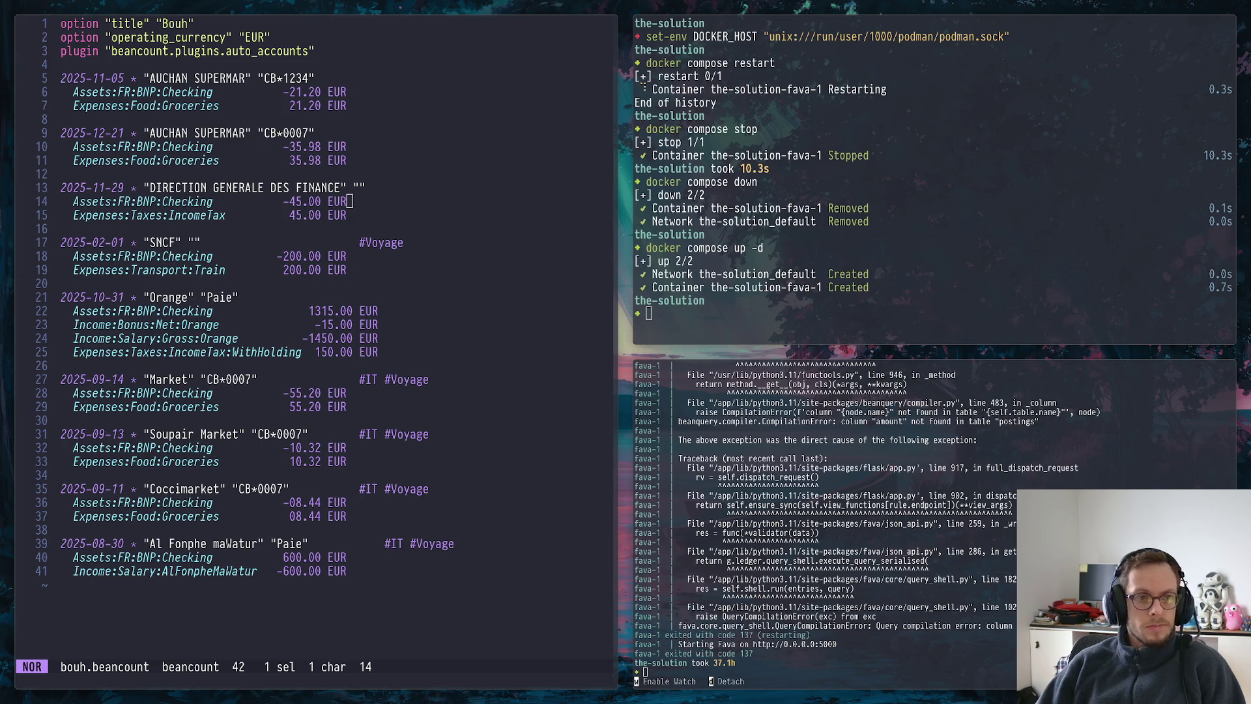
{"action": "key", "text": "super+2"}
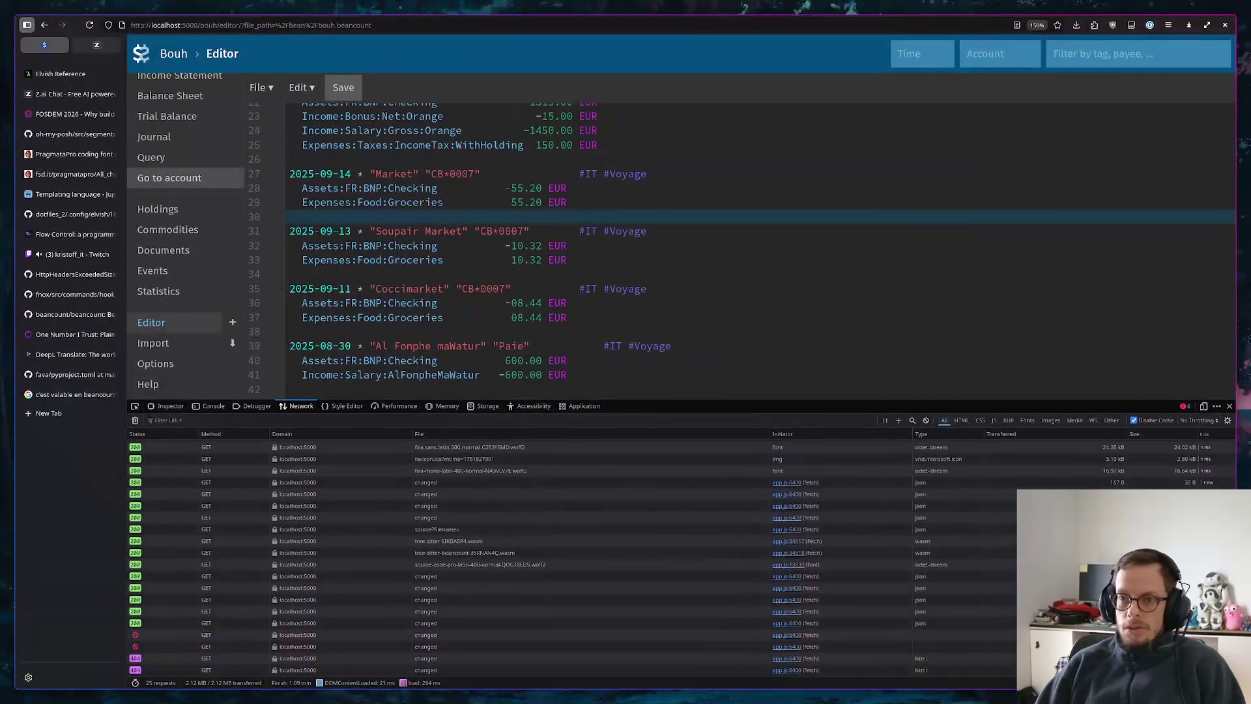
Load the example ledger's Income Statement and close the developer tools panel
{"action": "left_click", "coordinate": [198, 26]}
{"action": "key", "text": "Return"}
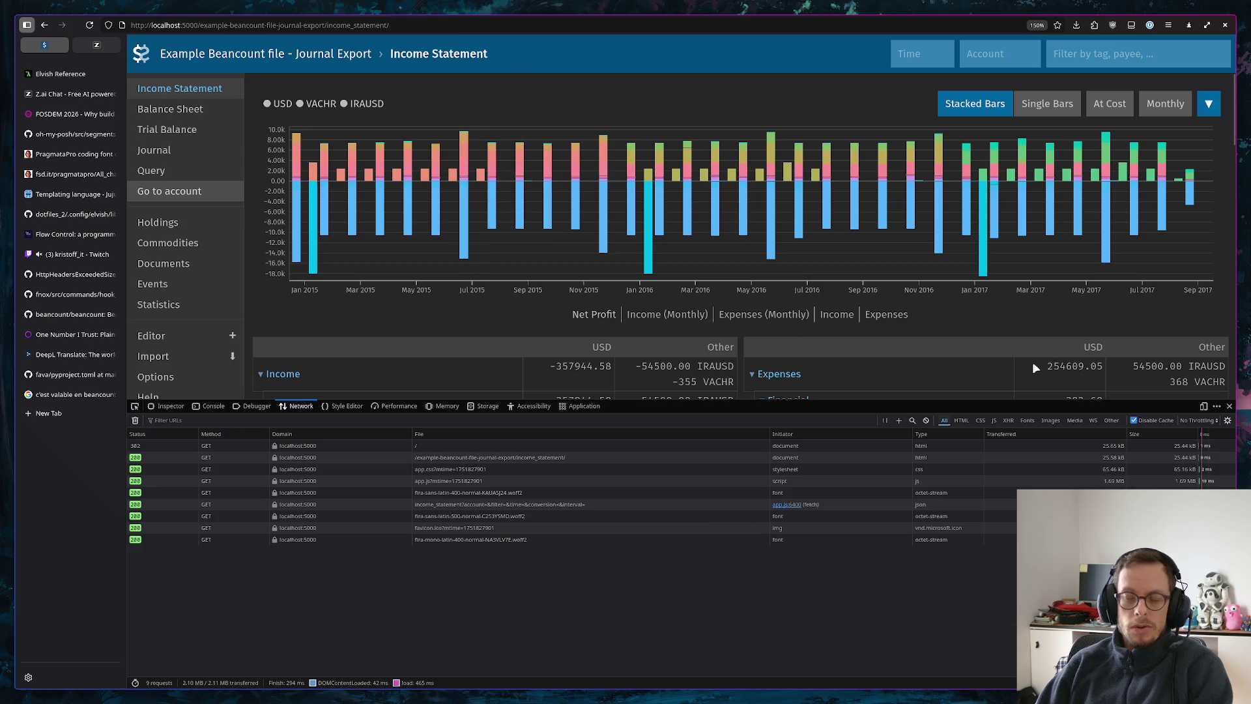
{"action": "left_click", "coordinate": [1229, 408]}
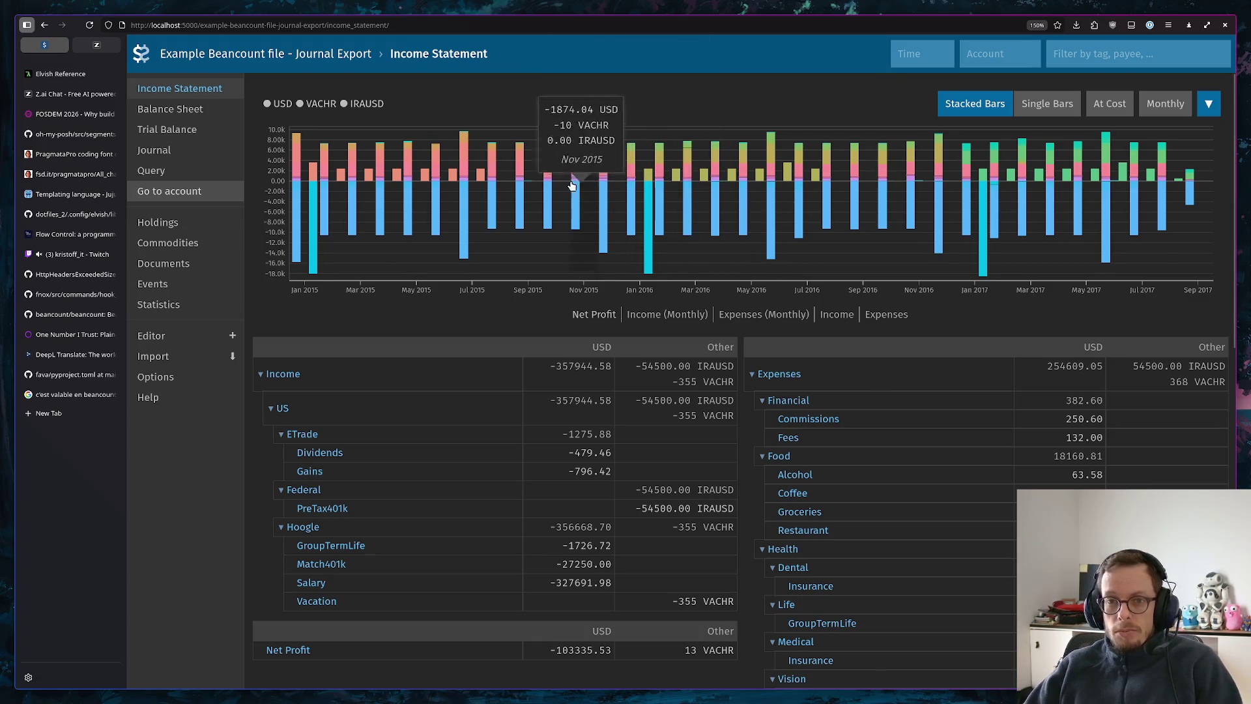
Hide and re-show the IRAUSD and VACHR chart series until all three currencies display
{"action": "left_click", "coordinate": [366, 104]}
{"action": "left_click", "coordinate": [308, 106]}
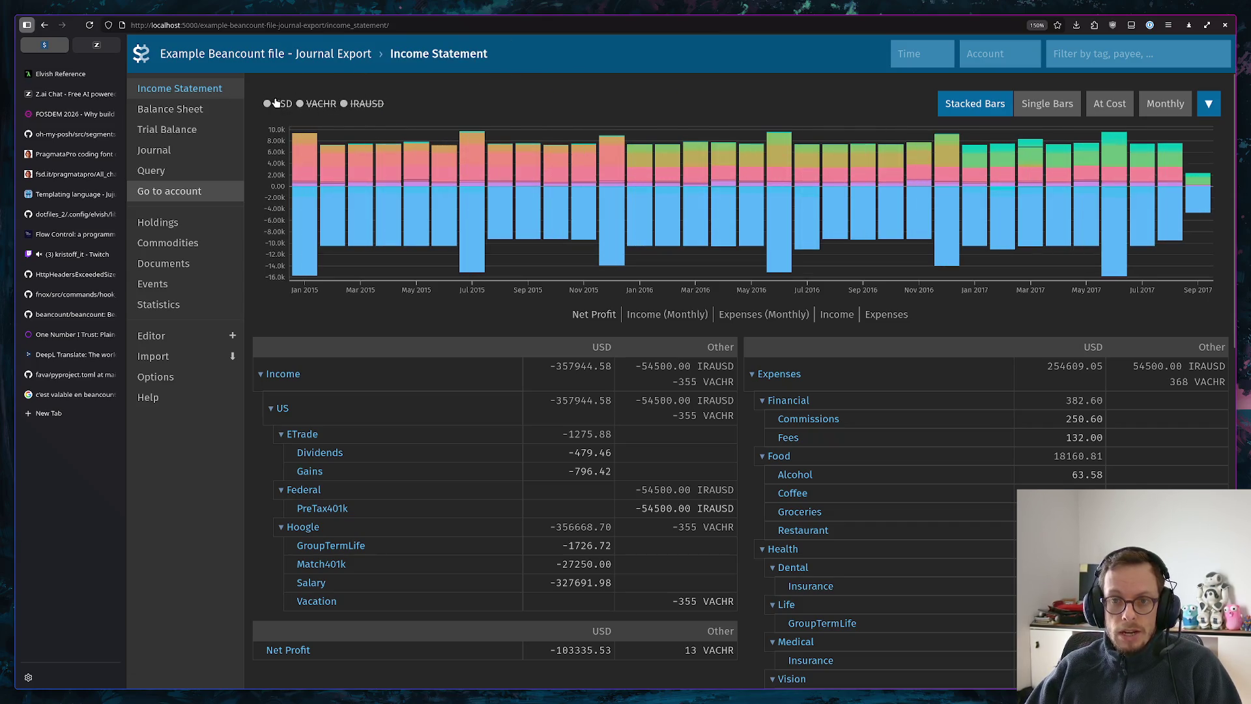
{"action": "left_click", "coordinate": [275, 103]}
{"action": "left_click", "coordinate": [362, 105]}
{"action": "left_click", "coordinate": [285, 105]}
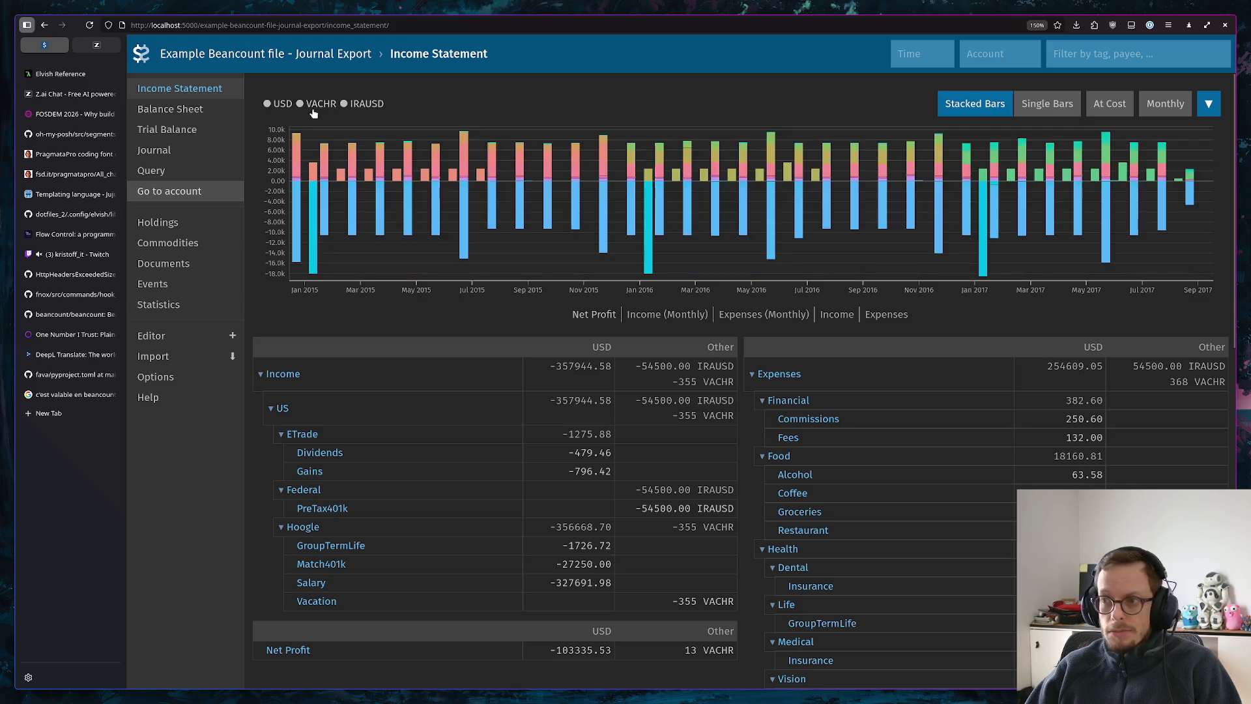
Try Single Bars, At Market Value and Units, then settle on Converted to USD with Stacked Bars
{"action": "left_click", "coordinate": [1049, 104]}
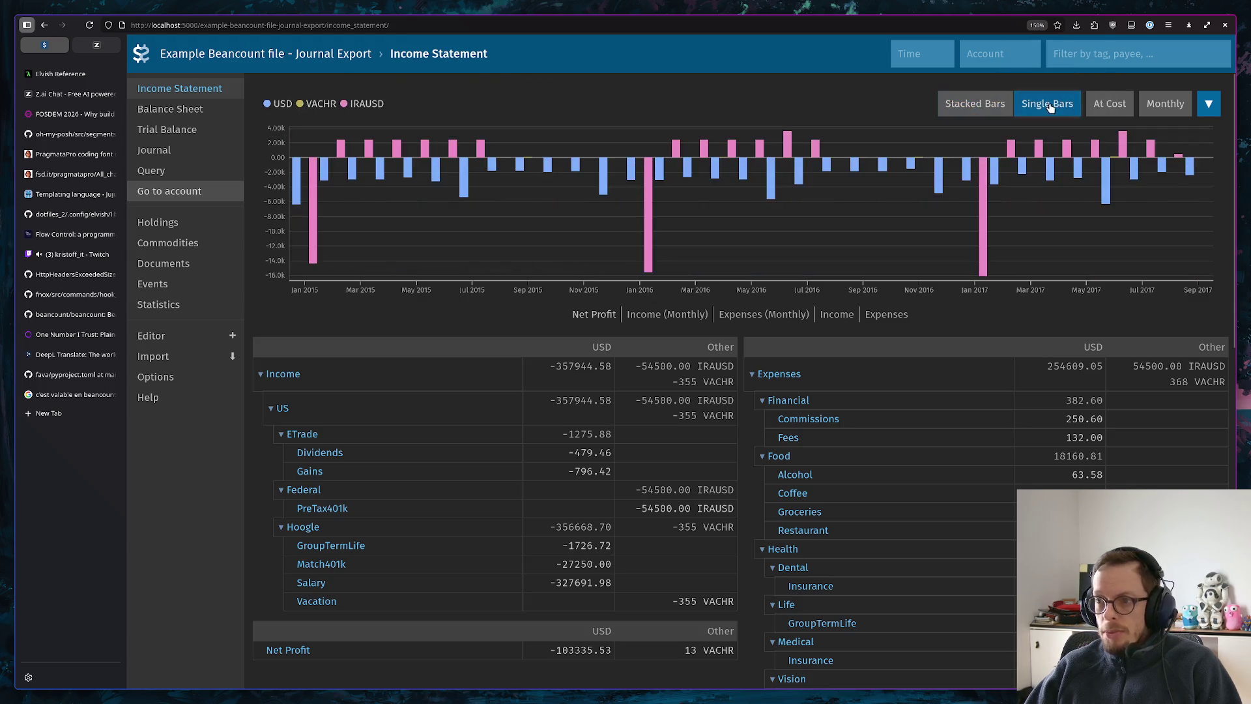
{"action": "left_click", "coordinate": [1104, 105]}
{"action": "left_click", "coordinate": [1103, 149]}
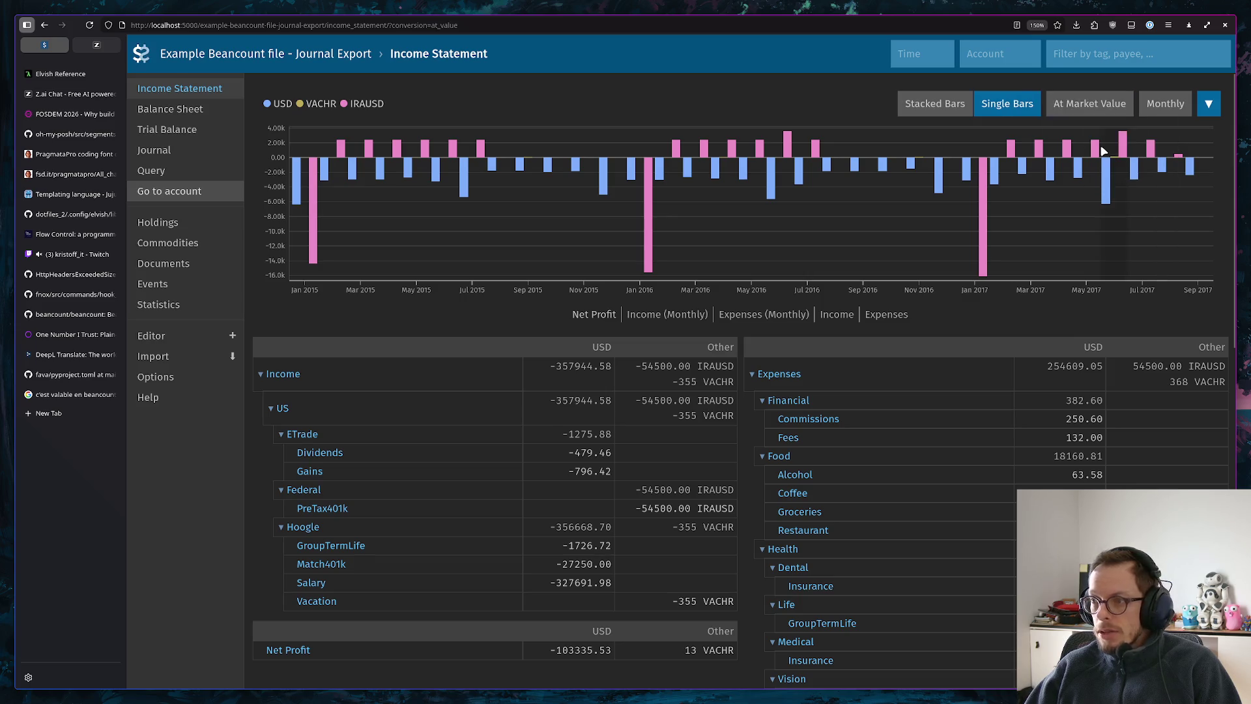
{"action": "left_click", "coordinate": [1104, 104]}
{"action": "left_click", "coordinate": [1076, 163]}
{"action": "left_click", "coordinate": [1110, 107]}
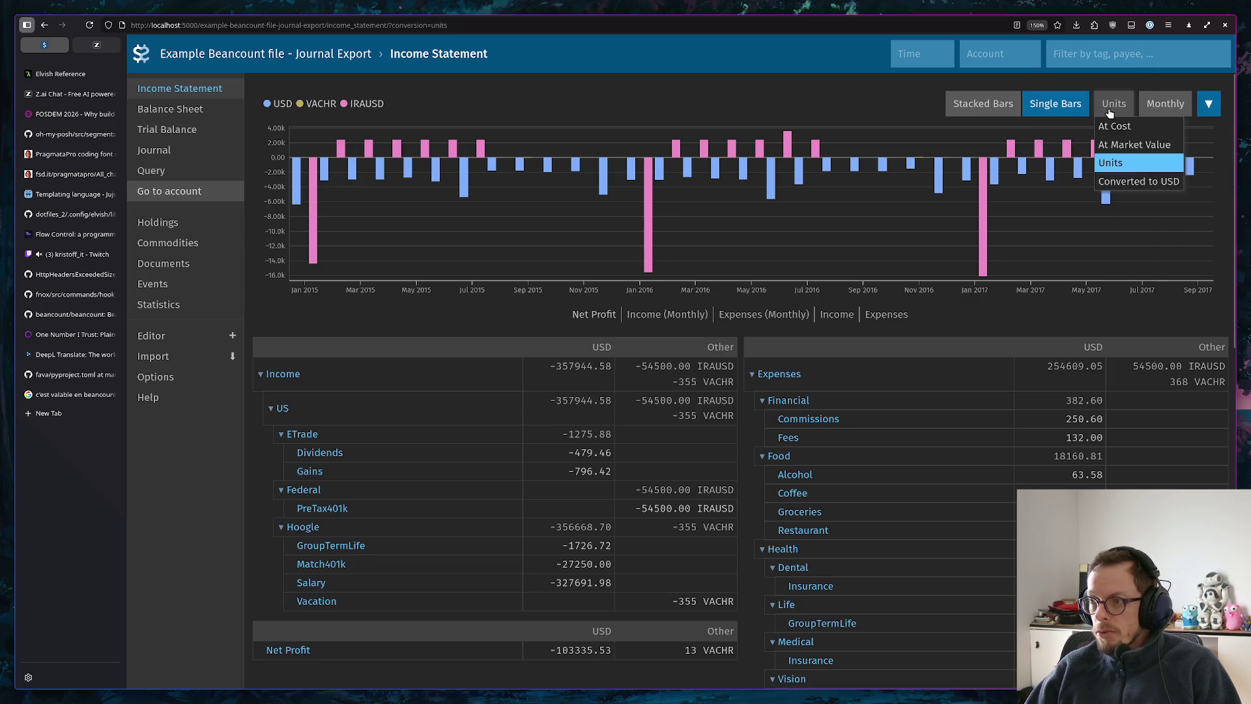
{"action": "left_click", "coordinate": [1125, 182]}
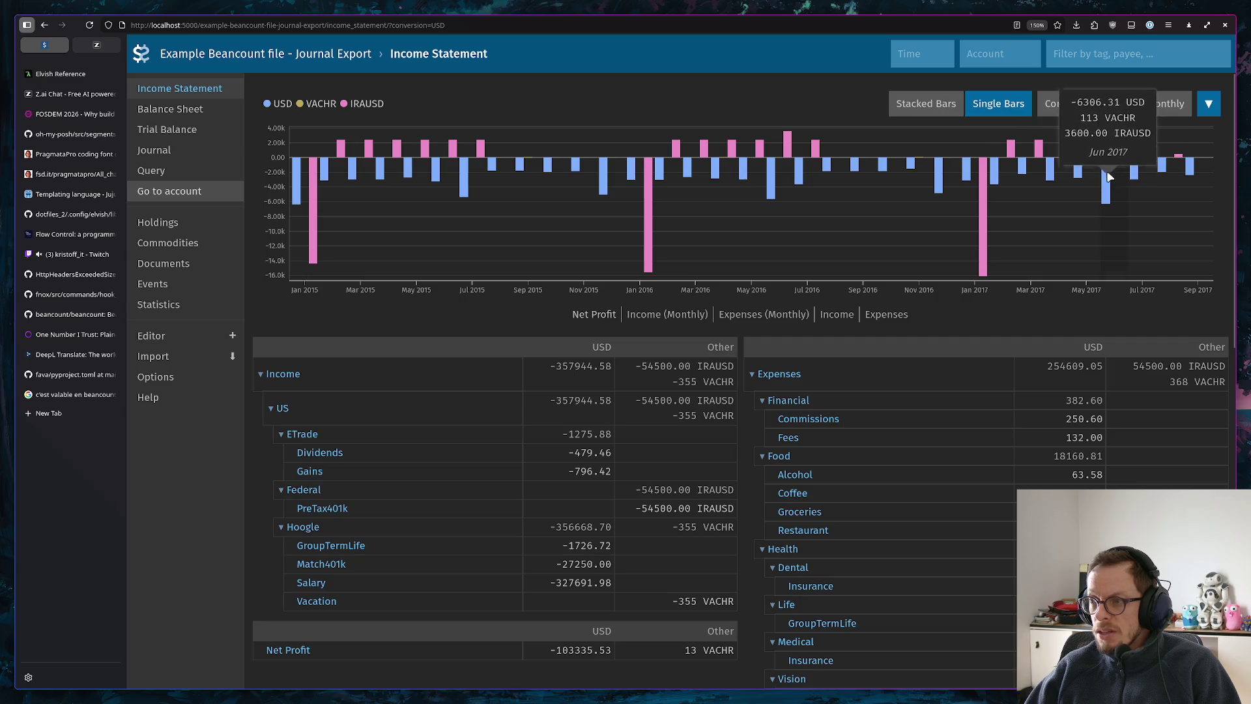
{"action": "left_click", "coordinate": [946, 106]}
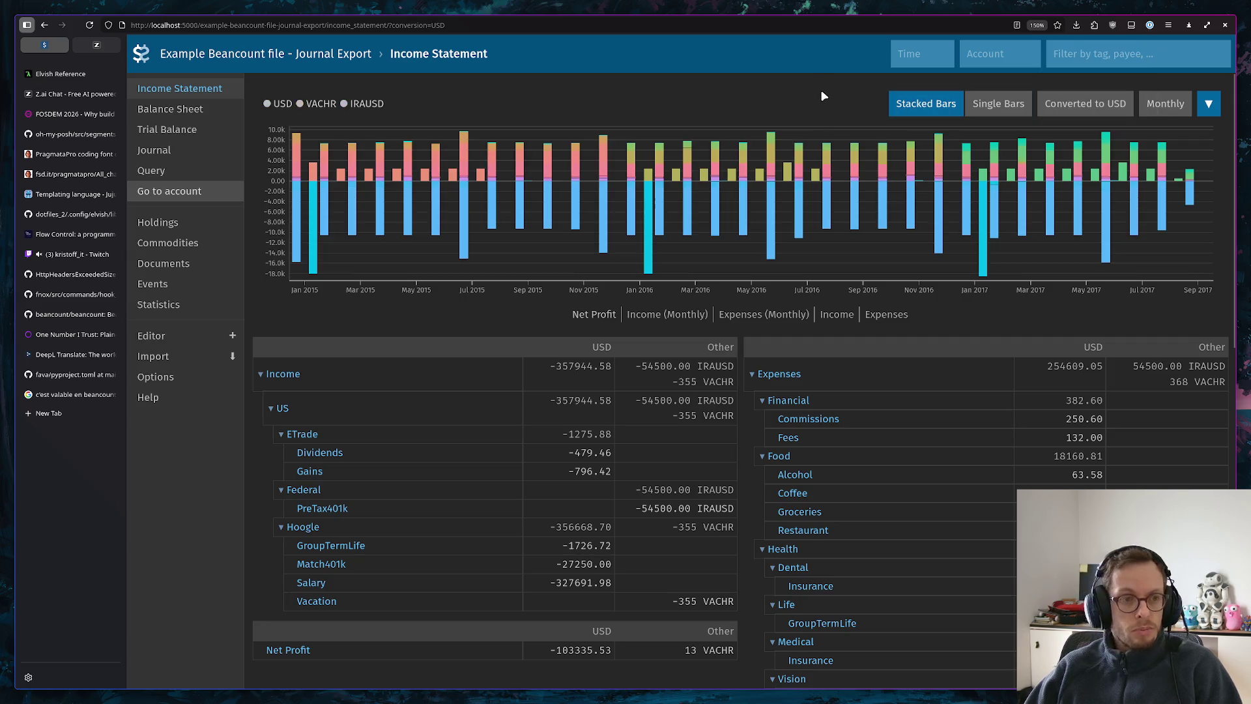
{"action": "scroll", "coordinate": [545, 427], "scroll_direction": "down", "scroll_amount": 5}
{"action": "scroll", "coordinate": [507, 403], "scroll_direction": "up", "scroll_amount": 3}
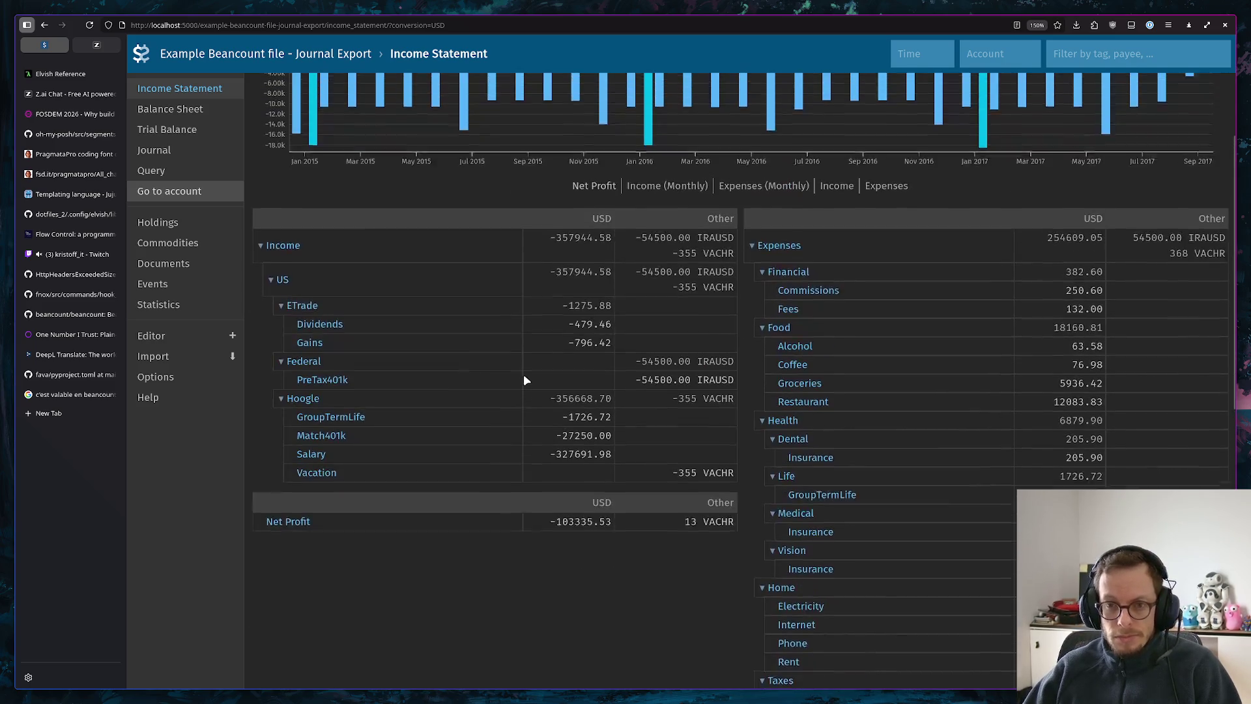
{"action": "scroll", "coordinate": [524, 376], "scroll_direction": "up", "scroll_amount": 1}
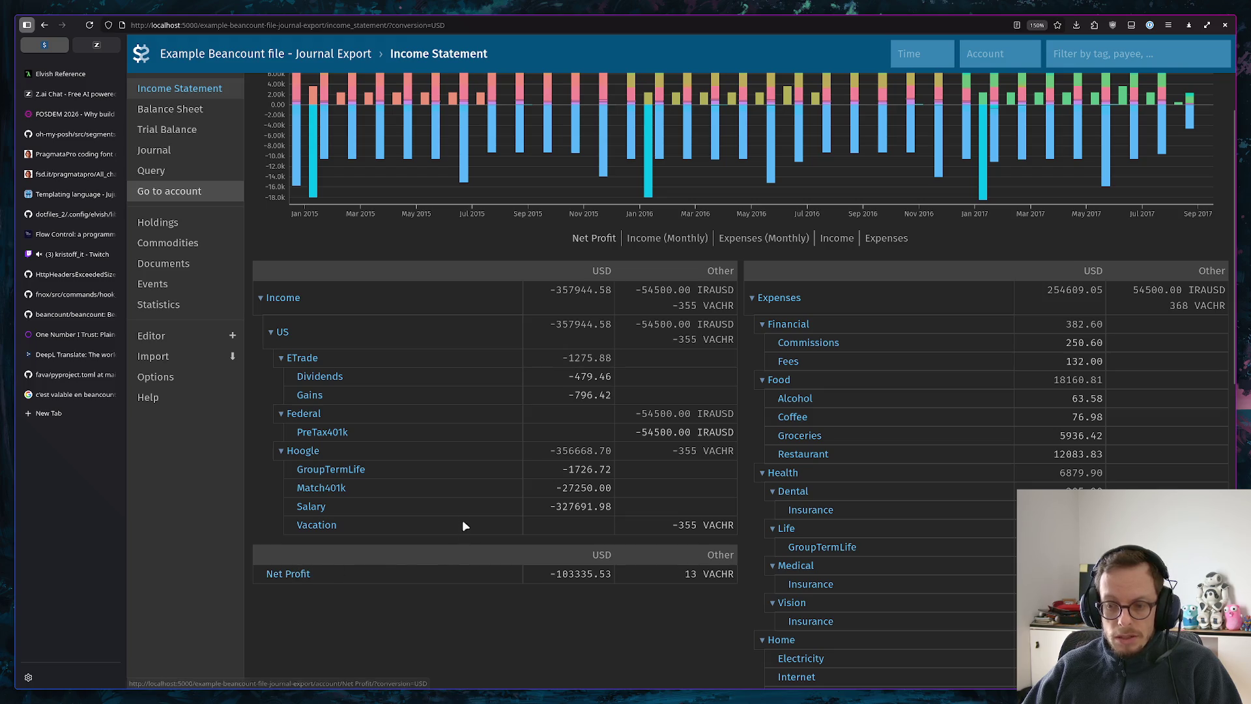
{"action": "left_click", "coordinate": [289, 575]}
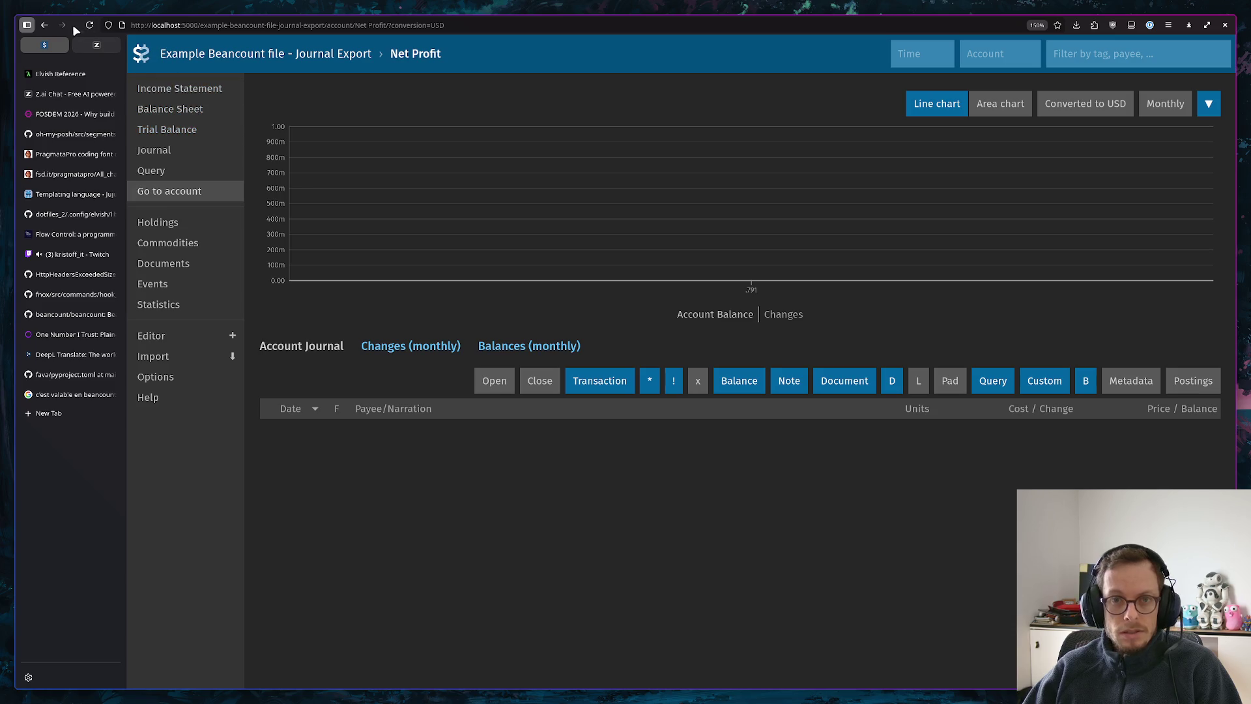
{"action": "left_click", "coordinate": [45, 25]}
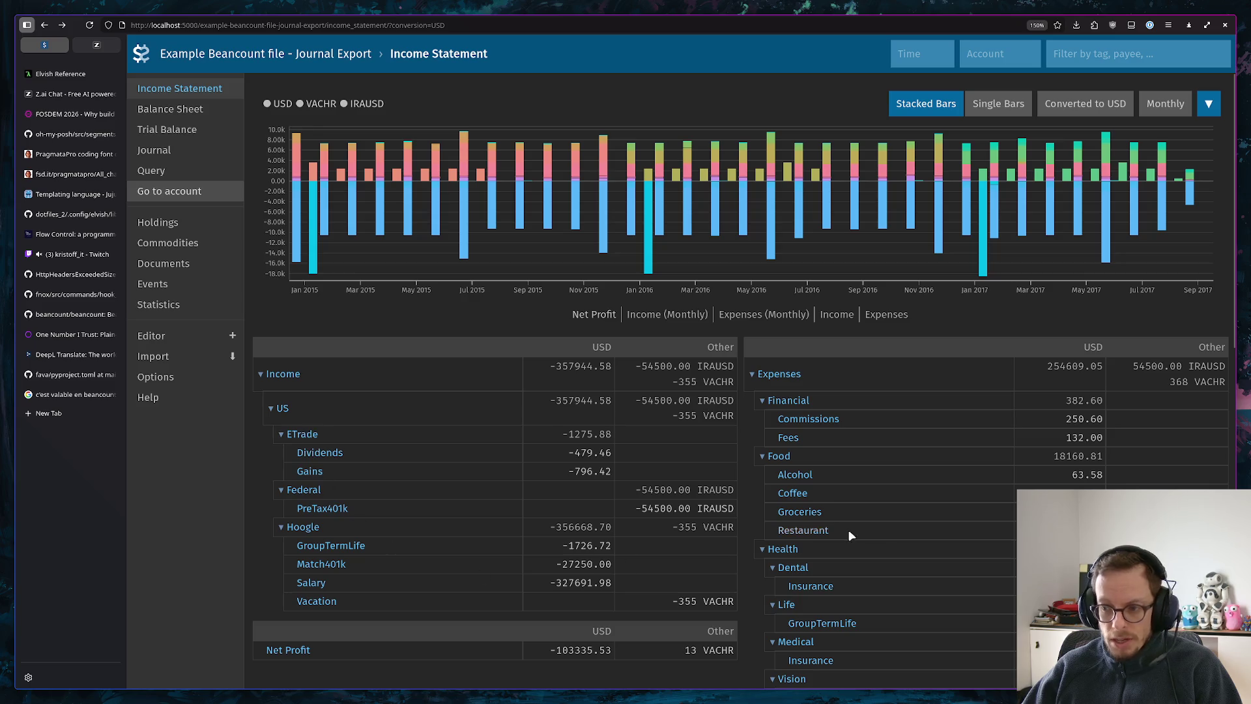
{"action": "scroll", "coordinate": [795, 378], "scroll_direction": "down", "scroll_amount": 1}
{"action": "scroll", "coordinate": [797, 378], "scroll_direction": "down", "scroll_amount": 2}
{"action": "scroll", "coordinate": [822, 341], "scroll_direction": "down", "scroll_amount": 3}
{"action": "scroll", "coordinate": [820, 342], "scroll_direction": "down", "scroll_amount": 2}
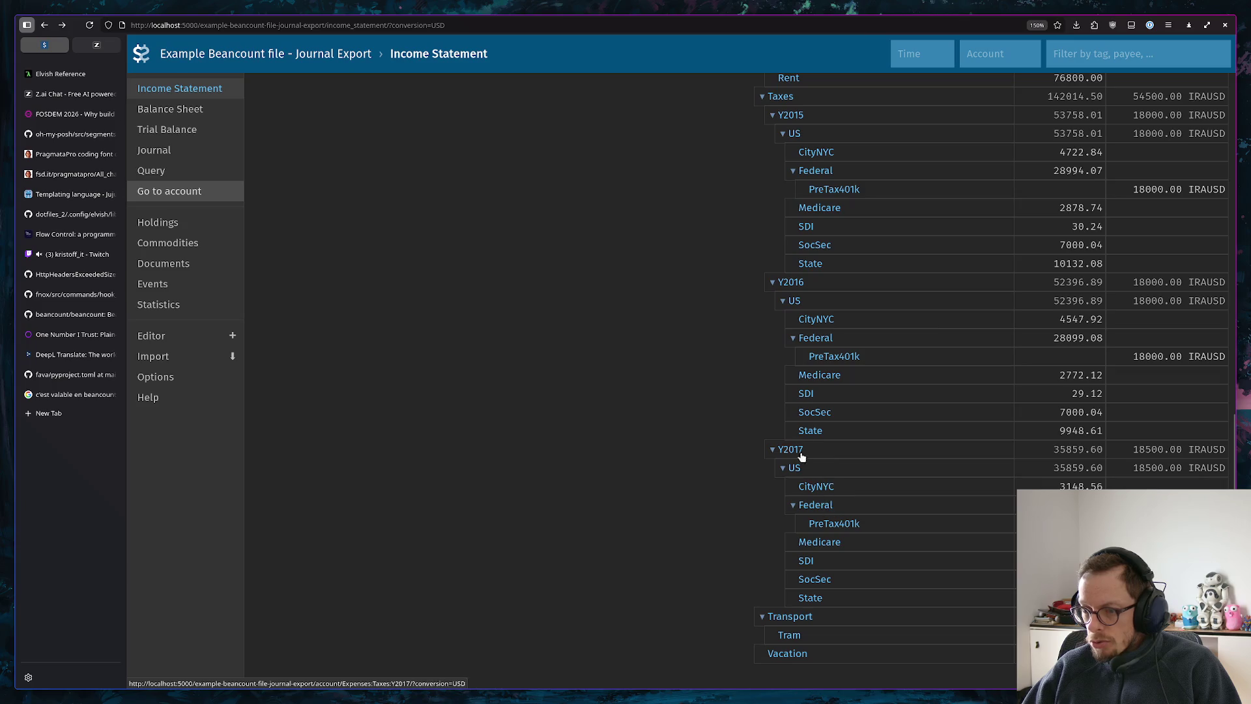
{"action": "scroll", "coordinate": [916, 409], "scroll_direction": "up", "scroll_amount": 3}
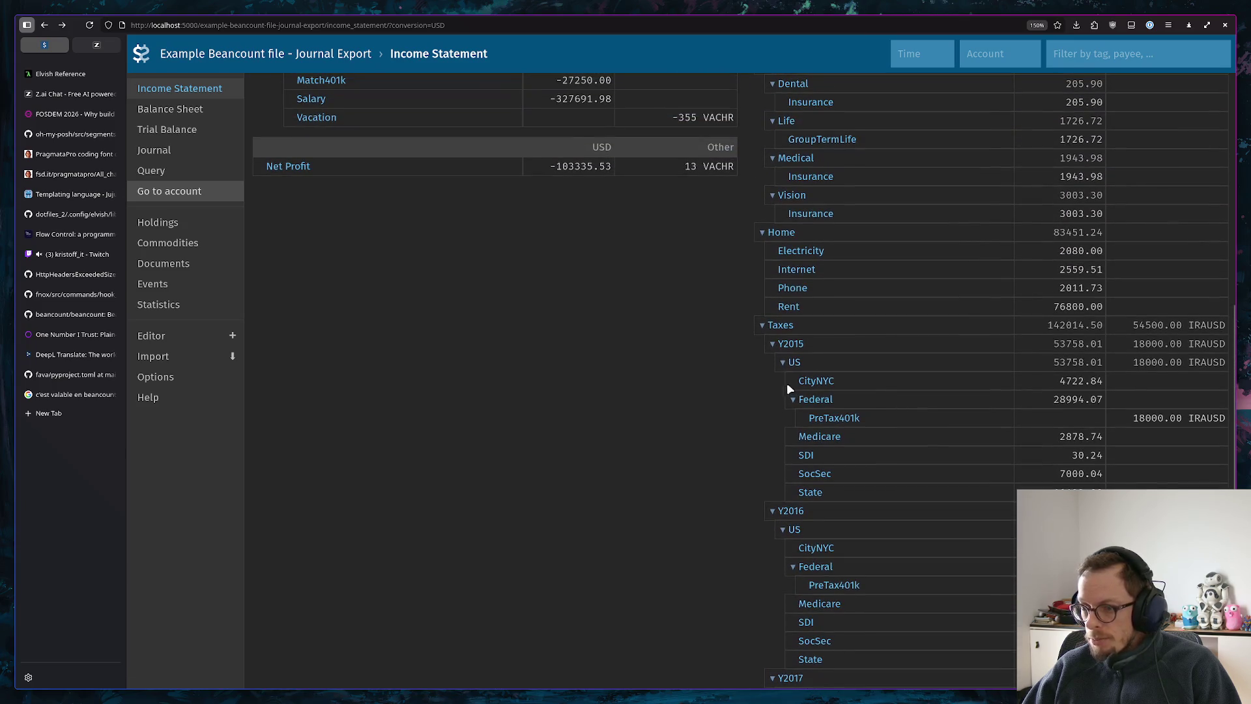
{"action": "scroll", "coordinate": [841, 374], "scroll_direction": "up", "scroll_amount": 5}
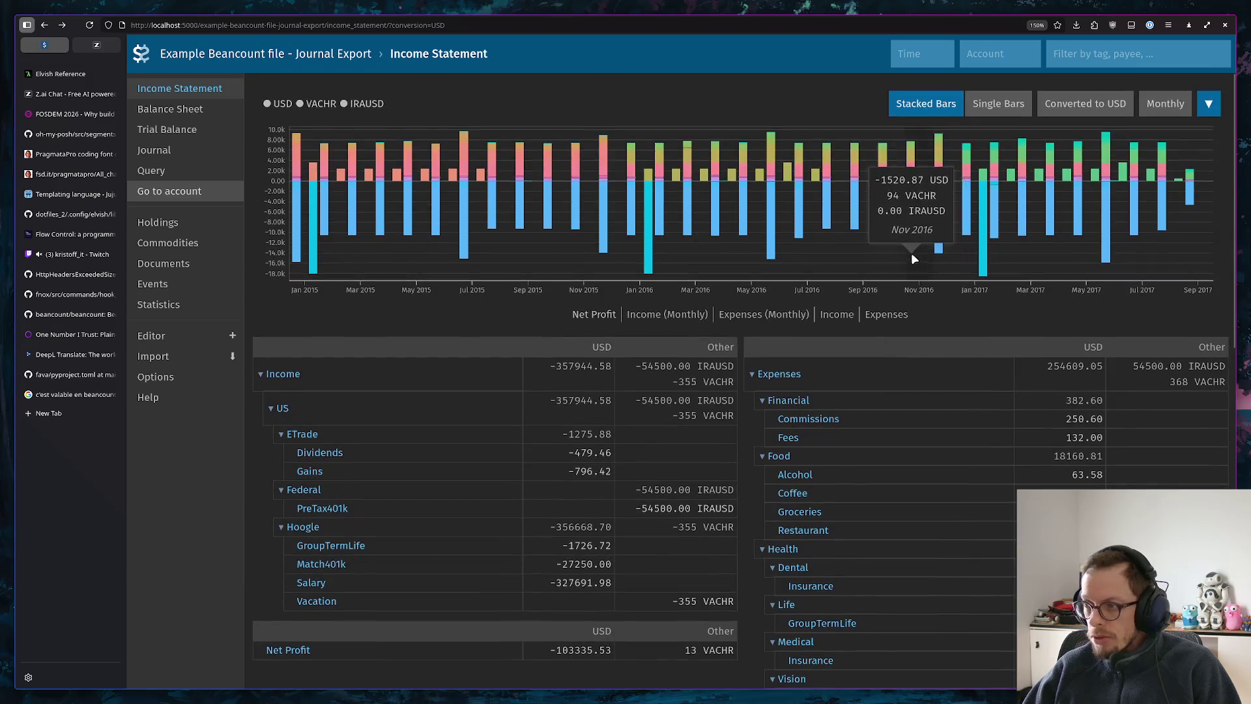
{"action": "left_click", "coordinate": [205, 110]}
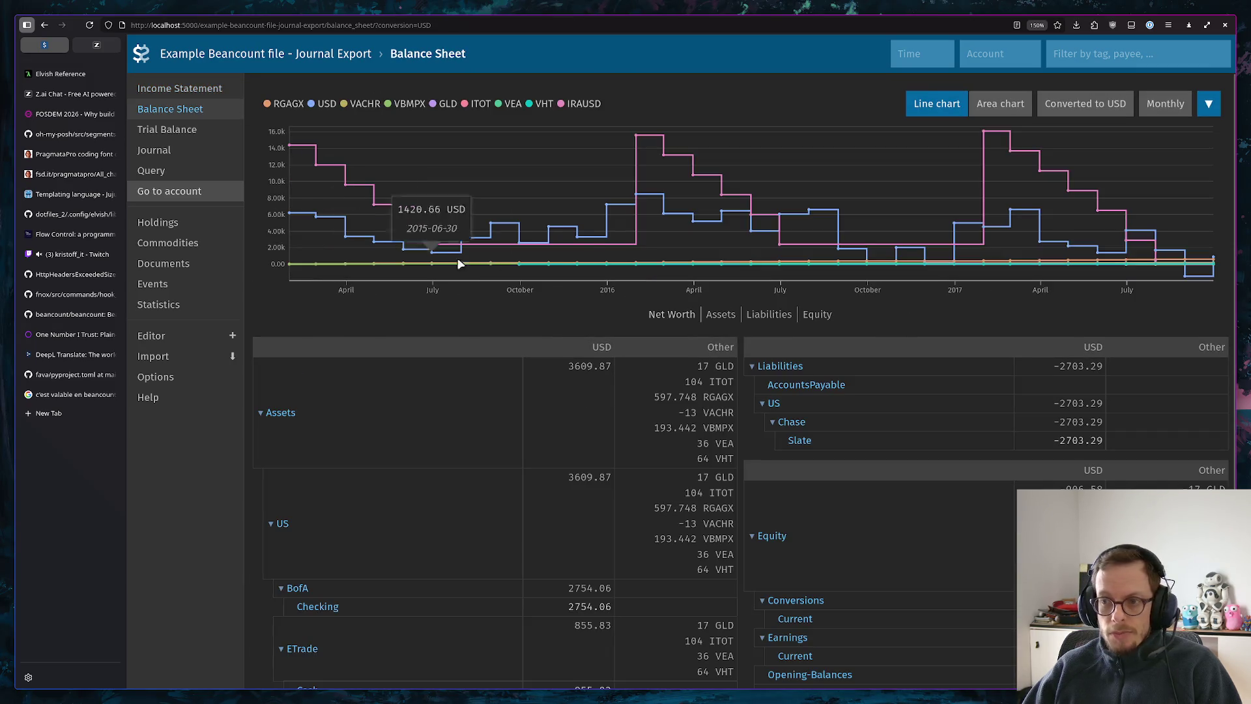
{"action": "scroll", "coordinate": [371, 373], "scroll_direction": "down", "scroll_amount": 4}
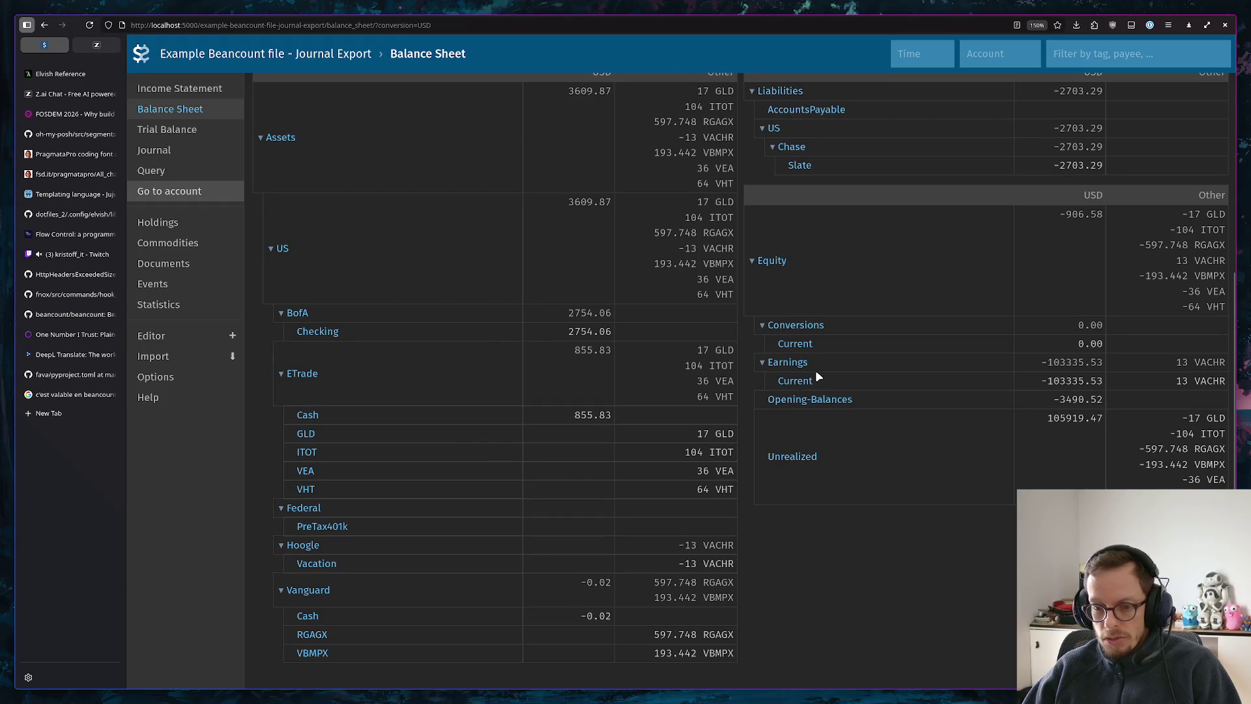
{"action": "scroll", "coordinate": [815, 369], "scroll_direction": "up", "scroll_amount": 4}
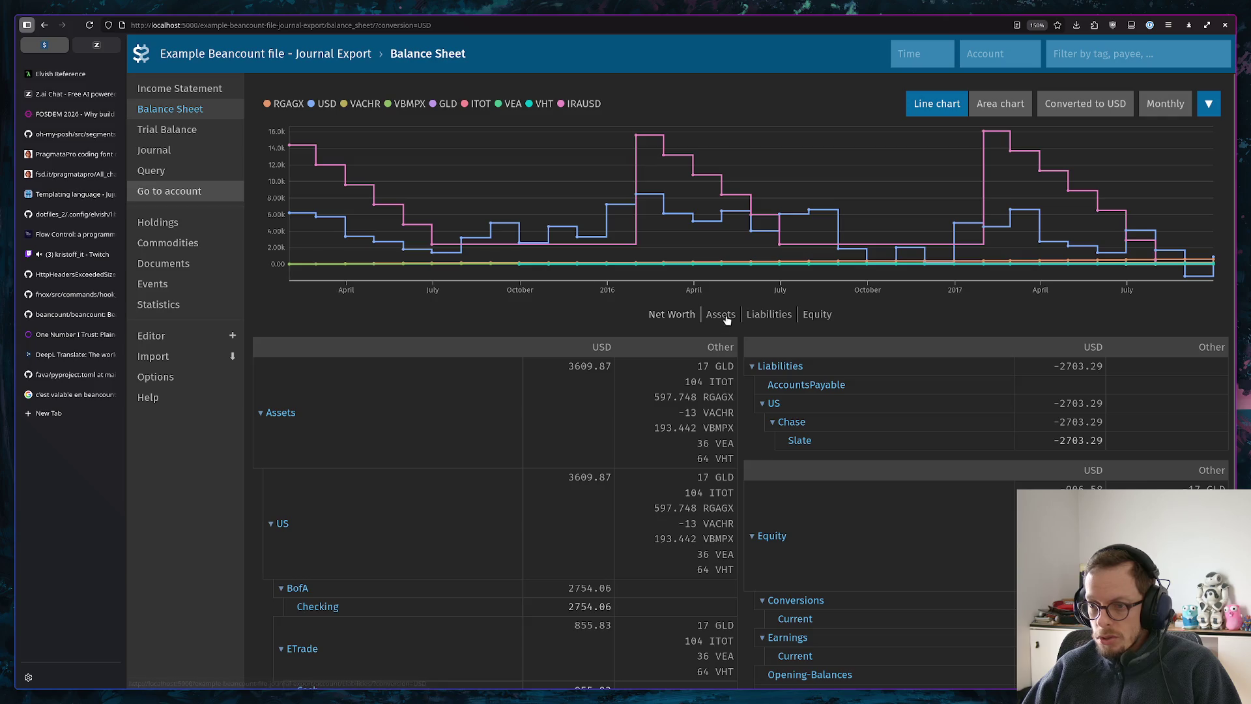
View the balance sheet's Assets, Liabilities and Equity treemaps, then the Trial Balance and Journal
{"action": "left_click", "coordinate": [724, 315]}
{"action": "left_click", "coordinate": [766, 429]}
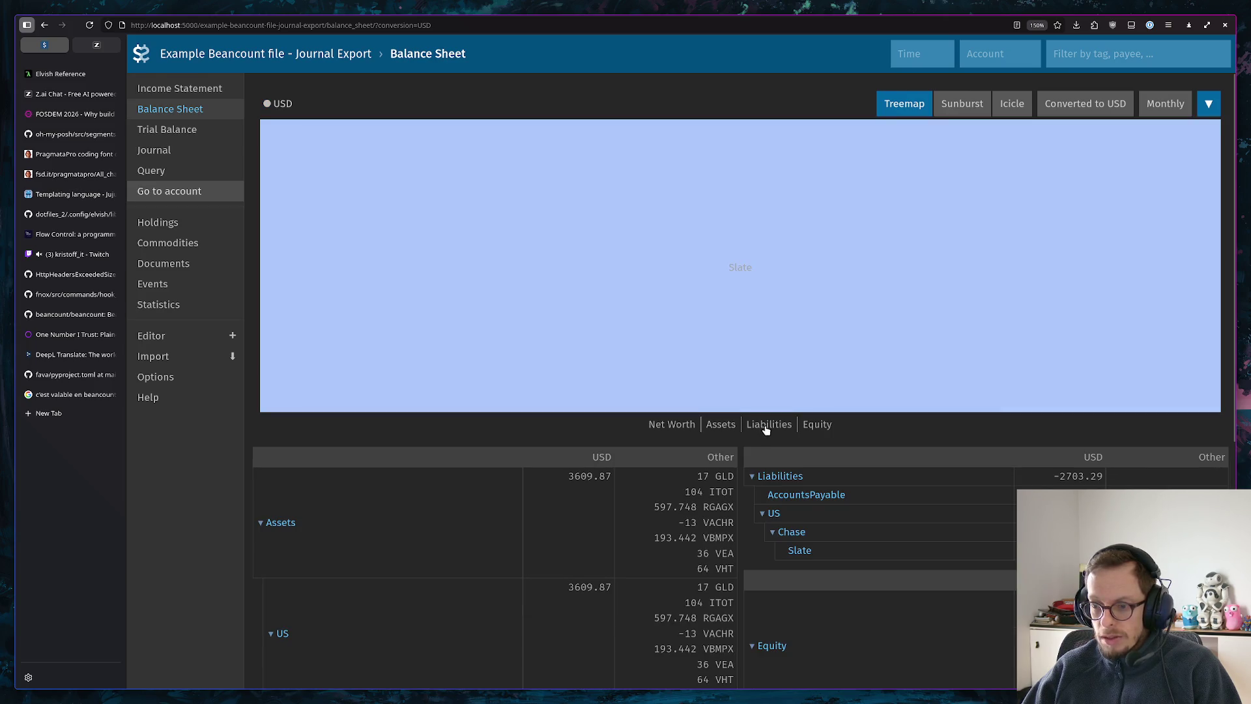
{"action": "left_click", "coordinate": [817, 429]}
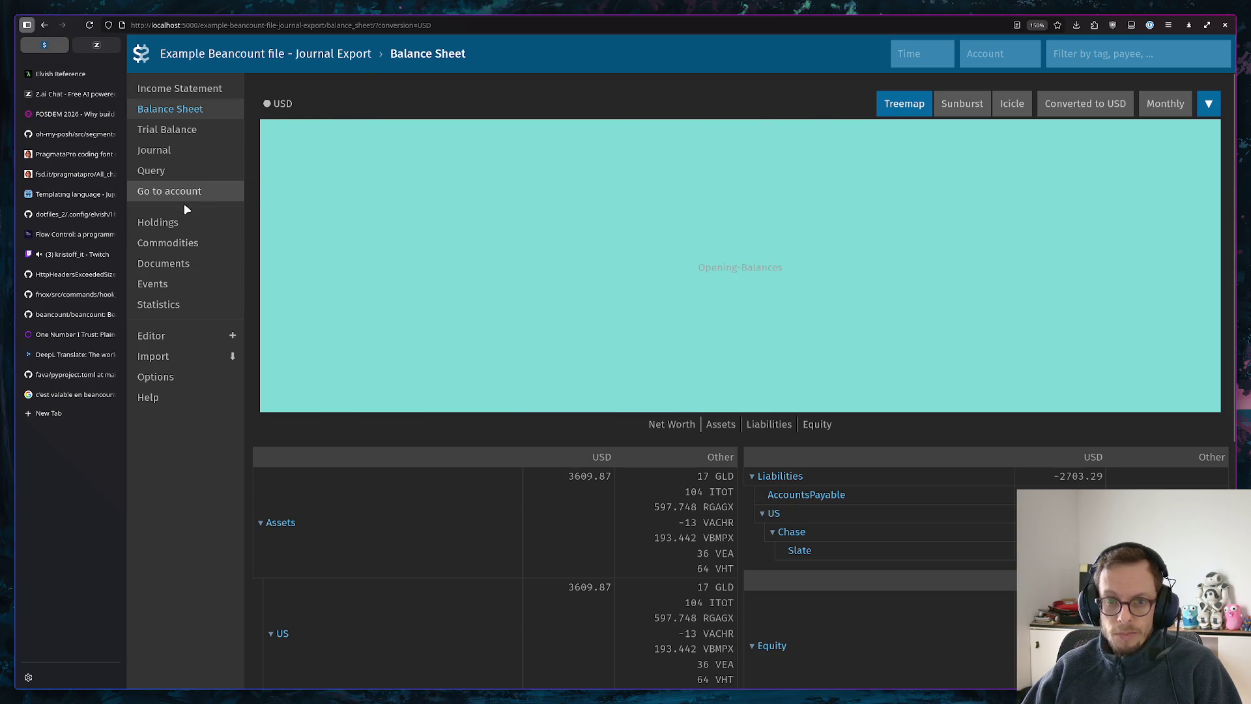
{"action": "left_click", "coordinate": [186, 133]}
{"action": "left_click", "coordinate": [157, 151]}
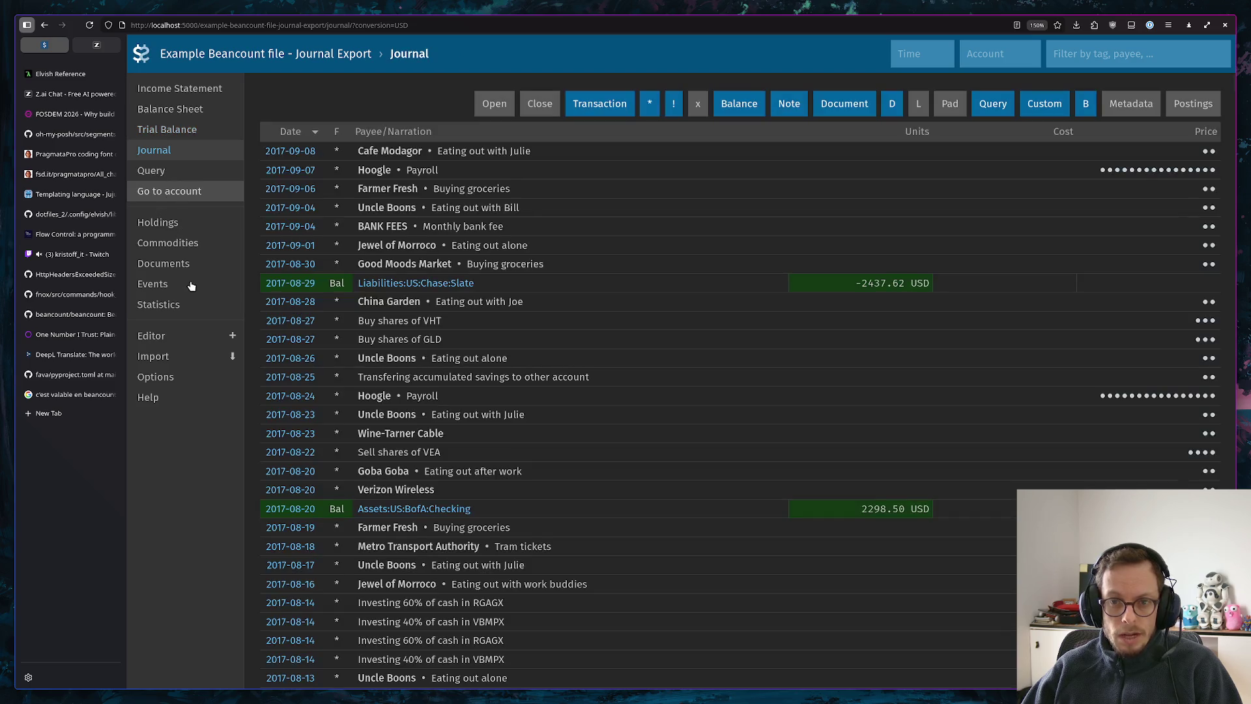
Browse the Journal and Holdings table, then go to the Commodities report of the example ledger
{"action": "key", "text": "g"}
{"action": "key", "text": "q"}
{"action": "left_click", "coordinate": [173, 152]}
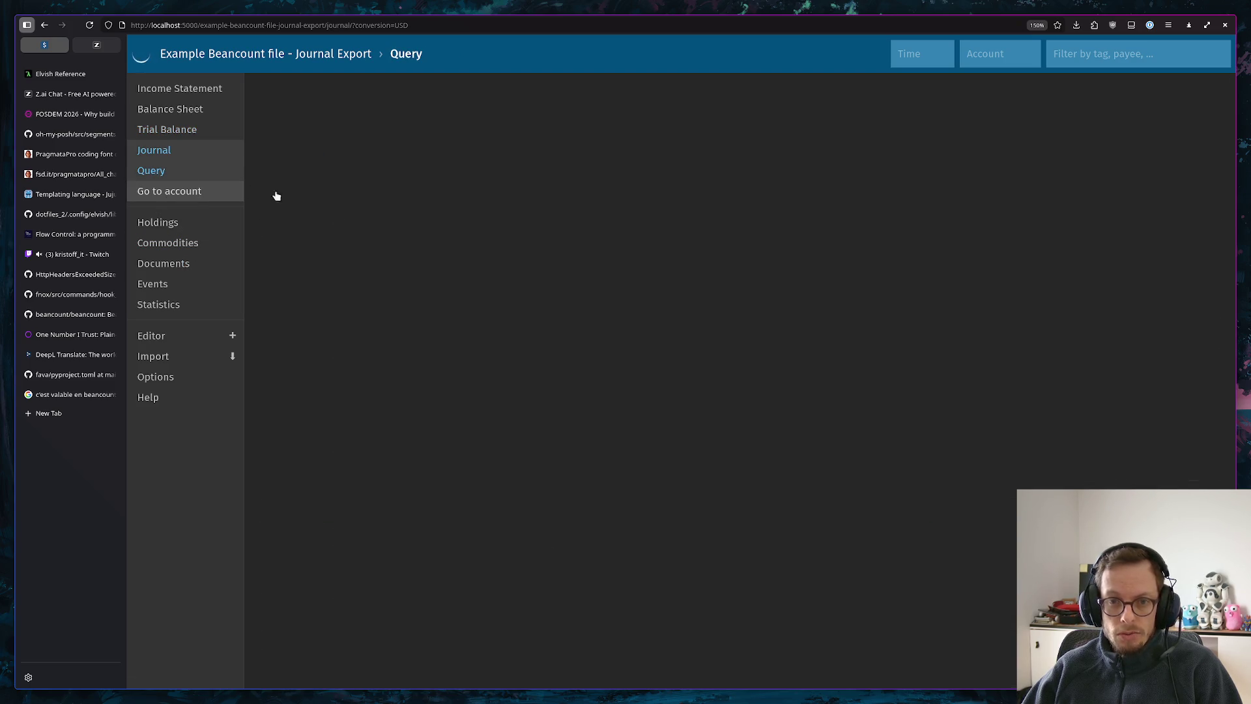
{"action": "scroll", "coordinate": [456, 264], "scroll_direction": "down", "scroll_amount": 5}
{"action": "scroll", "coordinate": [460, 263], "scroll_direction": "down", "scroll_amount": 5}
{"action": "scroll", "coordinate": [467, 263], "scroll_direction": "down", "scroll_amount": 5}
{"action": "scroll", "coordinate": [462, 258], "scroll_direction": "down", "scroll_amount": 10}
{"action": "scroll", "coordinate": [462, 259], "scroll_direction": "down", "scroll_amount": 3}
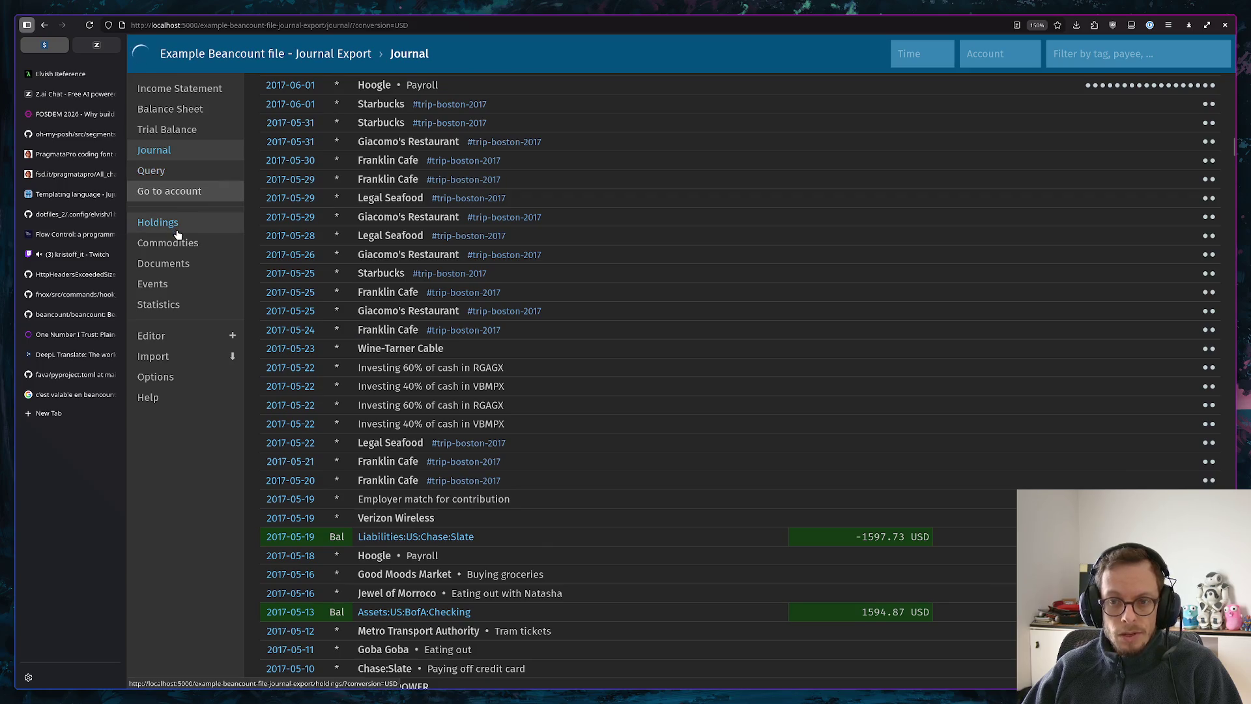
{"action": "scroll", "coordinate": [568, 304], "scroll_direction": "up", "scroll_amount": 5}
{"action": "scroll", "coordinate": [560, 300], "scroll_direction": "up", "scroll_amount": 8}
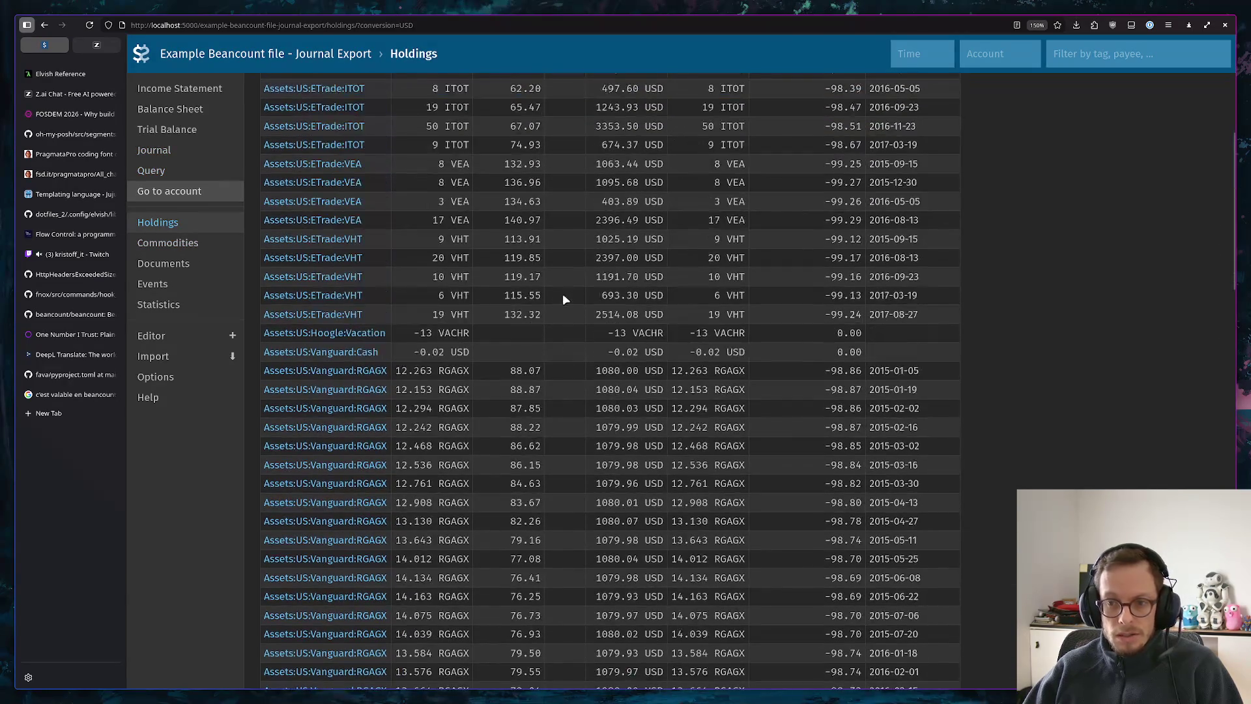
{"action": "scroll", "coordinate": [559, 291], "scroll_direction": "up", "scroll_amount": 2}
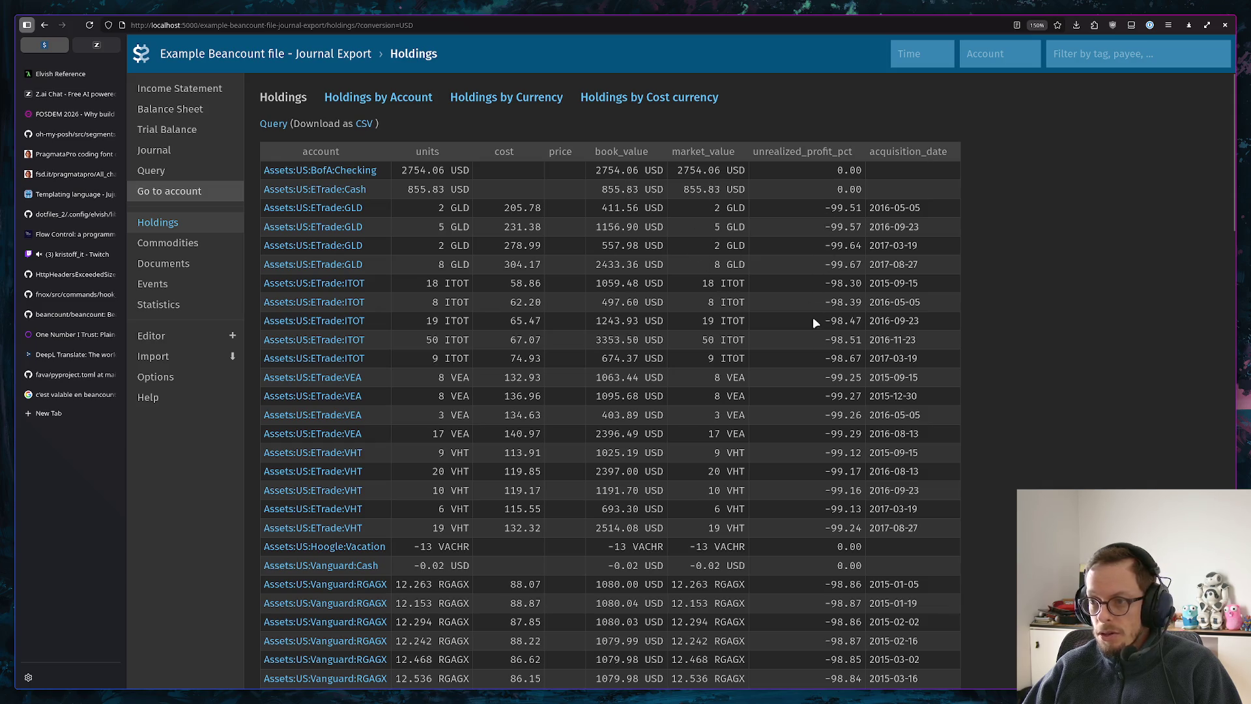
{"action": "scroll", "coordinate": [806, 366], "scroll_direction": "down", "scroll_amount": 1}
{"action": "scroll", "coordinate": [810, 350], "scroll_direction": "up", "scroll_amount": 1}
{"action": "scroll", "coordinate": [802, 330], "scroll_direction": "down", "scroll_amount": 5}
{"action": "scroll", "coordinate": [799, 324], "scroll_direction": "down", "scroll_amount": 7}
{"action": "scroll", "coordinate": [800, 324], "scroll_direction": "up", "scroll_amount": 1}
{"action": "scroll", "coordinate": [793, 349], "scroll_direction": "up", "scroll_amount": 6}
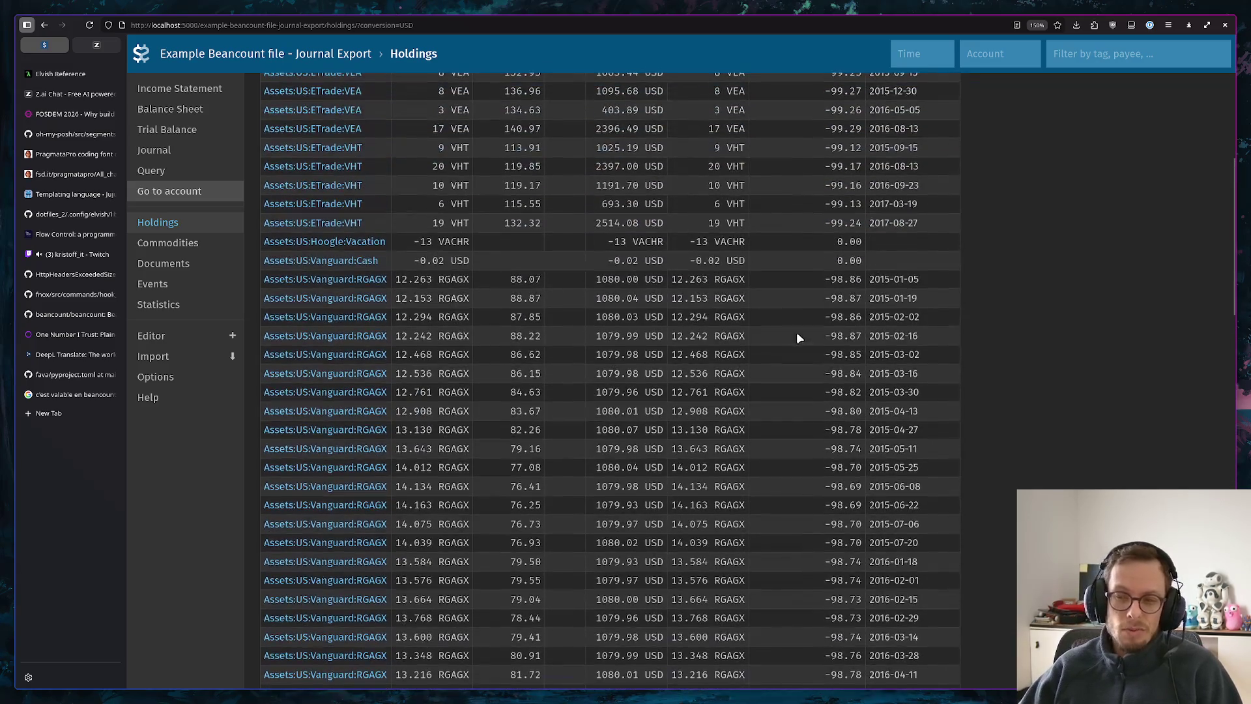
{"action": "scroll", "coordinate": [796, 333], "scroll_direction": "up", "scroll_amount": 3}
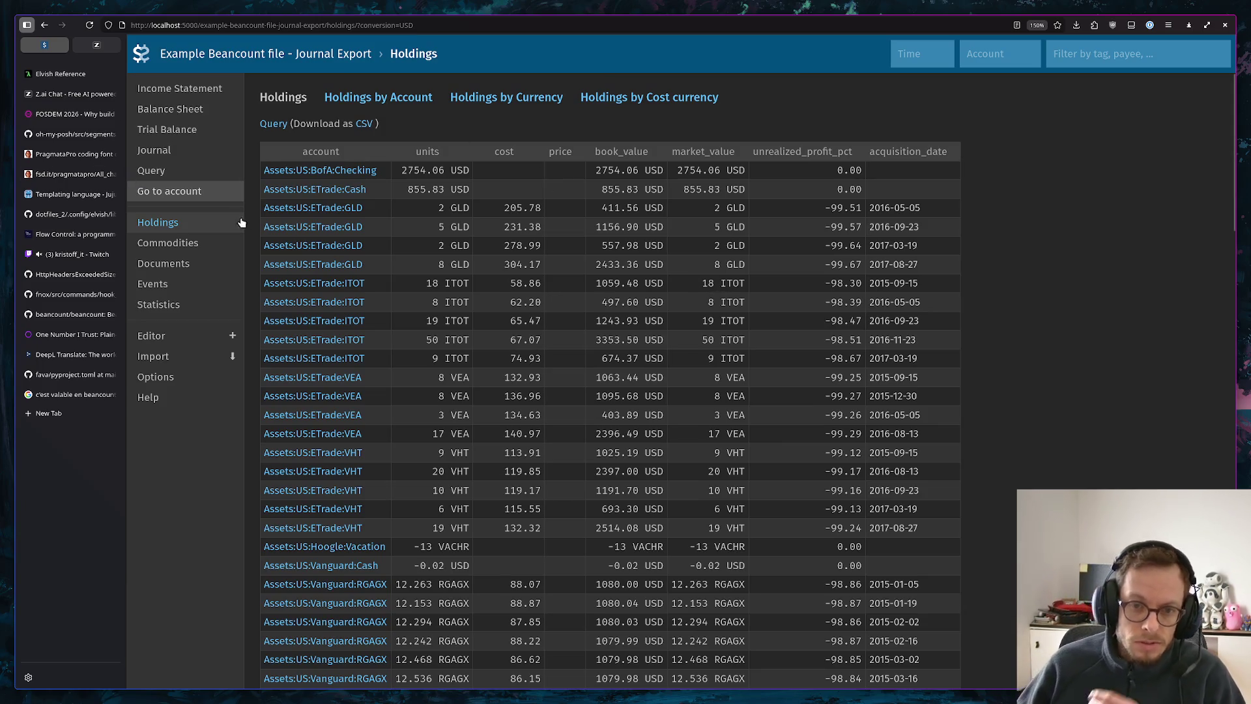
{"action": "left_click", "coordinate": [195, 244]}
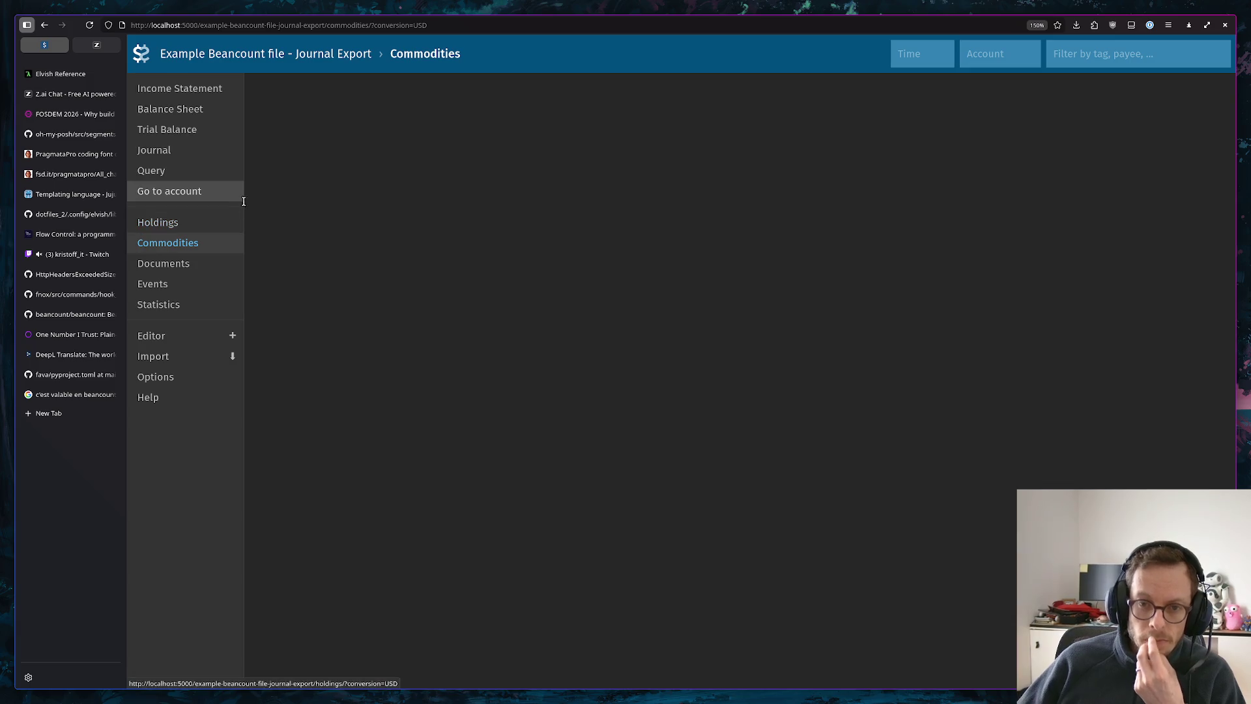
Visit Documents, Events and Statistics, then show the Income Statement with its monthly bar chart
{"action": "left_click", "coordinate": [172, 264]}
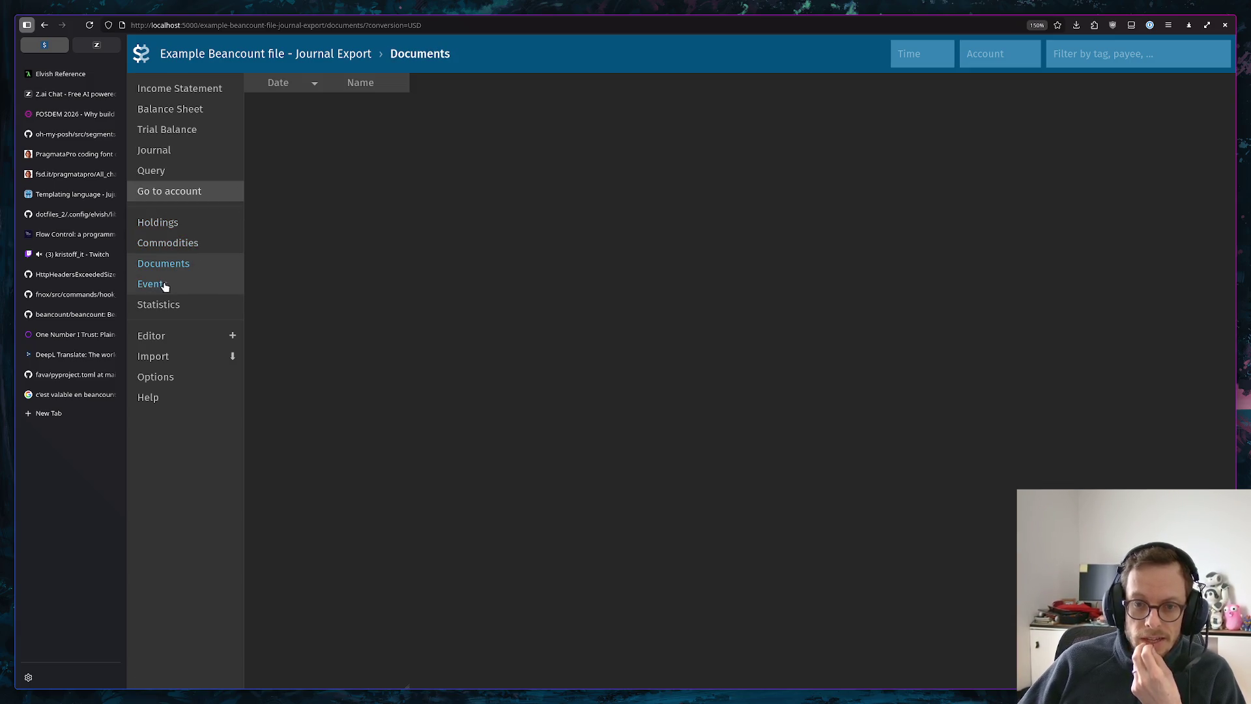
{"action": "left_click", "coordinate": [166, 286]}
{"action": "left_click", "coordinate": [167, 305]}
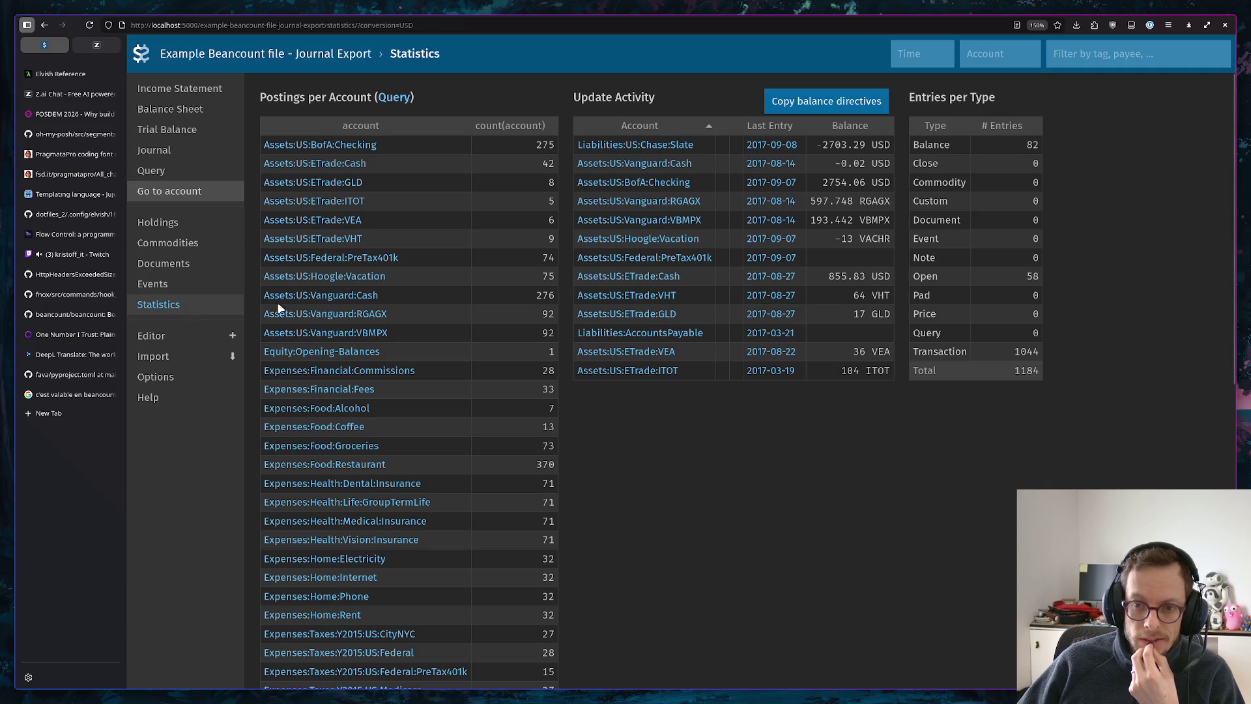
{"action": "scroll", "coordinate": [700, 315], "scroll_direction": "down", "scroll_amount": 2}
{"action": "scroll", "coordinate": [697, 306], "scroll_direction": "down", "scroll_amount": 3}
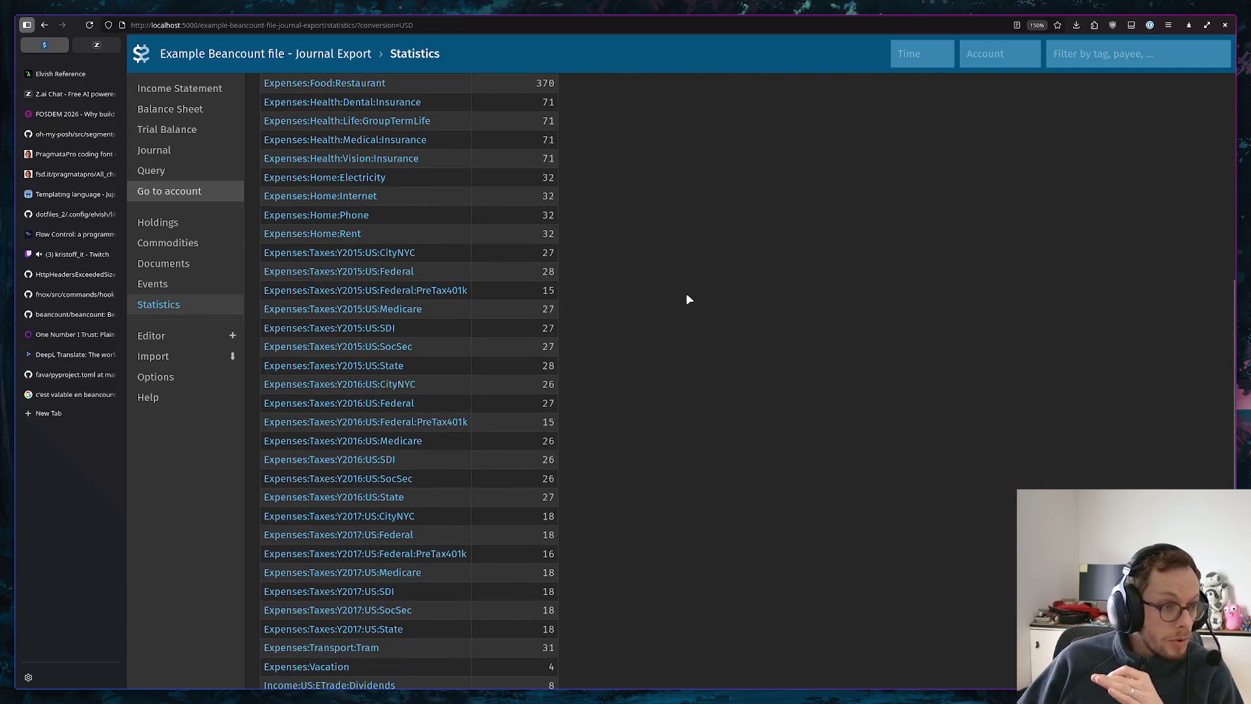
{"action": "scroll", "coordinate": [687, 305], "scroll_direction": "down", "scroll_amount": 2}
{"action": "scroll", "coordinate": [694, 302], "scroll_direction": "up", "scroll_amount": 3}
{"action": "scroll", "coordinate": [695, 333], "scroll_direction": "up", "scroll_amount": 4}
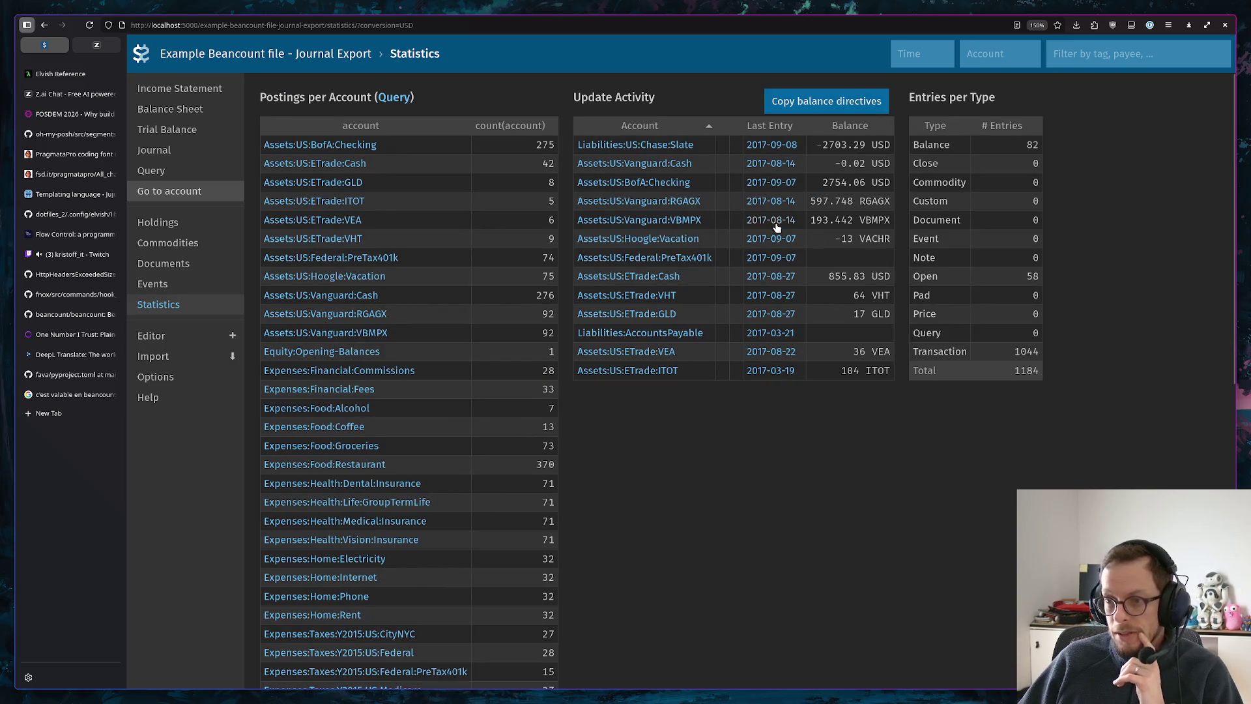
{"action": "scroll", "coordinate": [436, 204], "scroll_direction": "down", "scroll_amount": 3}
{"action": "scroll", "coordinate": [420, 202], "scroll_direction": "down", "scroll_amount": 4}
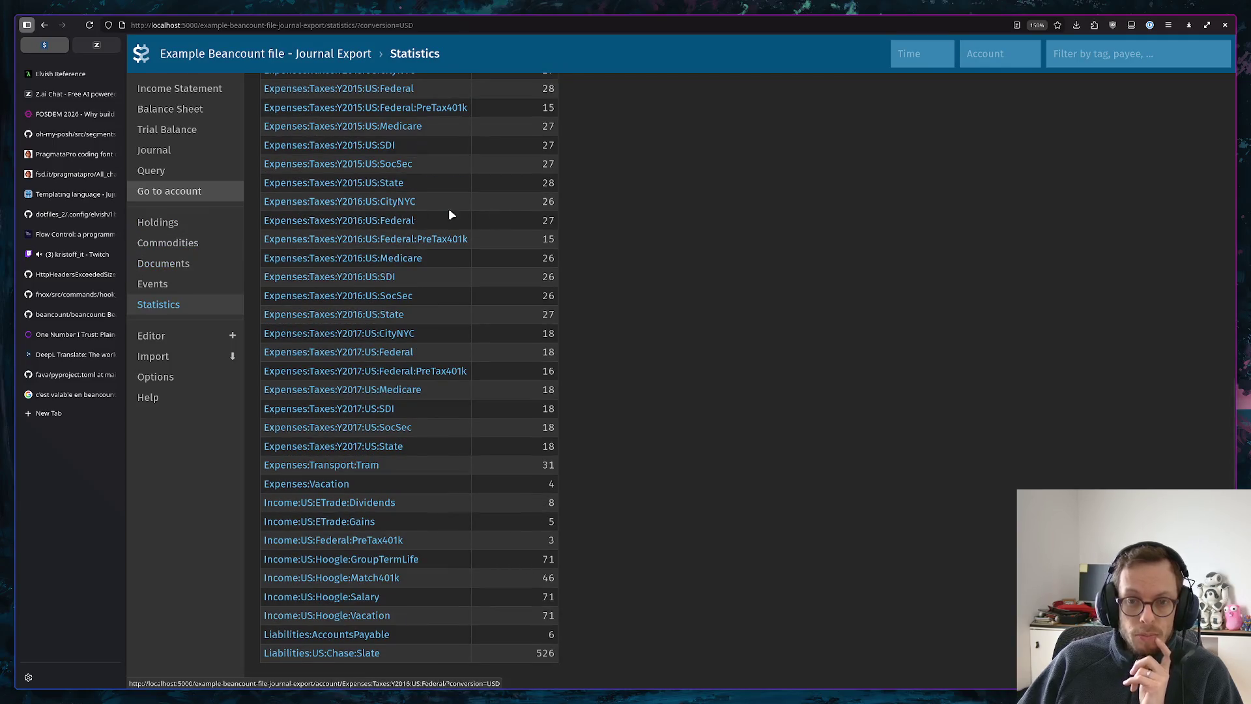
{"action": "scroll", "coordinate": [440, 234], "scroll_direction": "up", "scroll_amount": 5}
{"action": "scroll", "coordinate": [545, 224], "scroll_direction": "up", "scroll_amount": 2}
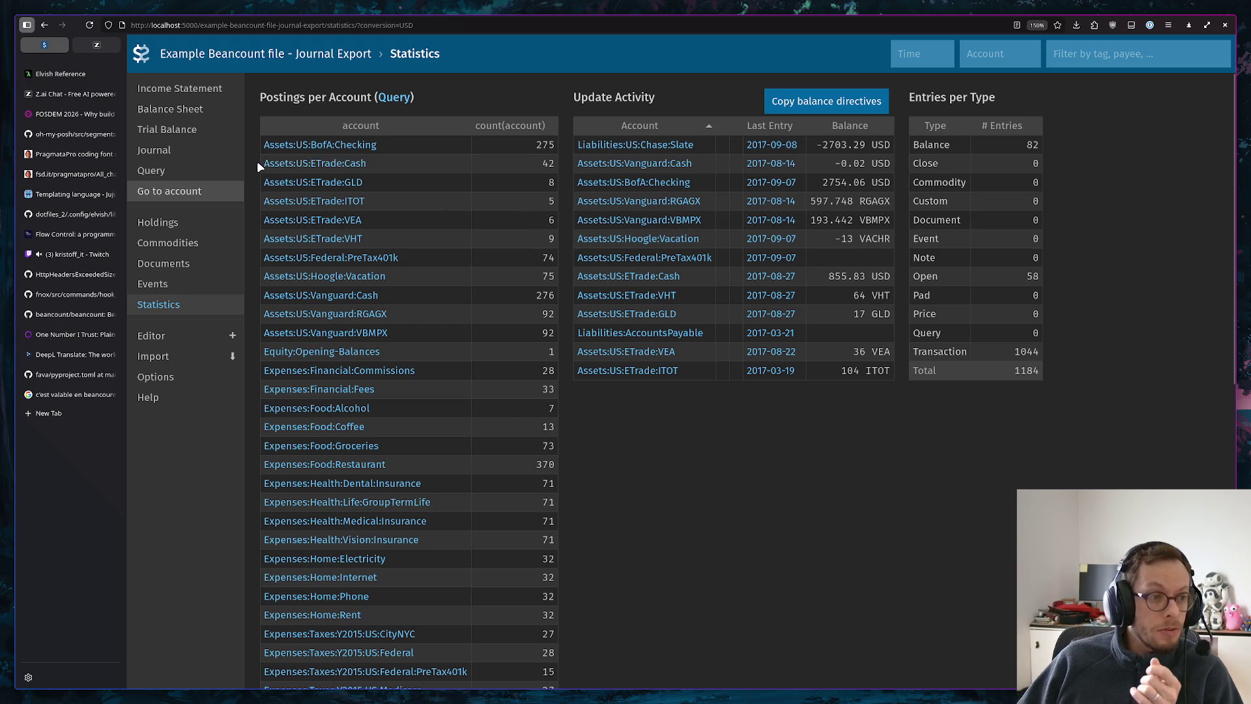
{"action": "left_click", "coordinate": [171, 88]}
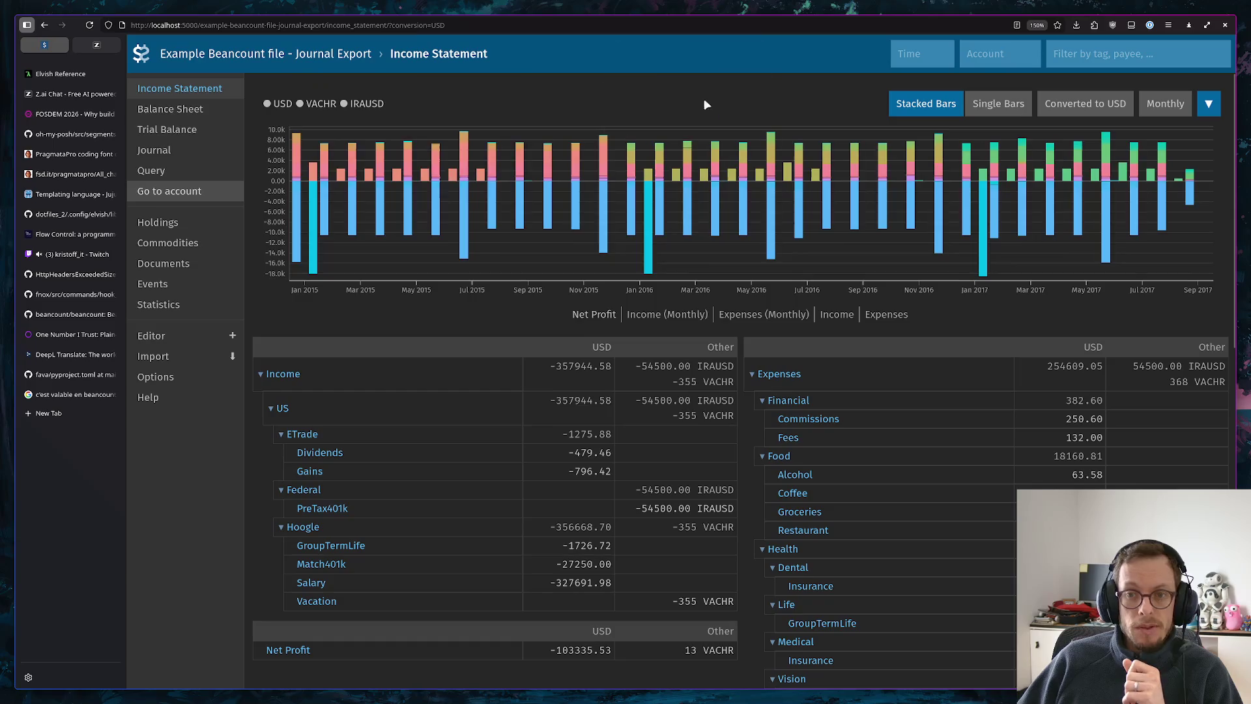
{"action": "left_click", "coordinate": [66, 413]}
{"action": "type", "text": "aw"}
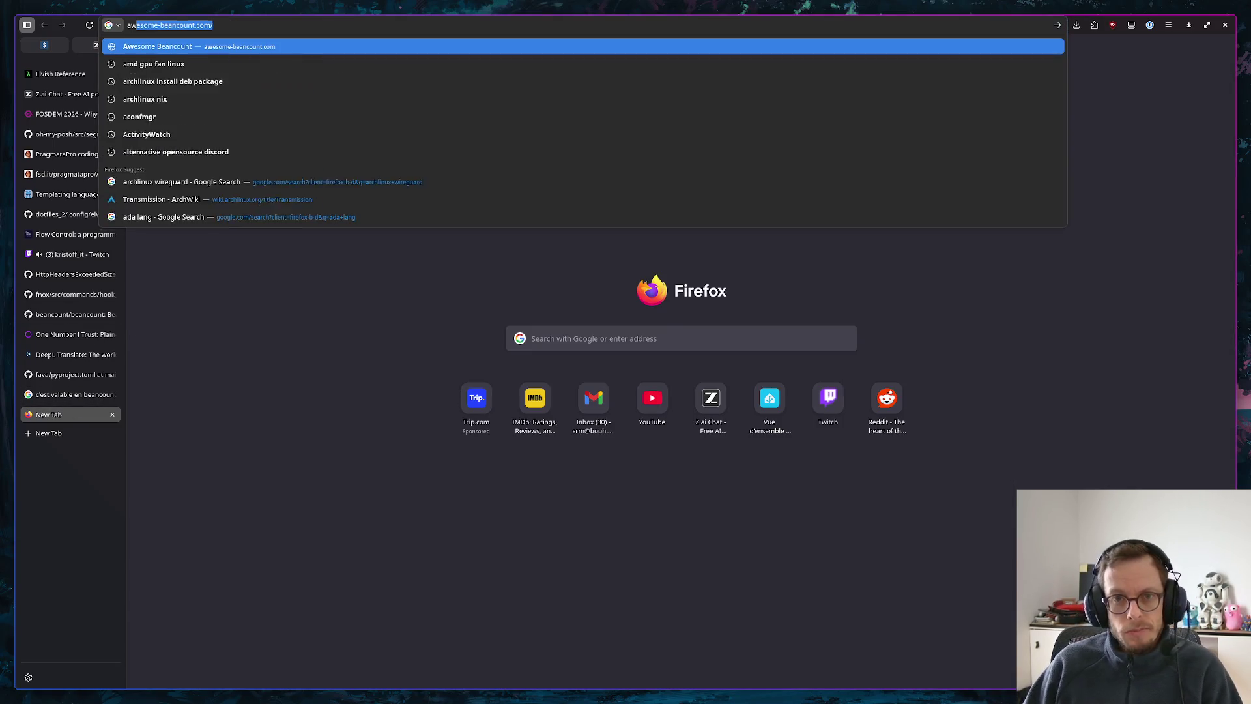
Load Awesome Beancount, jump to its Fava plugins section and open fava-dashboards in a background tab
{"action": "key", "text": "Return"}
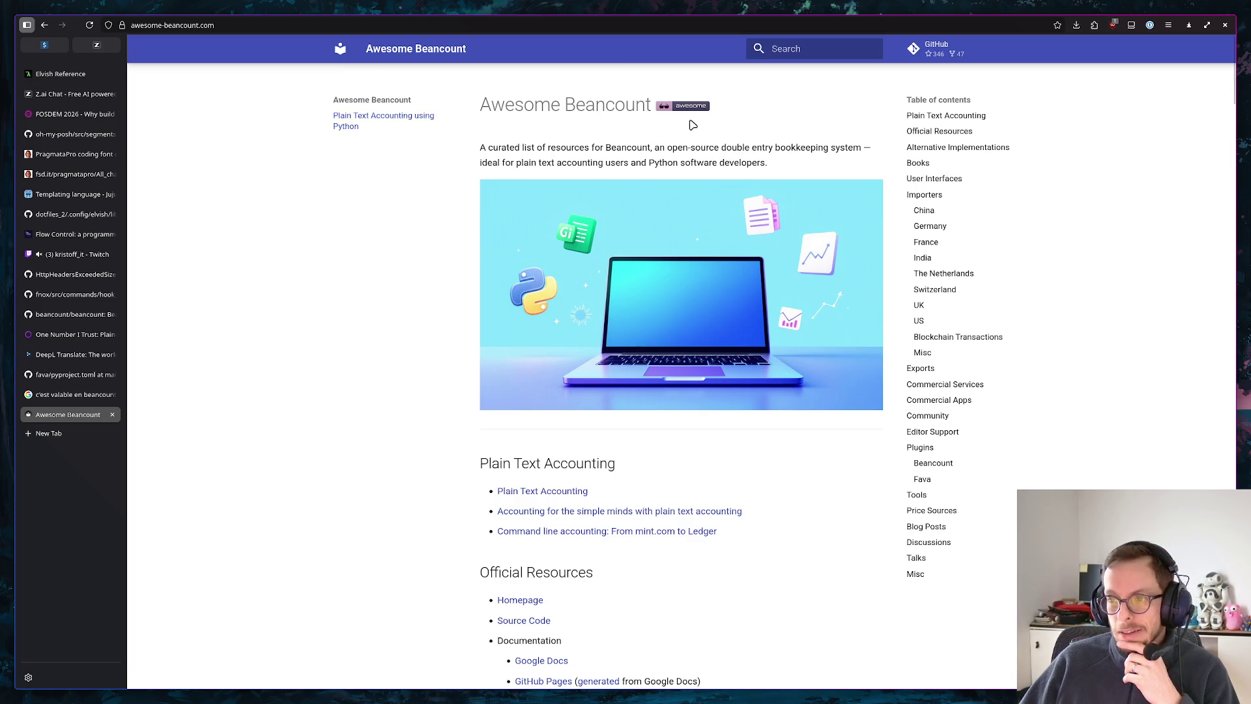
{"action": "scroll", "coordinate": [690, 124], "scroll_direction": "down", "scroll_amount": 2}
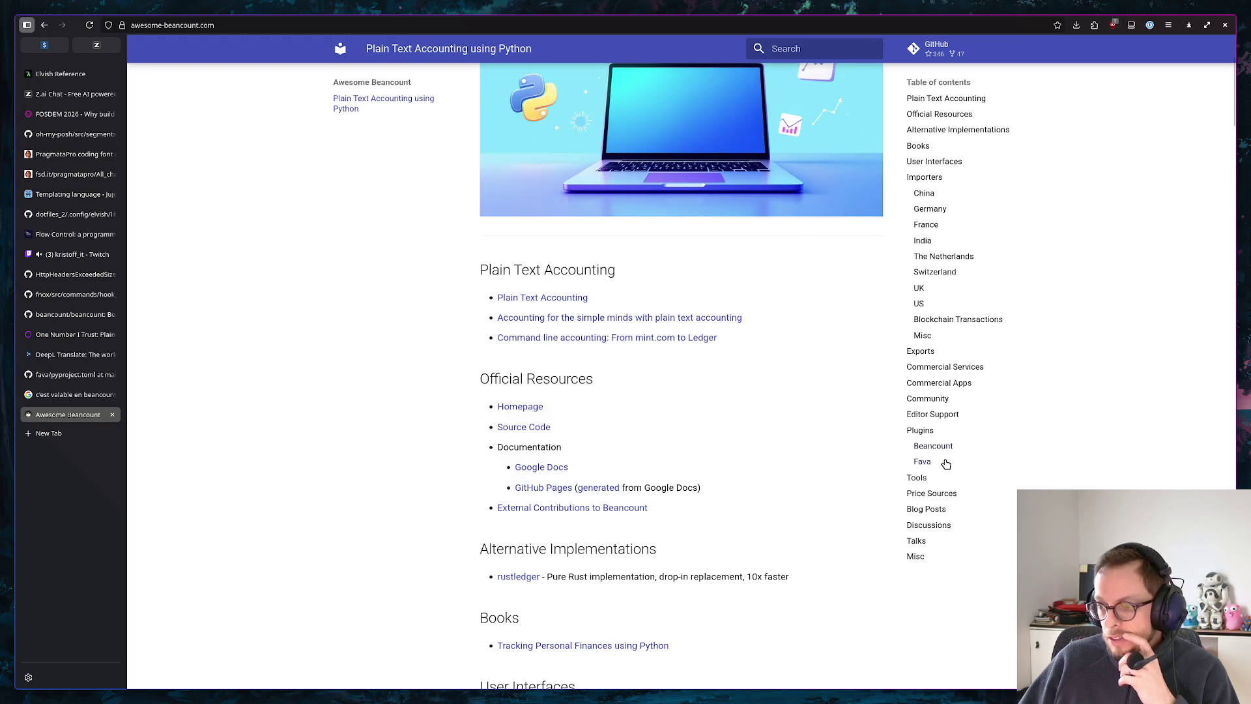
{"action": "left_click", "coordinate": [926, 464]}
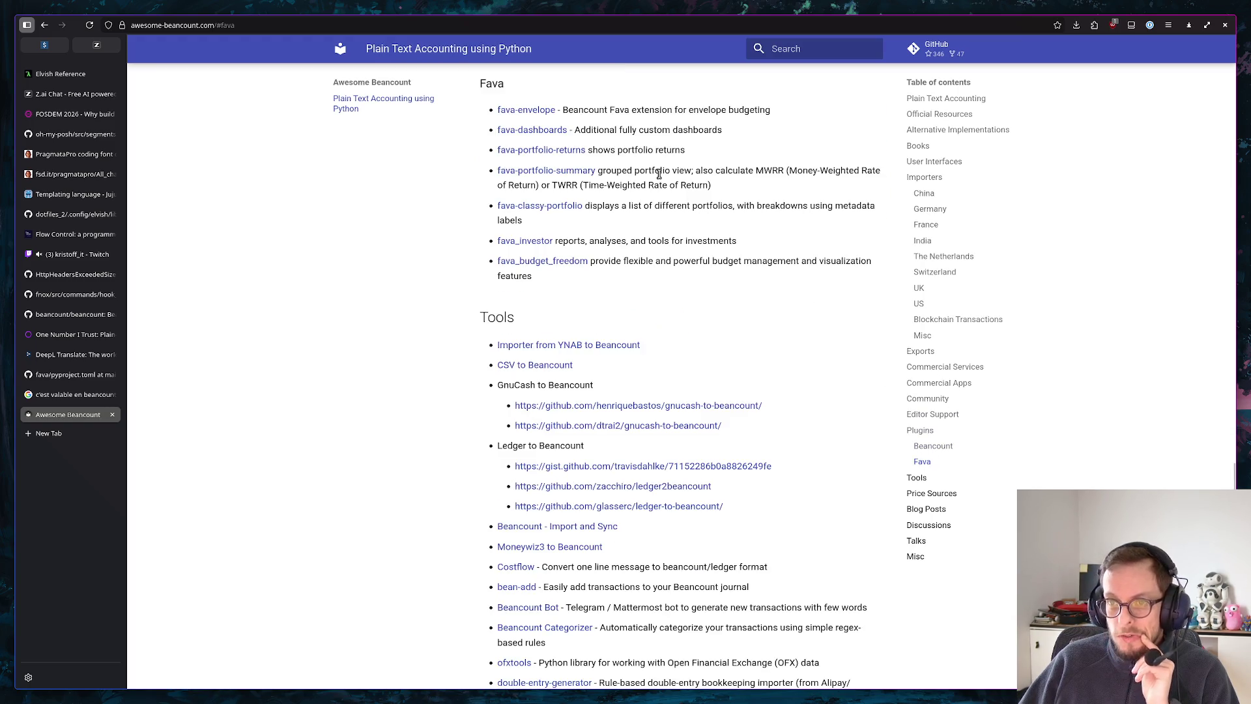
{"action": "middle_click", "coordinate": [518, 134]}
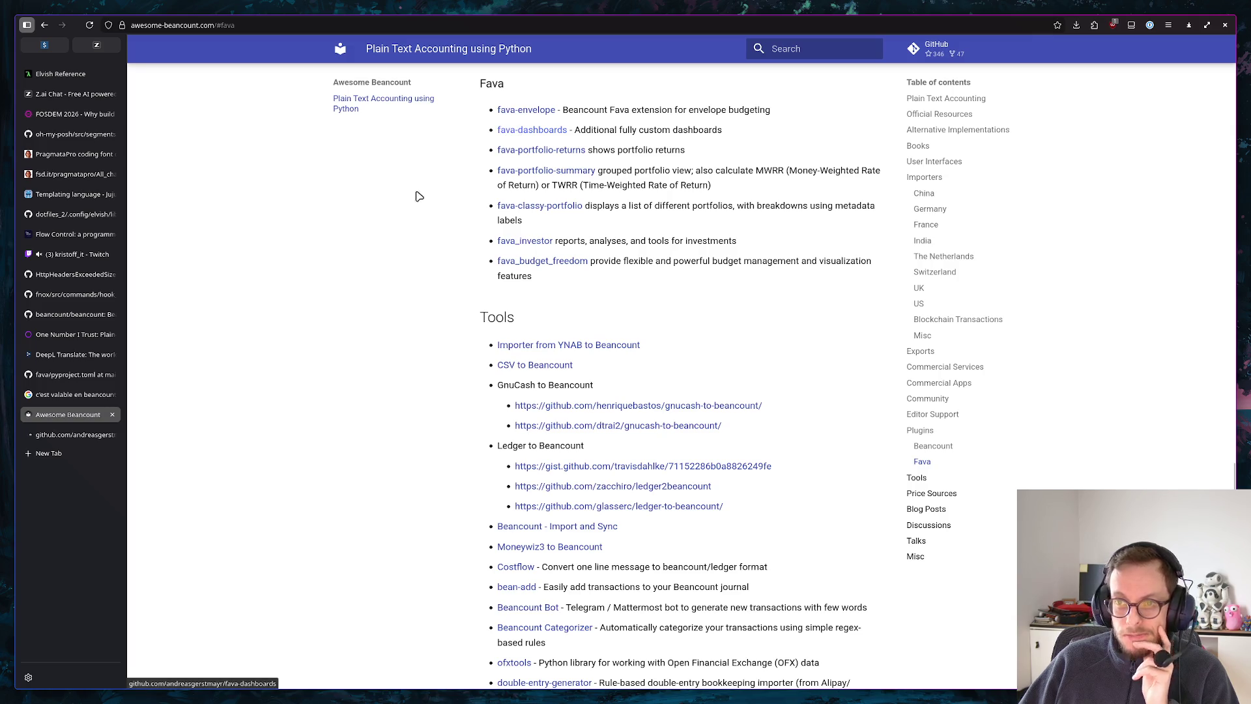
View the fava-dashboards GitHub README with its example dashboard screenshots
{"action": "left_click", "coordinate": [59, 434]}
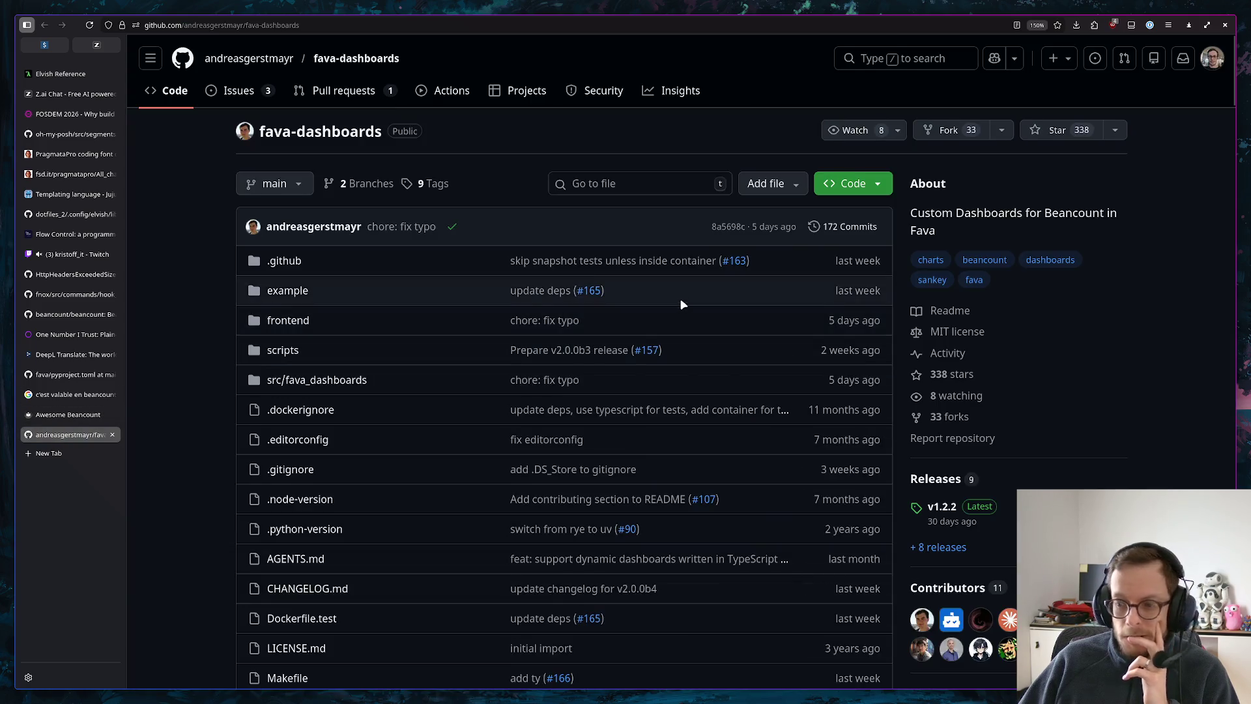
{"action": "scroll", "coordinate": [681, 305], "scroll_direction": "down", "scroll_amount": 10}
{"action": "scroll", "coordinate": [671, 313], "scroll_direction": "down", "scroll_amount": 5}
{"action": "scroll", "coordinate": [645, 293], "scroll_direction": "up", "scroll_amount": 3}
{"action": "scroll", "coordinate": [472, 333], "scroll_direction": "up", "scroll_amount": 2}
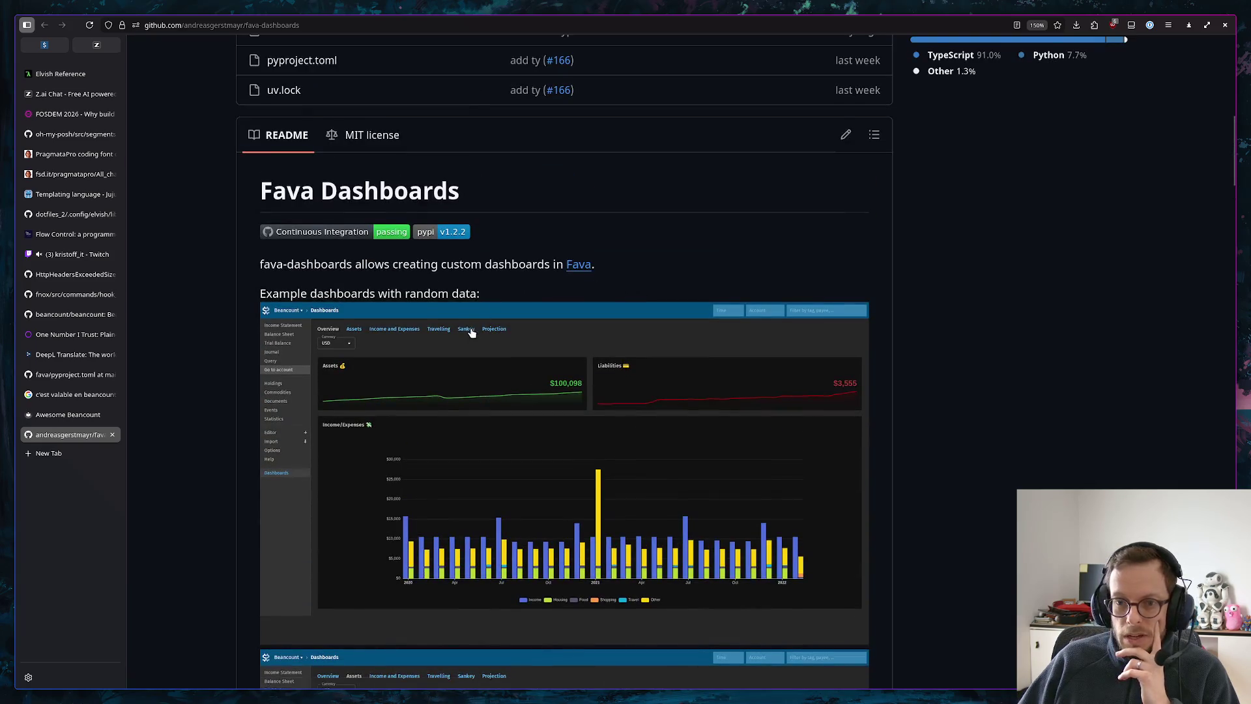
{"action": "scroll", "coordinate": [472, 333], "scroll_direction": "down", "scroll_amount": 4}
{"action": "scroll", "coordinate": [522, 267], "scroll_direction": "down", "scroll_amount": 3}
{"action": "scroll", "coordinate": [587, 274], "scroll_direction": "down", "scroll_amount": 2}
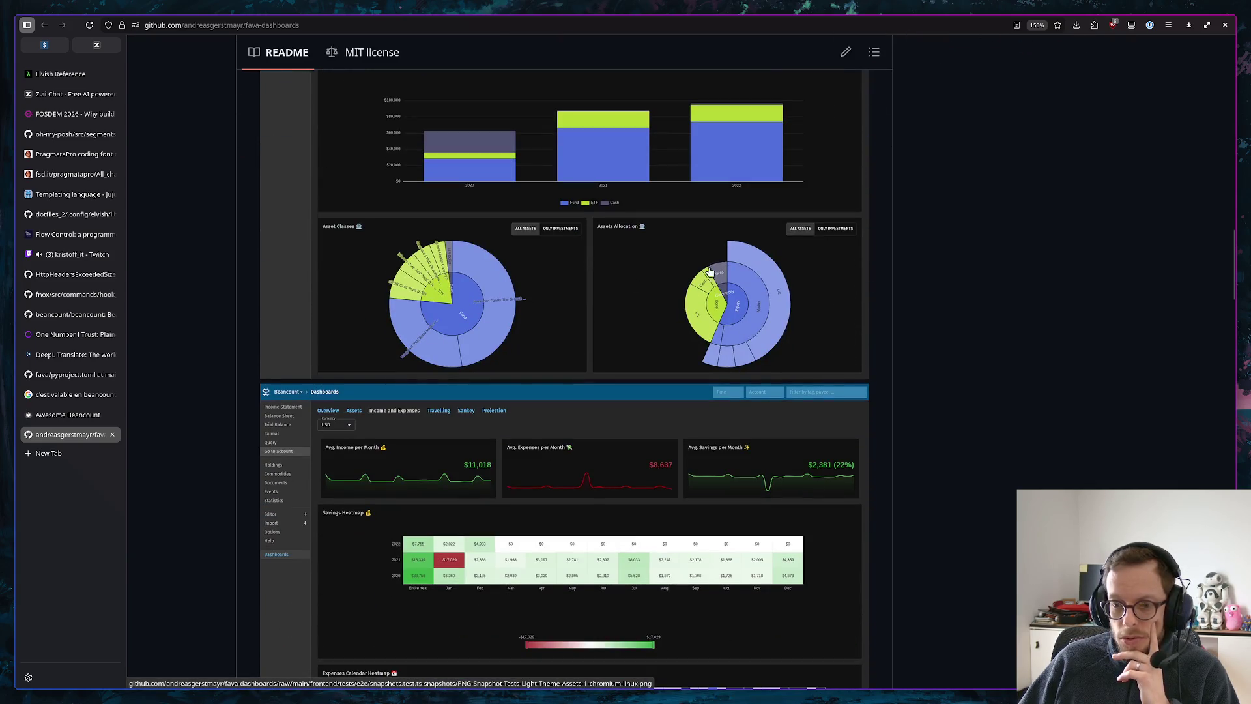
{"action": "scroll", "coordinate": [684, 274], "scroll_direction": "down", "scroll_amount": 2}
{"action": "scroll", "coordinate": [637, 265], "scroll_direction": "down", "scroll_amount": 3}
{"action": "scroll", "coordinate": [636, 283], "scroll_direction": "down", "scroll_amount": 3}
{"action": "scroll", "coordinate": [626, 313], "scroll_direction": "down", "scroll_amount": 4}
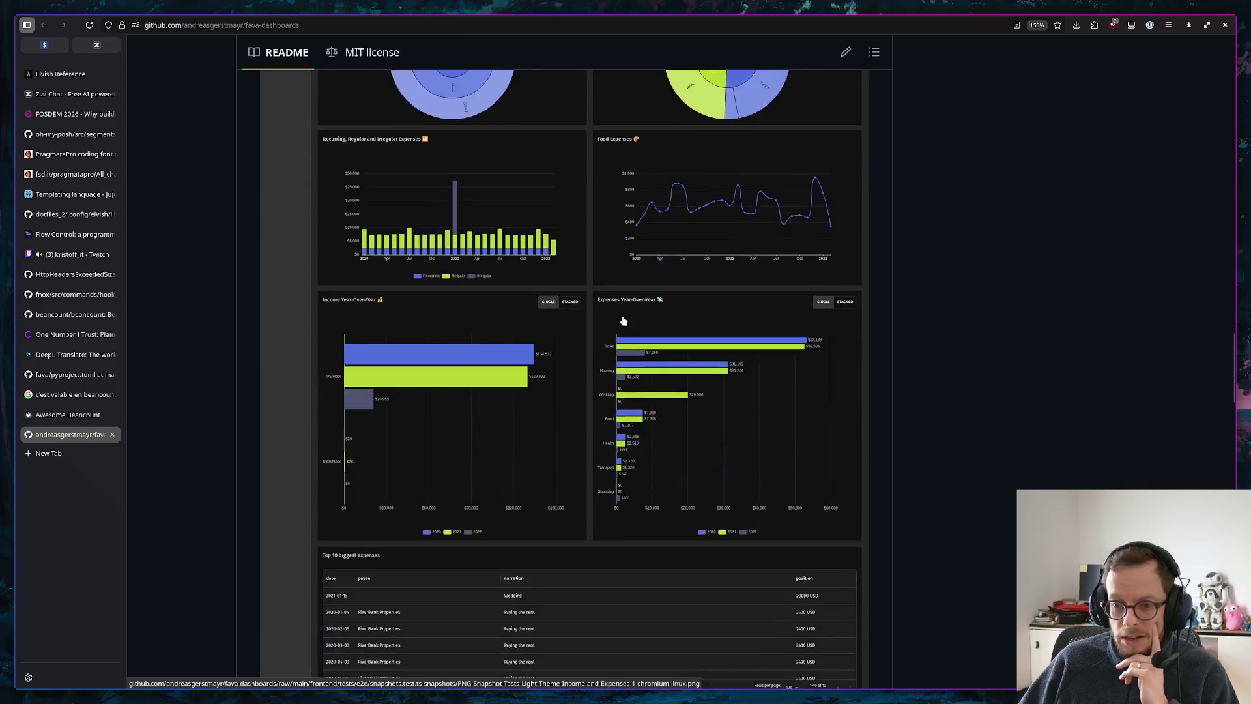
{"action": "scroll", "coordinate": [622, 321], "scroll_direction": "down", "scroll_amount": 5}
{"action": "scroll", "coordinate": [621, 313], "scroll_direction": "down", "scroll_amount": 4}
{"action": "scroll", "coordinate": [621, 308], "scroll_direction": "down", "scroll_amount": 3}
{"action": "scroll", "coordinate": [620, 311], "scroll_direction": "up", "scroll_amount": 2}
{"action": "scroll", "coordinate": [620, 312], "scroll_direction": "up", "scroll_amount": 5}
{"action": "scroll", "coordinate": [615, 313], "scroll_direction": "down", "scroll_amount": 4}
{"action": "scroll", "coordinate": [607, 317], "scroll_direction": "up", "scroll_amount": 6}
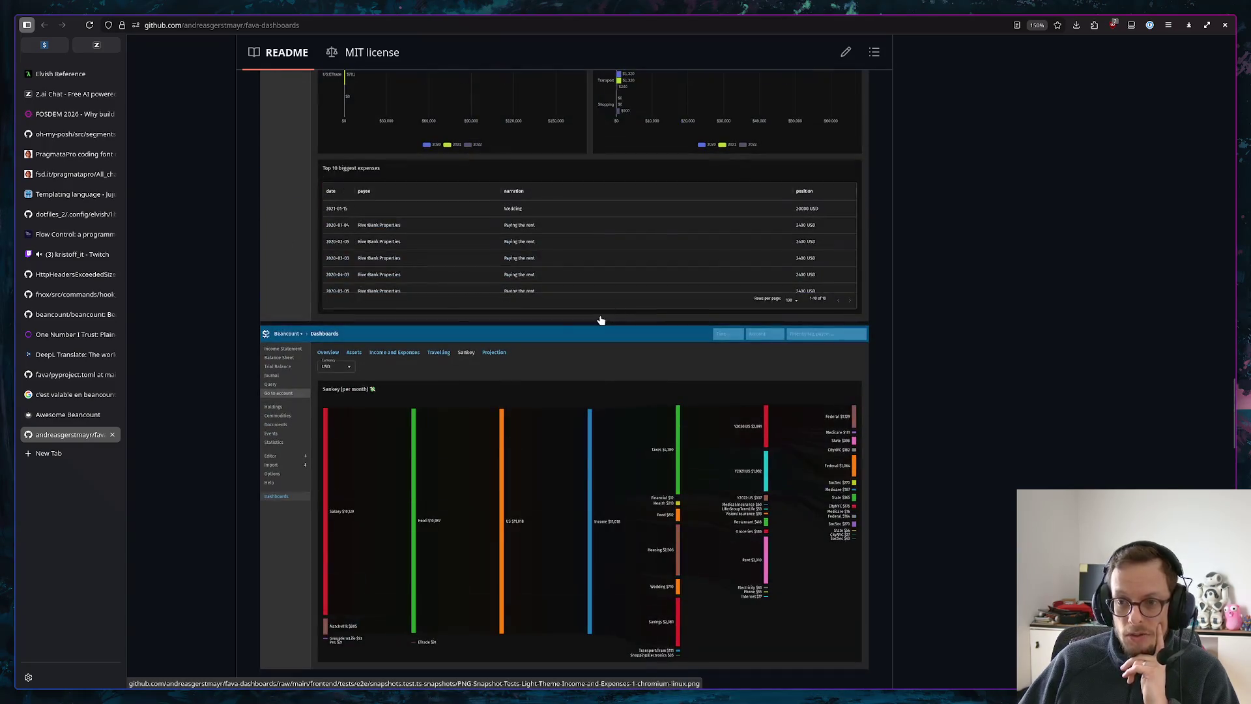
{"action": "scroll", "coordinate": [539, 386], "scroll_direction": "up", "scroll_amount": 5}
{"action": "scroll", "coordinate": [539, 372], "scroll_direction": "up", "scroll_amount": 5}
{"action": "scroll", "coordinate": [541, 367], "scroll_direction": "up", "scroll_amount": 4}
{"action": "scroll", "coordinate": [542, 362], "scroll_direction": "up", "scroll_amount": 2}
{"action": "scroll", "coordinate": [541, 358], "scroll_direction": "up", "scroll_amount": 5}
{"action": "scroll", "coordinate": [451, 462], "scroll_direction": "up", "scroll_amount": 3}
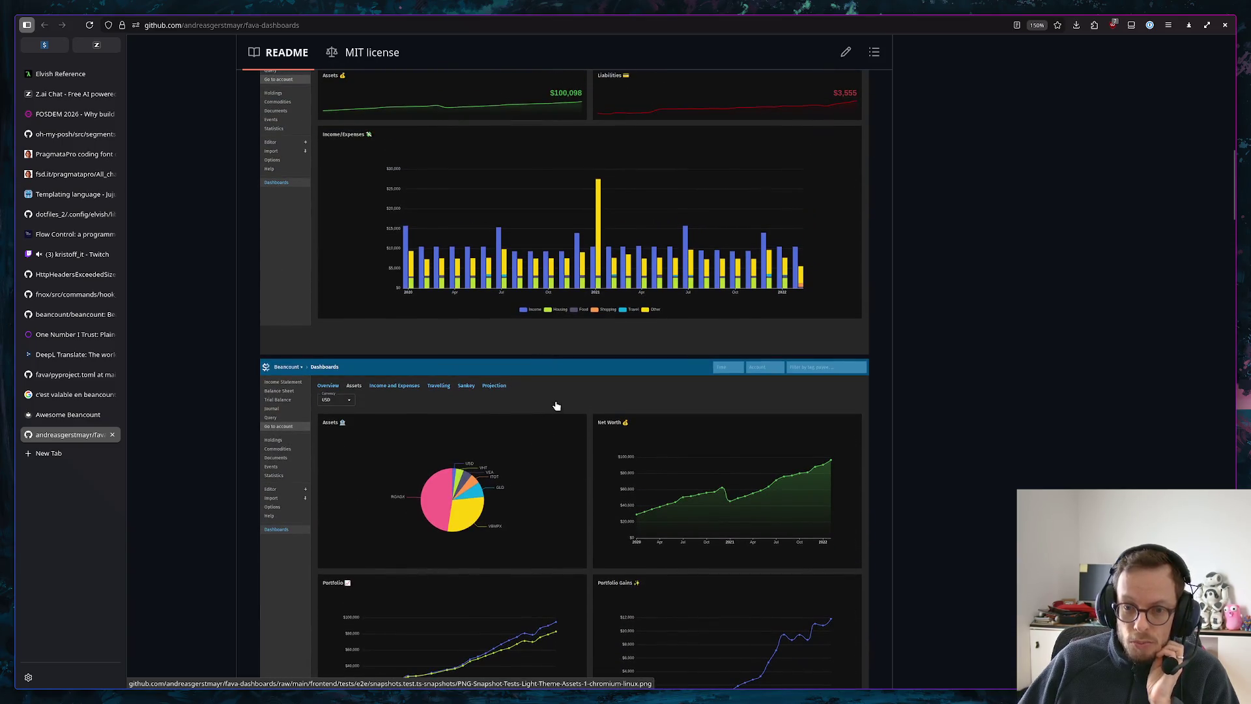
{"action": "scroll", "coordinate": [556, 407], "scroll_direction": "up", "scroll_amount": 3}
{"action": "scroll", "coordinate": [590, 431], "scroll_direction": "down", "scroll_amount": 2}
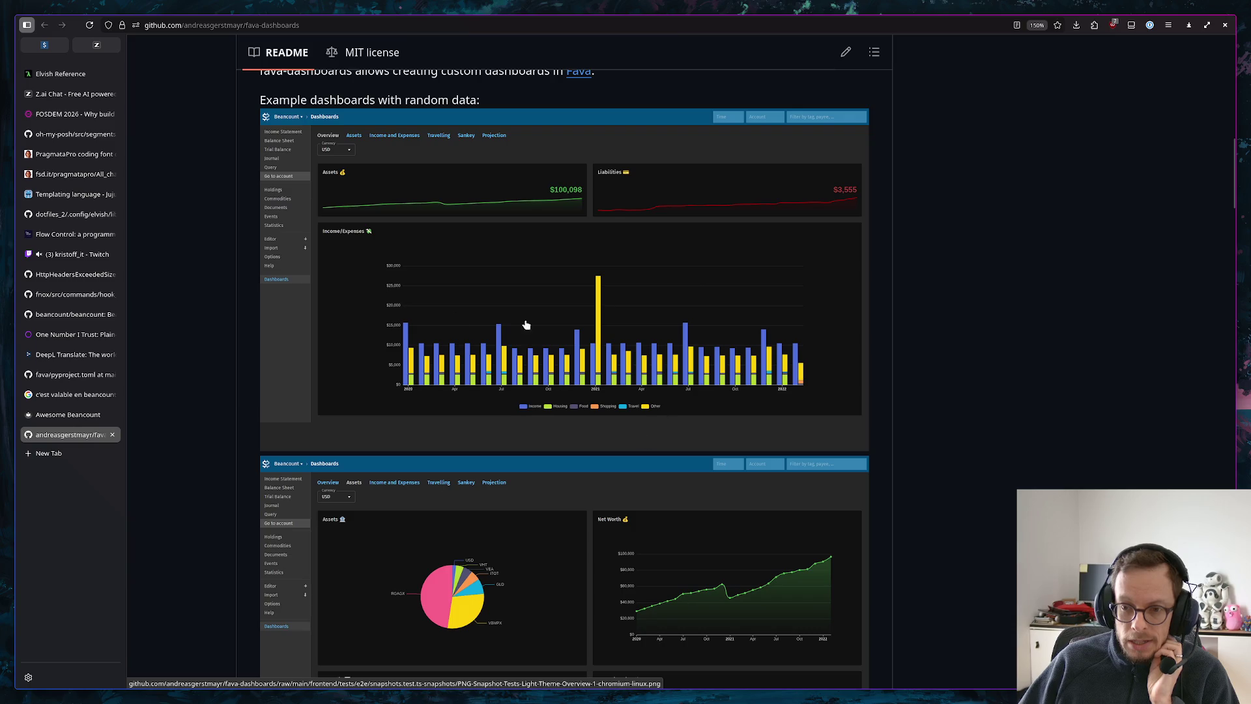
{"action": "scroll", "coordinate": [569, 314], "scroll_direction": "up", "scroll_amount": 1}
{"action": "scroll", "coordinate": [565, 293], "scroll_direction": "up", "scroll_amount": 3}
{"action": "scroll", "coordinate": [548, 303], "scroll_direction": "down", "scroll_amount": 3}
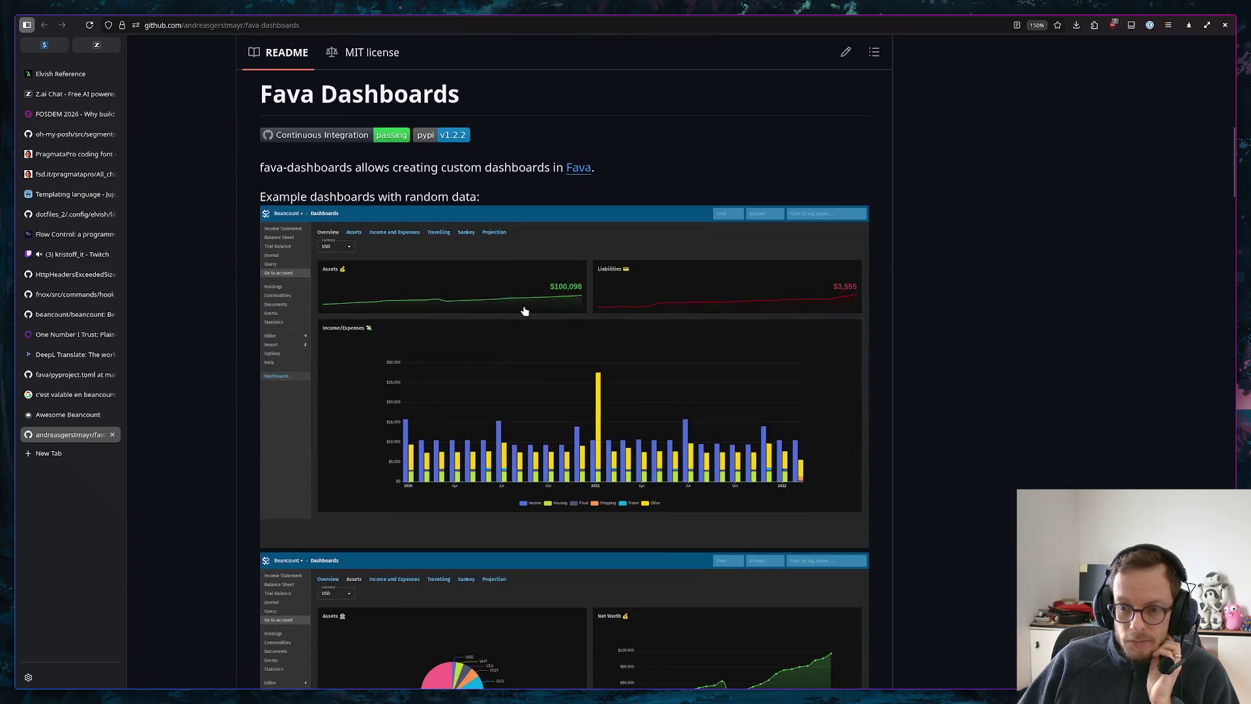
{"action": "scroll", "coordinate": [529, 313], "scroll_direction": "down", "scroll_amount": 4}
{"action": "scroll", "coordinate": [537, 317], "scroll_direction": "down", "scroll_amount": 3}
{"action": "scroll", "coordinate": [537, 316], "scroll_direction": "down", "scroll_amount": 5}
{"action": "scroll", "coordinate": [537, 316], "scroll_direction": "down", "scroll_amount": 5}
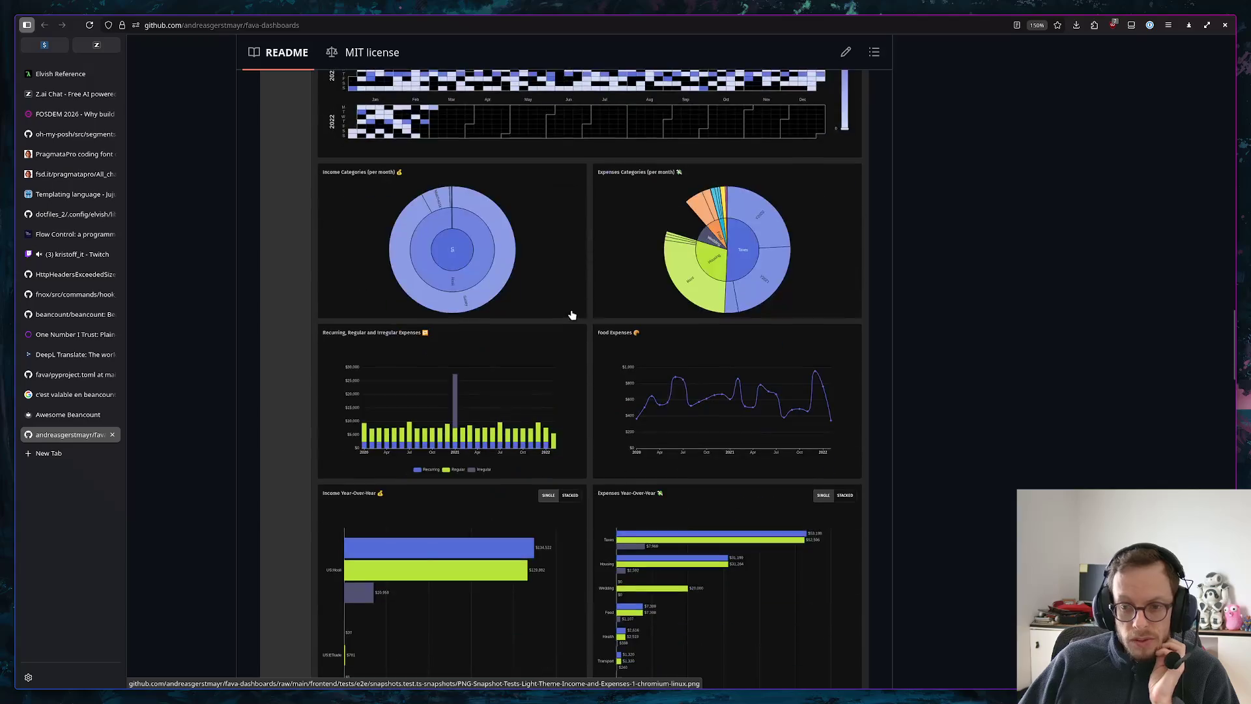
{"action": "scroll", "coordinate": [357, 378], "scroll_direction": "down", "scroll_amount": 4}
From the Awesome Beancount list, read the fava-envelope repository README and close its tab again
{"action": "left_click", "coordinate": [68, 413]}
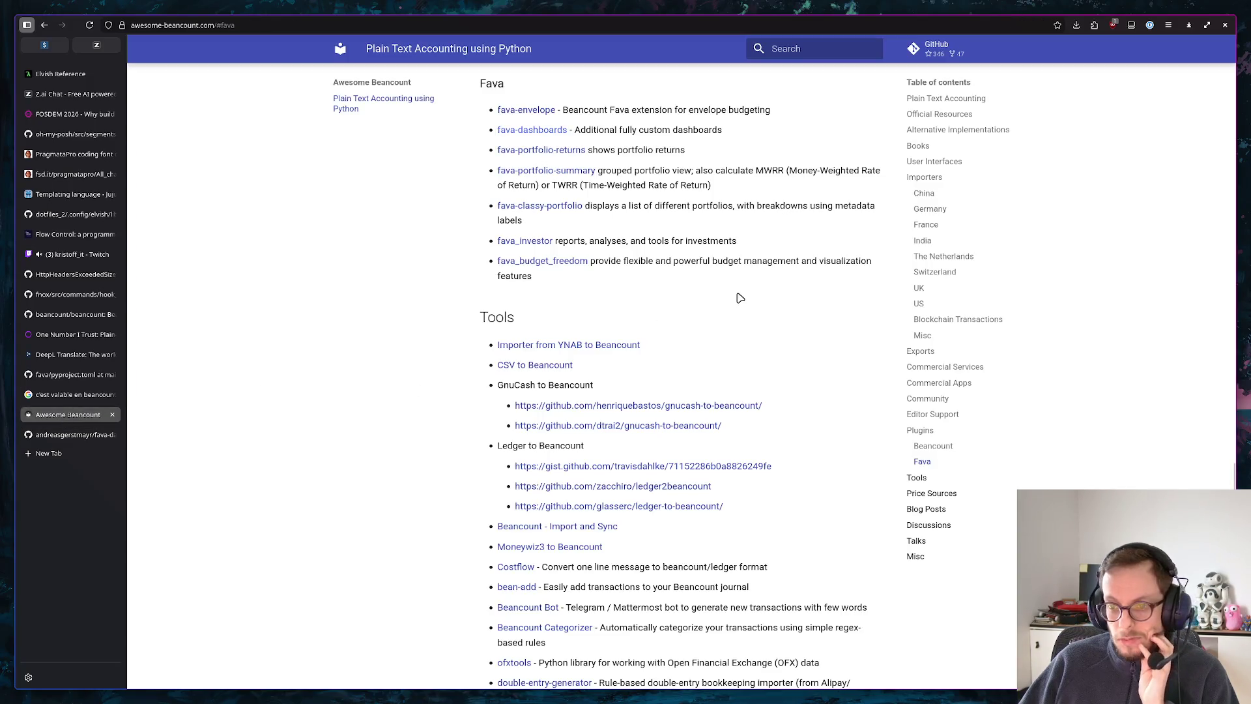
{"action": "middle_click", "coordinate": [526, 169]}
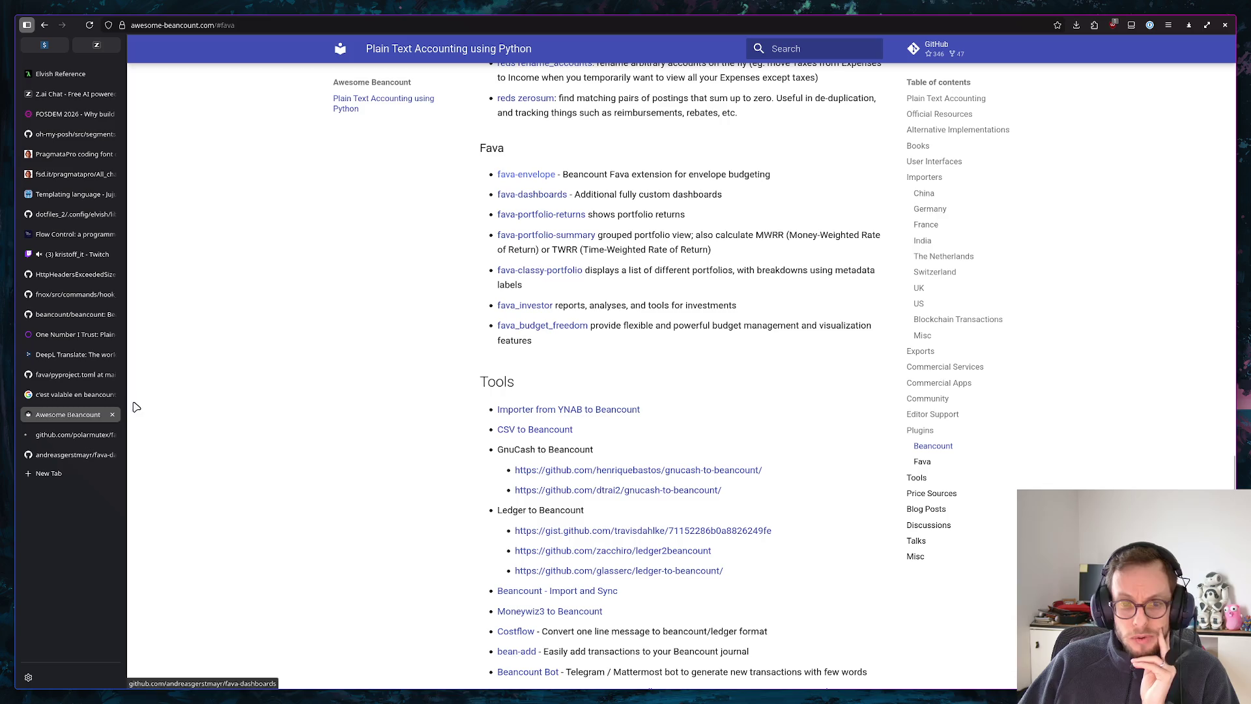
{"action": "left_click", "coordinate": [82, 433]}
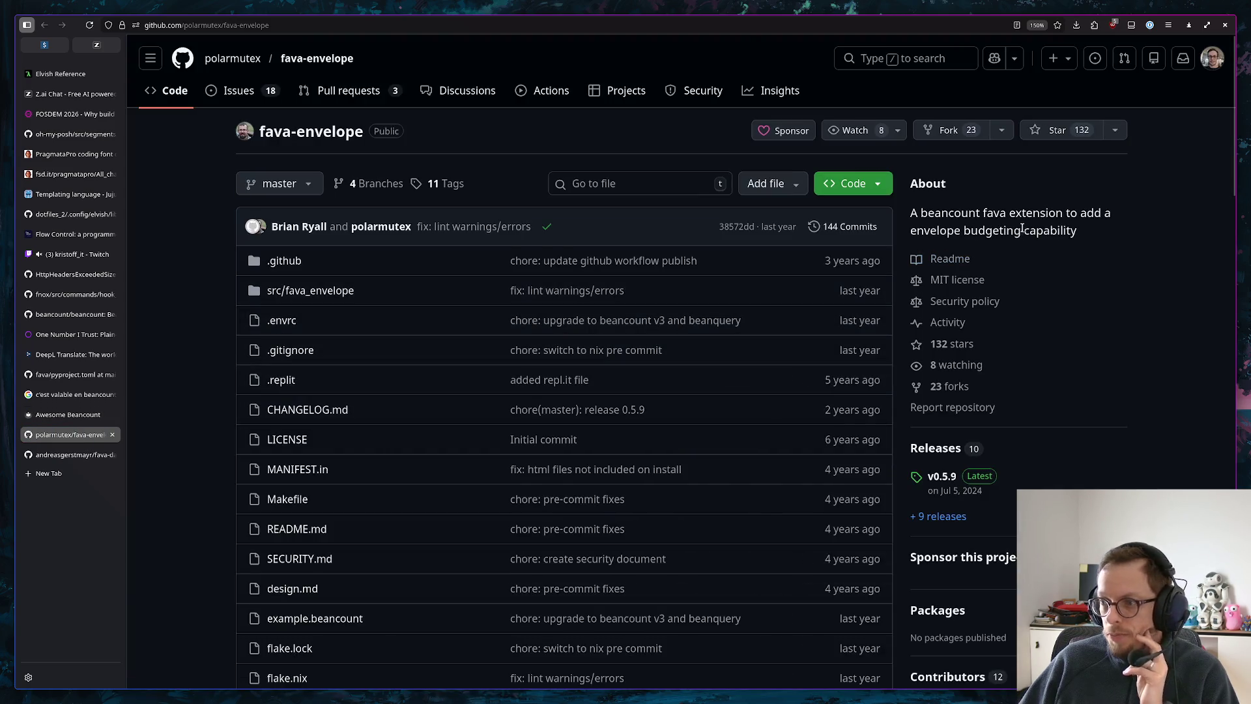
{"action": "scroll", "coordinate": [786, 234], "scroll_direction": "down", "scroll_amount": 5}
{"action": "scroll", "coordinate": [748, 241], "scroll_direction": "down", "scroll_amount": 4}
{"action": "scroll", "coordinate": [675, 259], "scroll_direction": "down", "scroll_amount": 5}
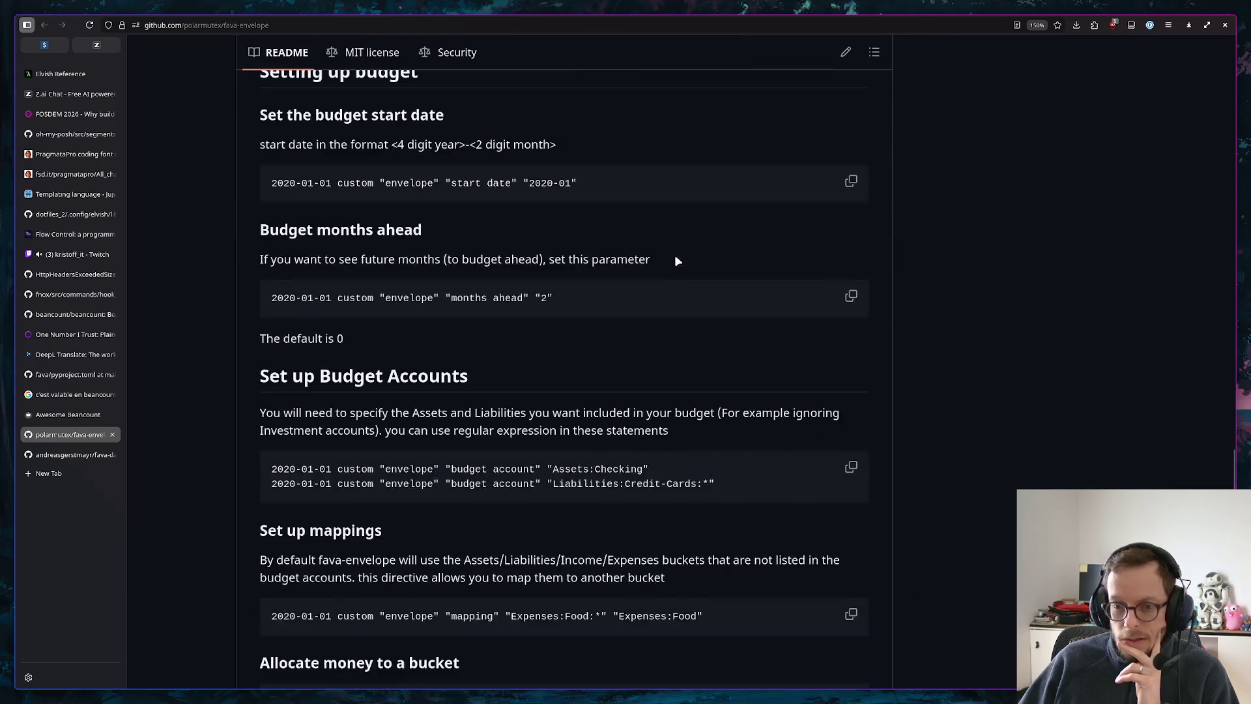
{"action": "scroll", "coordinate": [617, 277], "scroll_direction": "down", "scroll_amount": 3}
{"action": "scroll", "coordinate": [610, 278], "scroll_direction": "up", "scroll_amount": 10}
{"action": "left_click", "coordinate": [112, 435]}
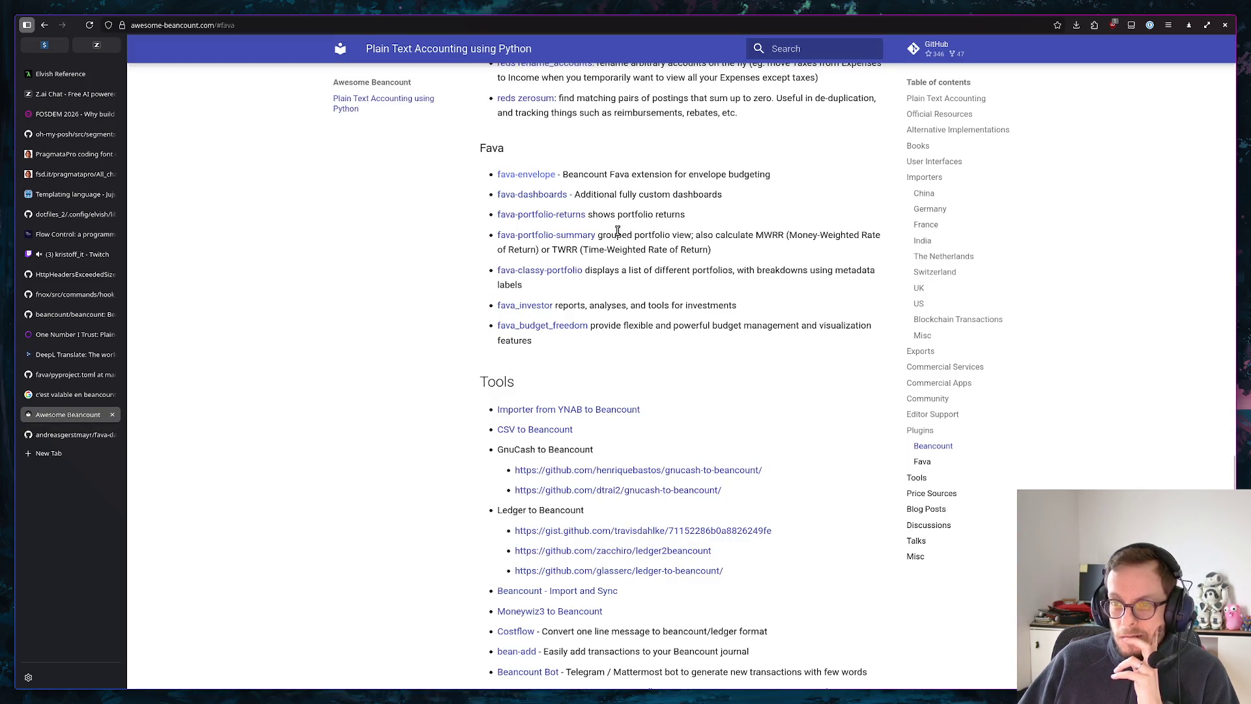
{"action": "middle_click", "coordinate": [540, 237]}
{"action": "left_click", "coordinate": [64, 434]}
{"action": "scroll", "coordinate": [360, 368], "scroll_direction": "down", "scroll_amount": 5}
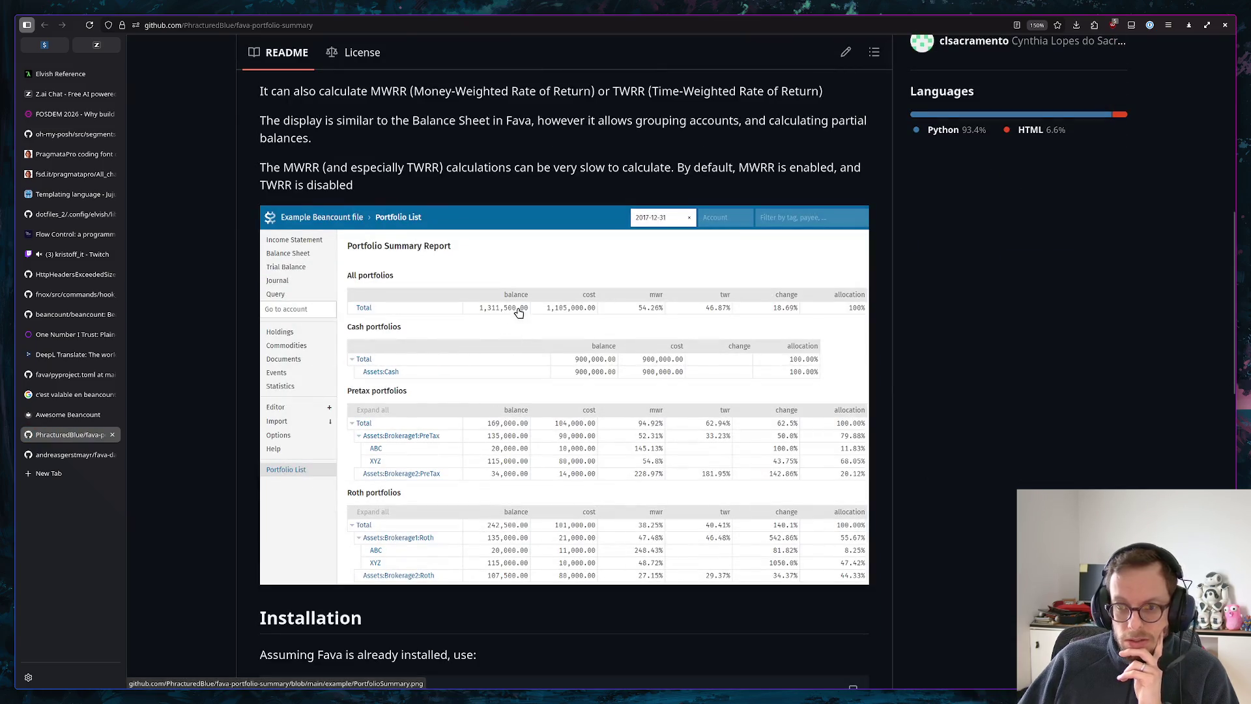
{"action": "scroll", "coordinate": [468, 325], "scroll_direction": "down", "scroll_amount": 4}
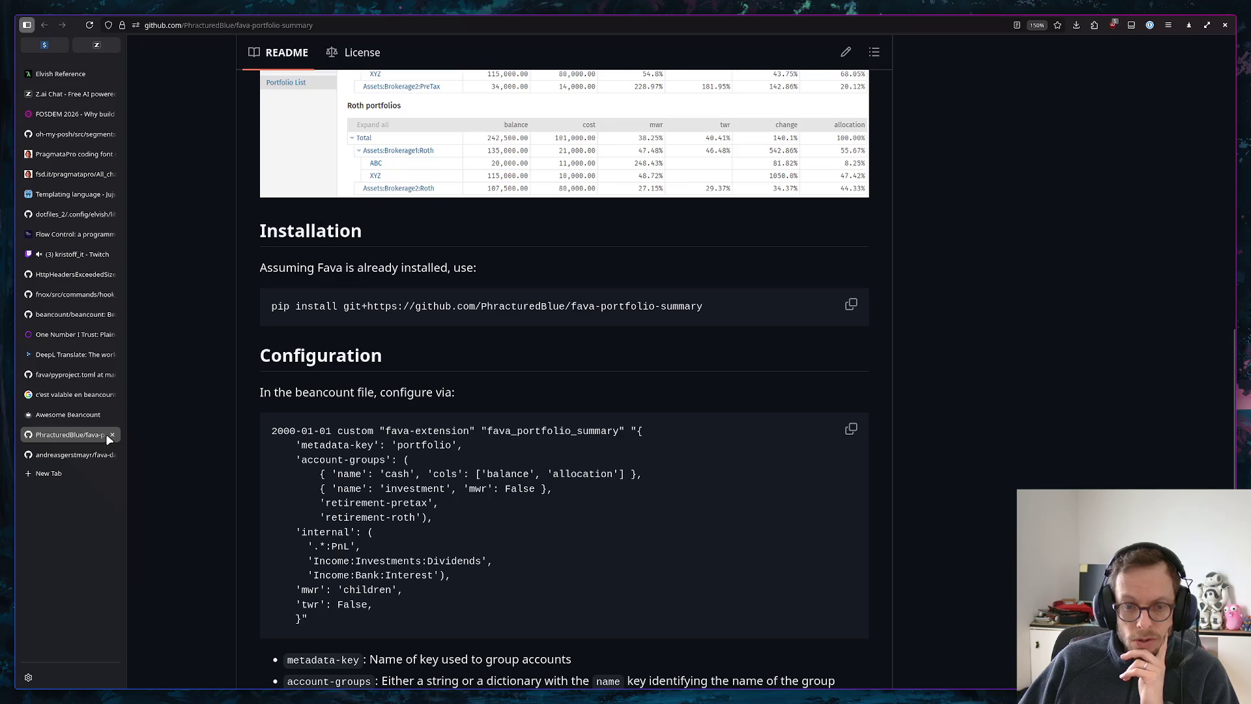
{"action": "left_click", "coordinate": [110, 434]}
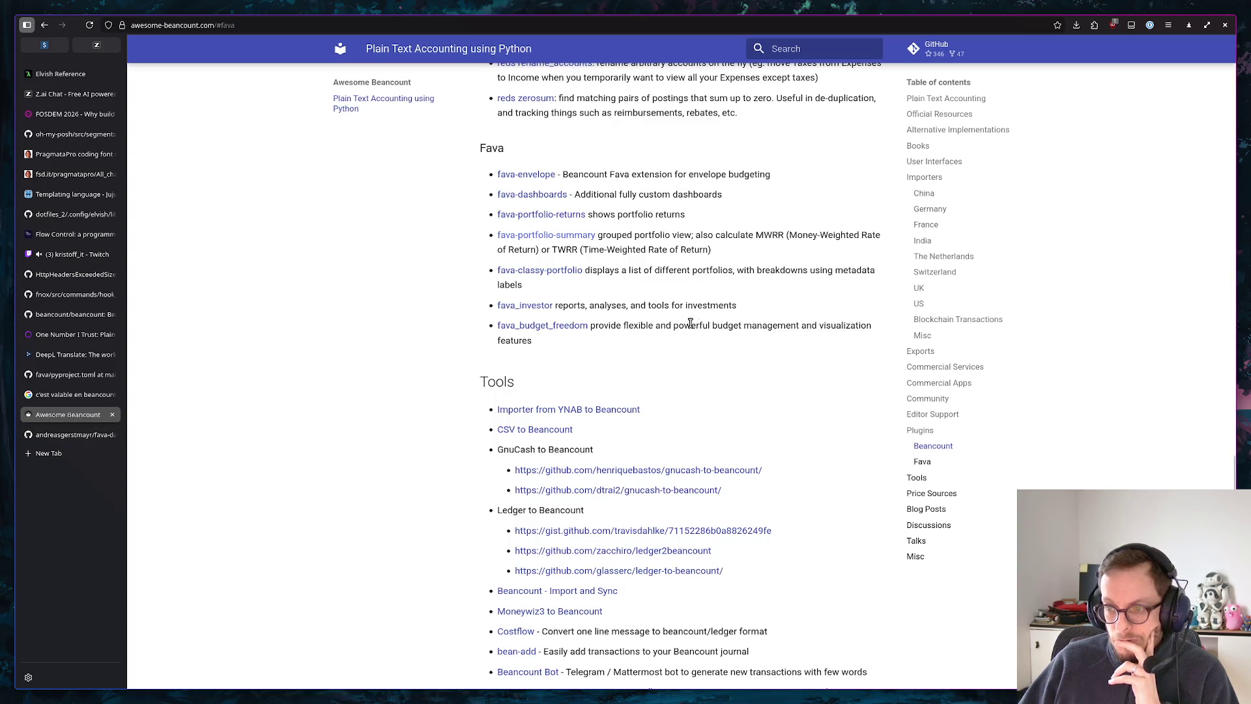
{"action": "middle_click", "coordinate": [549, 333]}
{"action": "left_click", "coordinate": [69, 434]}
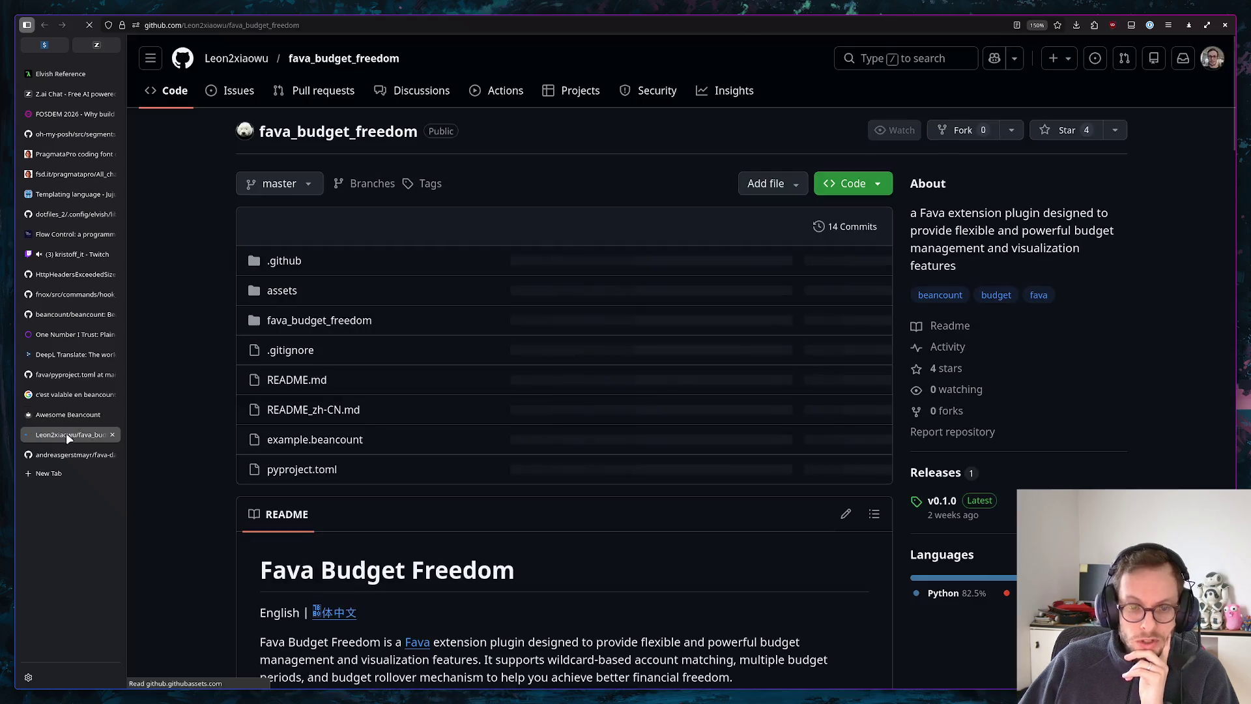
{"action": "scroll", "coordinate": [578, 352], "scroll_direction": "down", "scroll_amount": 3}
{"action": "scroll", "coordinate": [578, 352], "scroll_direction": "down", "scroll_amount": 2}
{"action": "scroll", "coordinate": [587, 352], "scroll_direction": "down", "scroll_amount": 2}
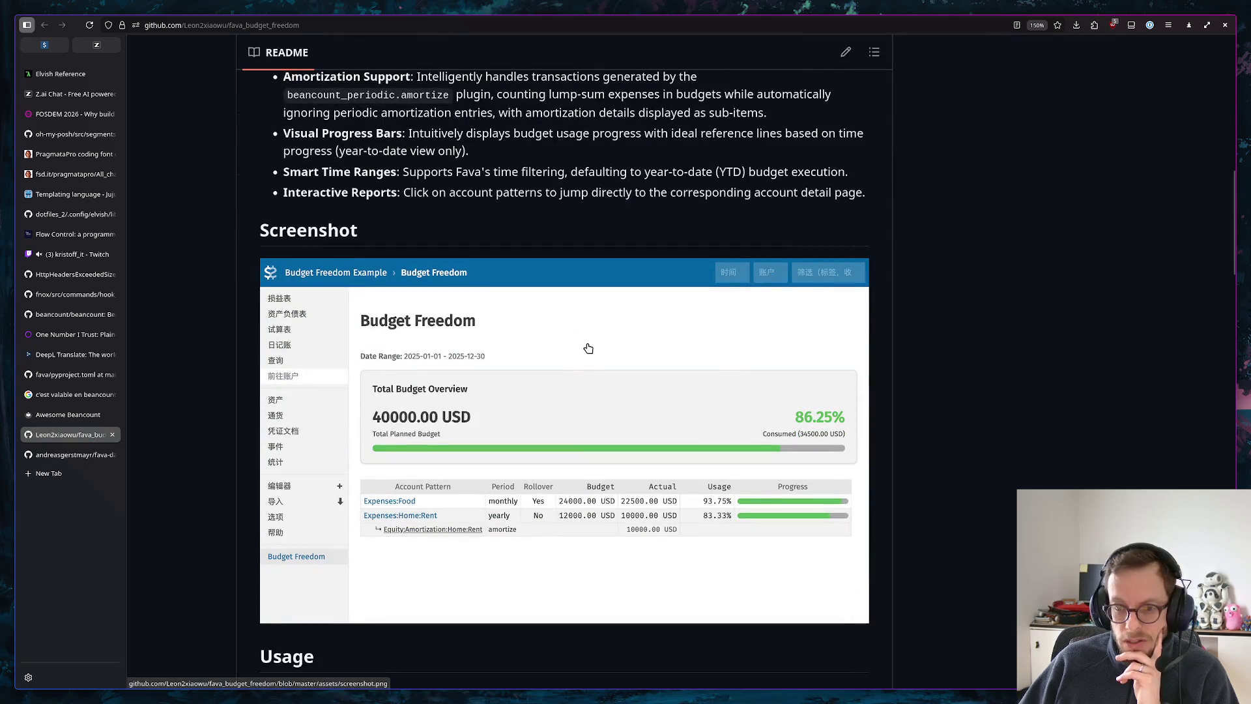
{"action": "scroll", "coordinate": [392, 313], "scroll_direction": "down", "scroll_amount": 3}
{"action": "scroll", "coordinate": [414, 321], "scroll_direction": "down", "scroll_amount": 1}
{"action": "scroll", "coordinate": [527, 273], "scroll_direction": "down", "scroll_amount": 5}
{"action": "scroll", "coordinate": [527, 273], "scroll_direction": "down", "scroll_amount": 5}
{"action": "scroll", "coordinate": [527, 273], "scroll_direction": "down", "scroll_amount": 4}
{"action": "scroll", "coordinate": [523, 287], "scroll_direction": "up", "scroll_amount": 10}
{"action": "scroll", "coordinate": [523, 287], "scroll_direction": "up", "scroll_amount": 10}
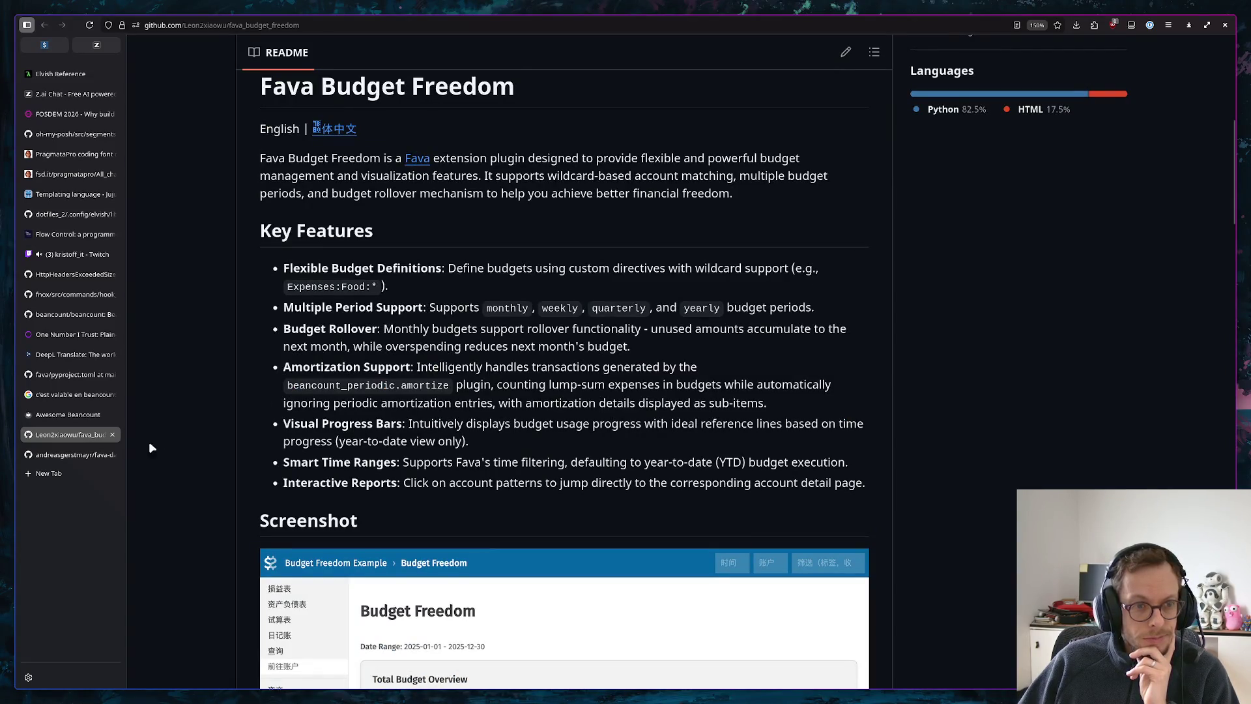
{"action": "left_click", "coordinate": [112, 433]}
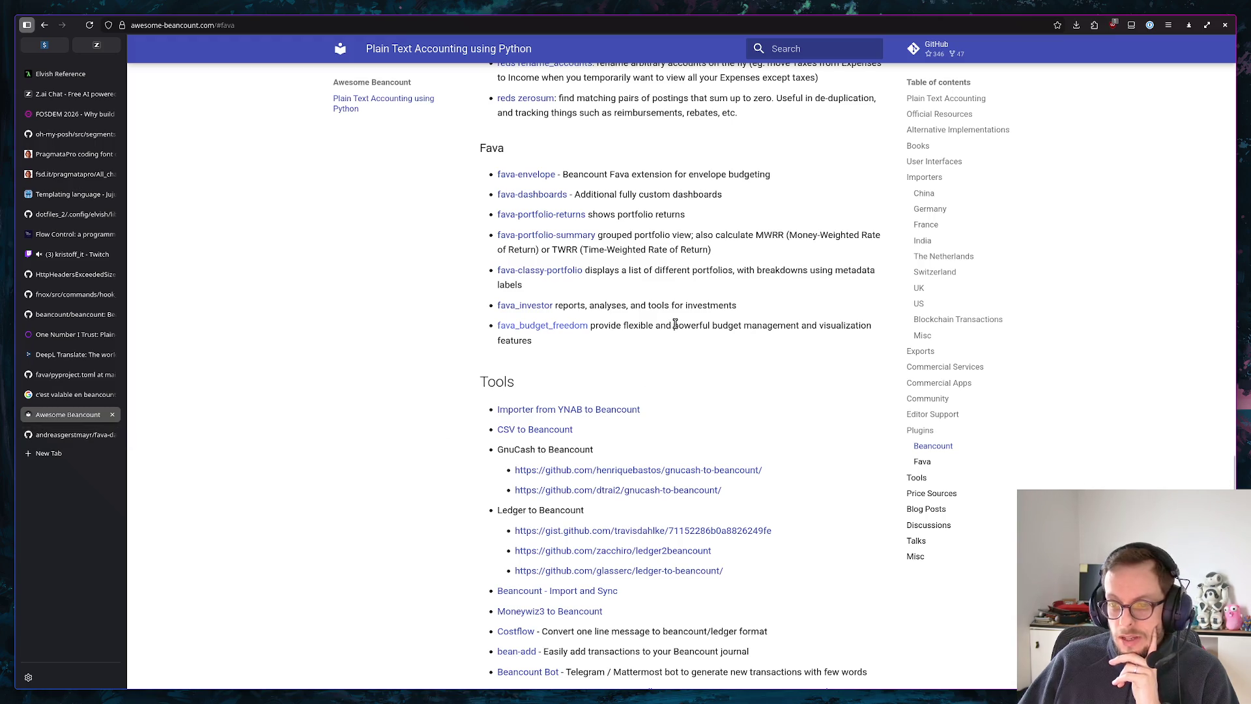
{"action": "scroll", "coordinate": [674, 325], "scroll_direction": "up", "scroll_amount": 2}
{"action": "scroll", "coordinate": [673, 325], "scroll_direction": "up", "scroll_amount": 3}
{"action": "scroll", "coordinate": [671, 333], "scroll_direction": "up", "scroll_amount": 2}
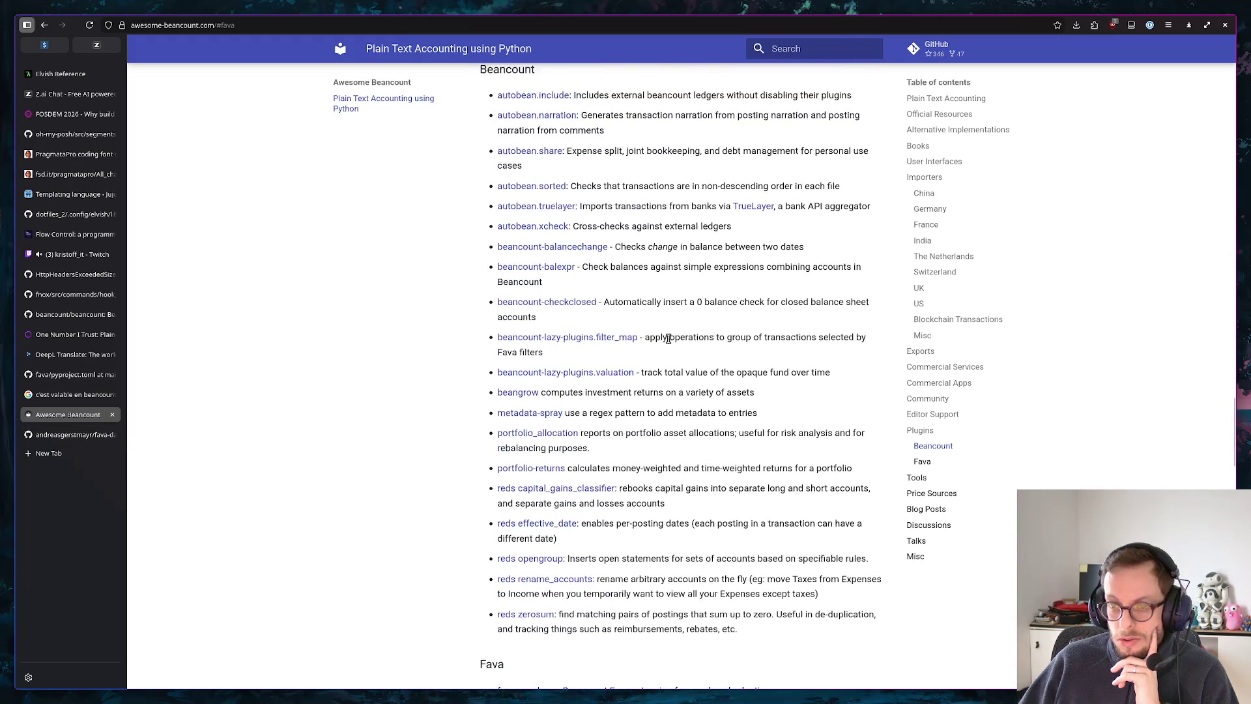
{"action": "scroll", "coordinate": [669, 343], "scroll_direction": "up", "scroll_amount": 2}
{"action": "scroll", "coordinate": [664, 340], "scroll_direction": "down", "scroll_amount": 2}
{"action": "scroll", "coordinate": [670, 331], "scroll_direction": "down", "scroll_amount": 1}
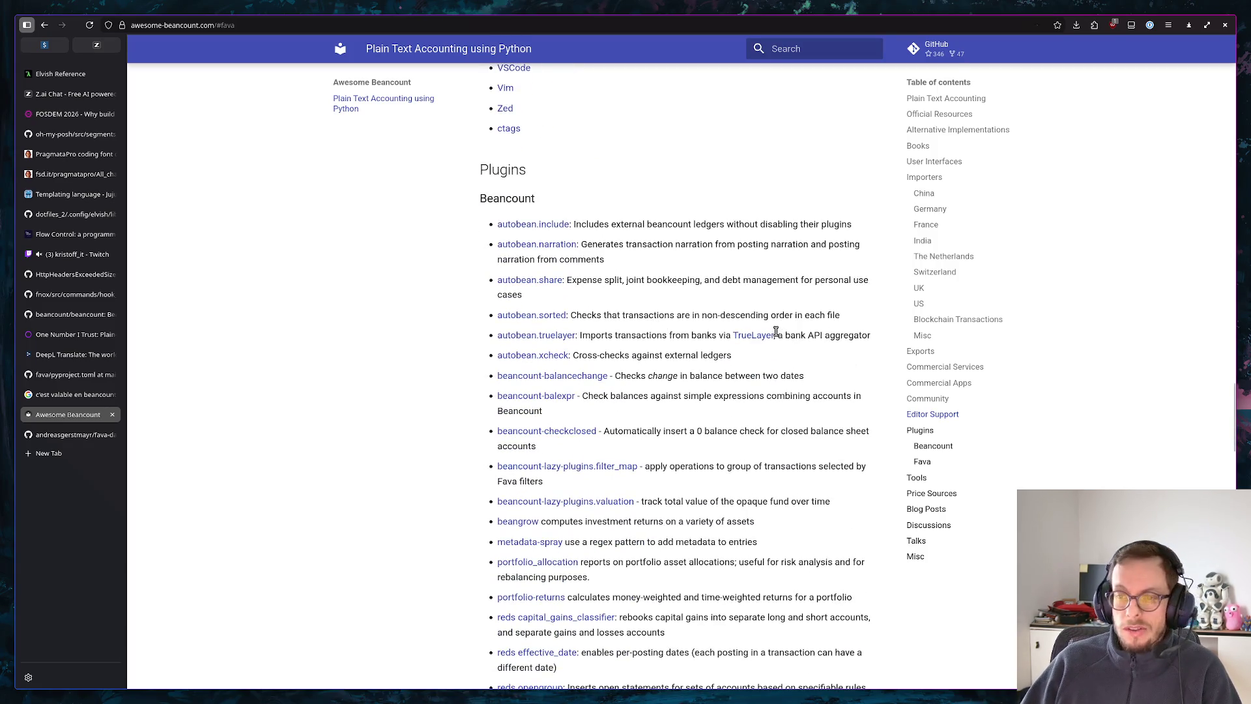
Enlarge the page text and highlight the autobean.share, balancechange and checkclosed plugin descriptions while reading
{"action": "key", "text": "ctrl+plus"}
{"action": "scroll", "coordinate": [777, 336], "scroll_direction": "down", "scroll_amount": 3}
{"action": "key", "text": "ctrl+plus"}
{"action": "scroll", "coordinate": [760, 193], "scroll_direction": "up", "scroll_amount": 1}
{"action": "scroll", "coordinate": [587, 271], "scroll_direction": "up", "scroll_amount": 2}
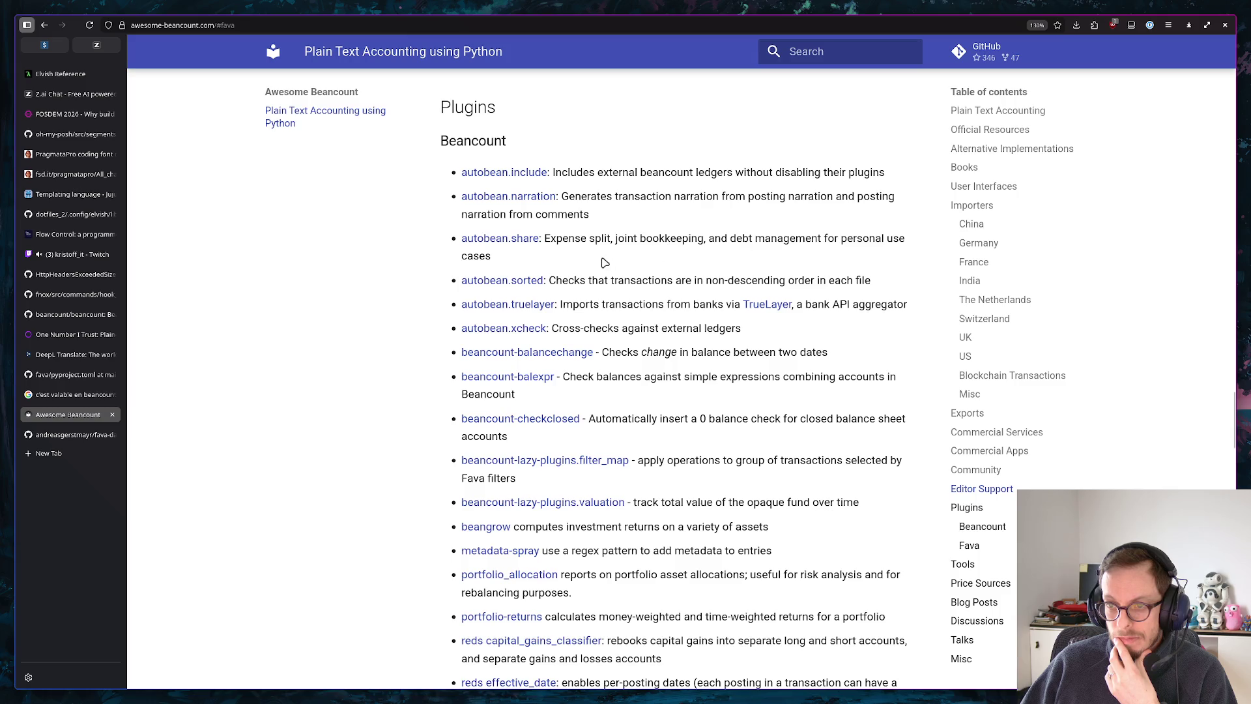
{"action": "left_click_drag", "start_coordinate": [609, 238], "coordinate": [568, 238]}
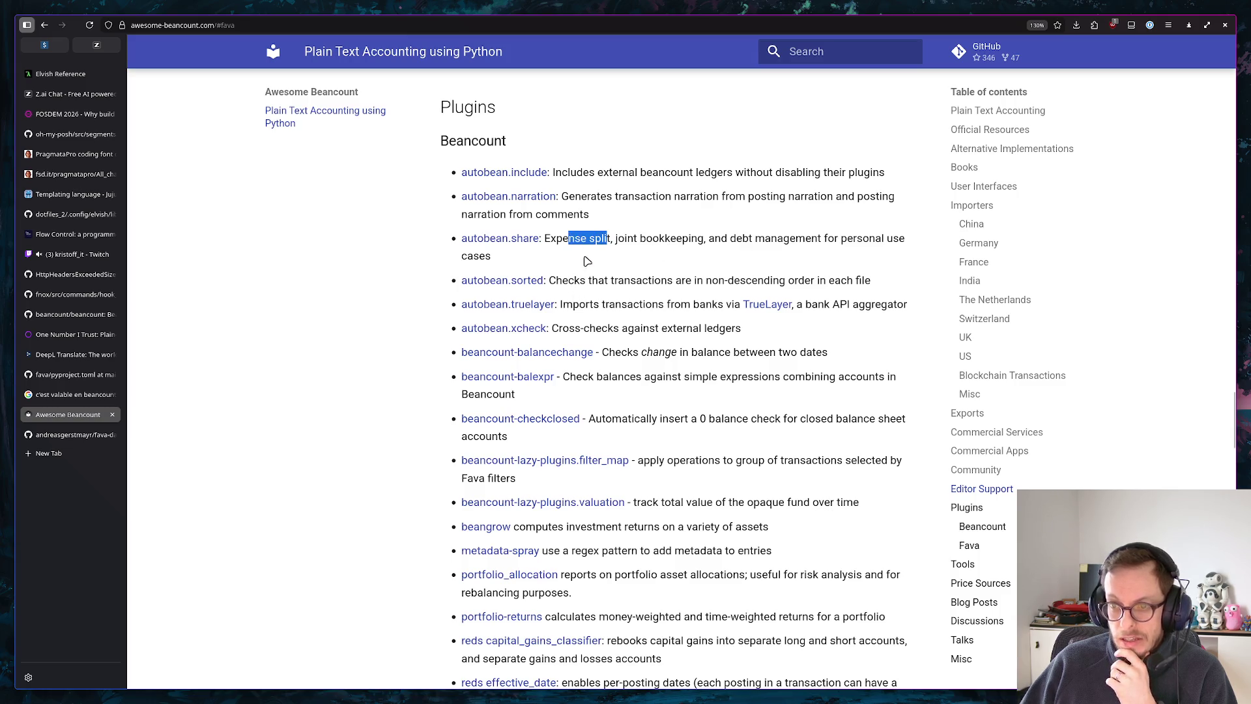
{"action": "left_click", "coordinate": [657, 285]}
{"action": "scroll", "coordinate": [646, 304], "scroll_direction": "down", "scroll_amount": 1}
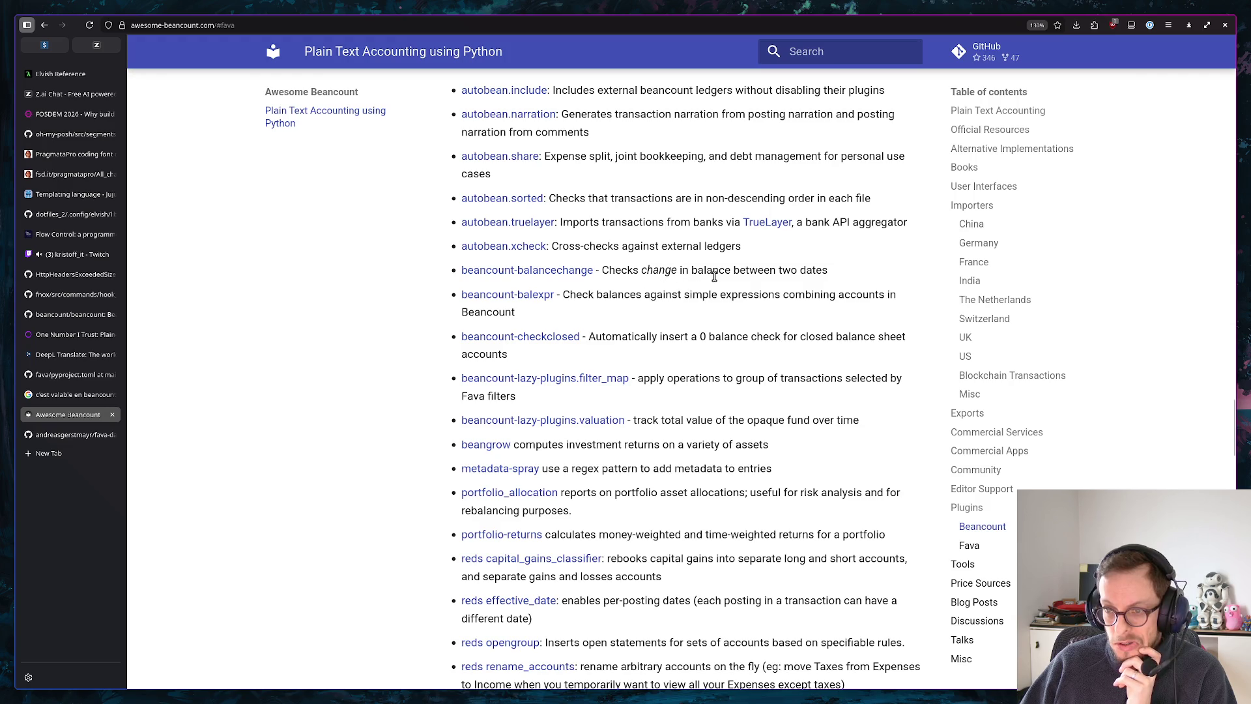
{"action": "left_click_drag", "start_coordinate": [781, 269], "coordinate": [662, 264]}
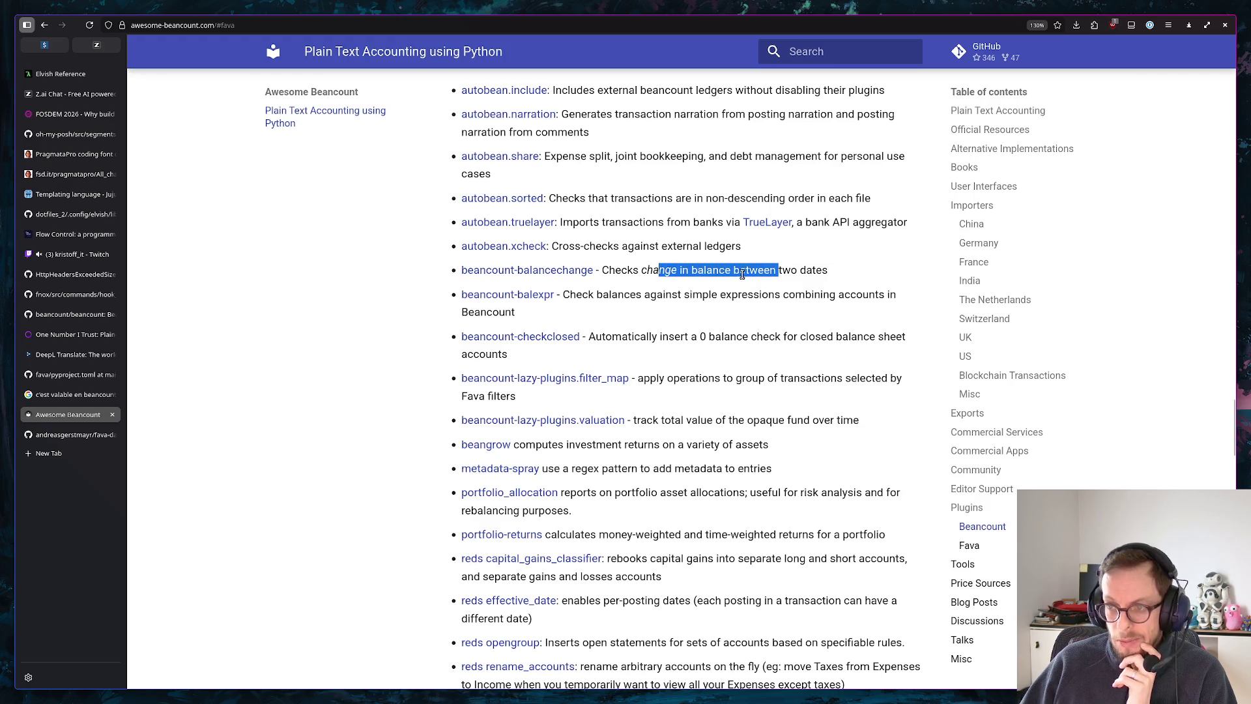
{"action": "scroll", "coordinate": [741, 275], "scroll_direction": "down", "scroll_amount": 1}
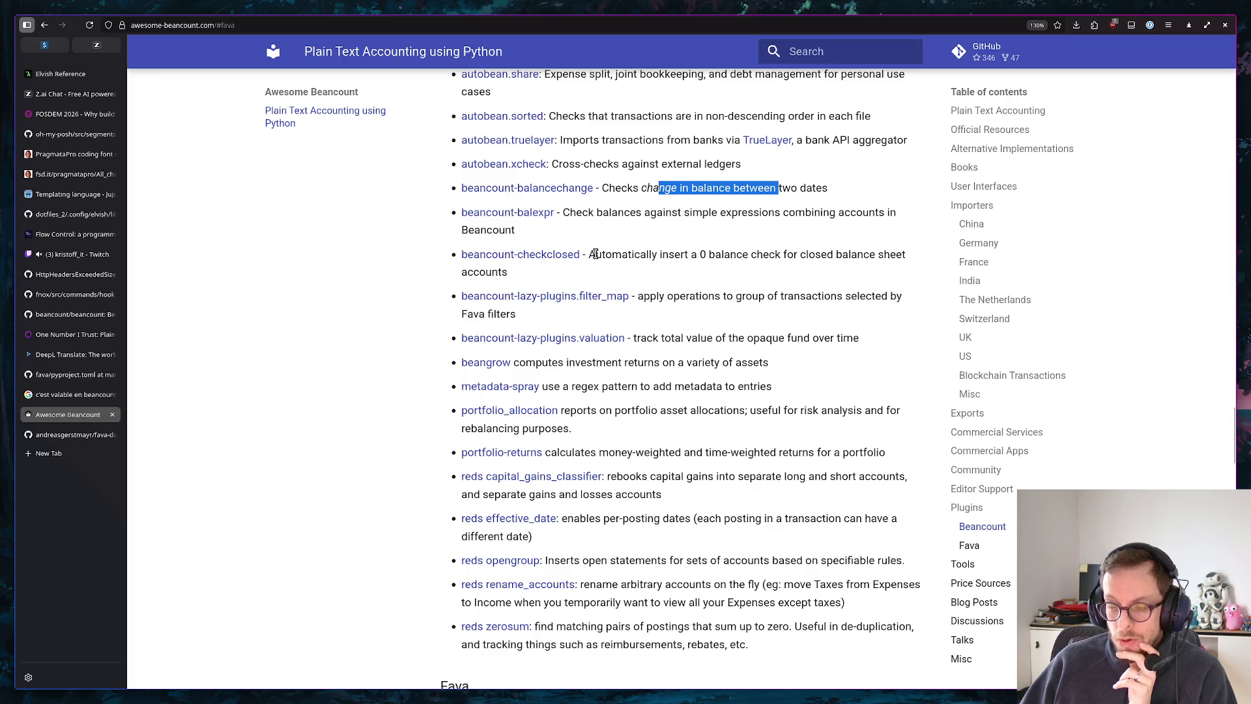
{"action": "left_click_drag", "start_coordinate": [595, 254], "coordinate": [693, 273]}
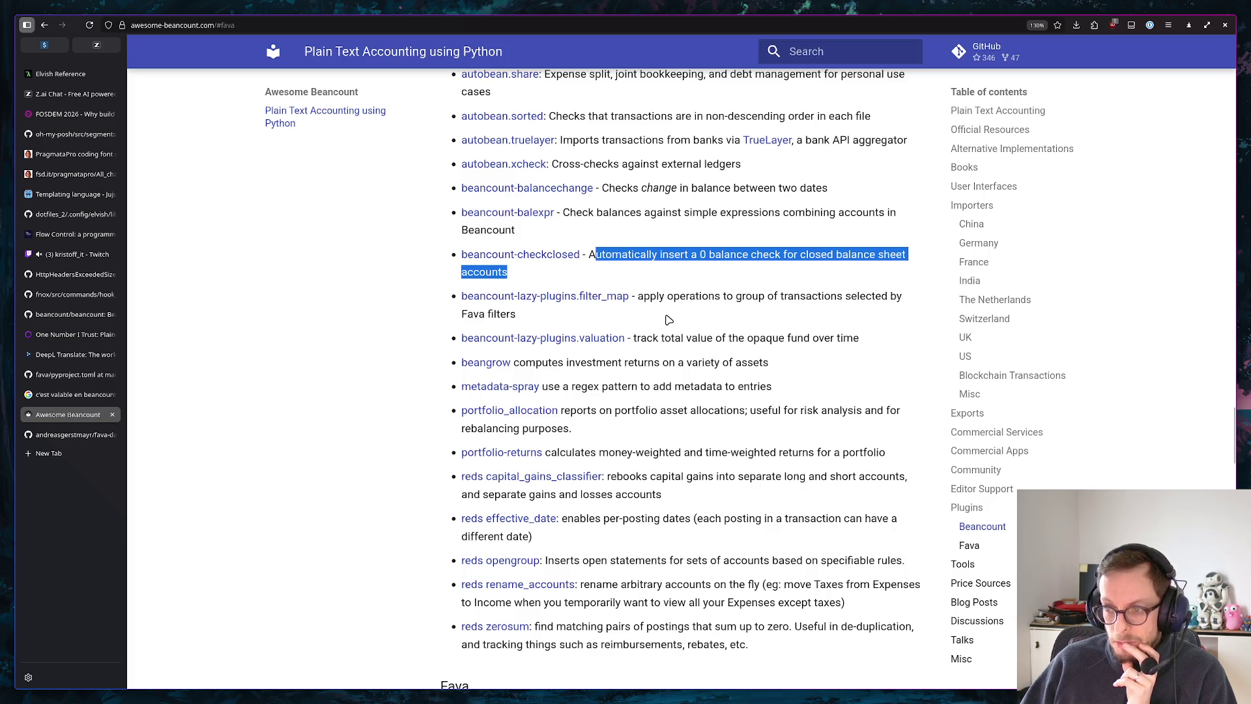
{"action": "scroll", "coordinate": [664, 320], "scroll_direction": "down", "scroll_amount": 1}
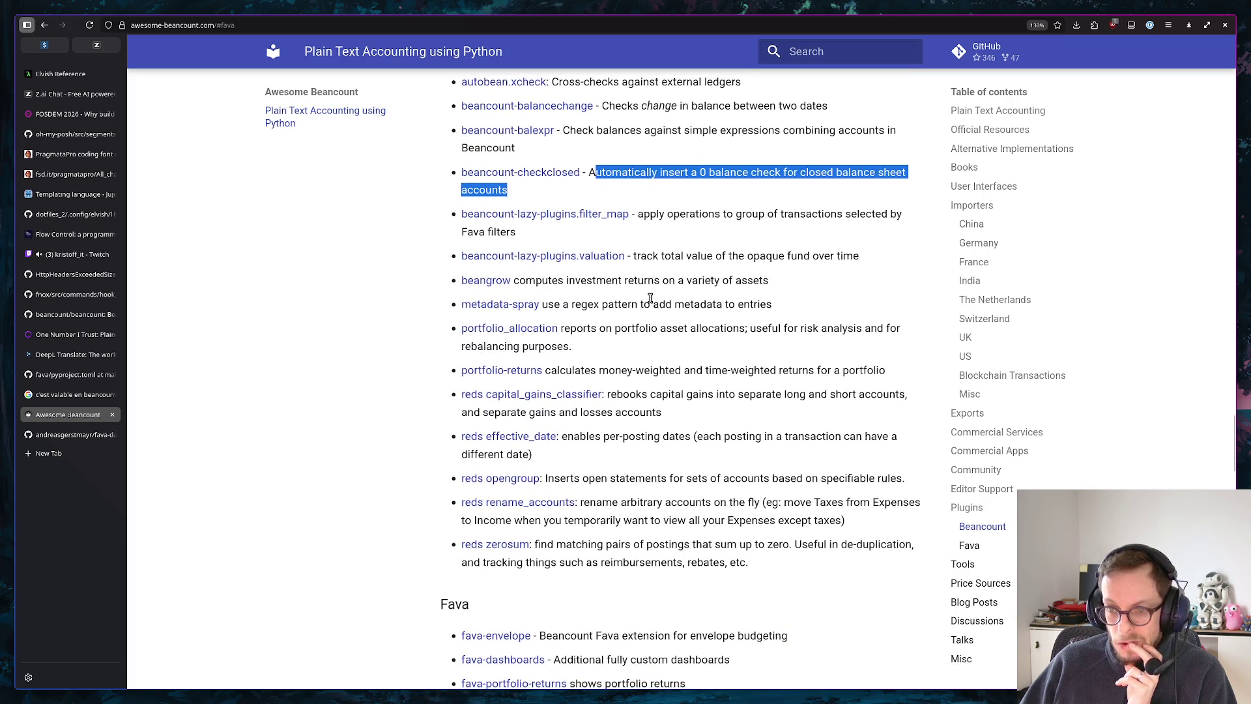
{"action": "scroll", "coordinate": [650, 300], "scroll_direction": "down", "scroll_amount": 1}
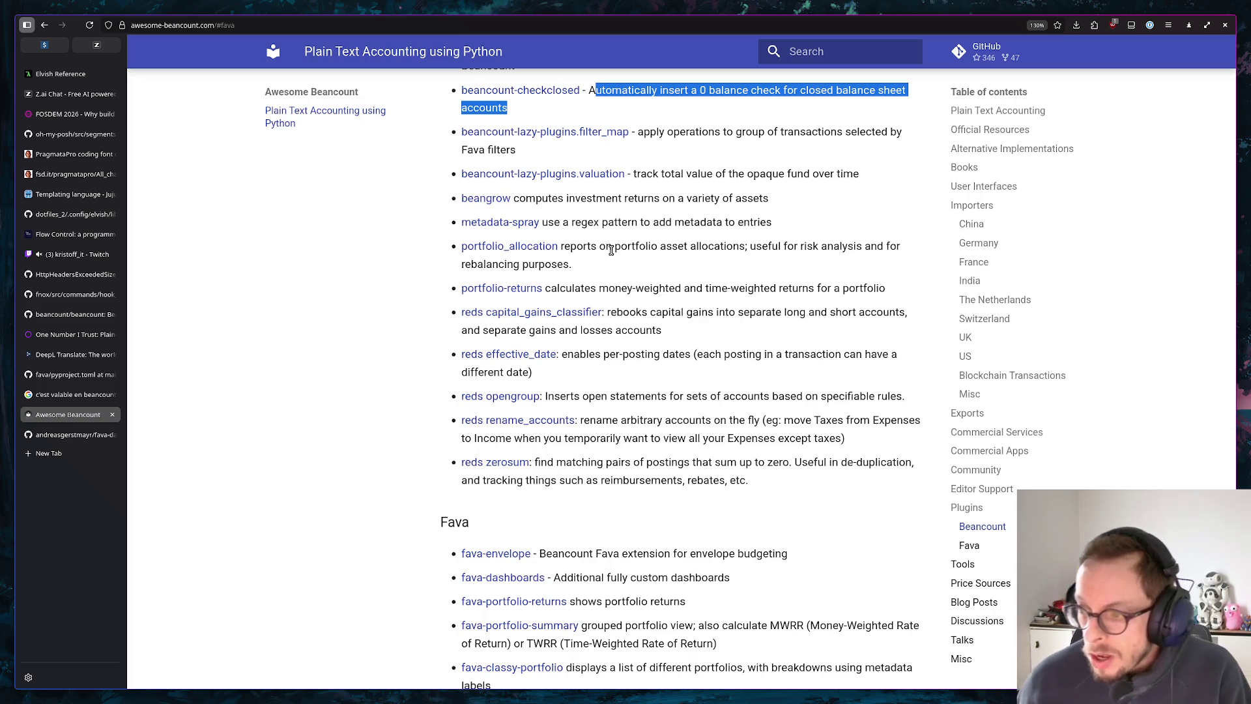
{"action": "scroll", "coordinate": [685, 294], "scroll_direction": "up", "scroll_amount": 10}
{"action": "scroll", "coordinate": [695, 301], "scroll_direction": "up", "scroll_amount": 5}
{"action": "scroll", "coordinate": [695, 301], "scroll_direction": "up", "scroll_amount": 5}
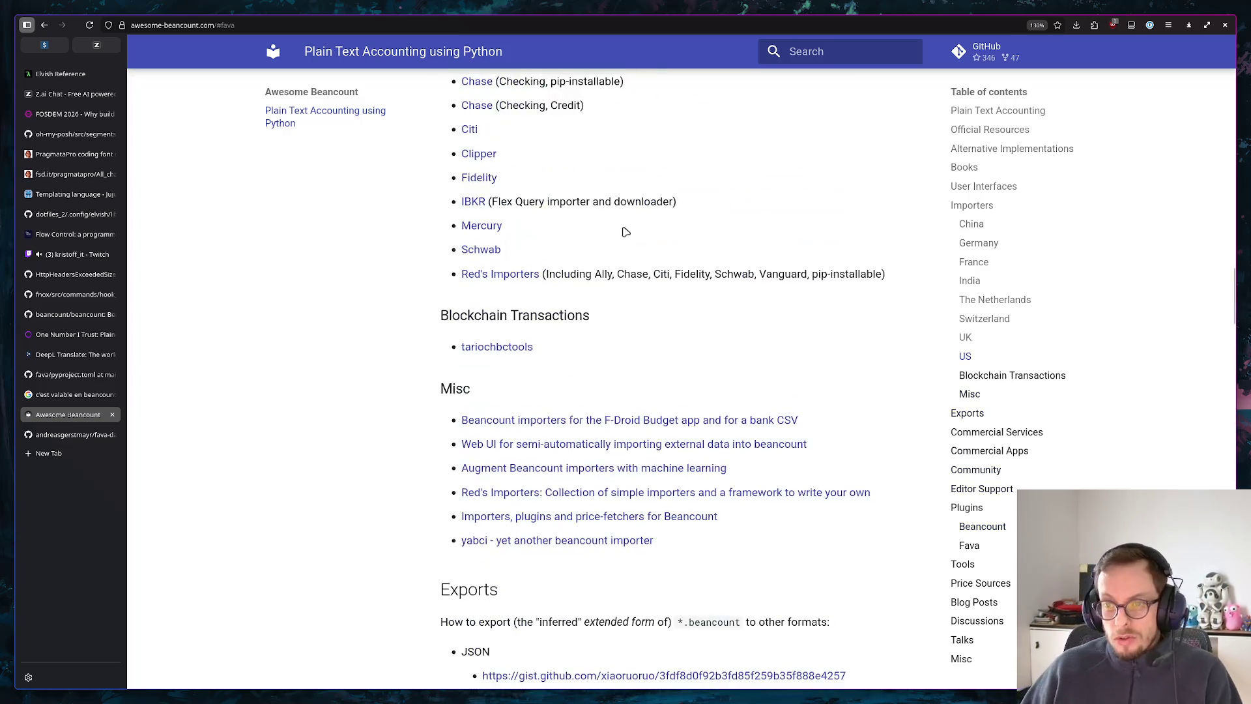
{"action": "scroll", "coordinate": [643, 257], "scroll_direction": "up", "scroll_amount": 5}
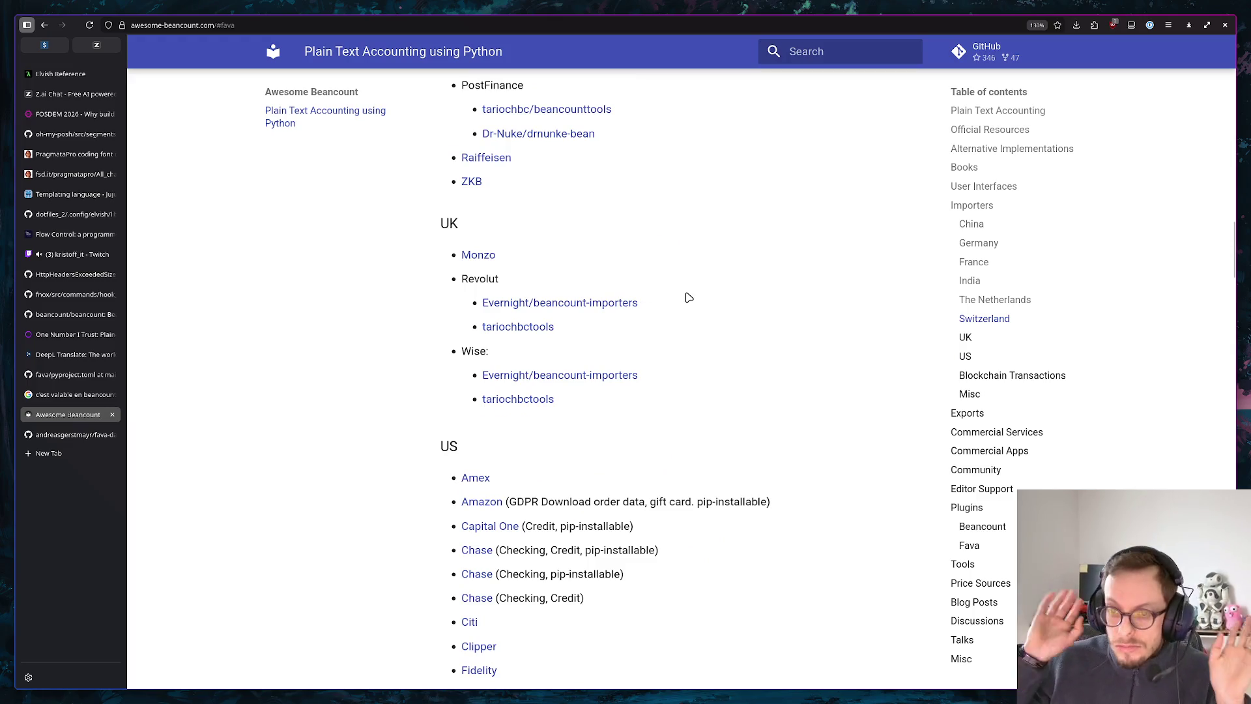
{"action": "scroll", "coordinate": [734, 310], "scroll_direction": "up", "scroll_amount": 5}
{"action": "scroll", "coordinate": [732, 324], "scroll_direction": "up", "scroll_amount": 10}
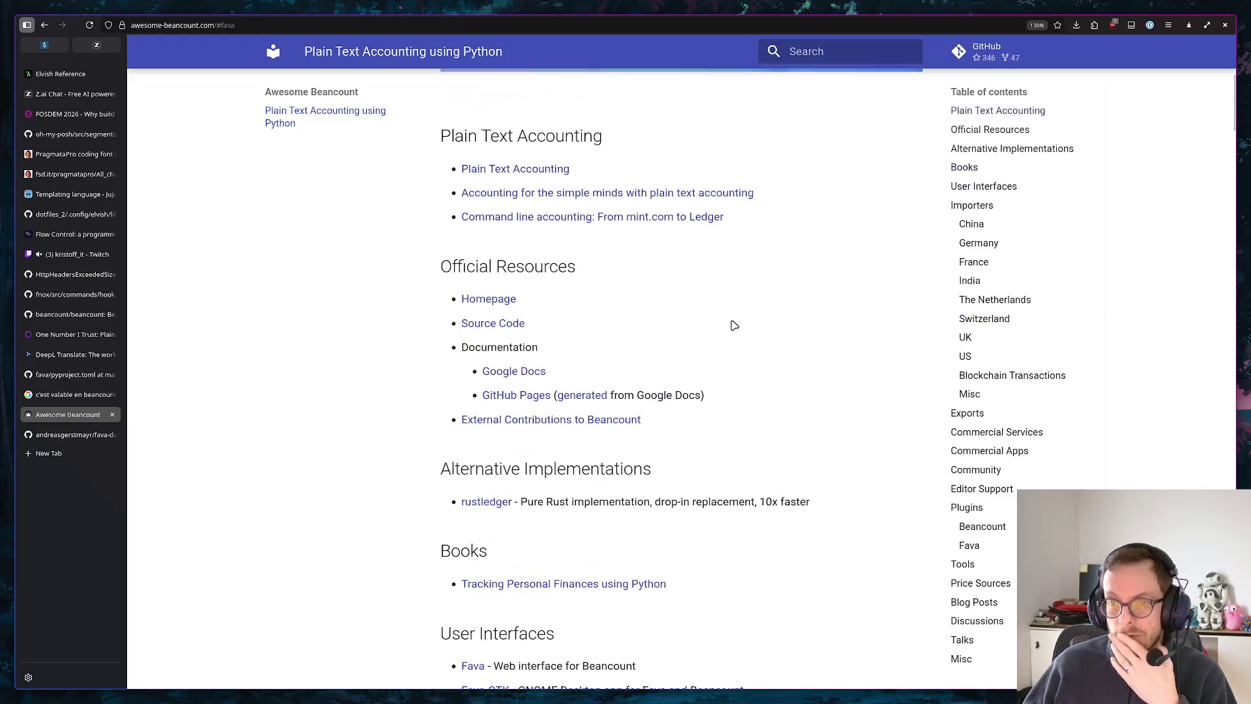
{"action": "scroll", "coordinate": [732, 307], "scroll_direction": "down", "scroll_amount": 3}
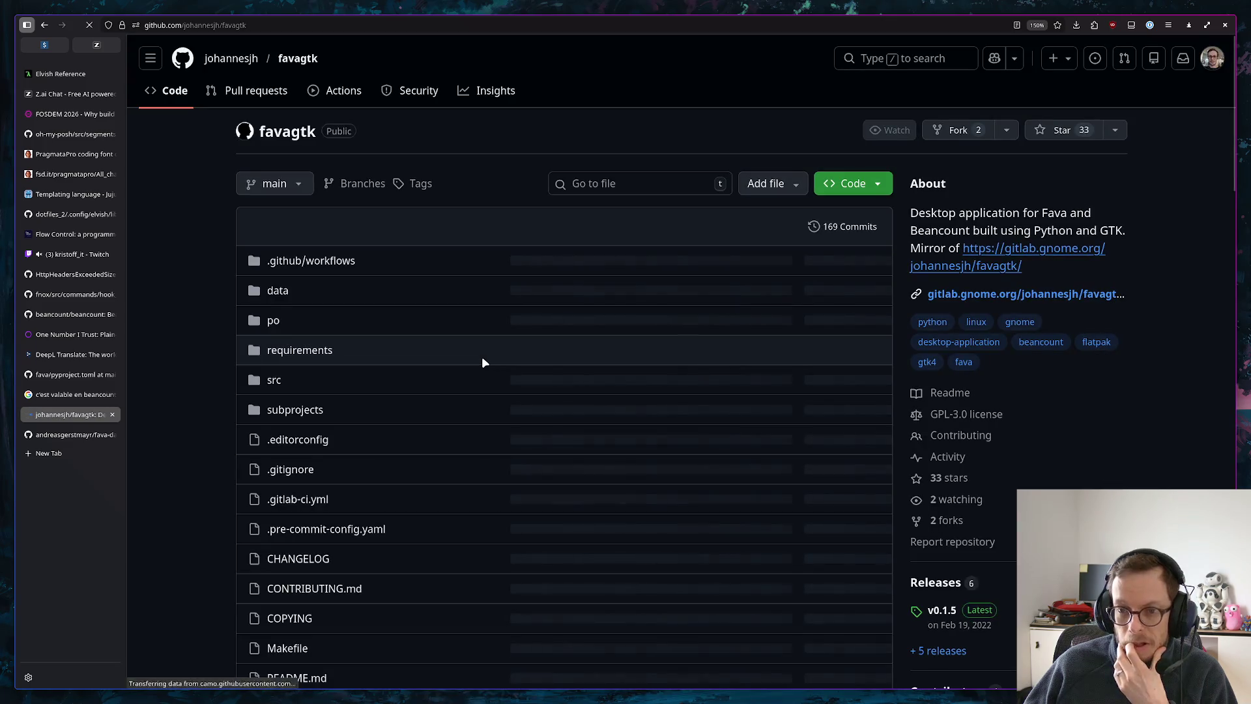
{"action": "scroll", "coordinate": [626, 337], "scroll_direction": "down", "scroll_amount": 10}
{"action": "scroll", "coordinate": [595, 334], "scroll_direction": "up", "scroll_amount": 2}
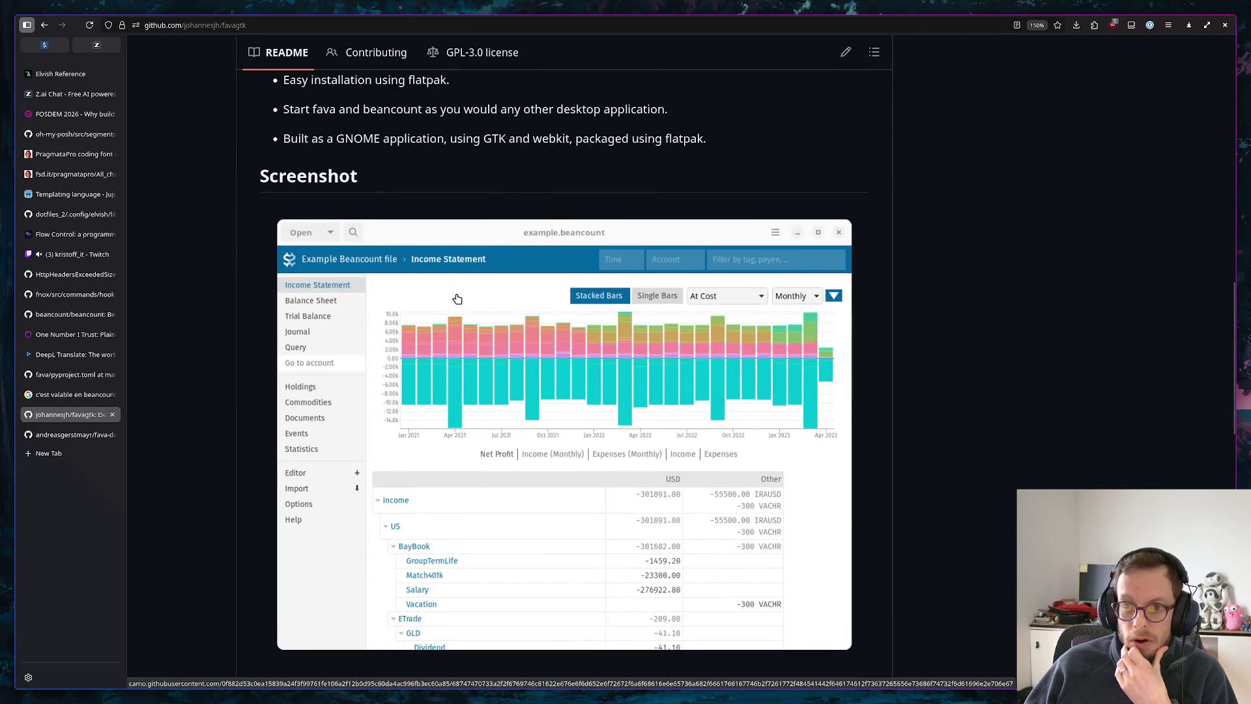
{"action": "scroll", "coordinate": [457, 297], "scroll_direction": "down", "scroll_amount": 1}
{"action": "scroll", "coordinate": [455, 295], "scroll_direction": "down", "scroll_amount": 5}
{"action": "scroll", "coordinate": [454, 294], "scroll_direction": "up", "scroll_amount": 5}
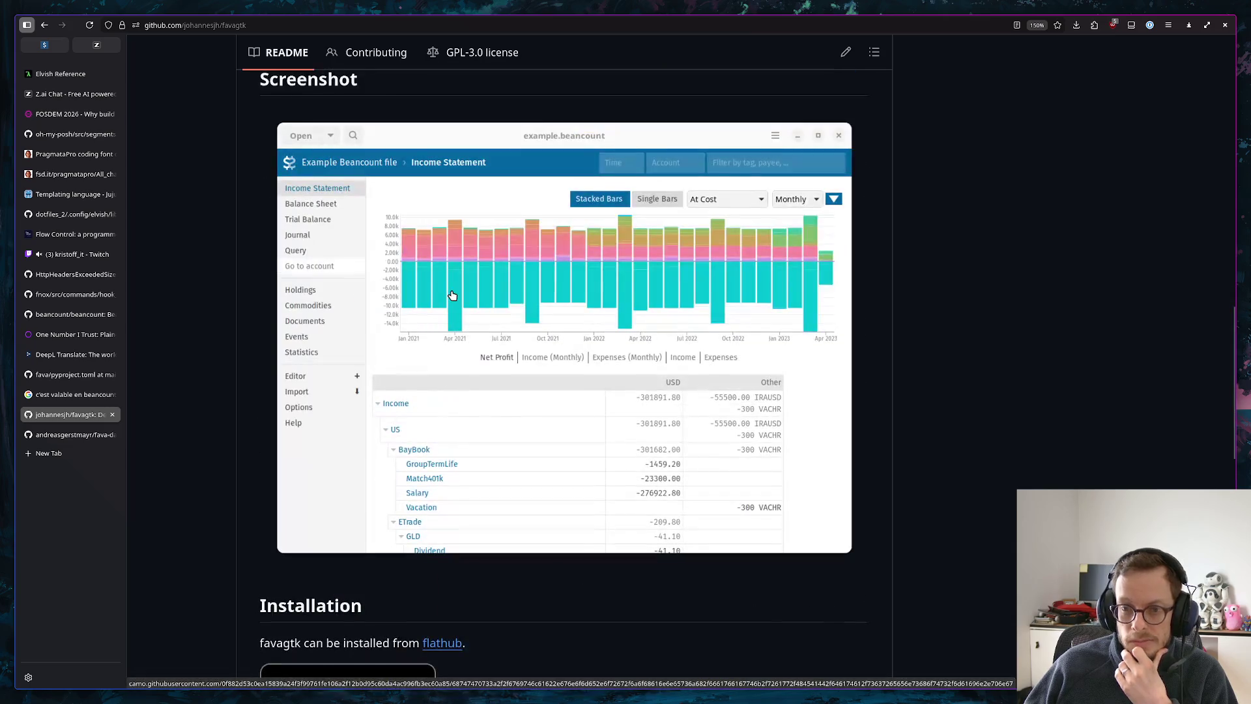
{"action": "scroll", "coordinate": [452, 296], "scroll_direction": "up", "scroll_amount": 10}
{"action": "scroll", "coordinate": [445, 264], "scroll_direction": "up", "scroll_amount": 5}
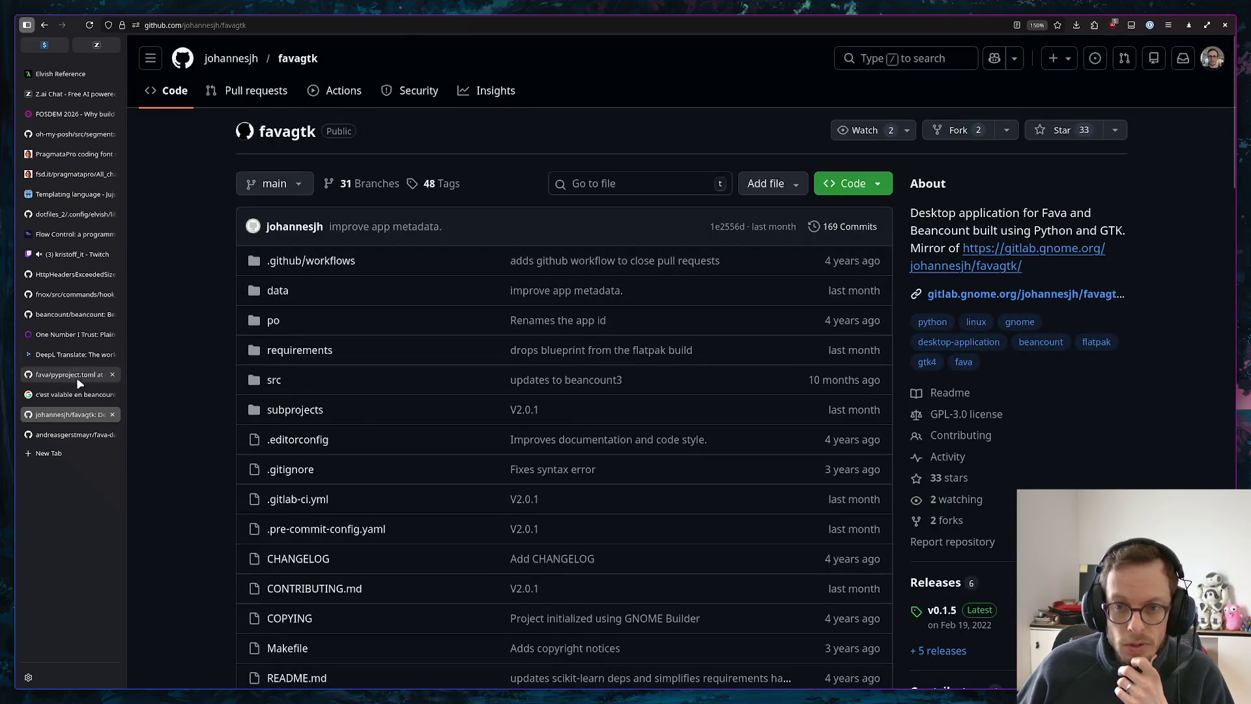
Close the favagtk tab and return to the local Fava income statement
{"action": "left_click", "coordinate": [112, 413]}
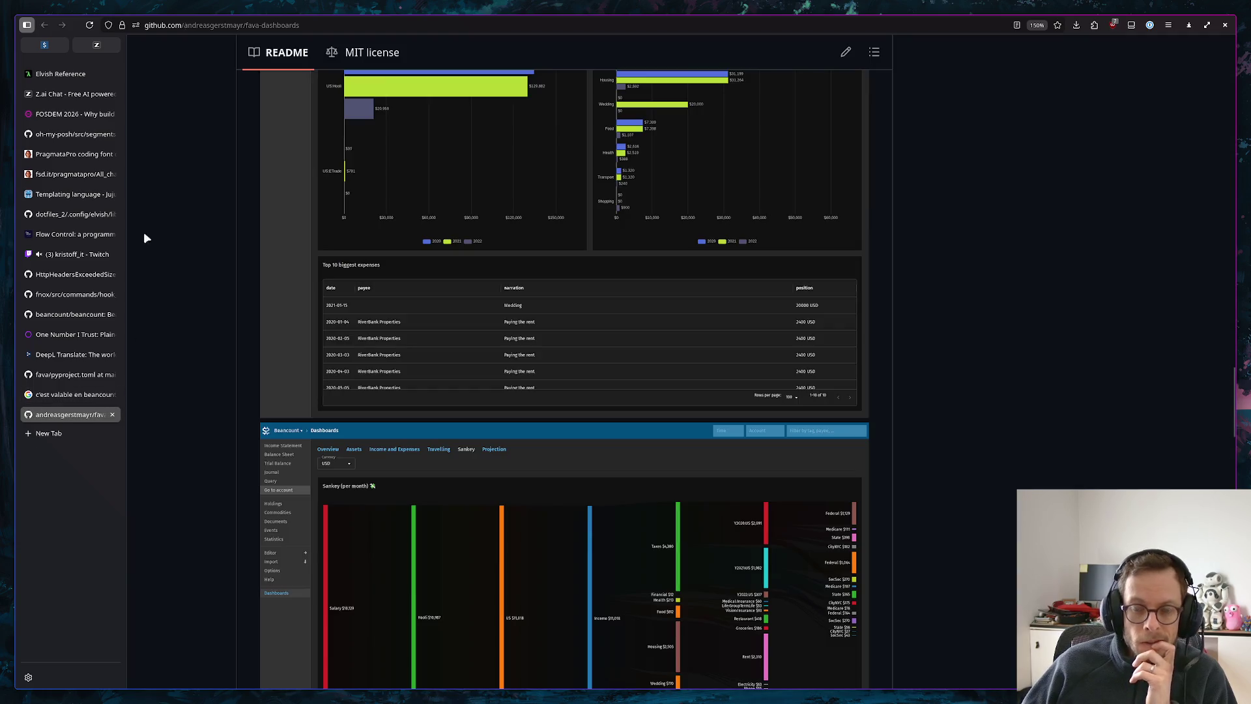
{"action": "scroll", "coordinate": [228, 376], "scroll_direction": "down", "scroll_amount": 5}
{"action": "scroll", "coordinate": [296, 353], "scroll_direction": "down", "scroll_amount": 5}
{"action": "scroll", "coordinate": [283, 337], "scroll_direction": "up", "scroll_amount": 10}
{"action": "left_click", "coordinate": [43, 47]}
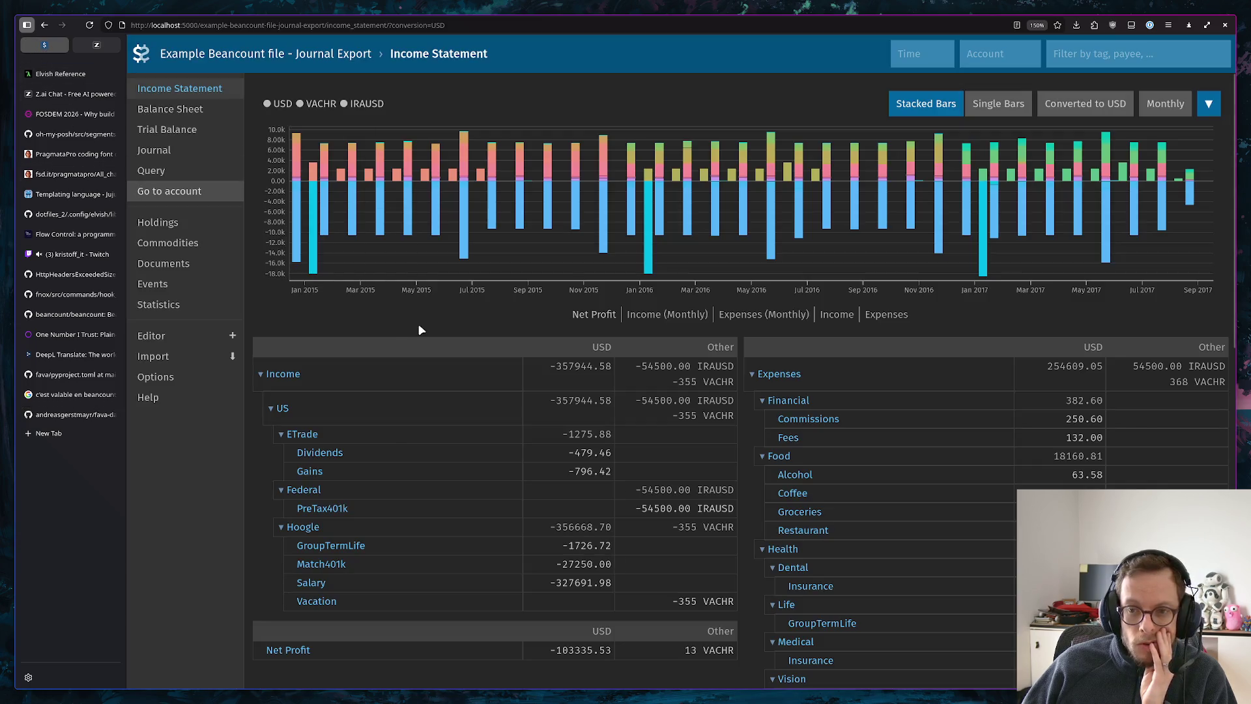
In the terminal workspace, edit compose.yaml to mount bouh.beancount and save-quit with :wq
{"action": "key", "text": "super+1"}
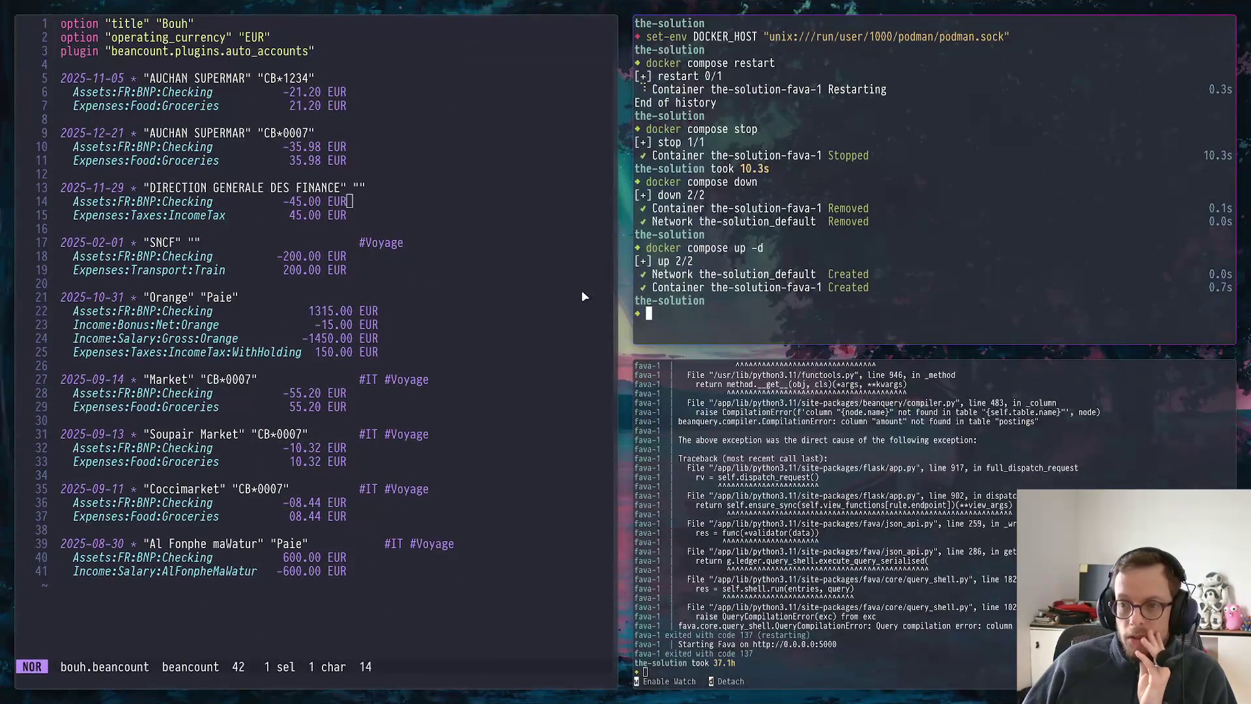
{"action": "key", "text": "Up"}
{"action": "key", "text": "Up"}
{"action": "key", "text": "Up"}
{"action": "key", "text": "Up"}
{"action": "key", "text": "Up"}
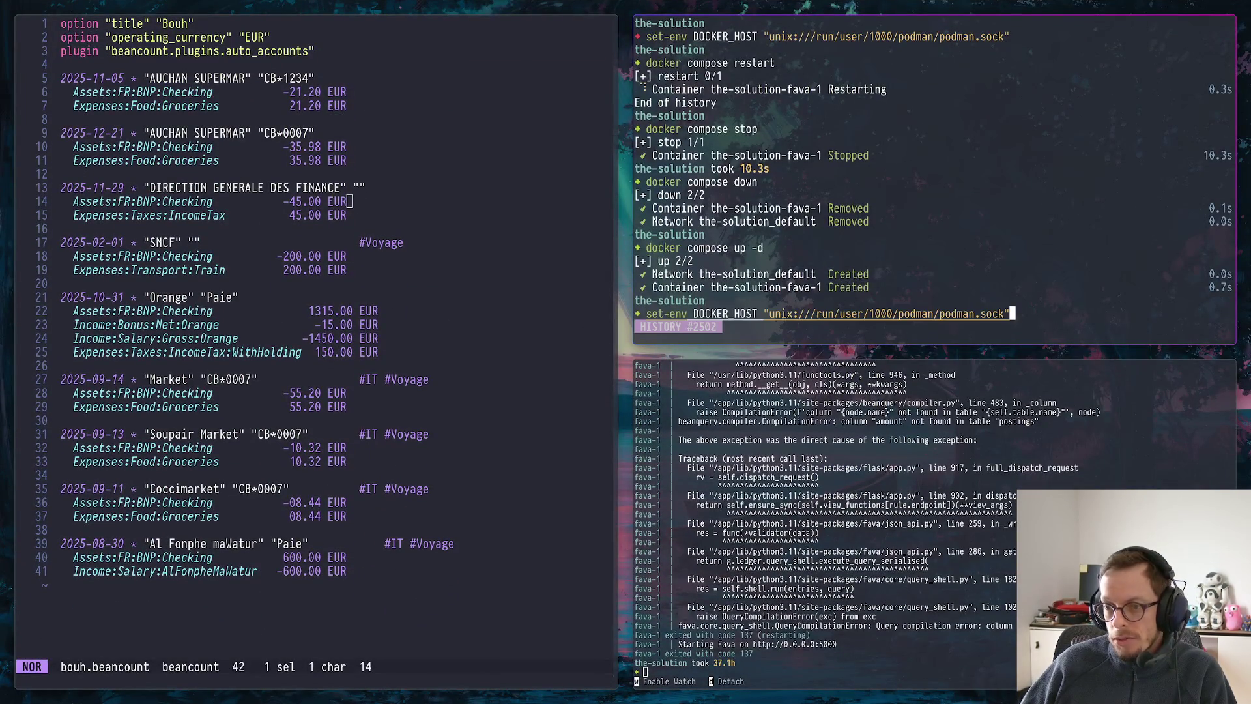
{"action": "key", "text": "Up"}
{"action": "key", "text": "Return"}
{"action": "key", "text": "j"}
{"action": "key", "text": "j"}
{"action": "key", "text": "j"}
{"action": "key", "text": "j"}
{"action": "key", "text": "j"}
{"action": "key", "text": "j"}
{"action": "key", "text": "j"}
{"action": "key", "text": "ctrl+c"}
{"action": "key", "text": "k"}
{"action": "key", "text": "ctrl+c"}
{"action": "key", "text": "k"}
{"action": "key", "text": "k"}
{"action": "key", "text": "w"}
{"action": "key", "text": "w"}
{"action": "key", "text": "w"}
{"action": "type", "text": "cbean"}
{"action": "key", "text": "Escape"}
{"action": "type", "text": ":wq"}
{"action": "key", "text": "Return"}
{"action": "key", "text": "Up"}
{"action": "key", "text": "Up"}
{"action": "key", "text": "Up"}
Stop the Fava container and delete the auto_accounts plugin line from bouh.beancount, saving the ledger
{"action": "key", "text": "Return"}
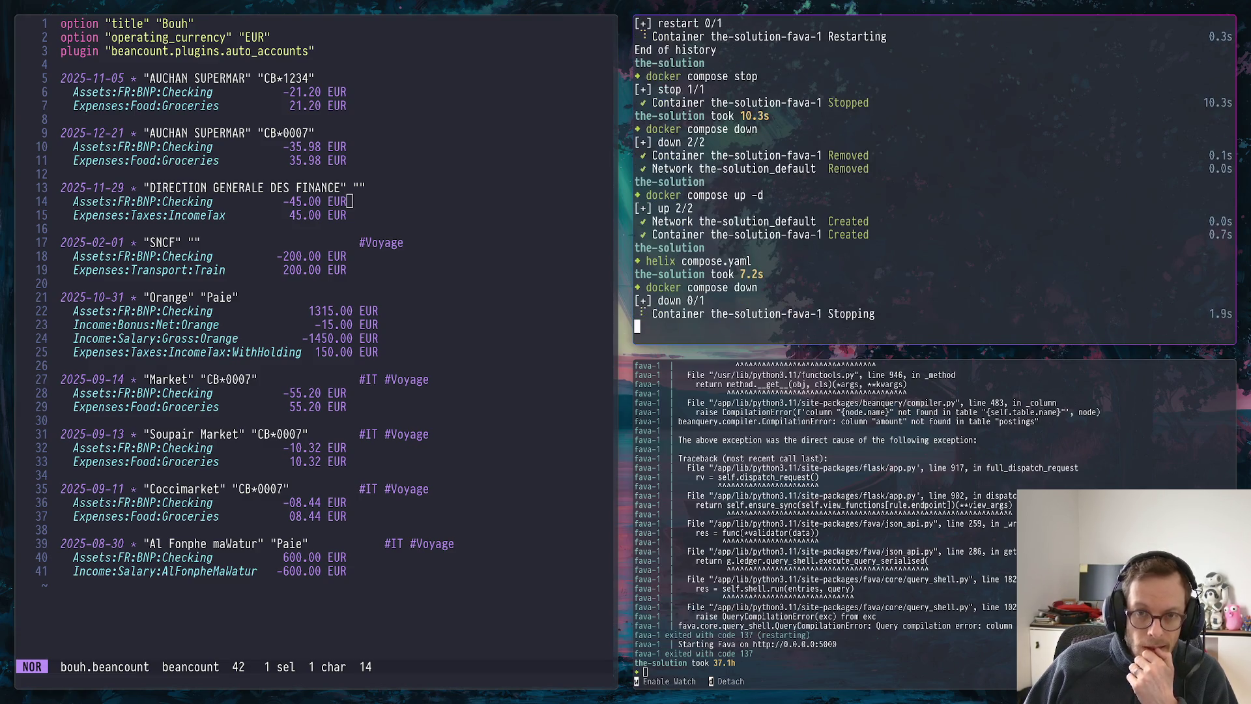
{"action": "left_click", "coordinate": [256, 52]}
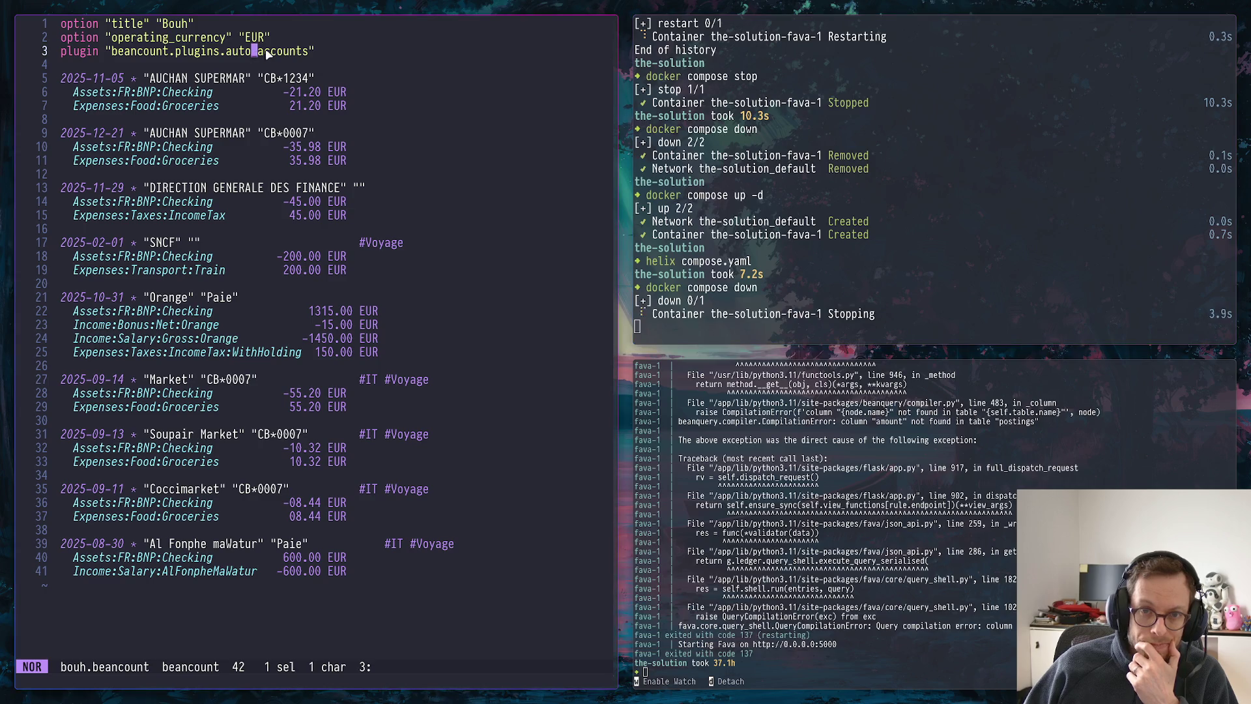
{"action": "key", "text": "x"}
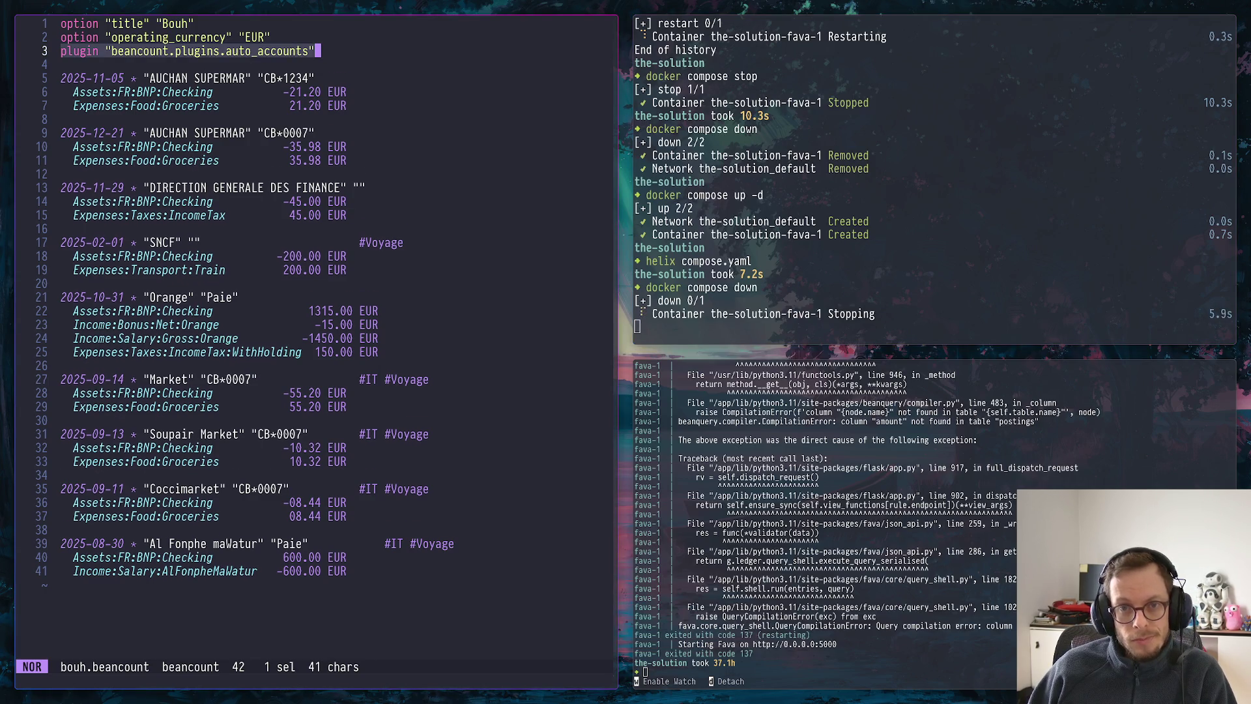
{"action": "key", "text": "d"}
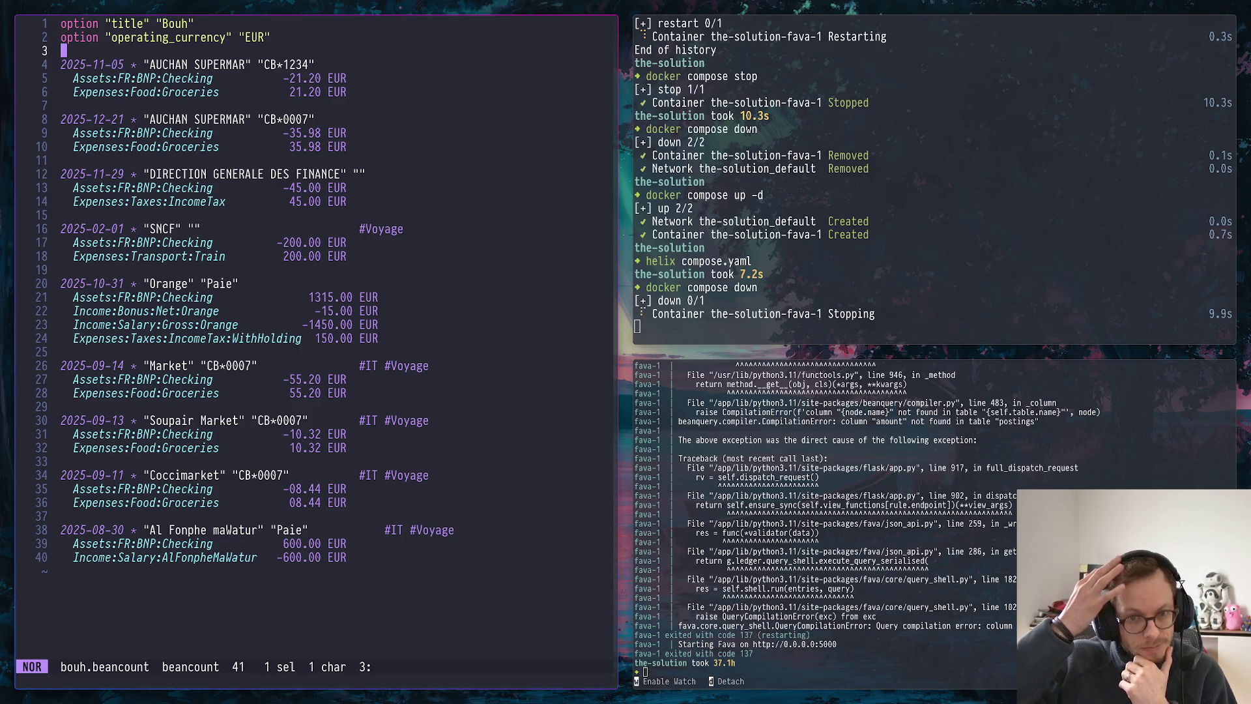
{"action": "type", "text": ":w"}
{"action": "key", "text": "Return"}
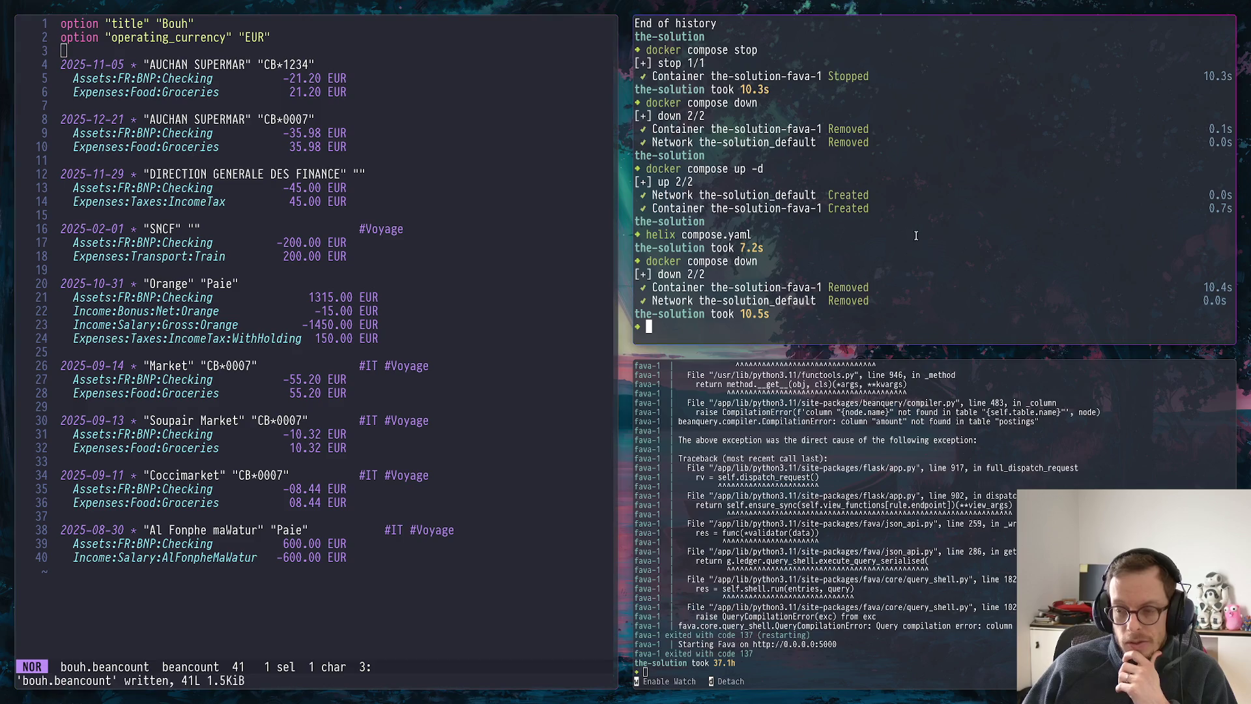
Start the Fava container again with docker compose up -d and return to the browser
{"action": "key", "text": "Up"}
{"action": "key", "text": "BackSpace"}
{"action": "key", "text": "BackSpace"}
{"action": "key", "text": "BackSpace"}
{"action": "type", "text": "up -d"}
{"action": "key", "text": "Return"}
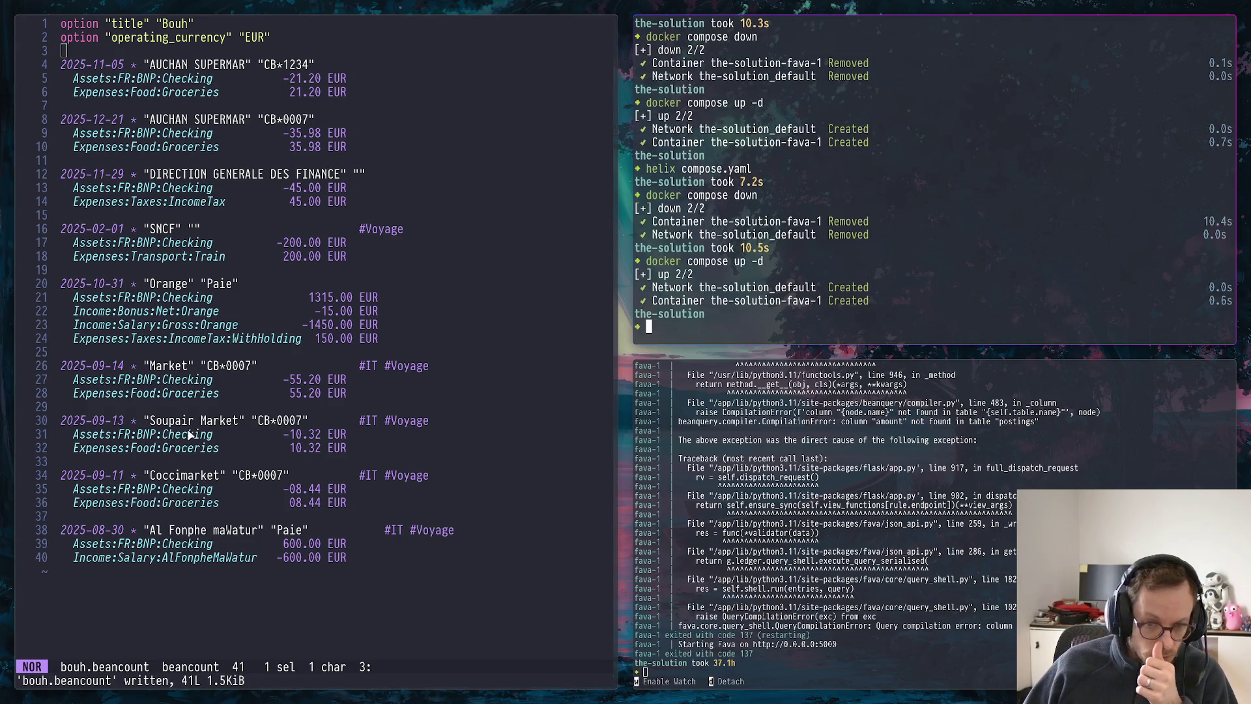
{"action": "left_click_drag", "start_coordinate": [172, 452], "coordinate": [203, 454]}
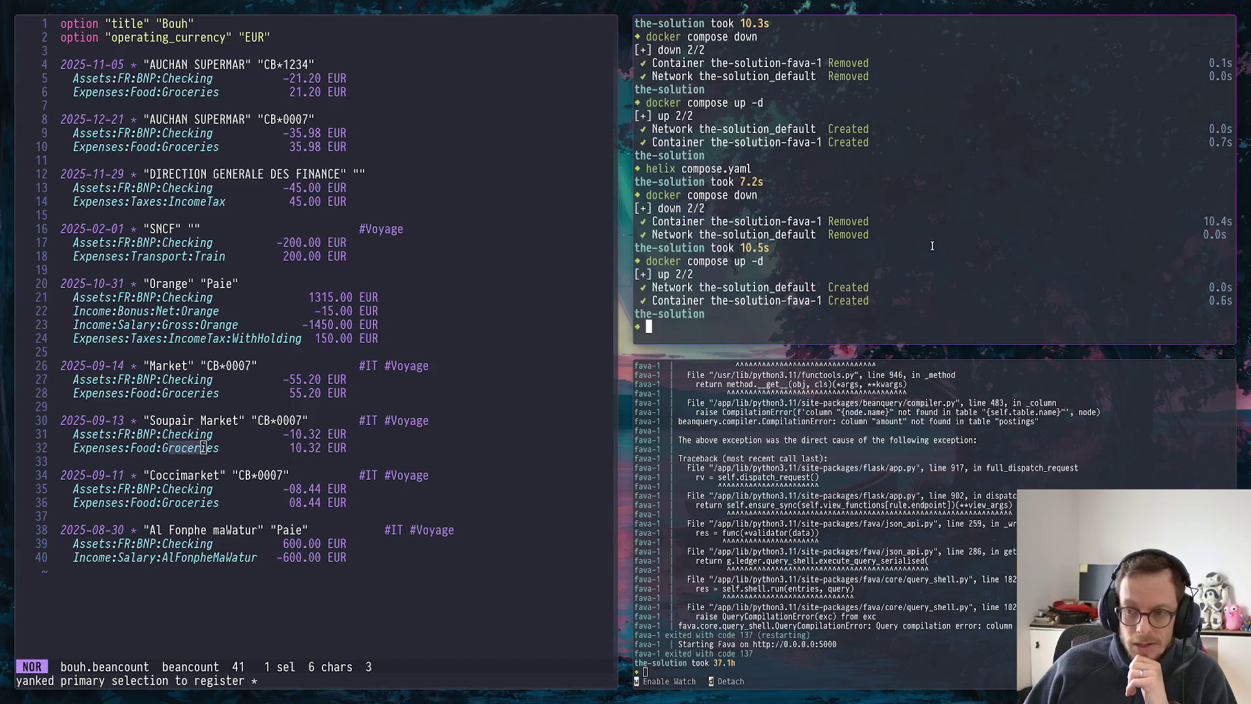
{"action": "key", "text": "super+2"}
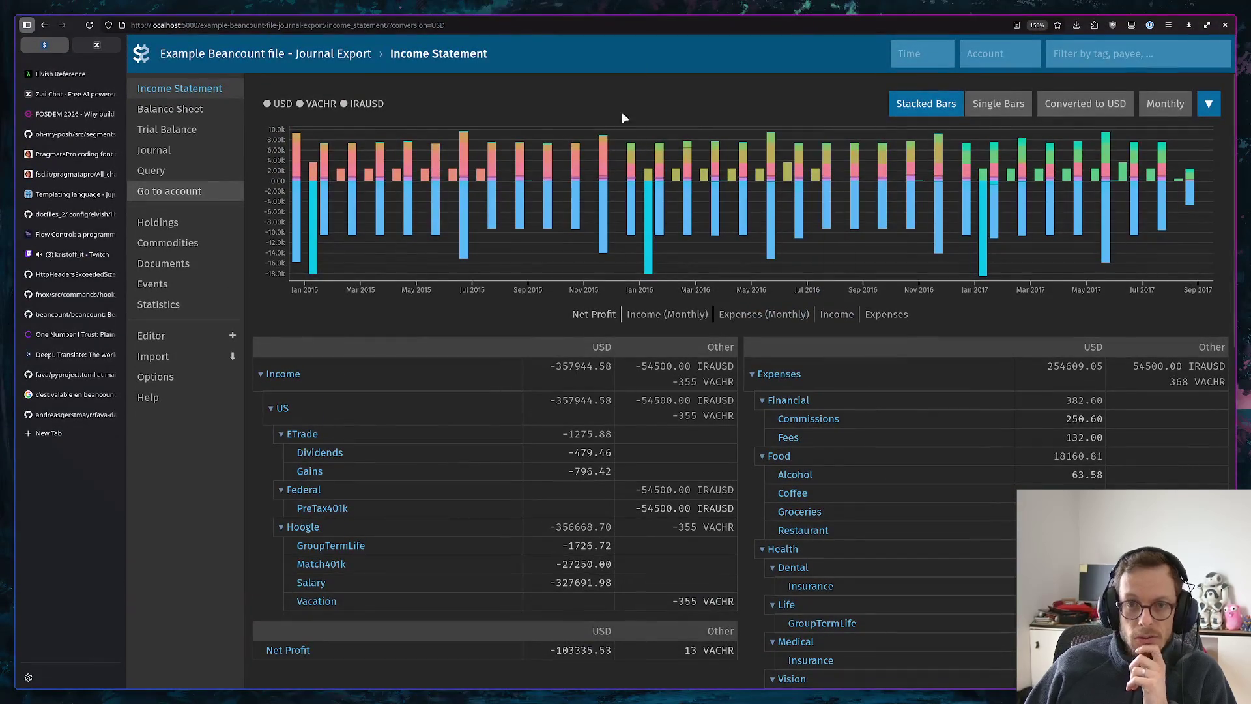
Reload Fava and point the address at /beancount/income_statement/, which renders blank
{"action": "left_click", "coordinate": [90, 24]}
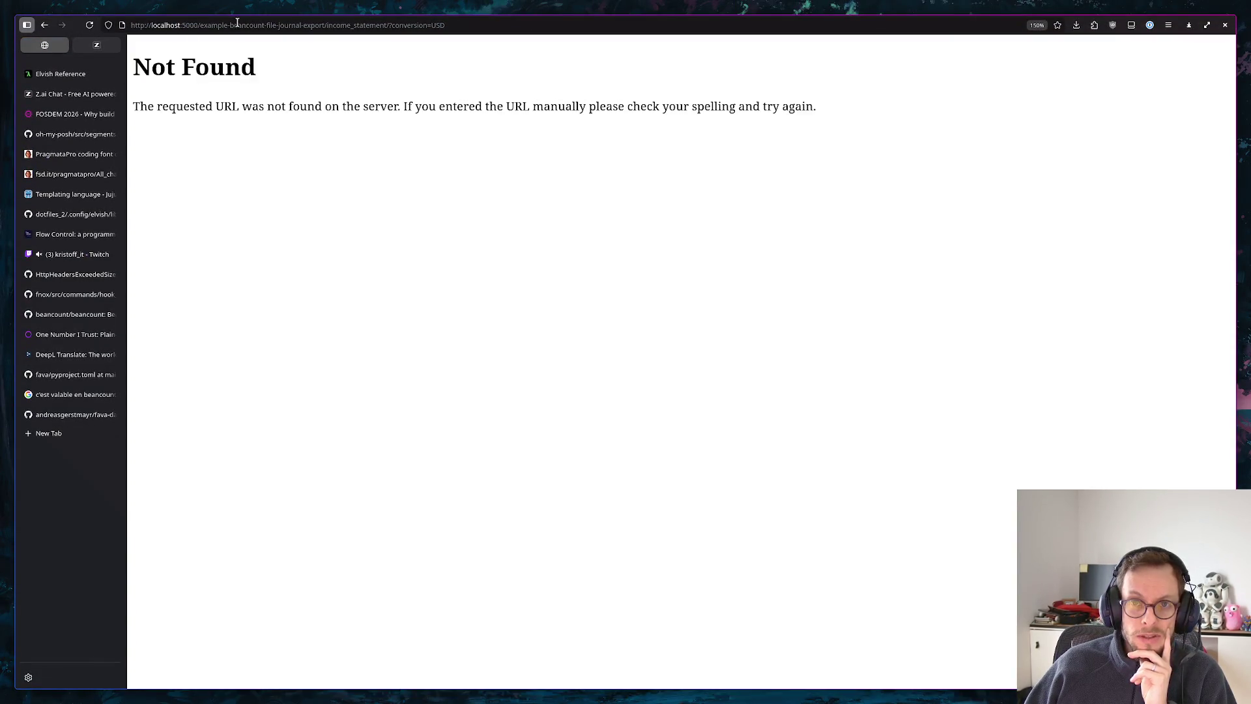
{"action": "left_click_drag", "start_coordinate": [196, 25], "coordinate": [640, 26]}
{"action": "type", "text": "beancount/income_statement/"}
{"action": "key", "text": "Return"}
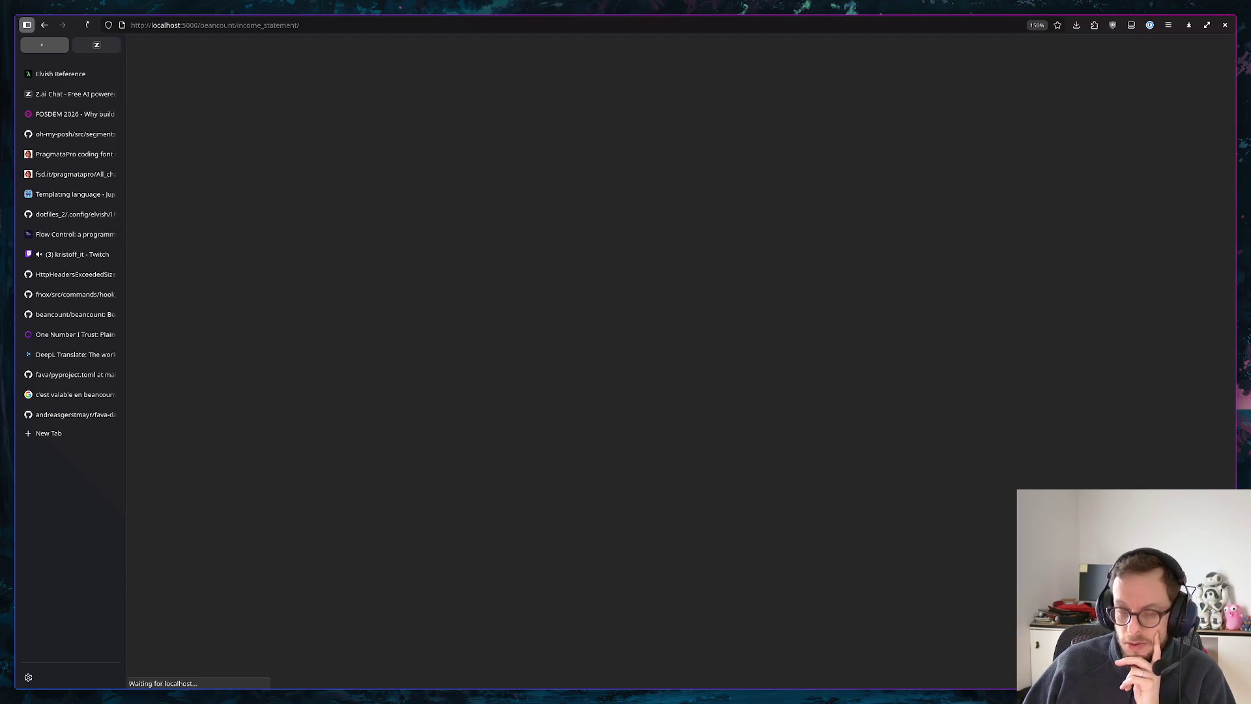
{"action": "left_click_drag", "start_coordinate": [203, 25], "coordinate": [301, 25]}
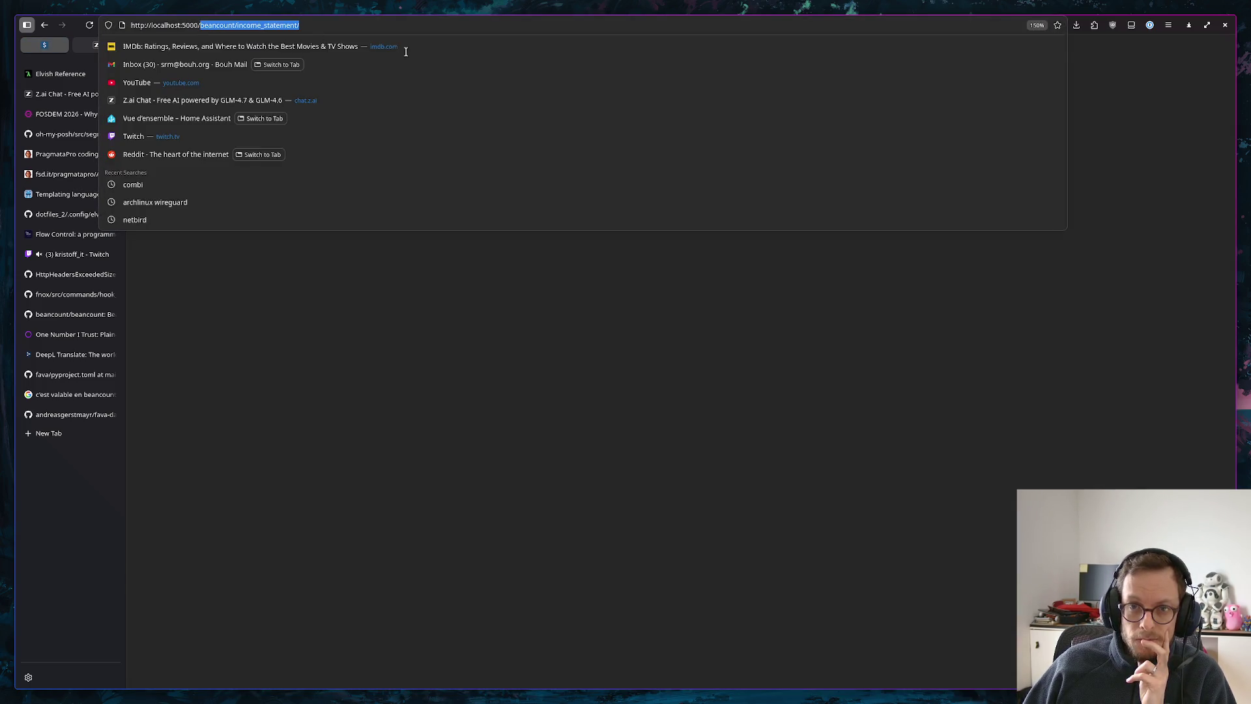
{"action": "key", "text": "BackSpace"}
{"action": "key", "text": "Return"}
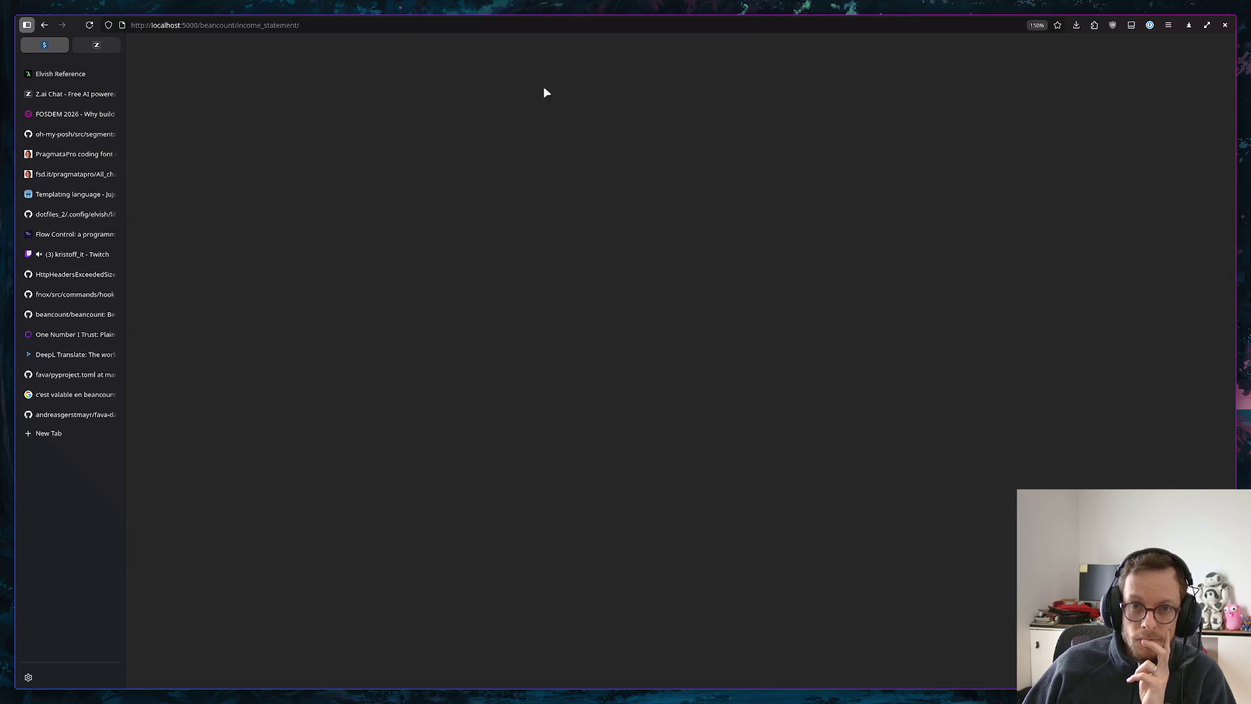
Inspect the blank page's HTML from the context menu
{"action": "right_click", "coordinate": [222, 126]}
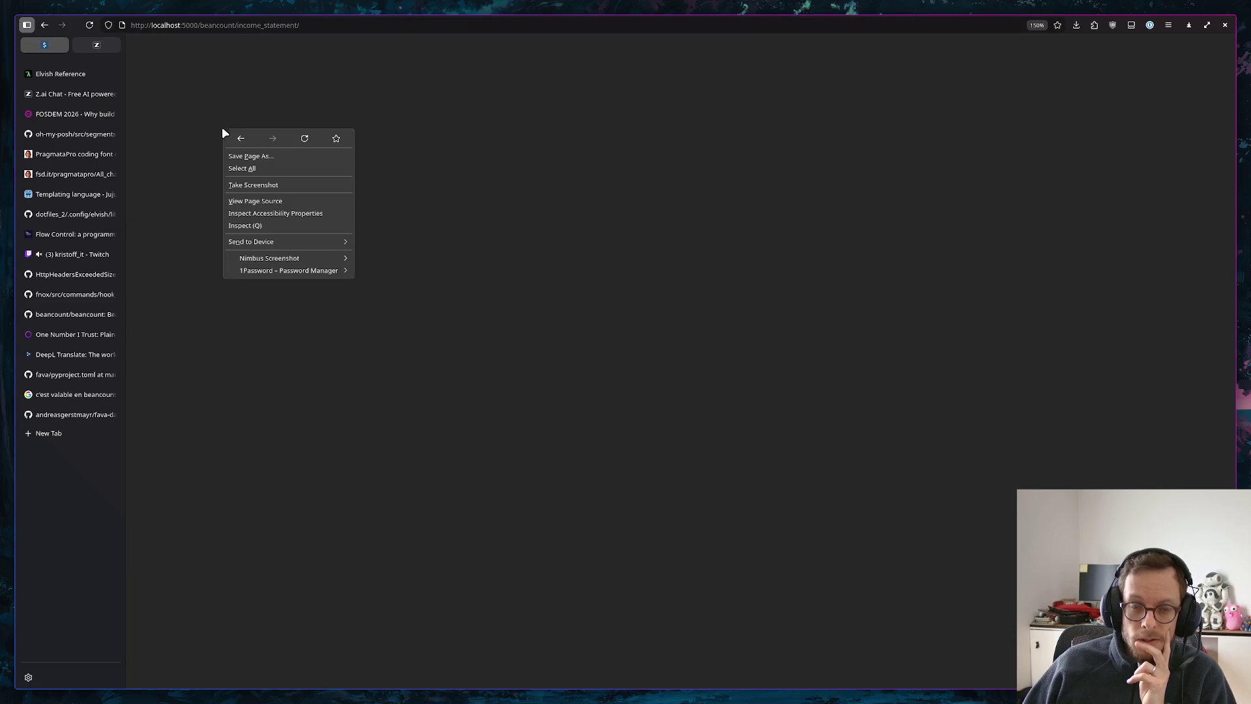
{"action": "left_click", "coordinate": [261, 226]}
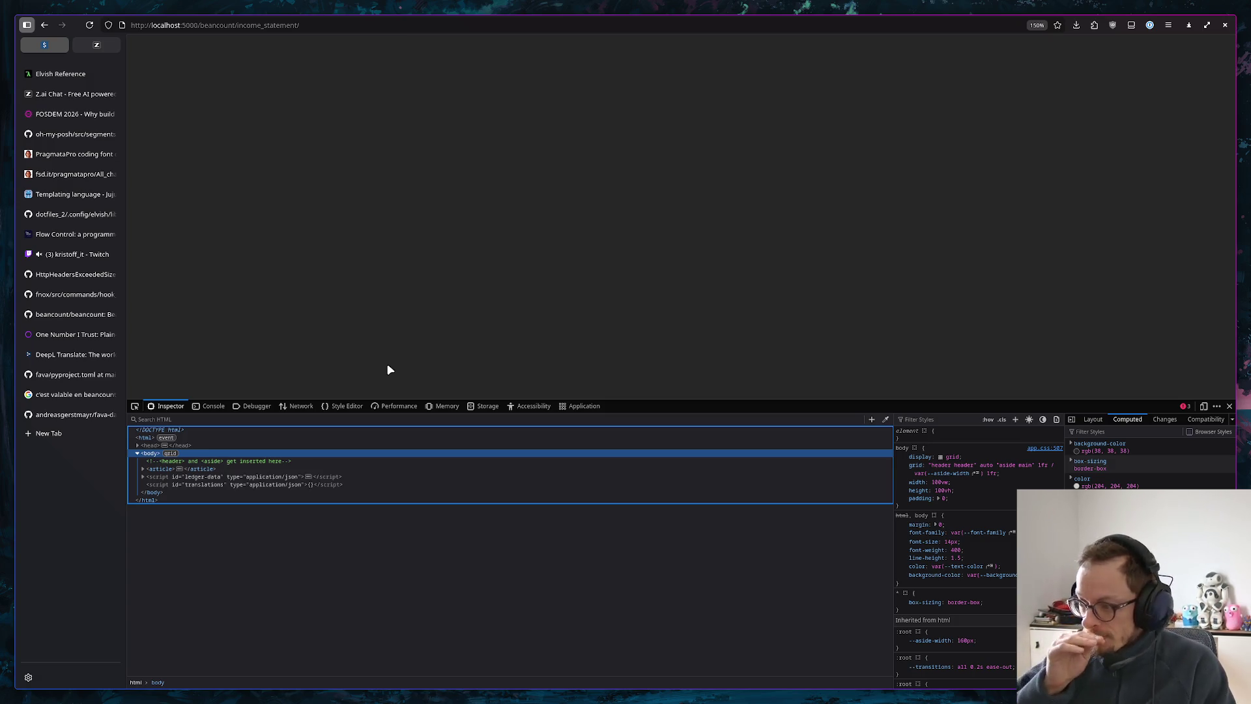
Open a new browser tab and clear the stray character from its address
{"action": "left_click", "coordinate": [73, 432]}
{"action": "type", "text": "c"}
{"action": "key", "text": "BackSpace"}
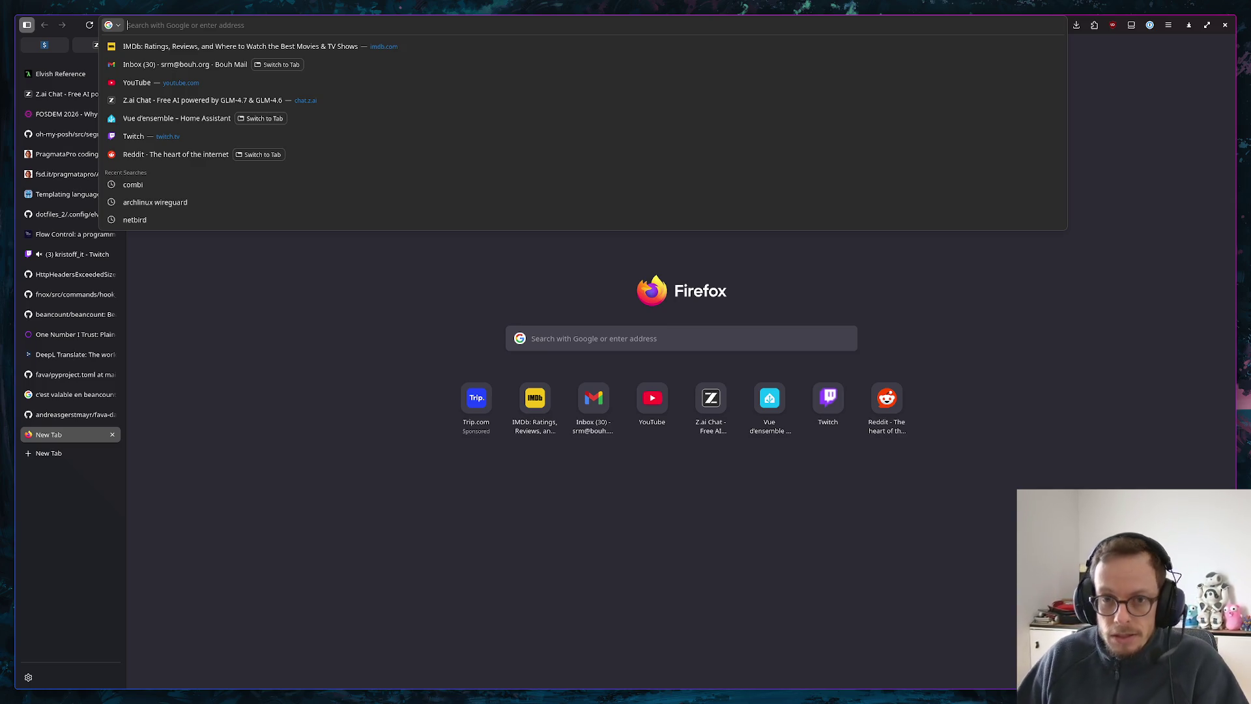
{"action": "type", "text": "ocula"}
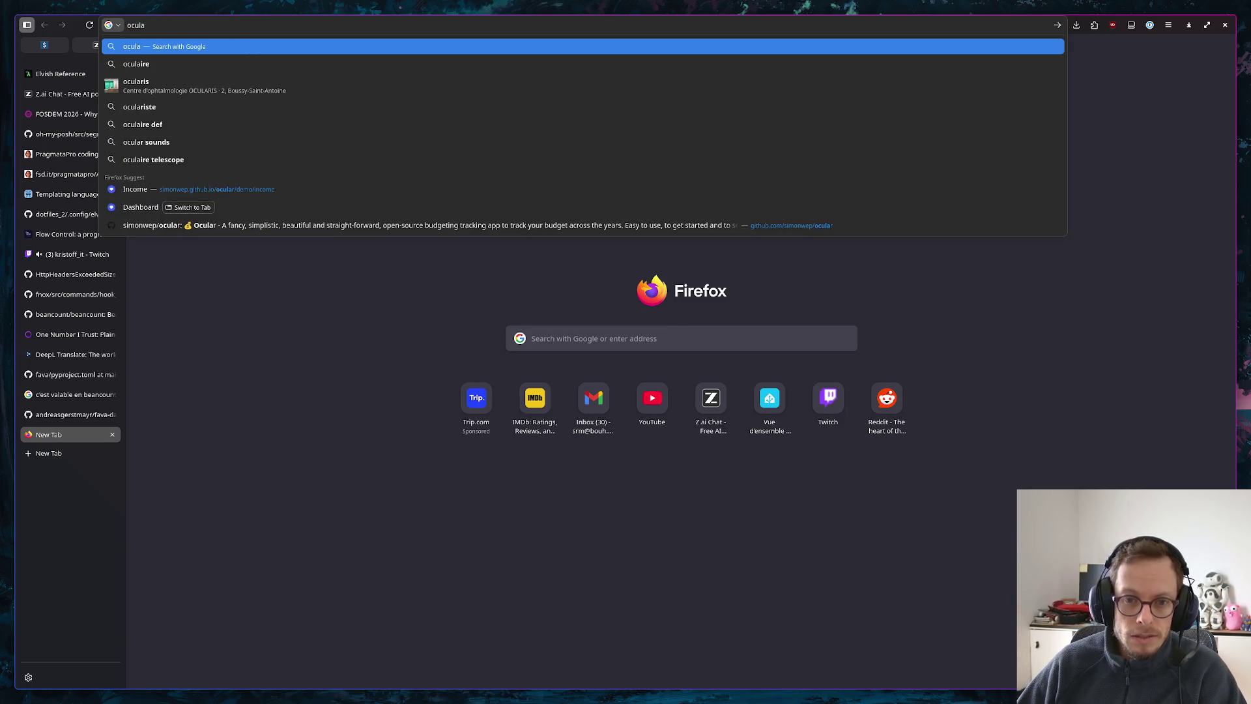
Navigate to the Ocular demo dashboard and load the demo budget data
{"action": "key", "text": "Down"}
{"action": "key", "text": "Down"}
{"action": "key", "text": "Down"}
{"action": "key", "text": "Down"}
{"action": "key", "text": "Down"}
{"action": "key", "text": "Down"}
{"action": "key", "text": "Return"}
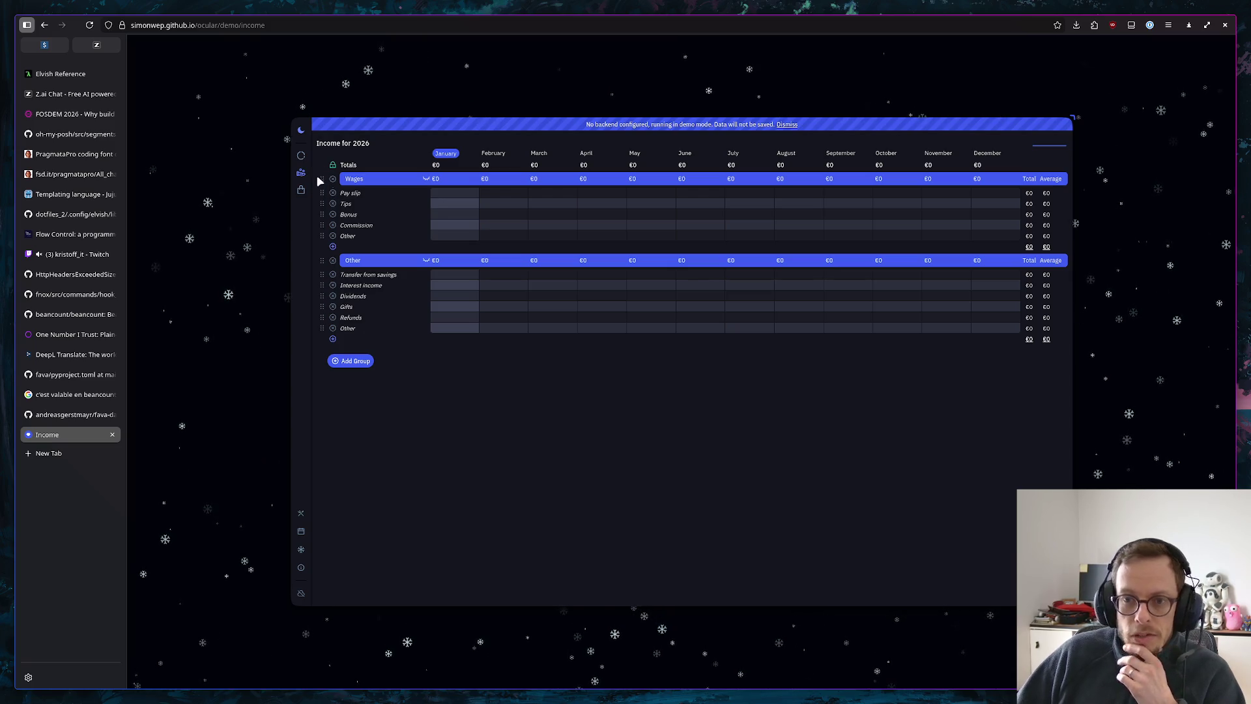
{"action": "left_click", "coordinate": [300, 155]}
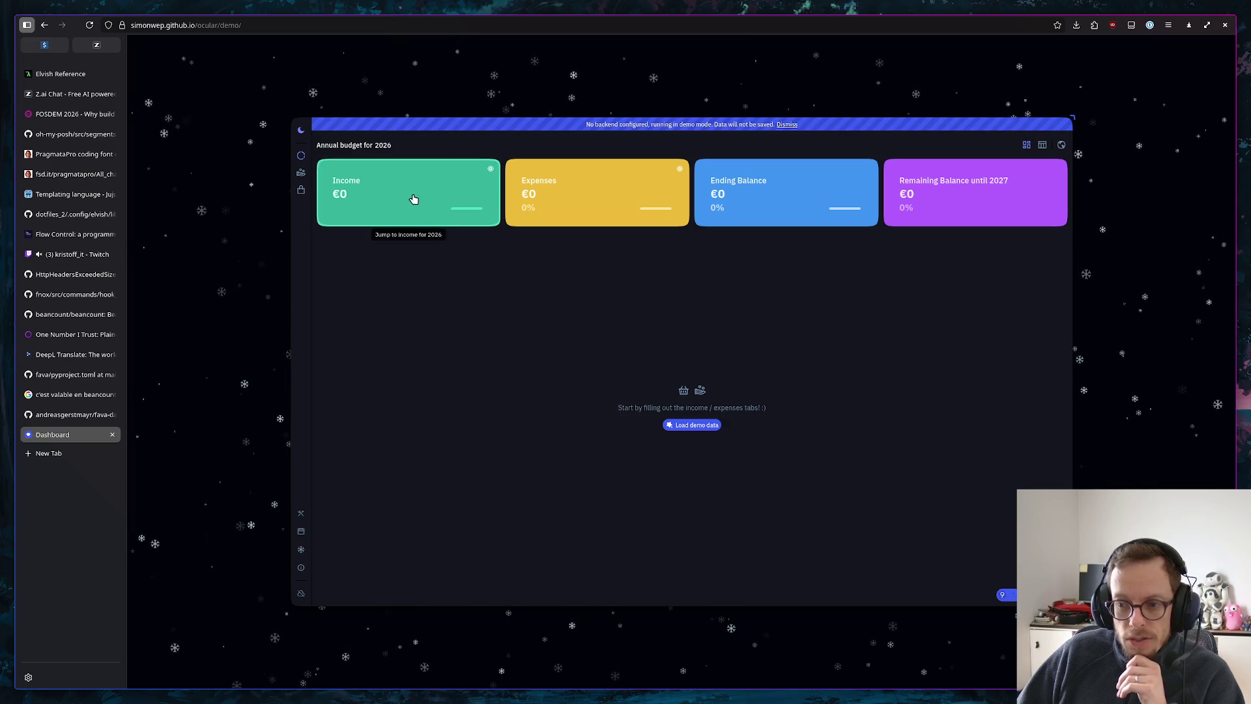
{"action": "left_click", "coordinate": [684, 427]}
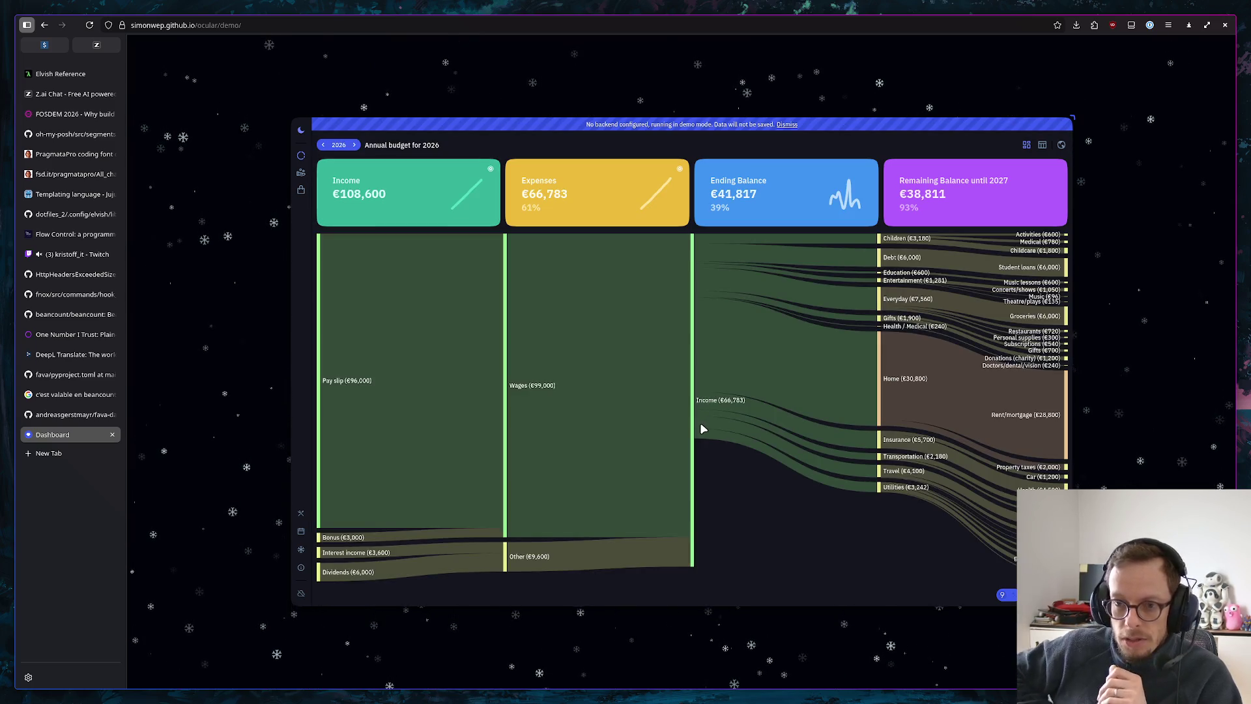
Browse the 2026 Income and Expenses tables, then return to the dashboard showing income €108,600 and expenses €66,783
{"action": "left_click", "coordinate": [300, 172]}
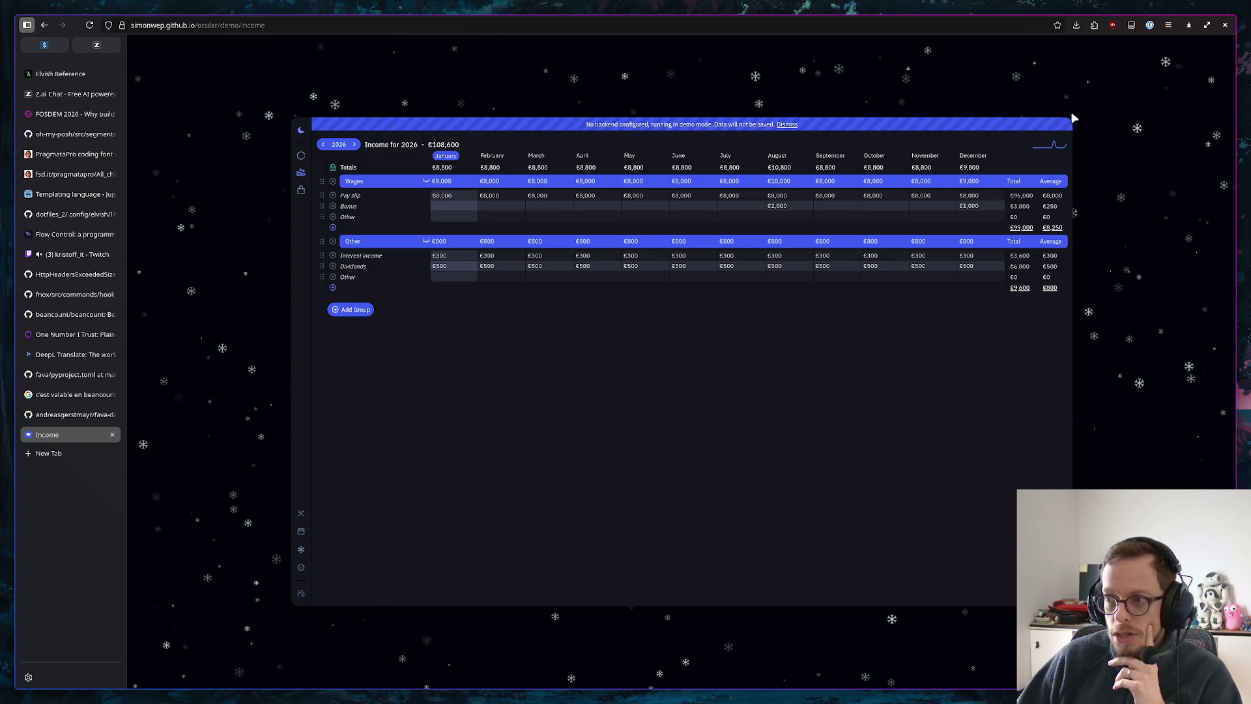
{"action": "key", "text": "super+f"}
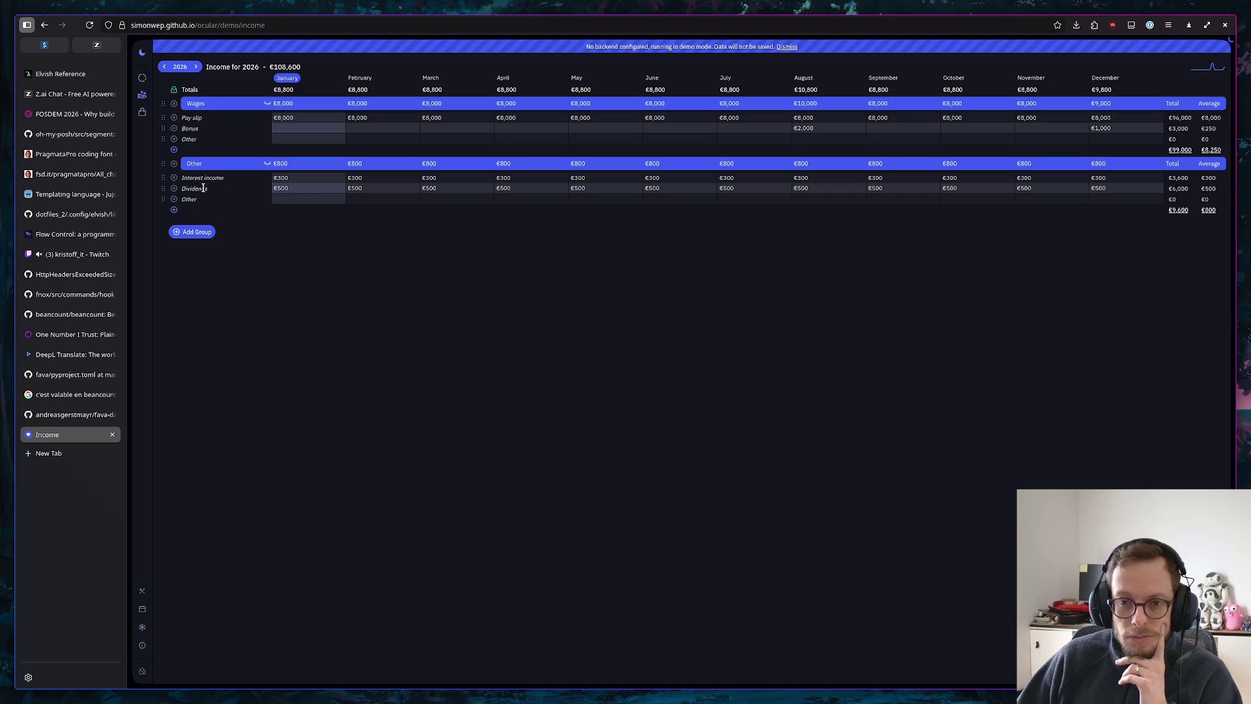
{"action": "left_click", "coordinate": [143, 112]}
{"action": "scroll", "coordinate": [306, 213], "scroll_direction": "down", "scroll_amount": 3}
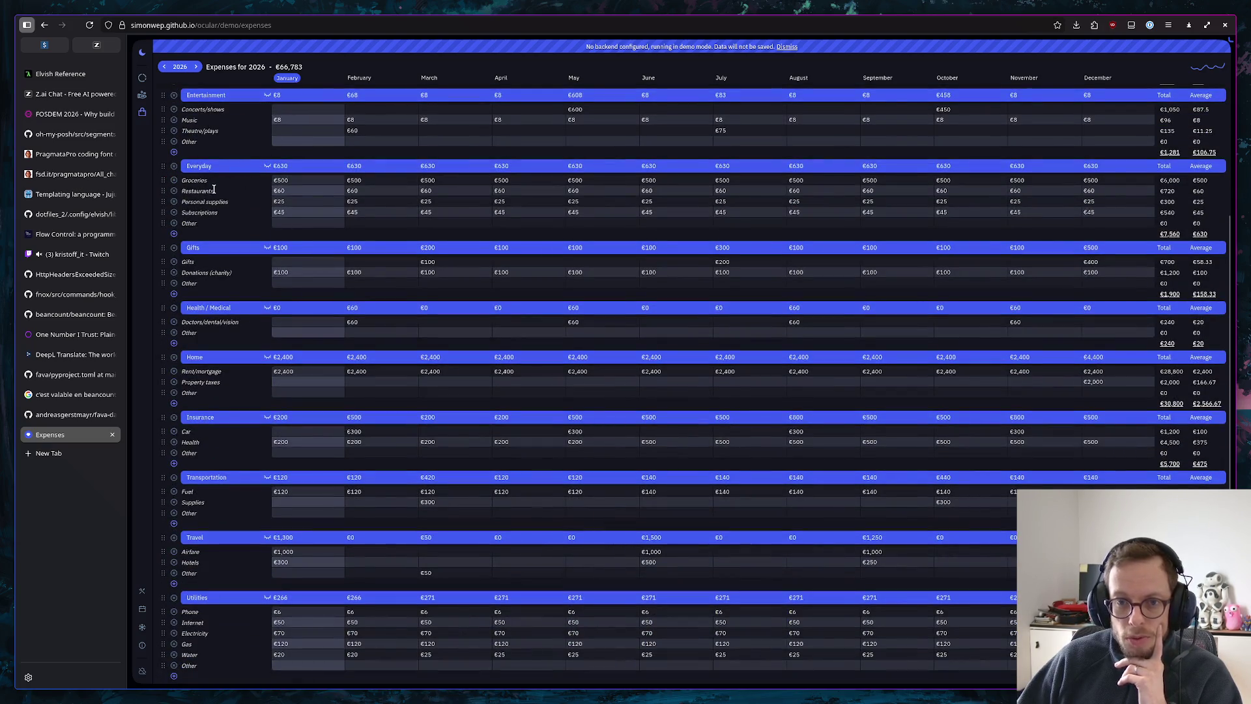
{"action": "scroll", "coordinate": [363, 263], "scroll_direction": "up", "scroll_amount": 3}
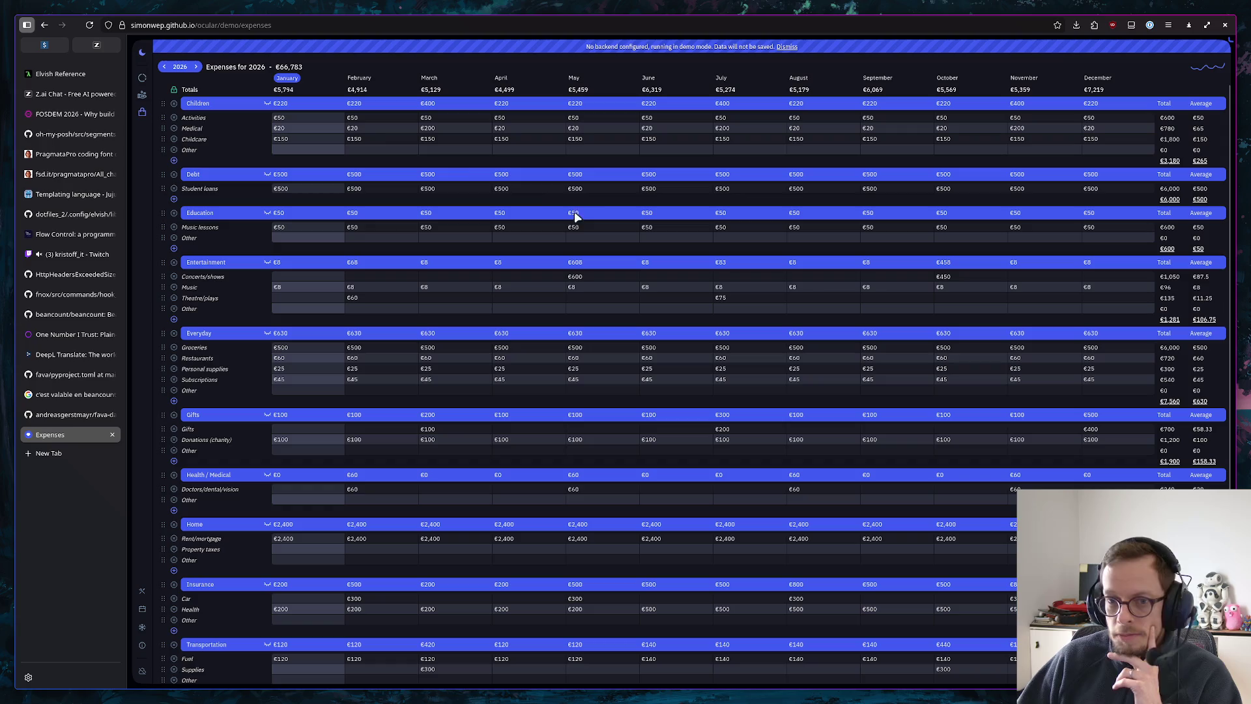
{"action": "left_click", "coordinate": [142, 78]}
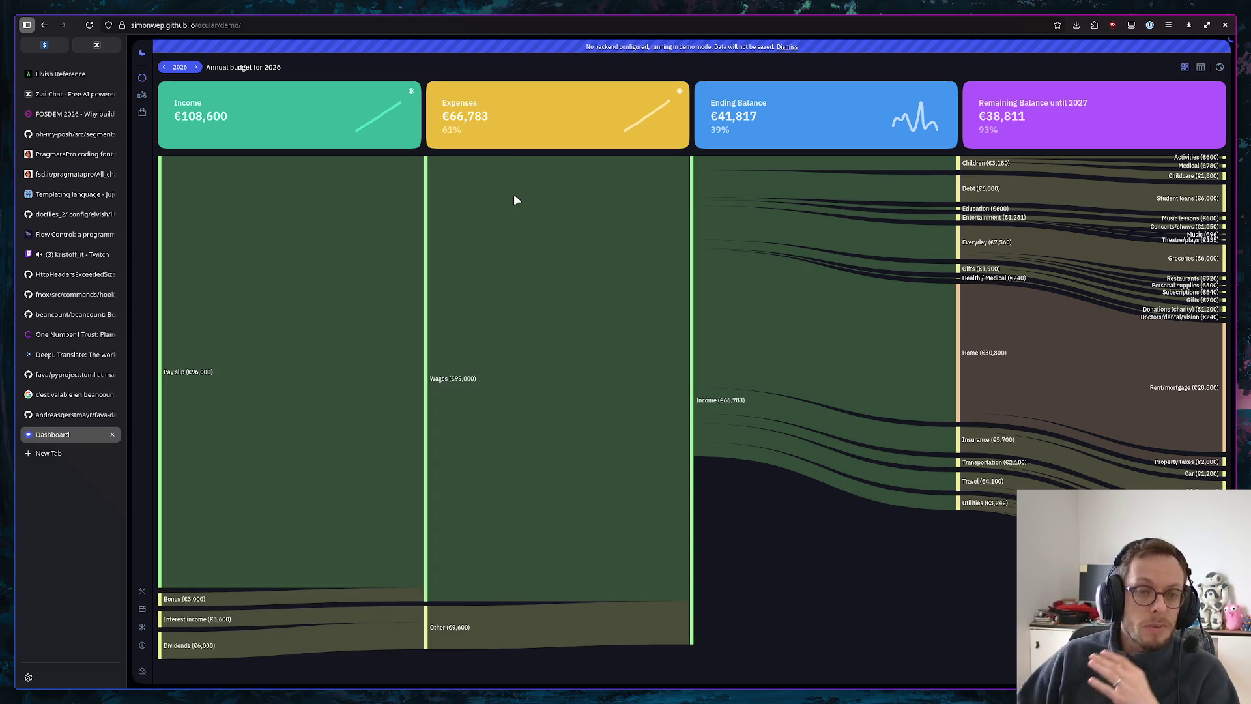
{"action": "left_click", "coordinate": [252, 24]}
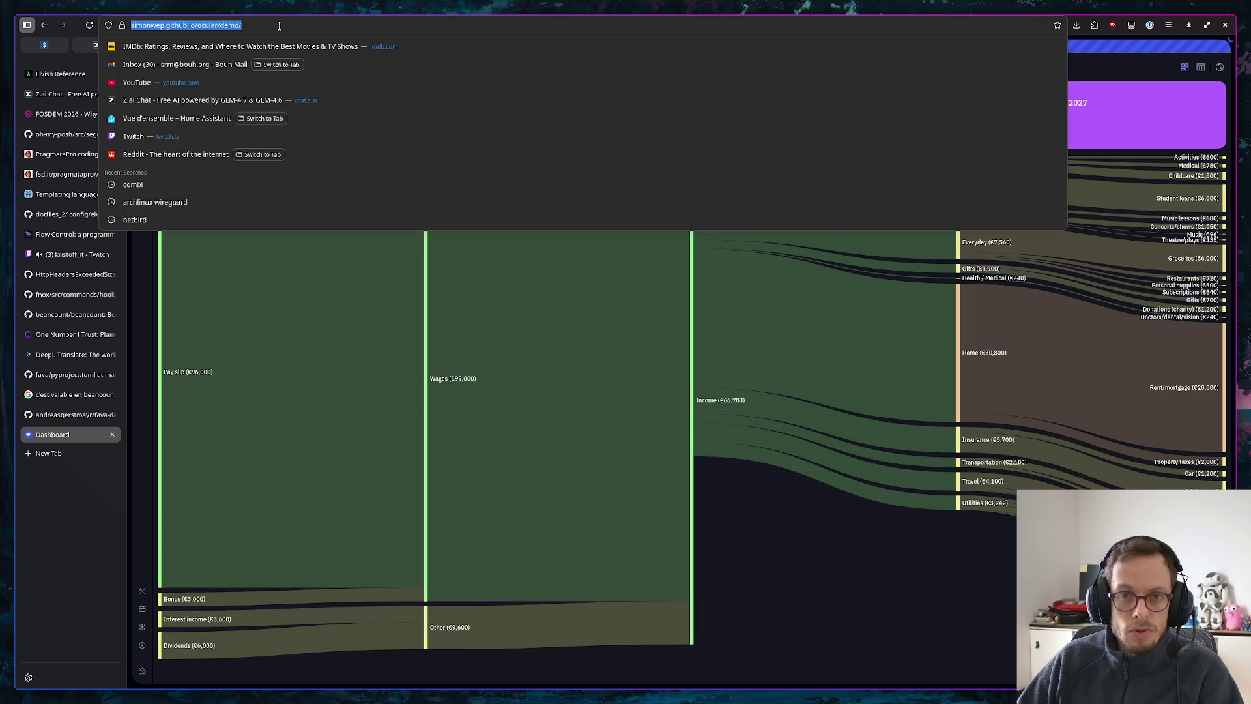